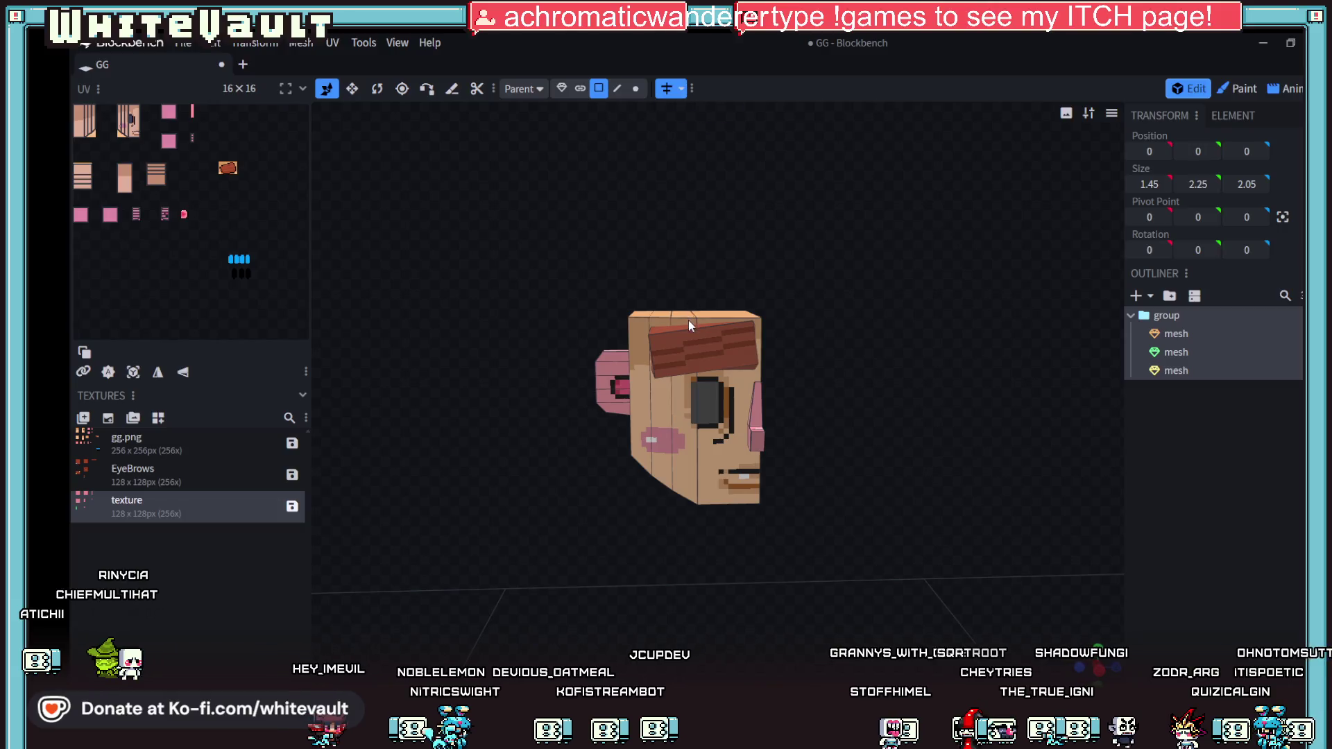
Step: Select the head group's three meshes, then try a Z-axis move and undo it
click(692, 392)
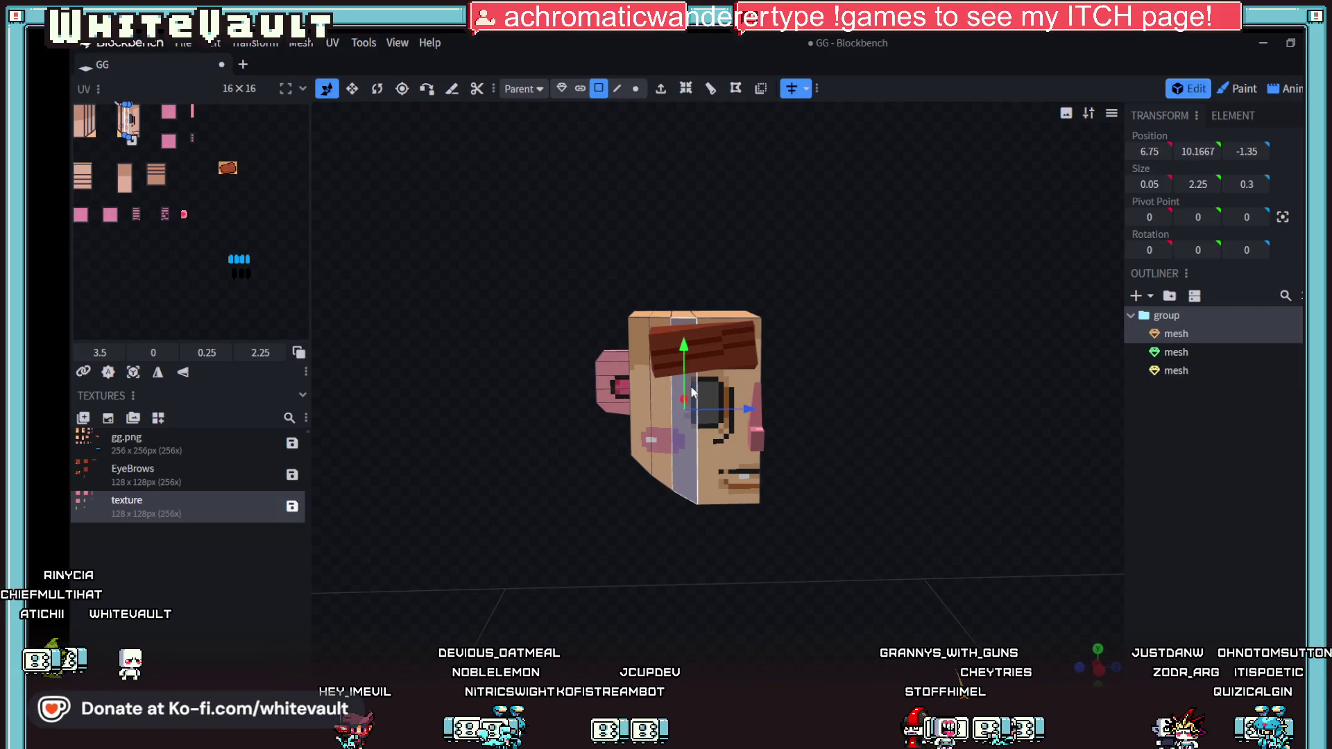
click(1173, 316)
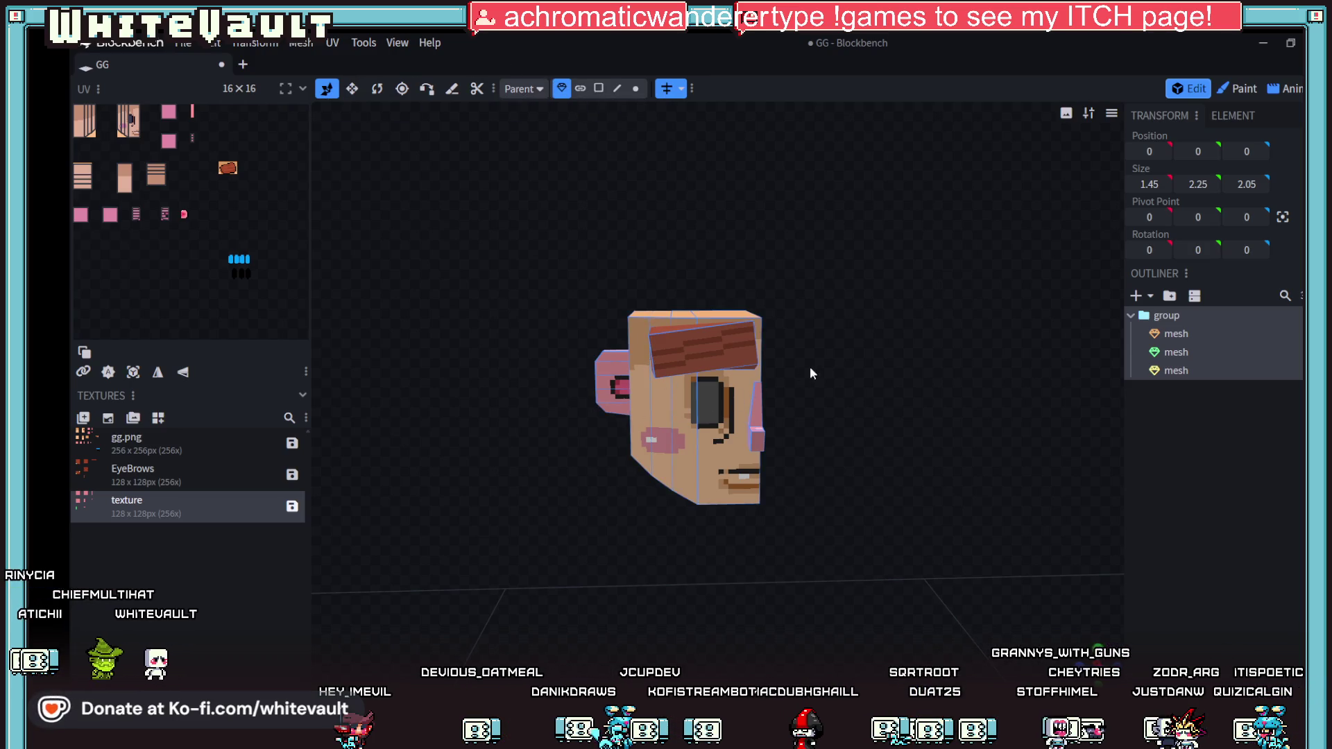
scroll(812, 373, down, 3)
click(1193, 333)
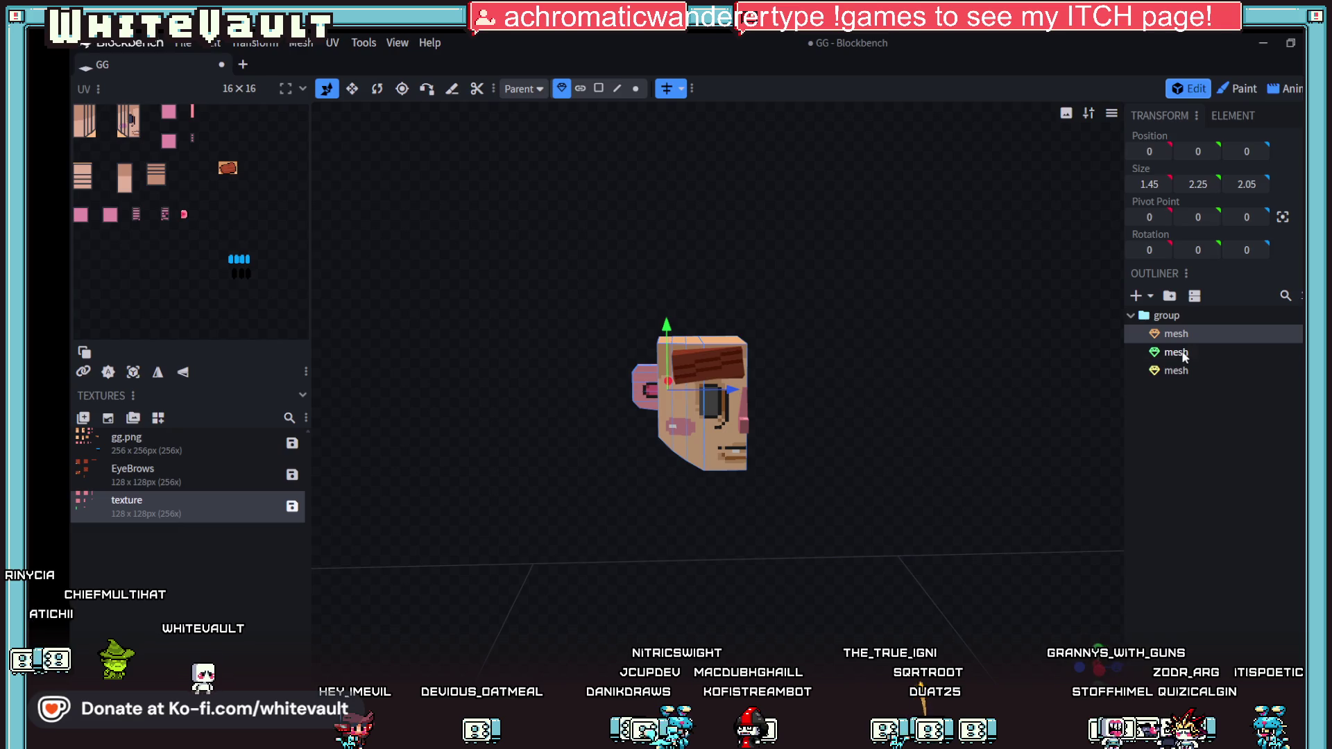
ctrl+click(1184, 353)
ctrl+click(1183, 372)
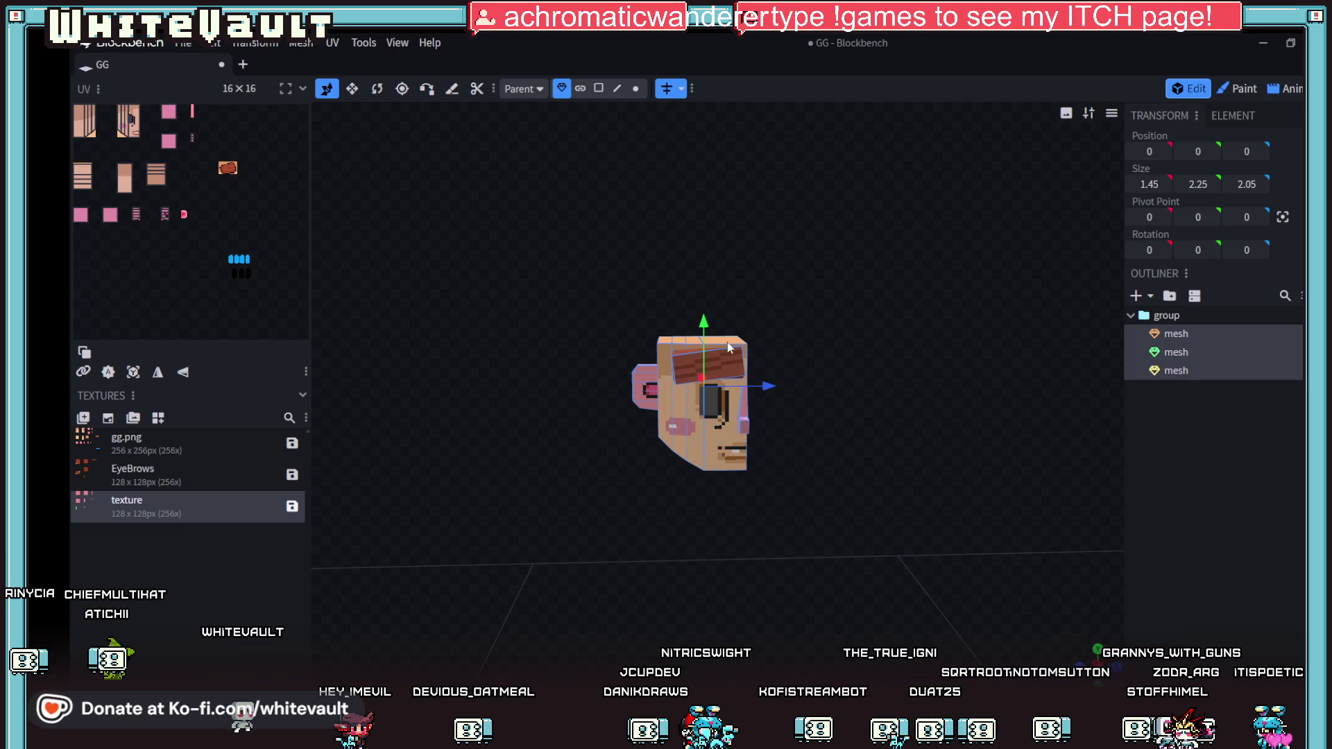
drag(763, 388, 715, 395)
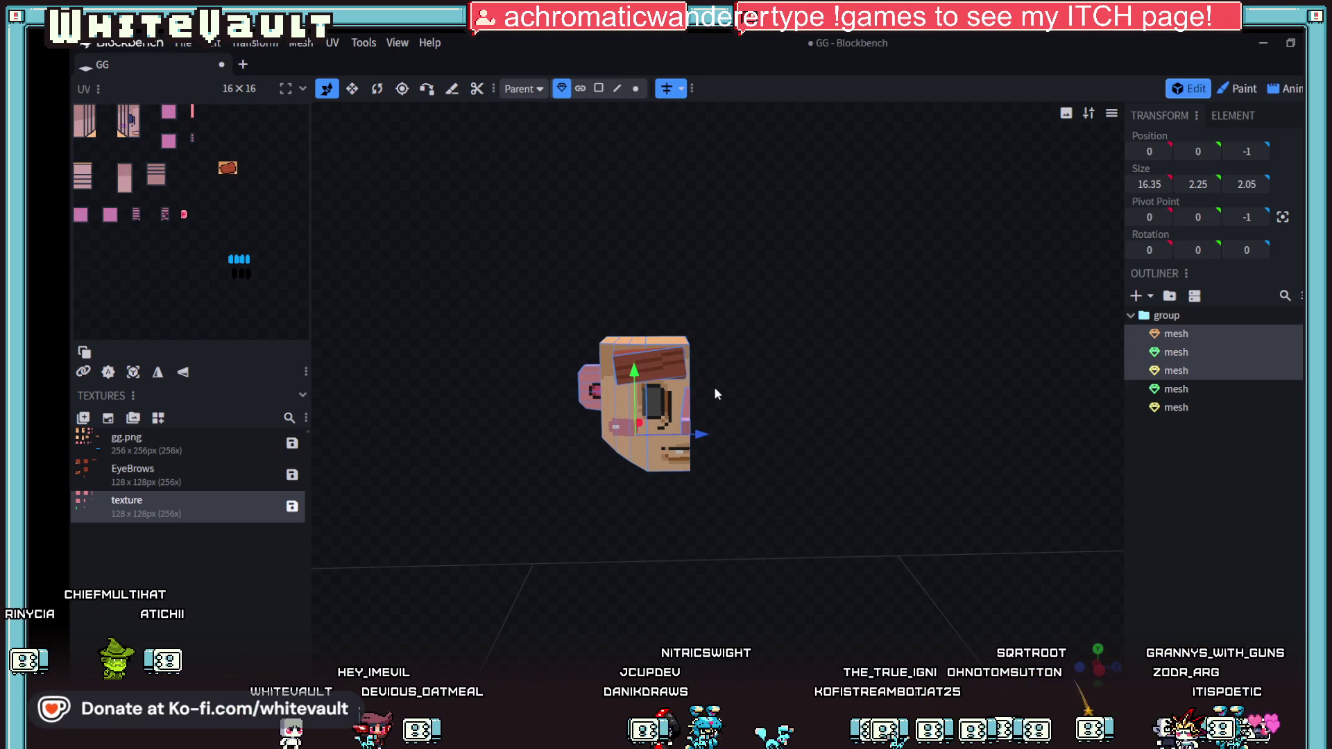
key(ctrl+z)
scroll(904, 411, down, 2)
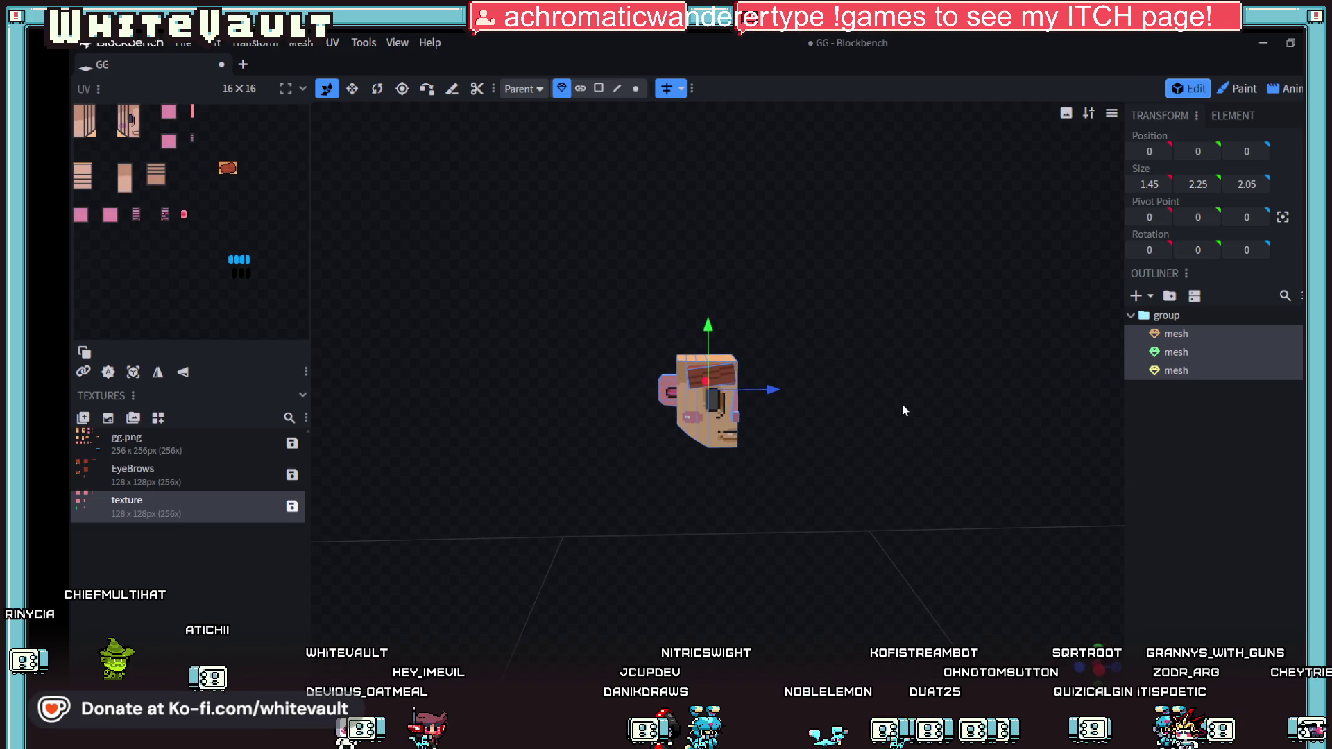
Step: Check the Mirror Modeling options and drag the head meshes to X -6
mouse_move(773, 395)
mouse_down()
mouse_move(735, 396)
mouse_move(838, 440)
mouse_move(1086, 409)
mouse_up()
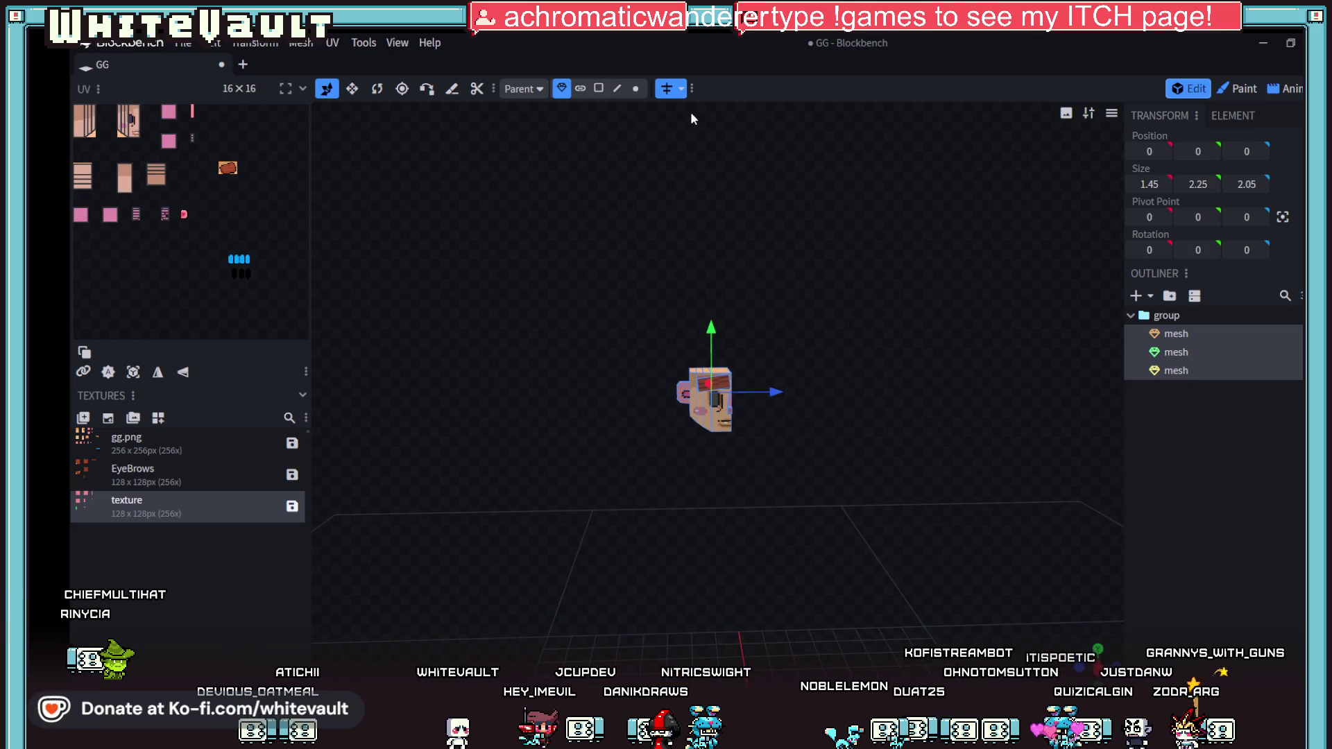
click(675, 95)
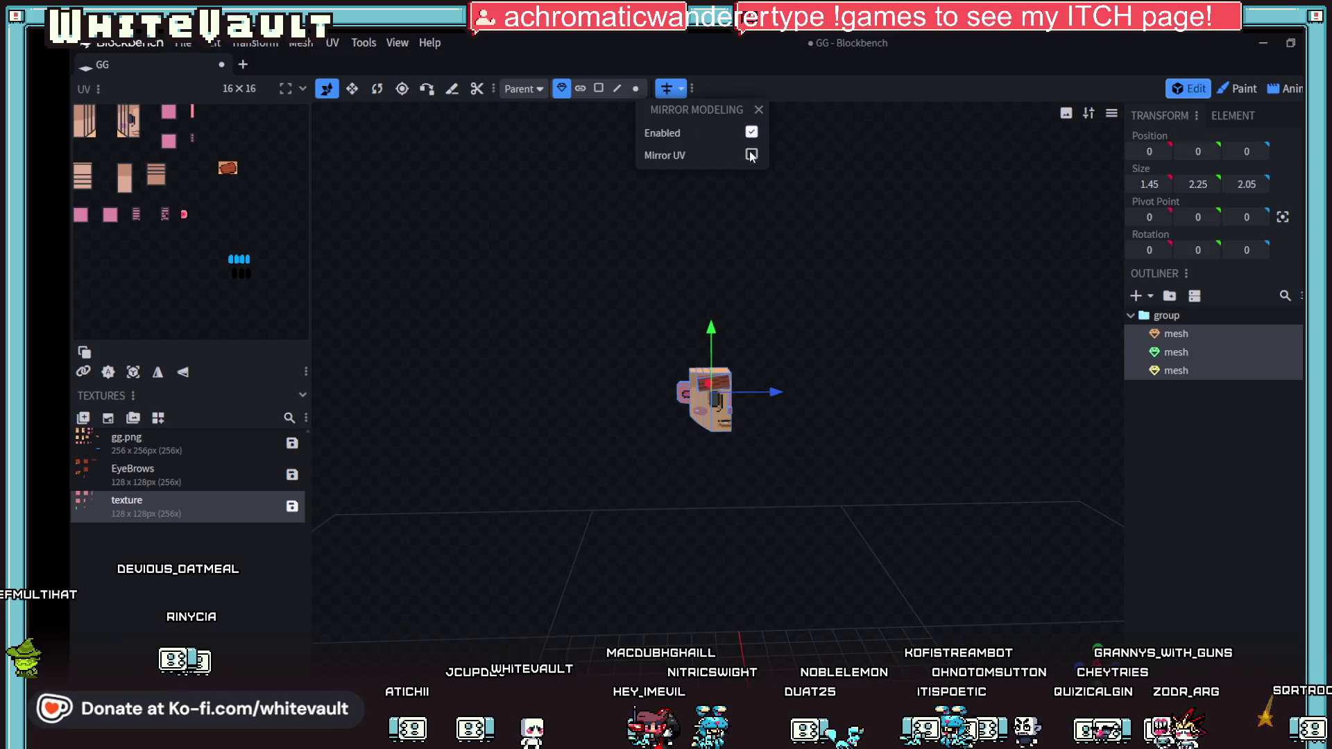
mouse_move(769, 192)
mouse_down()
mouse_move(826, 451)
mouse_move(967, 506)
mouse_move(831, 327)
mouse_move(702, 410)
mouse_move(877, 476)
mouse_move(914, 465)
mouse_move(859, 470)
mouse_up()
mouse_move(764, 449)
mouse_down()
mouse_move(883, 458)
mouse_move(899, 477)
mouse_up()
key(ctrl+z)
key(ctrl+z)
key(ctrl+z)
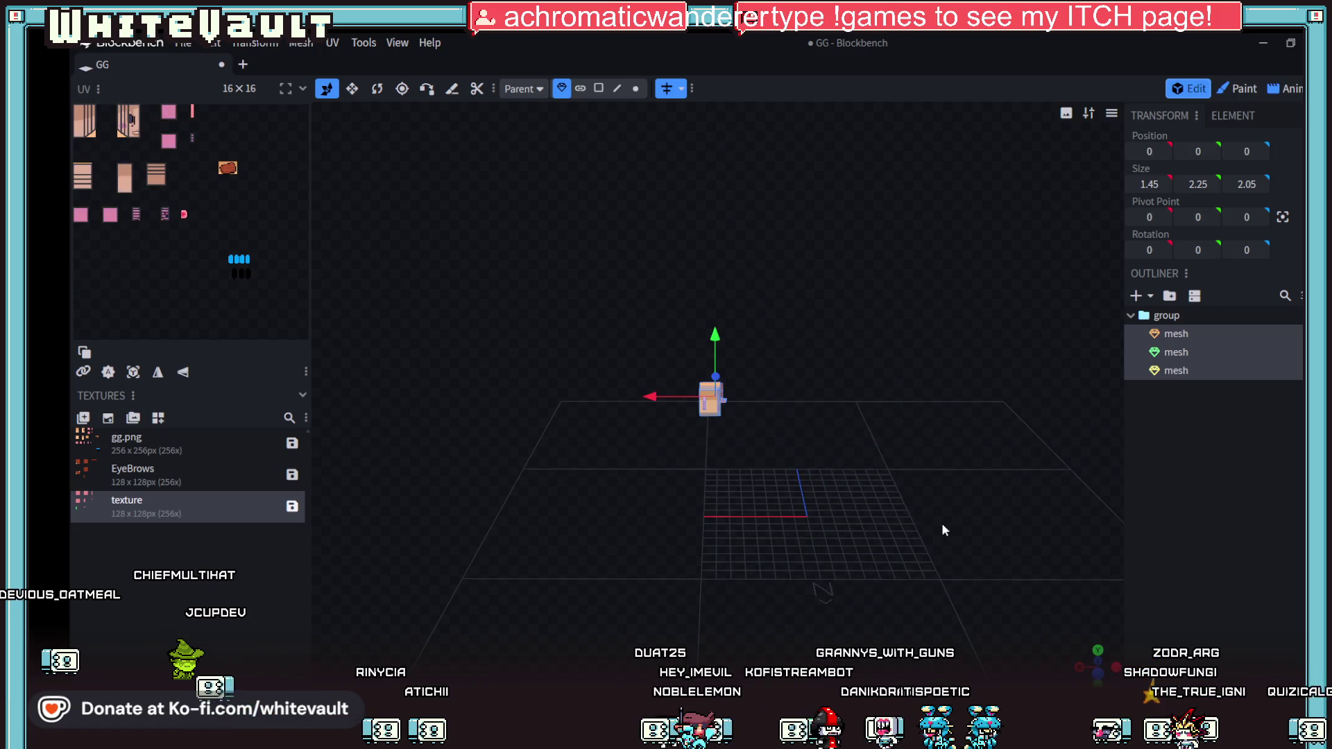
mouse_move(992, 493)
mouse_down()
mouse_move(897, 527)
mouse_move(737, 485)
mouse_move(735, 506)
mouse_move(945, 548)
mouse_move(888, 507)
mouse_up()
click(692, 90)
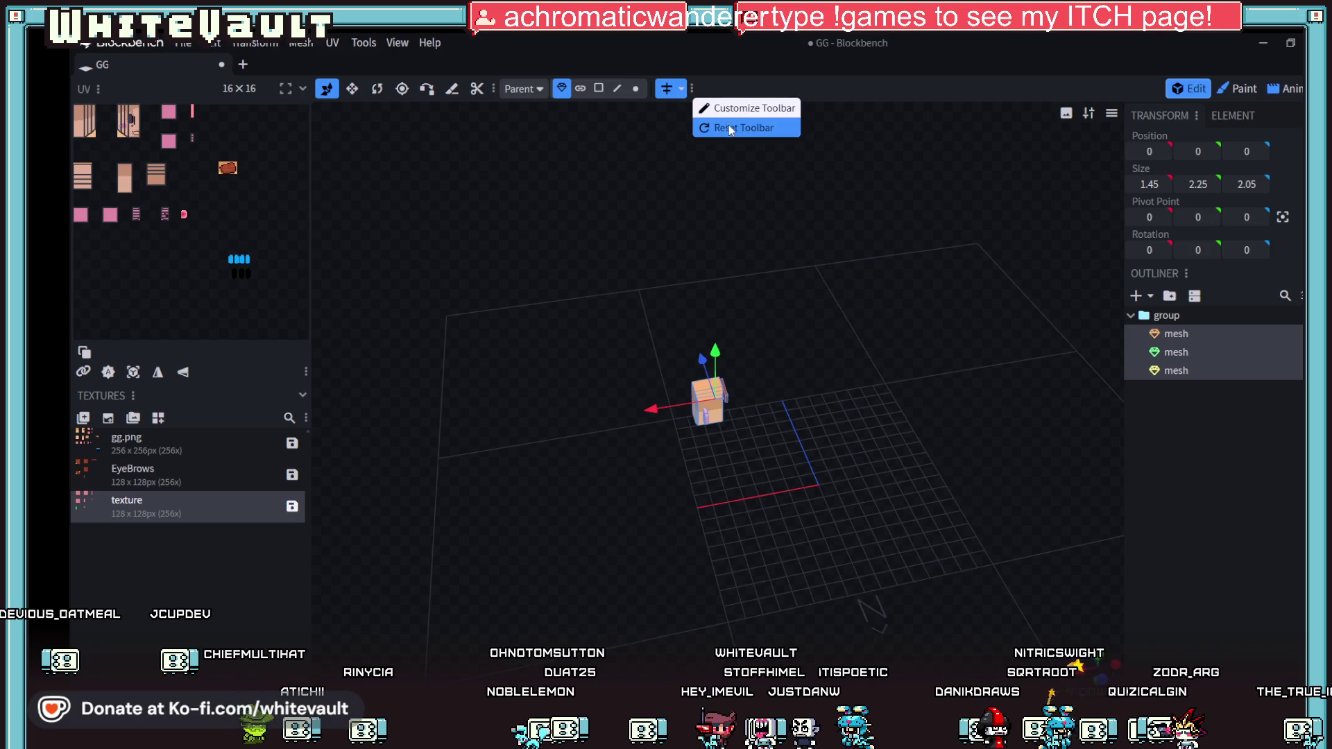
click(686, 119)
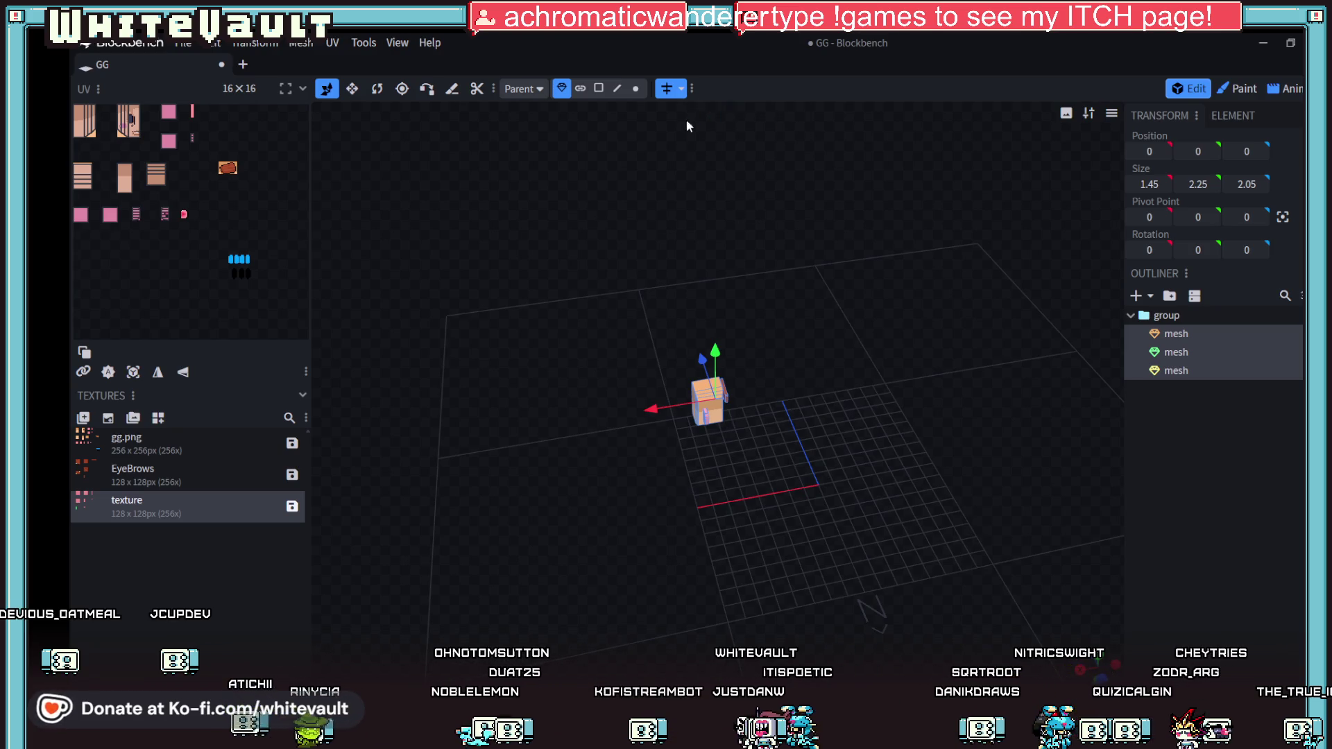
mouse_move(665, 396)
mouse_down()
mouse_move(779, 408)
mouse_move(931, 456)
mouse_move(816, 417)
mouse_up()
Step: Tick Enabled in the Mirror Modeling dropdown
scroll(833, 425, down, 1)
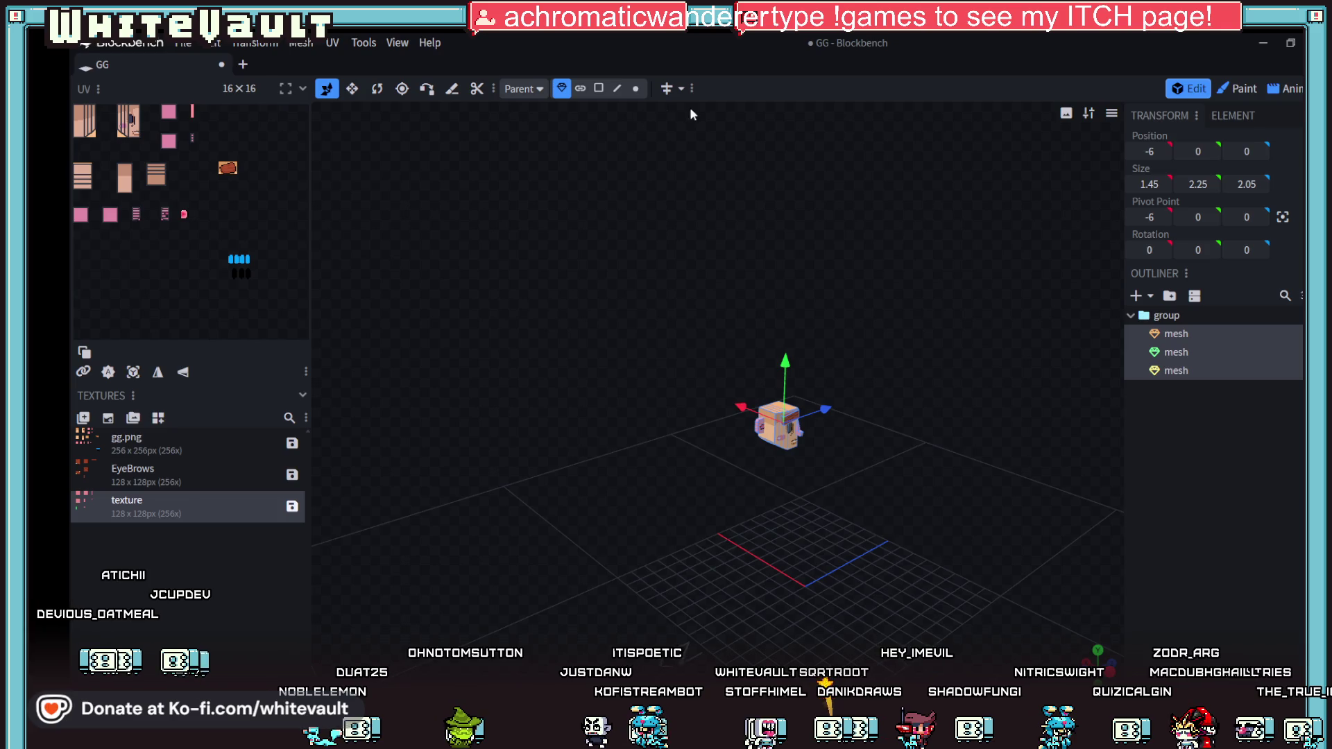
click(681, 89)
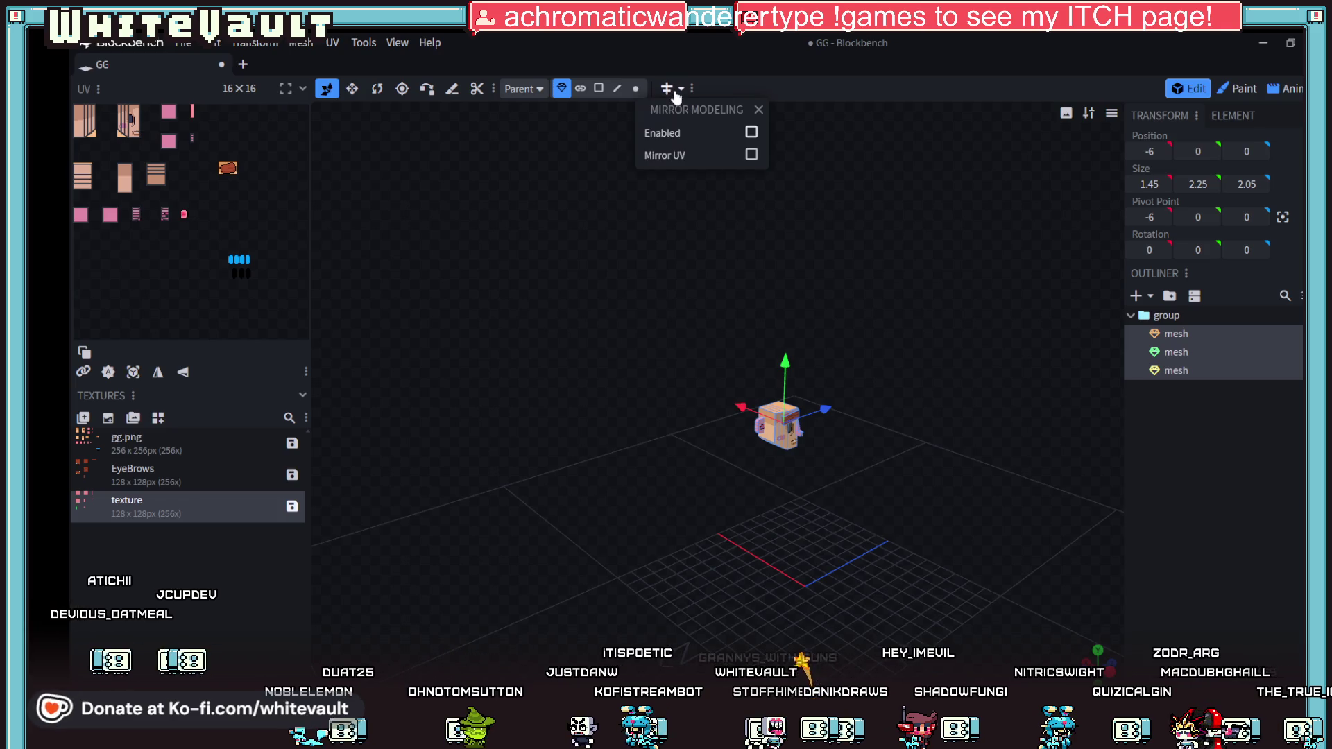
click(752, 132)
Step: Test a Z move and a vertical-axis rotation of the head meshes, then undo the rotation
drag(825, 409, 825, 420)
mouse_move(860, 474)
mouse_down()
mouse_move(743, 466)
mouse_move(909, 465)
mouse_up()
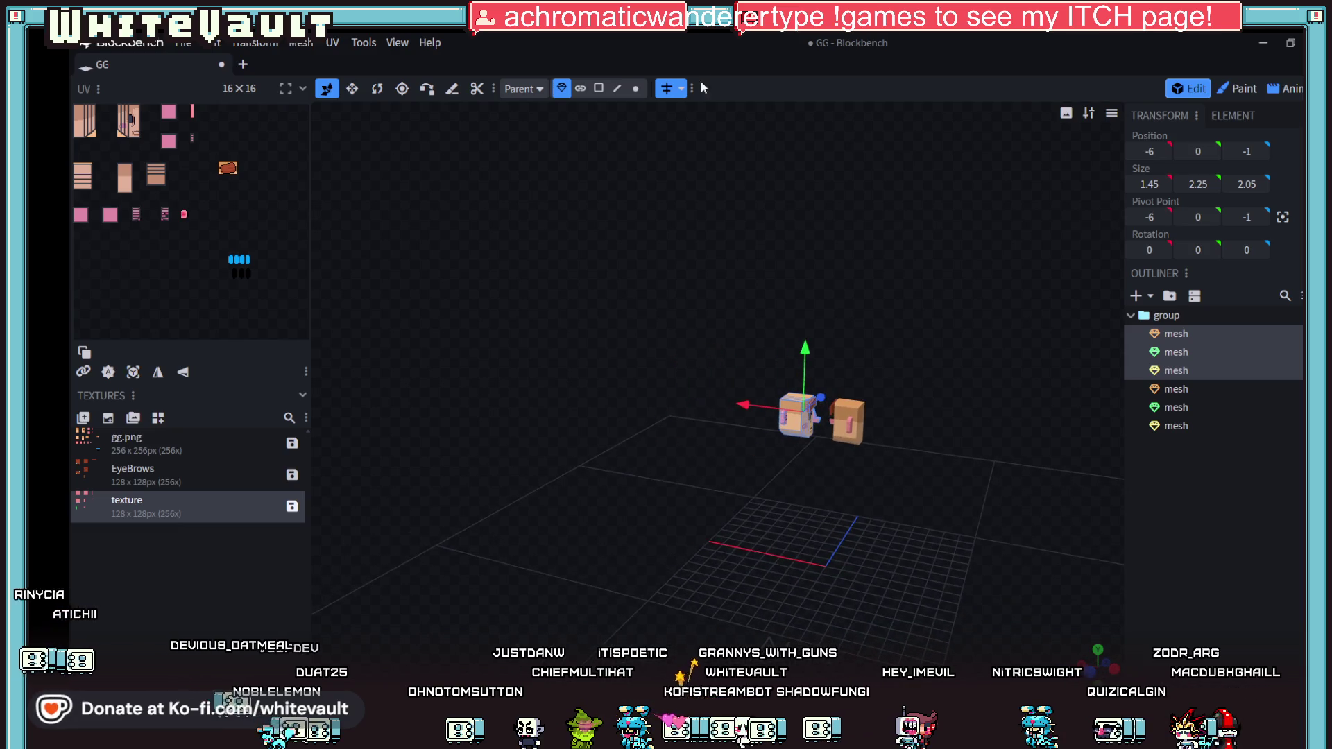
click(377, 88)
drag(931, 628, 838, 583)
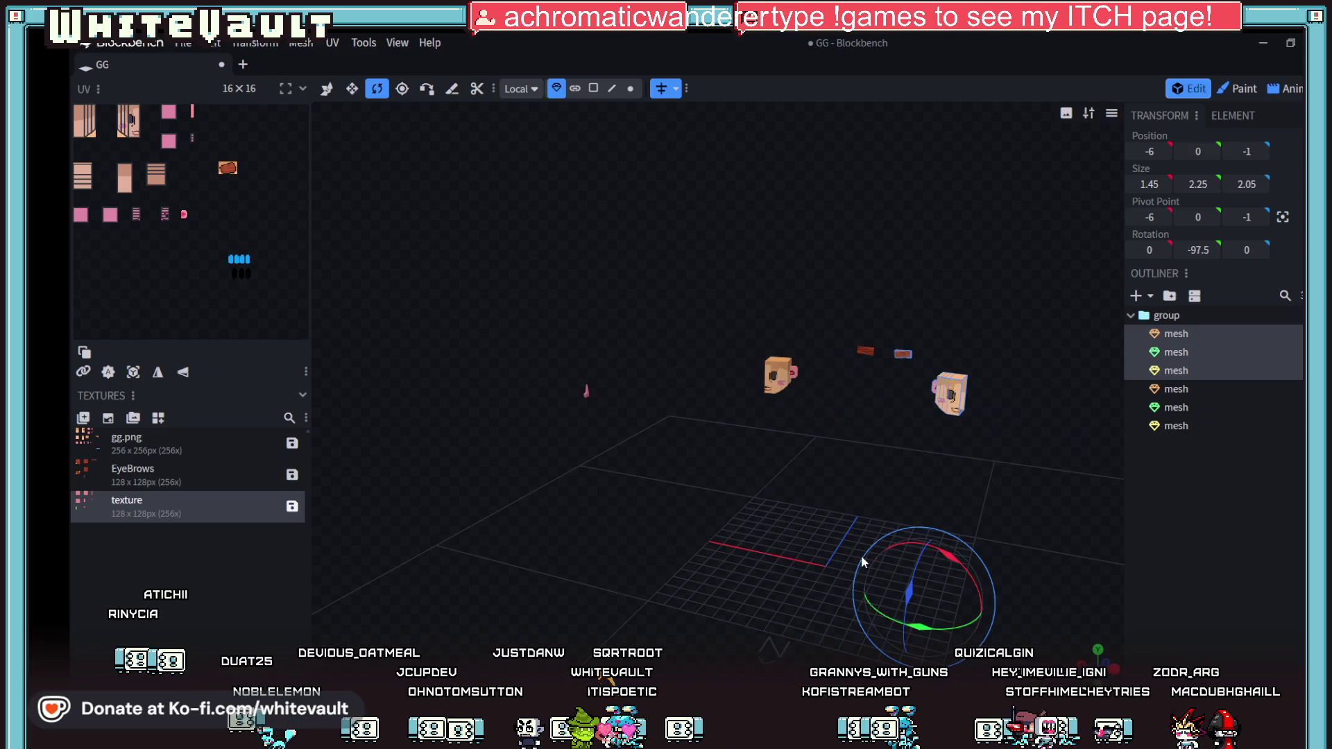
key(ctrl+z)
key(ctrl+z)
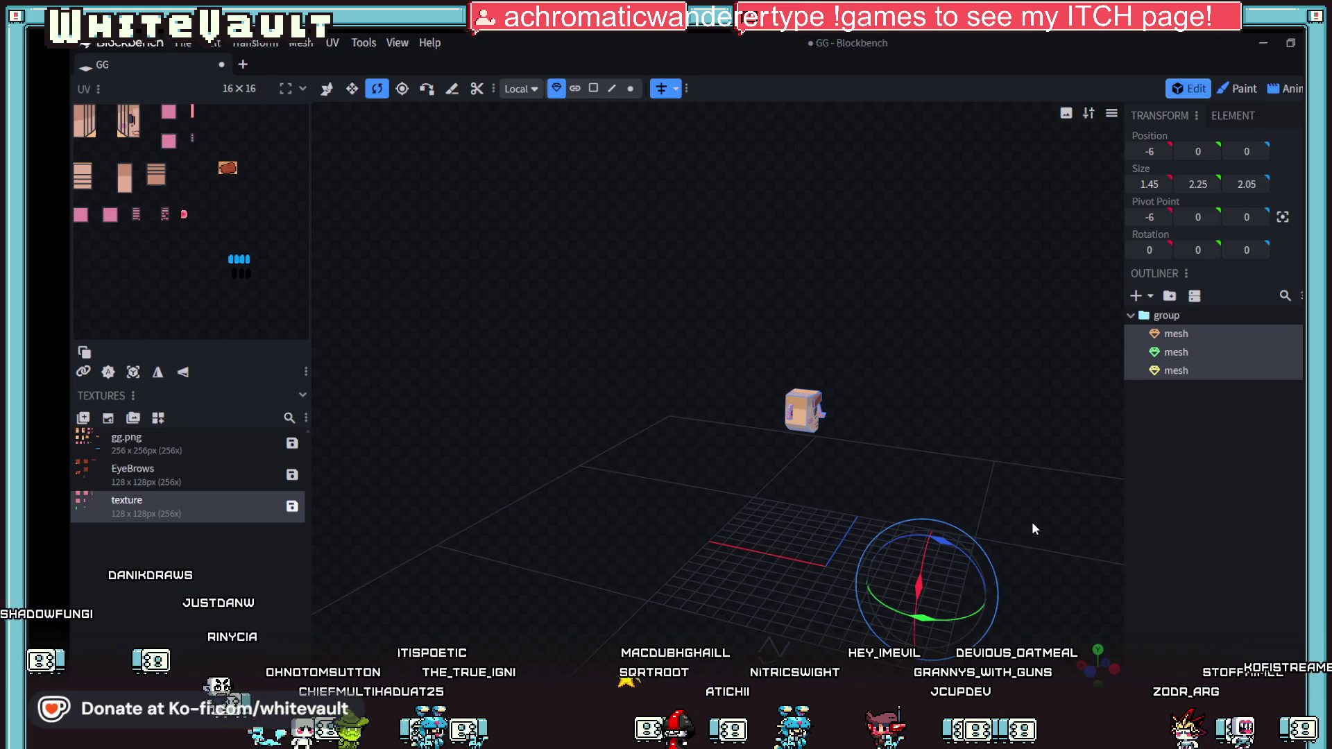
drag(956, 419, 855, 481)
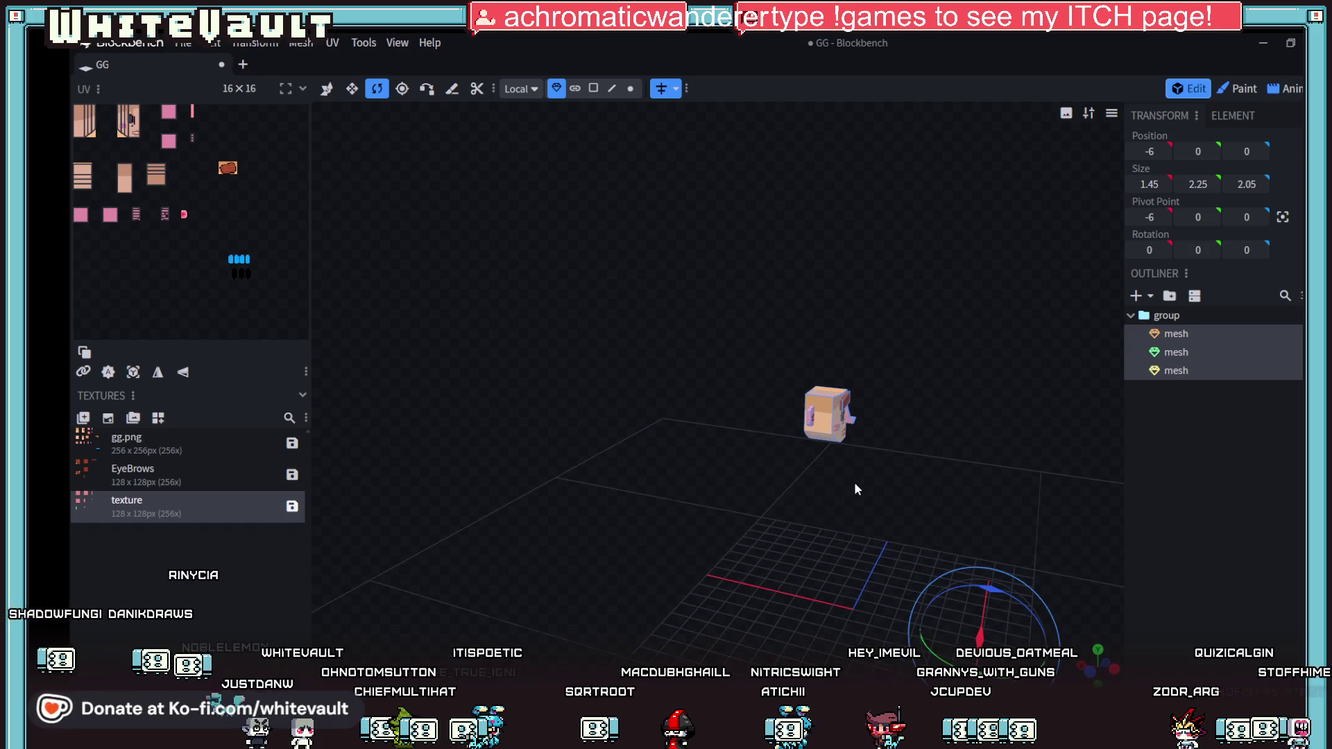
Step: Rotate the whole head group to exactly Y -90 in front orthographic view
key(ctrl+d)
key(ctrl+z)
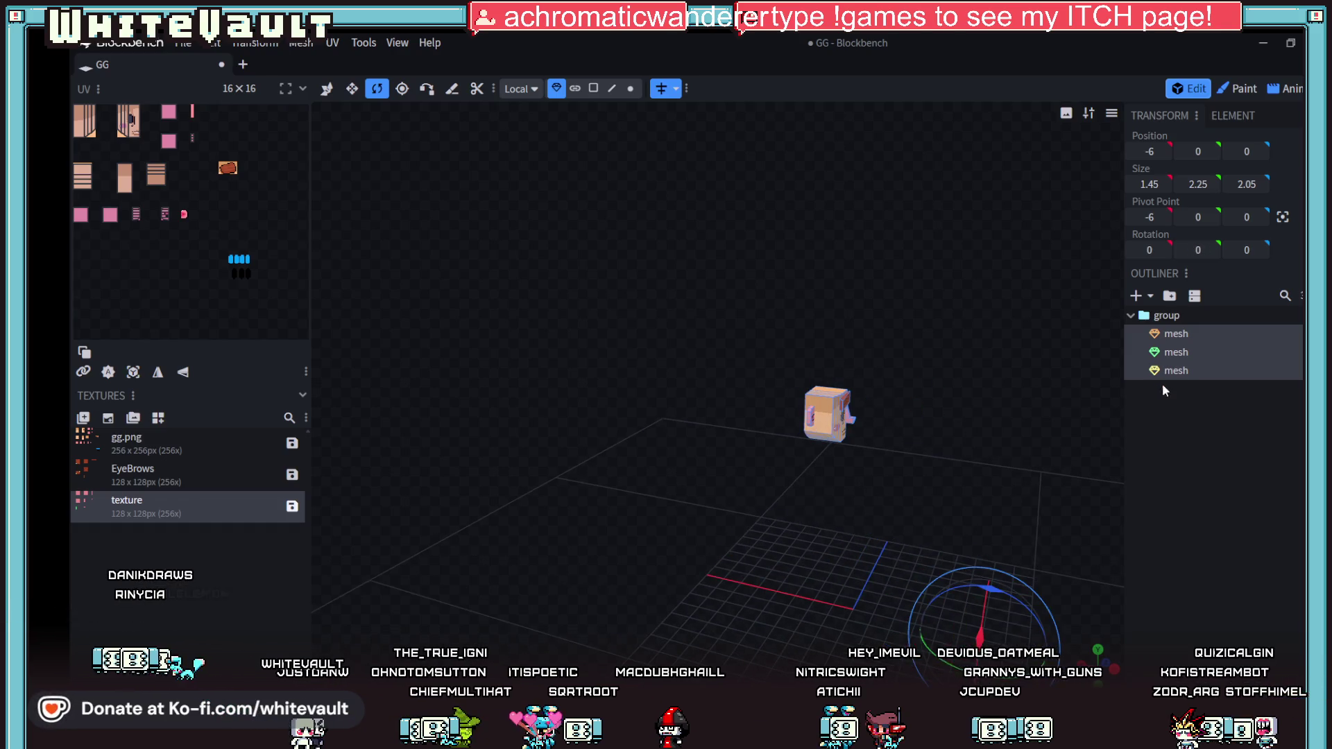
click(1167, 315)
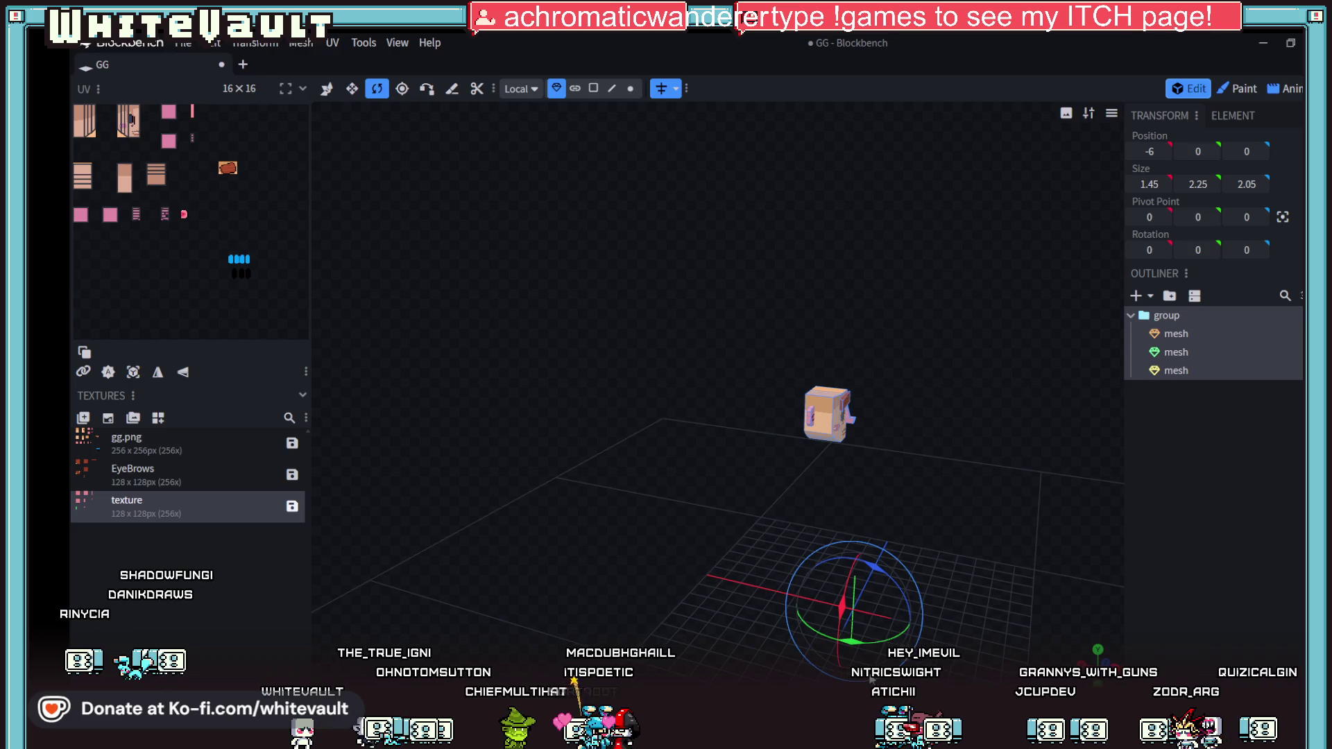
mouse_move(852, 647)
mouse_down()
mouse_move(891, 625)
mouse_move(903, 574)
mouse_move(935, 603)
mouse_move(975, 570)
mouse_move(985, 589)
mouse_up()
key(ctrl+z)
mouse_move(830, 585)
mouse_down()
mouse_move(953, 617)
mouse_move(991, 593)
mouse_move(903, 645)
mouse_up()
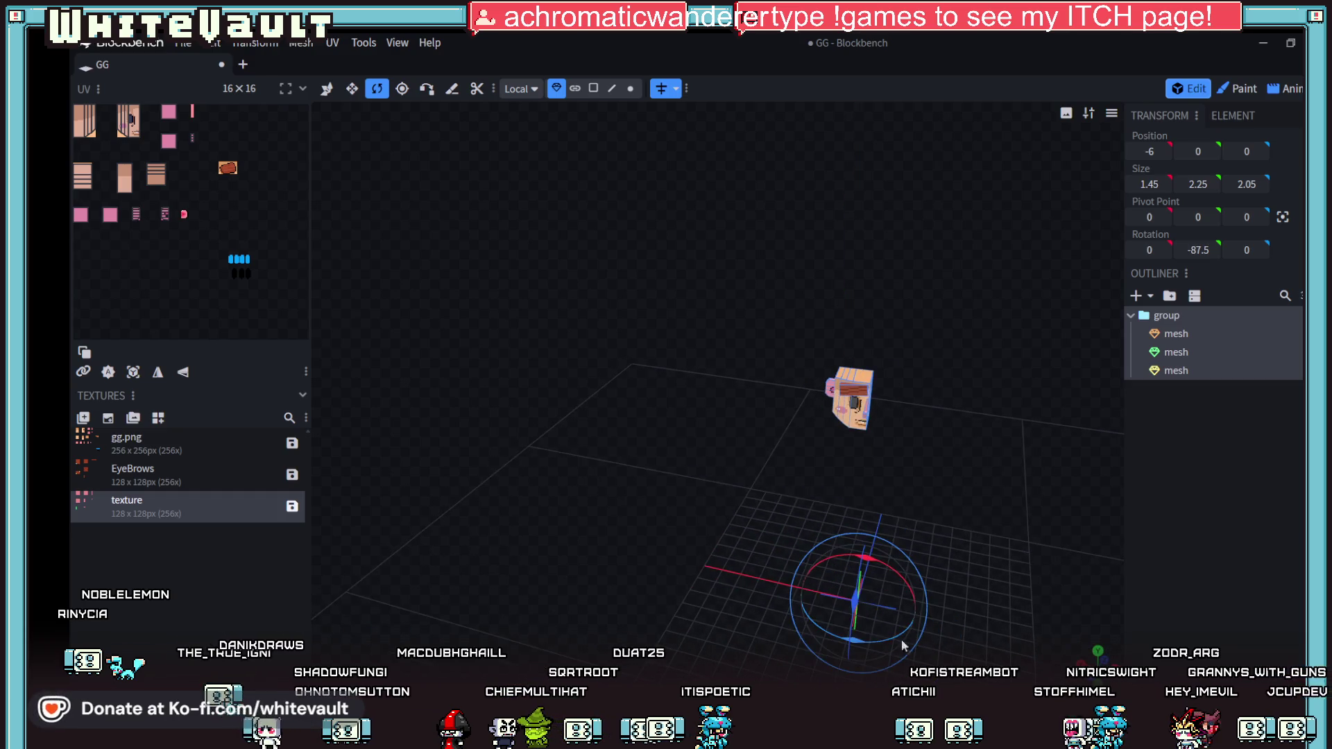
click(1098, 653)
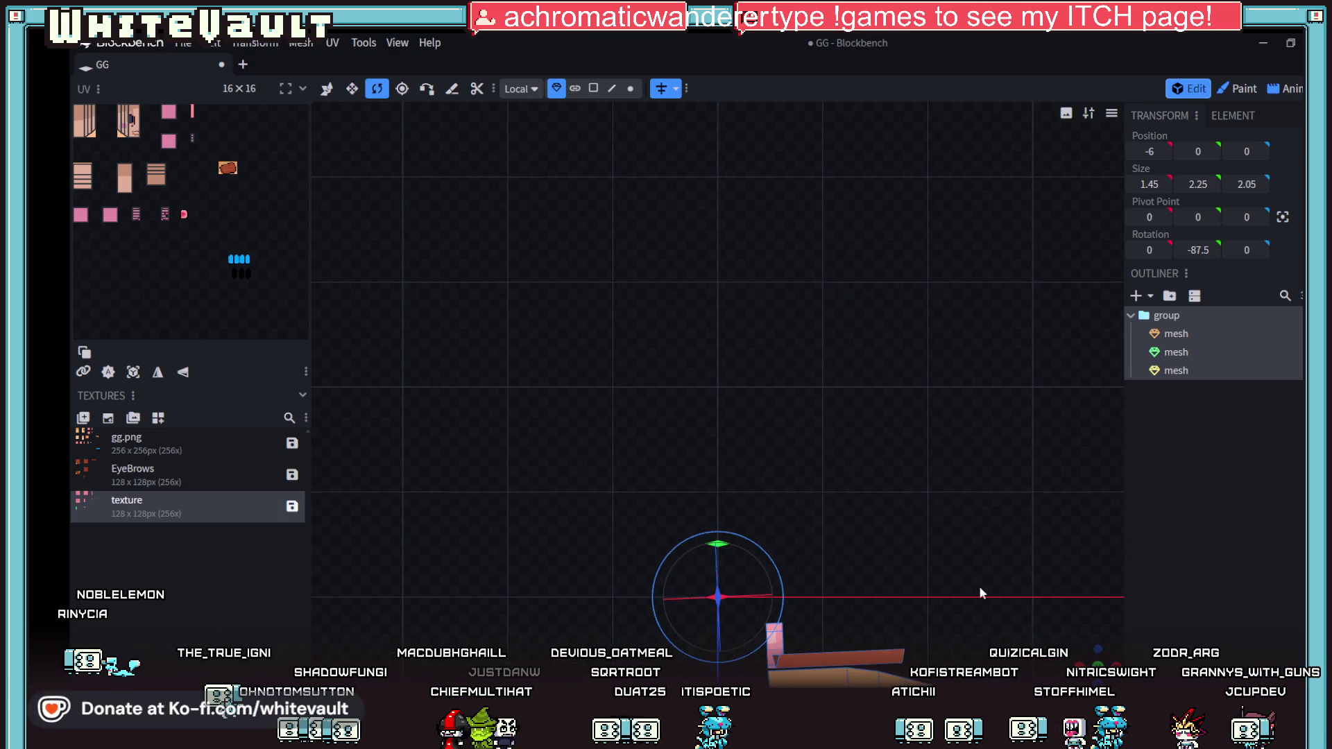
drag(736, 431, 724, 425)
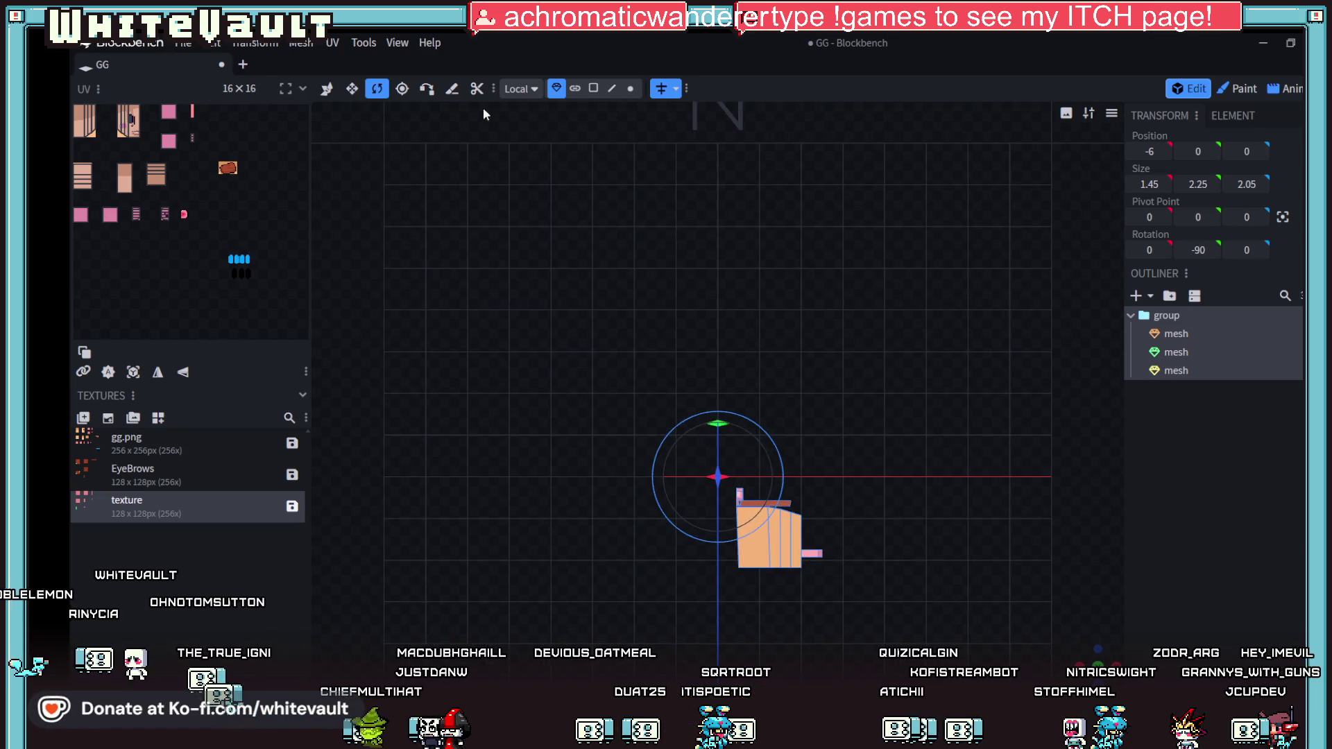
Step: Slide the rotated half along X to -6.425 so it meets its mirrored copy
click(327, 88)
drag(840, 515, 808, 514)
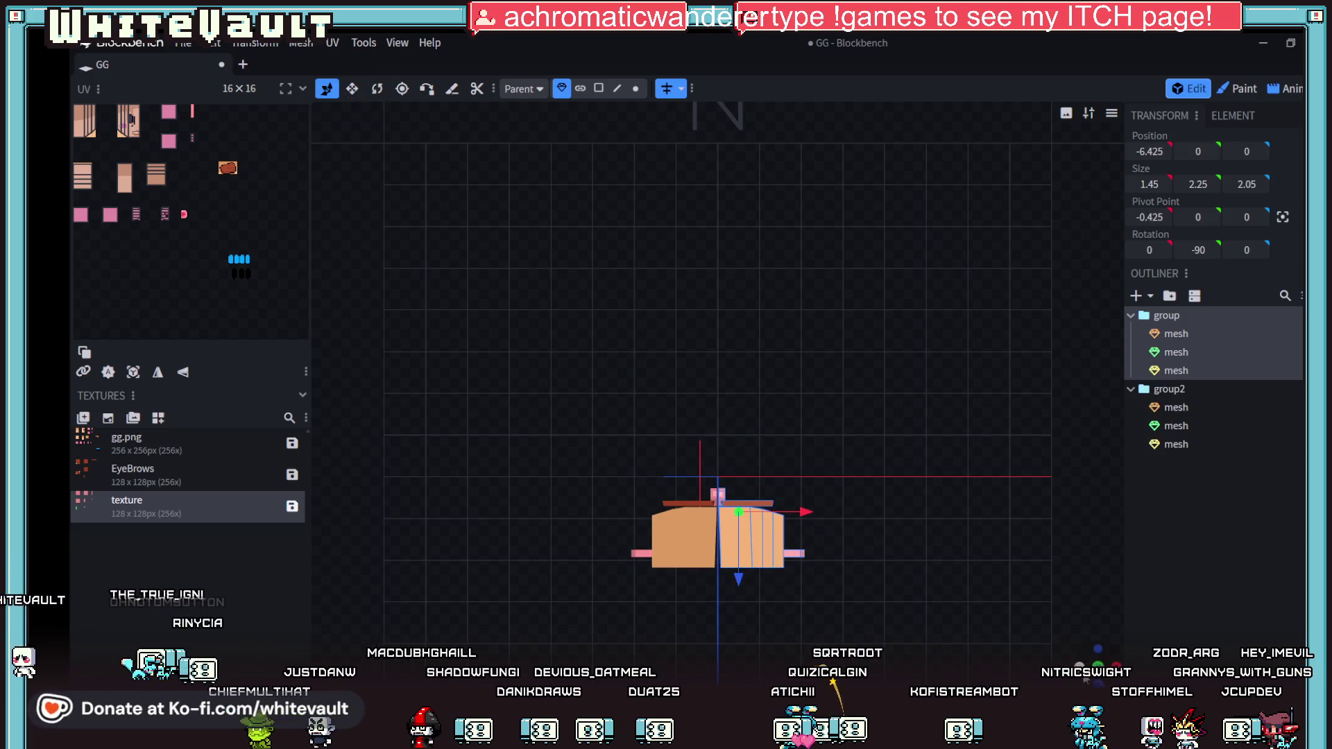
drag(694, 347, 763, 312)
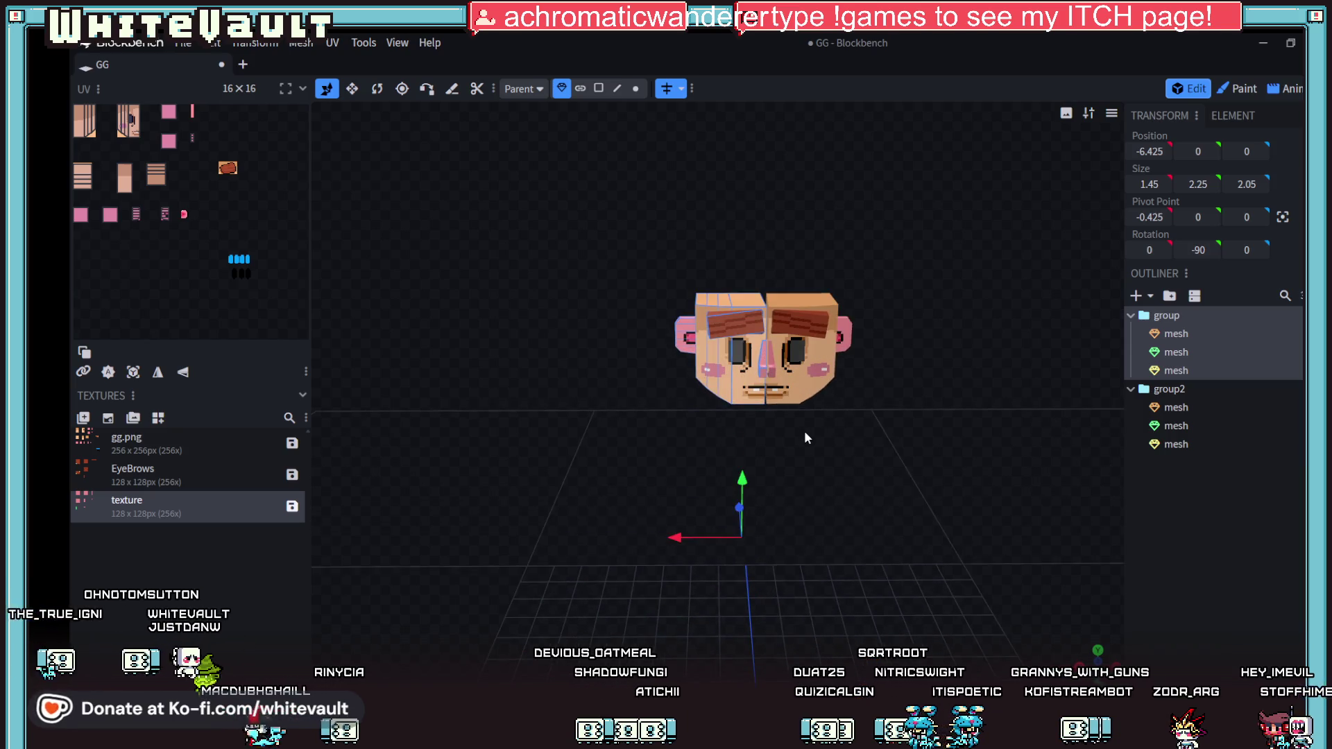
Step: Turn the head group's Y rotation to -92.5 and select its first mesh
drag(860, 477, 840, 479)
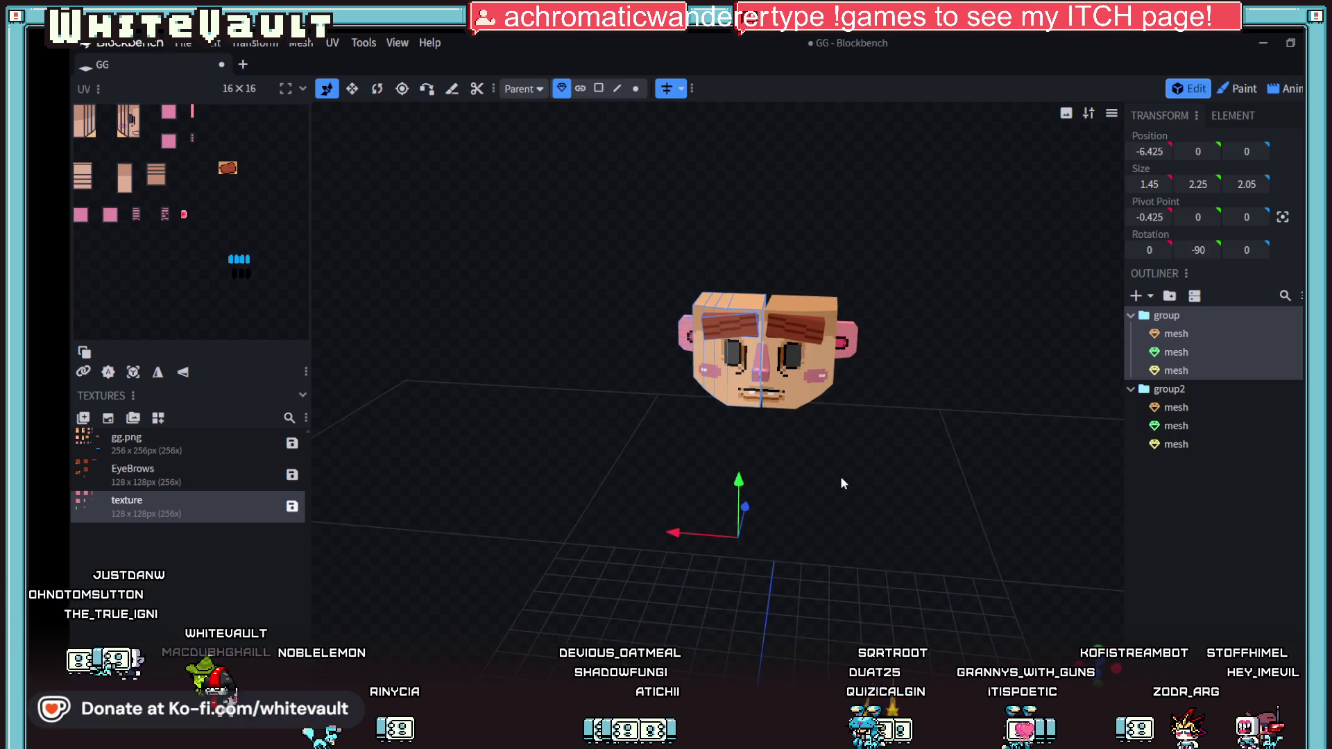
click(377, 88)
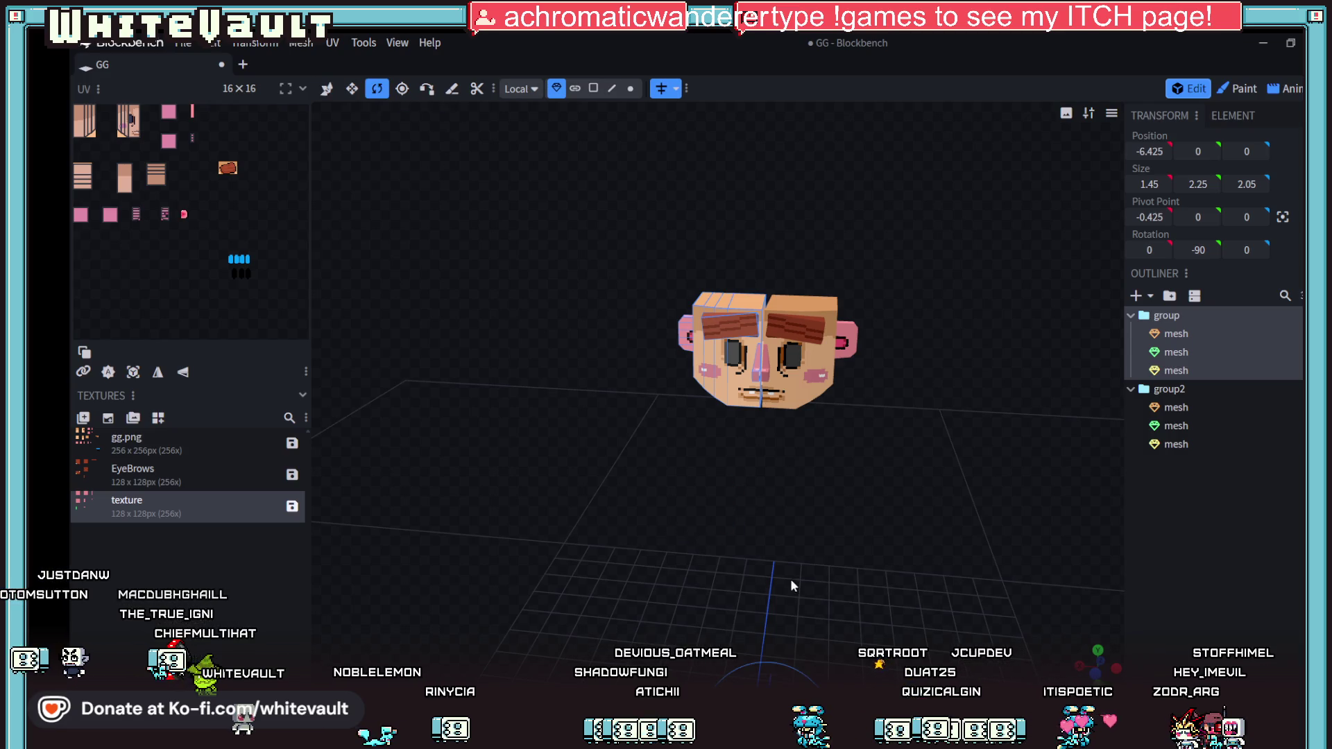
scroll(793, 587, down, 5)
mouse_move(748, 627)
mouse_down()
mouse_move(827, 522)
mouse_move(873, 492)
mouse_move(945, 493)
mouse_move(785, 435)
mouse_move(677, 523)
mouse_move(672, 563)
mouse_move(857, 507)
mouse_move(795, 547)
mouse_move(893, 520)
mouse_move(906, 497)
mouse_up()
scroll(910, 503, up, 2)
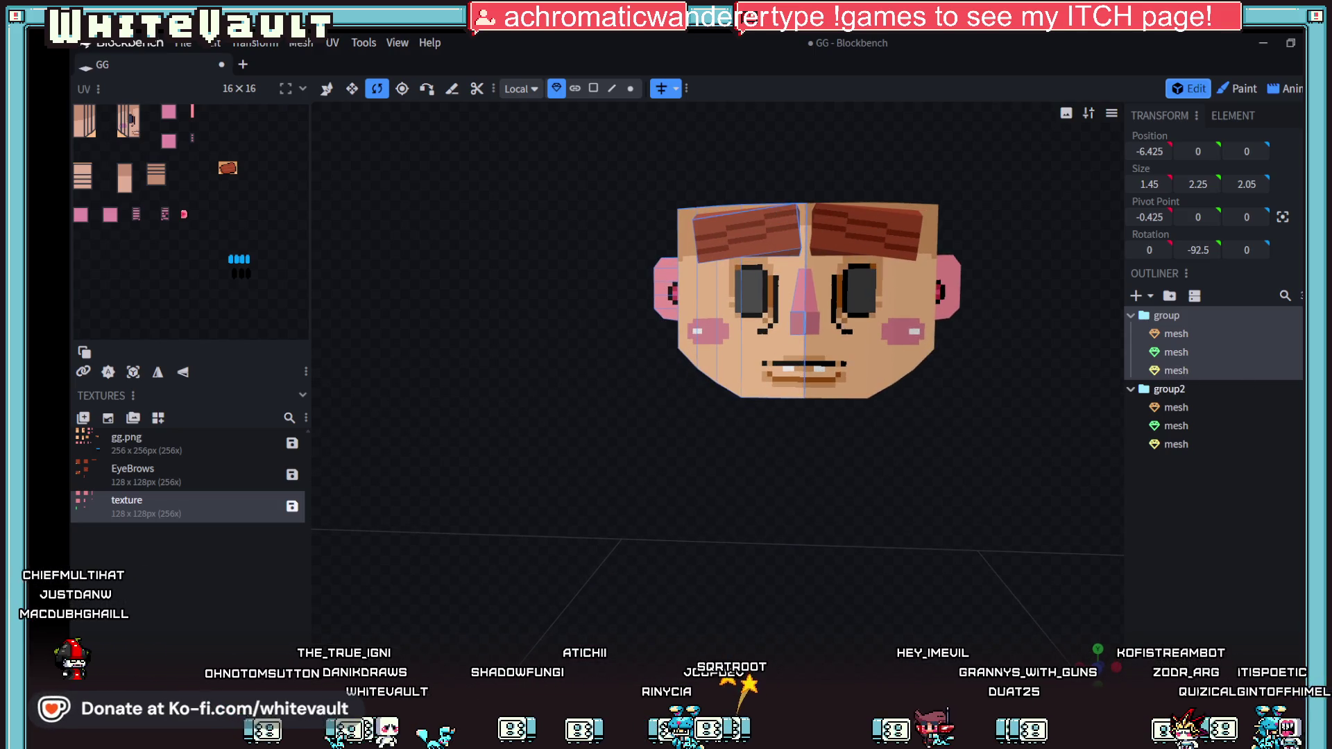
click(1181, 331)
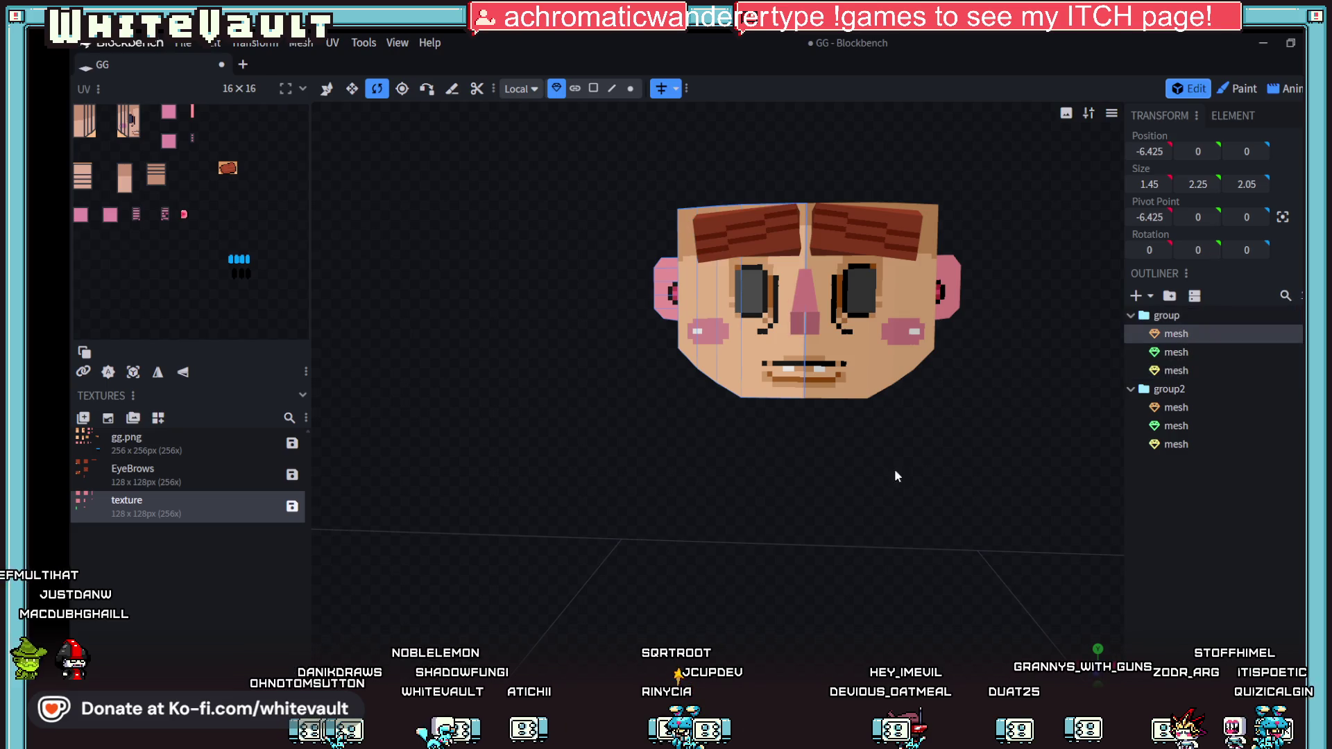
scroll(864, 515, down, 2)
mouse_move(863, 514)
mouse_down()
mouse_move(977, 526)
mouse_move(1072, 514)
mouse_move(655, 511)
mouse_move(943, 527)
mouse_move(913, 546)
mouse_move(816, 430)
mouse_up()
Step: In Face mode, select the head's side faces and shift them along X
click(594, 89)
click(724, 326)
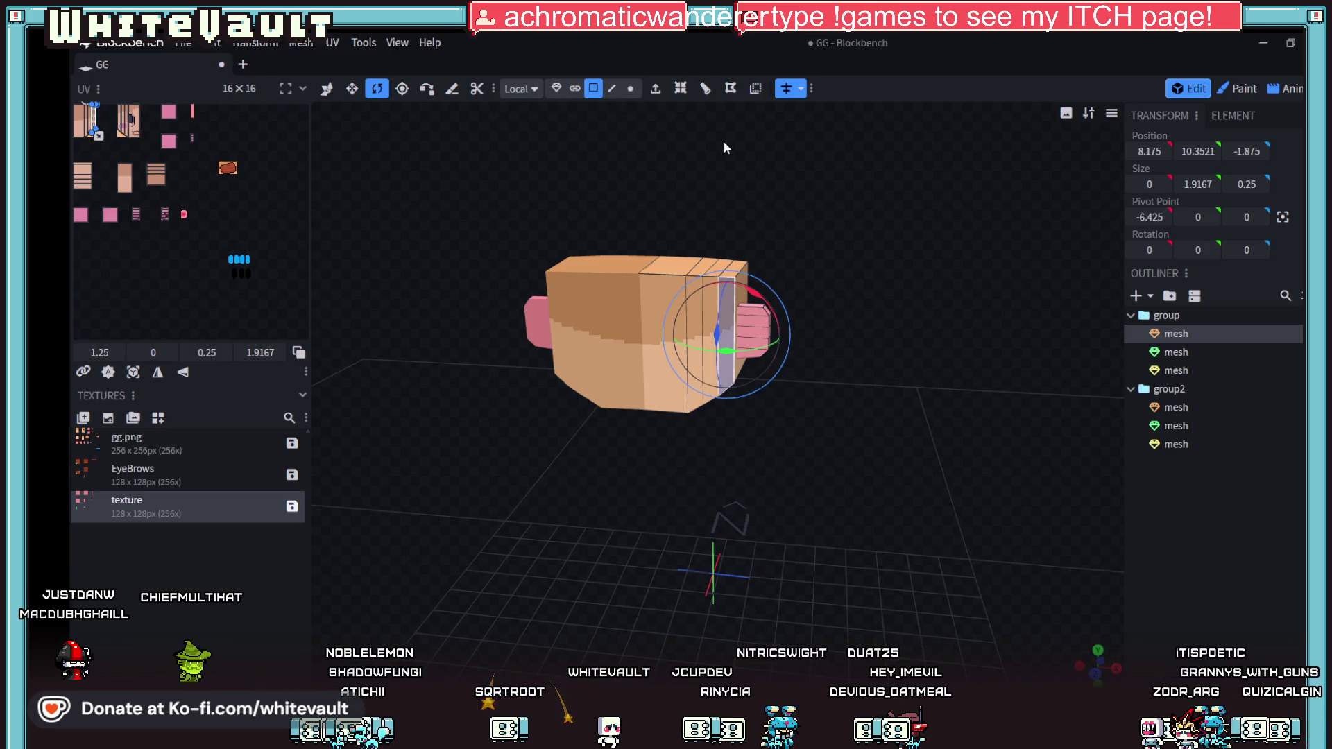
key(v)
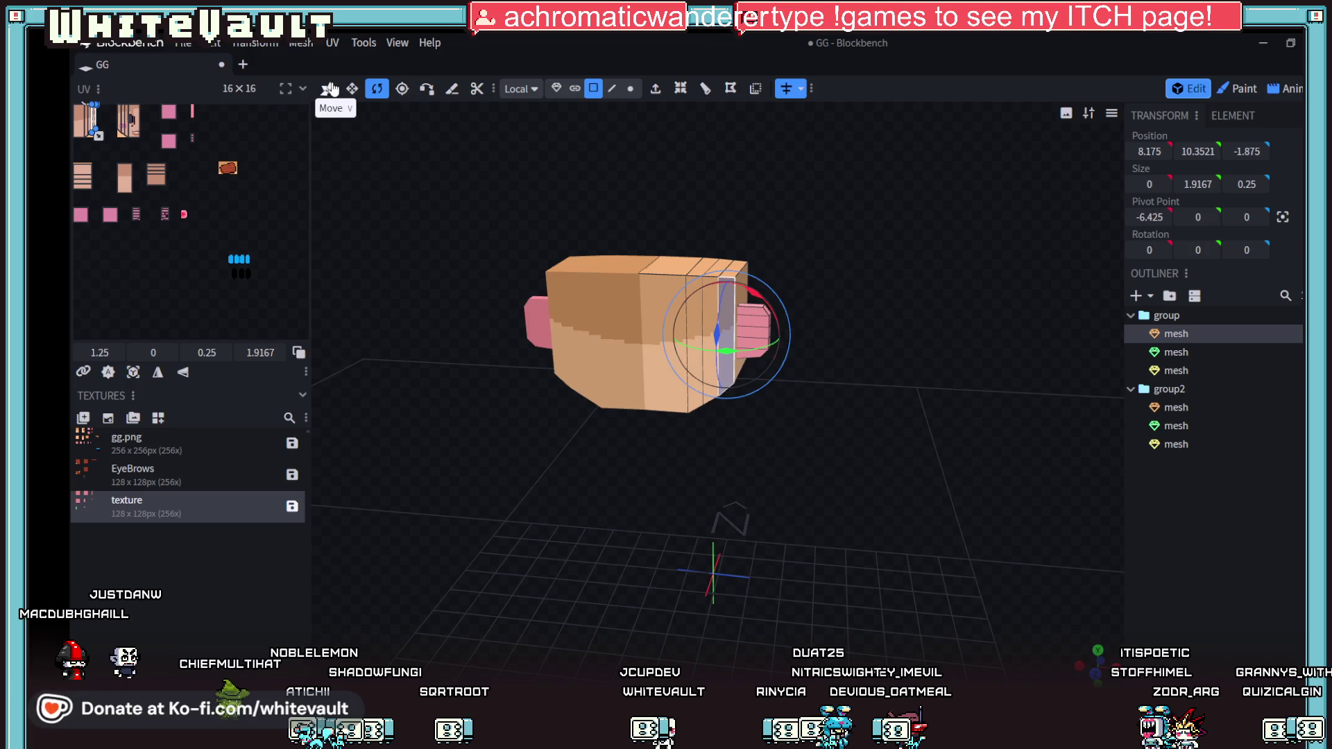
click(715, 297)
shift+click(695, 312)
shift+click(672, 326)
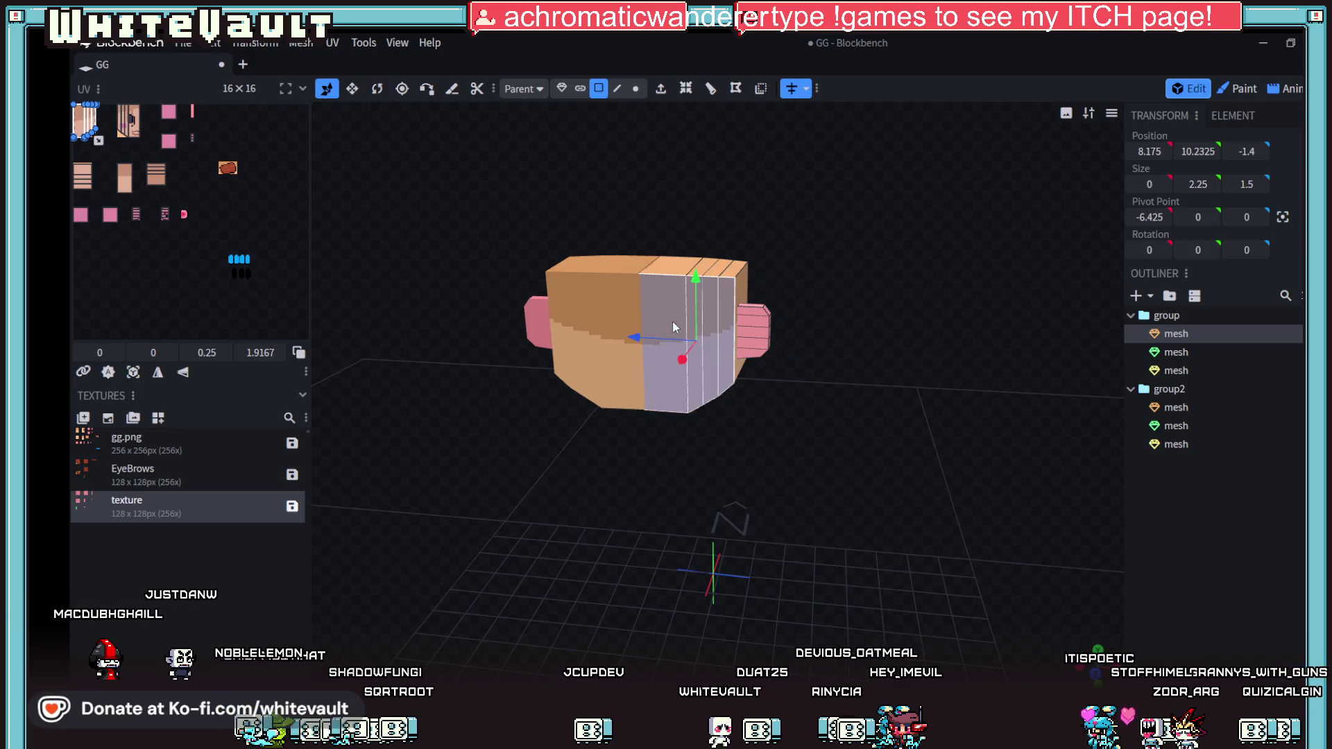
mouse_move(679, 368)
mouse_down()
mouse_move(675, 385)
mouse_move(797, 427)
mouse_move(652, 449)
mouse_move(493, 400)
mouse_move(438, 415)
mouse_move(778, 497)
mouse_move(532, 469)
mouse_up()
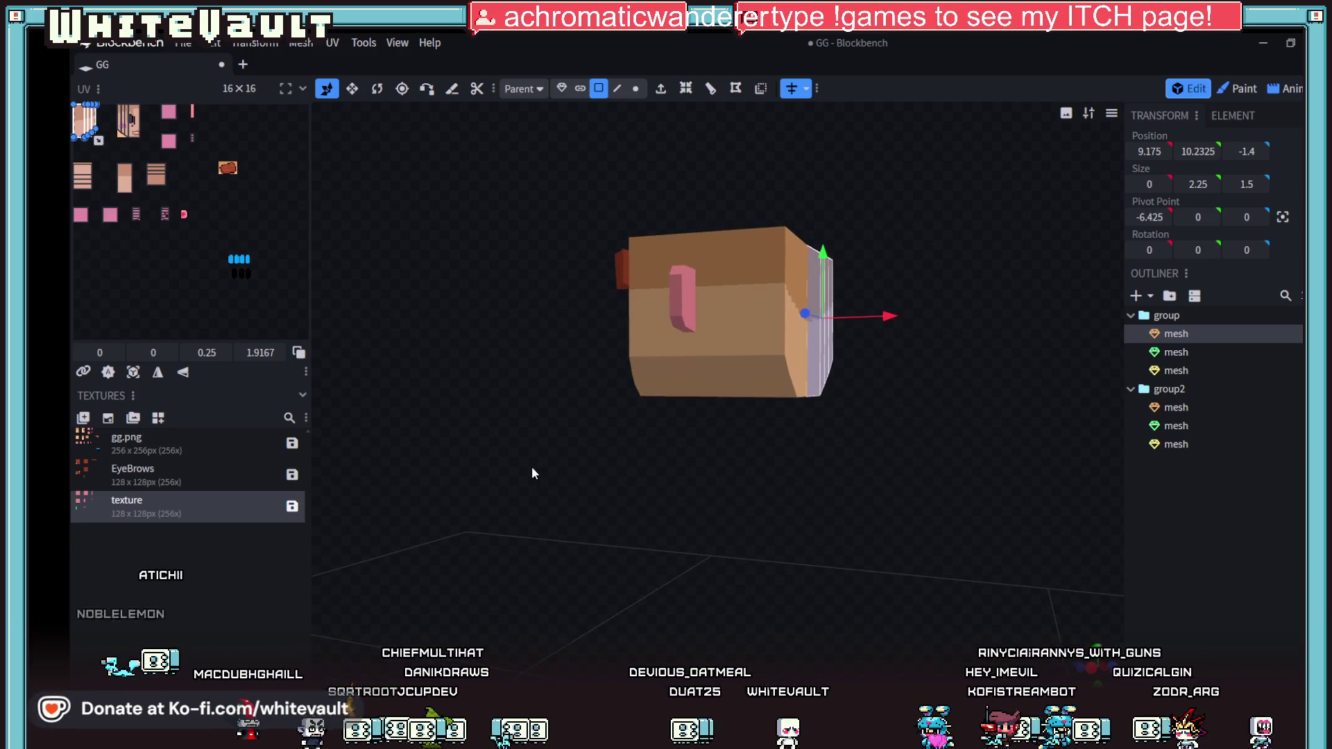
mouse_move(936, 385)
mouse_down()
mouse_move(938, 439)
mouse_move(872, 381)
mouse_move(856, 465)
mouse_move(766, 479)
mouse_move(809, 470)
mouse_move(685, 258)
mouse_up()
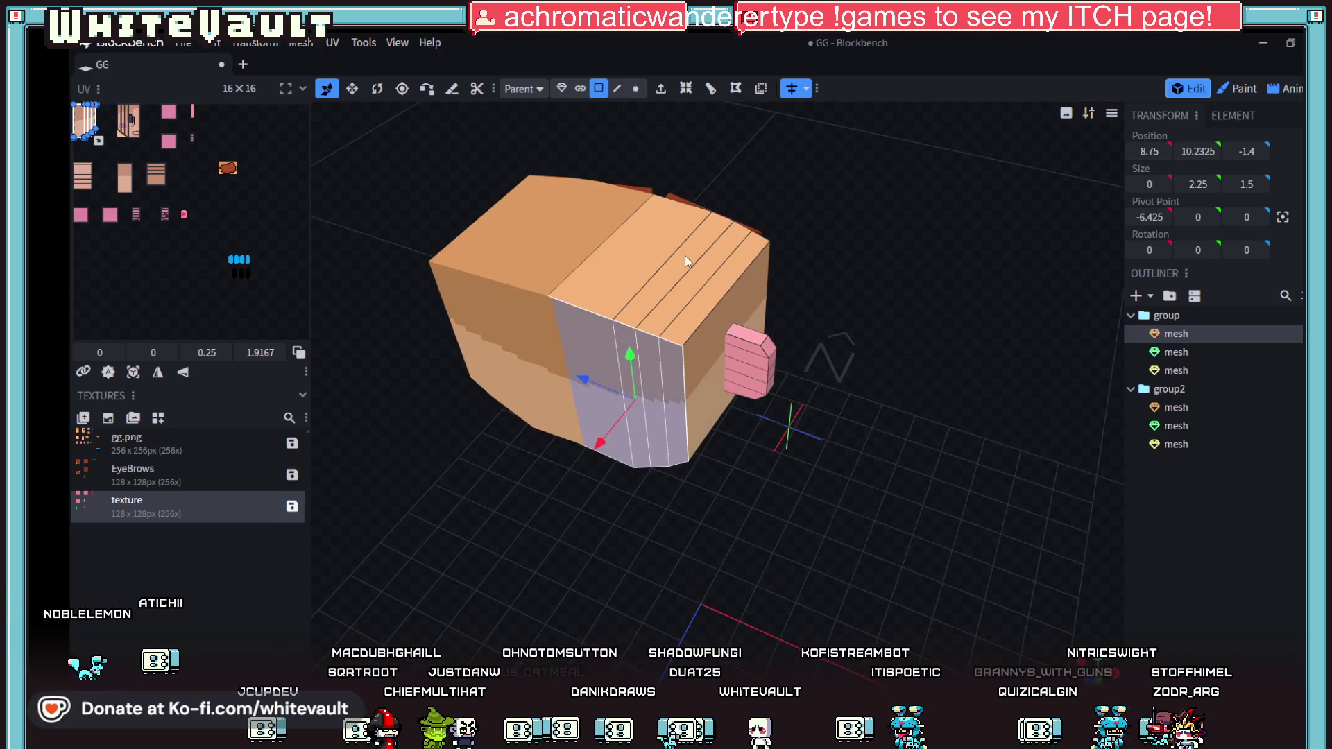
Step: In Edge mode, nudge vertical side edges inward along X by 0.1
click(625, 89)
click(688, 402)
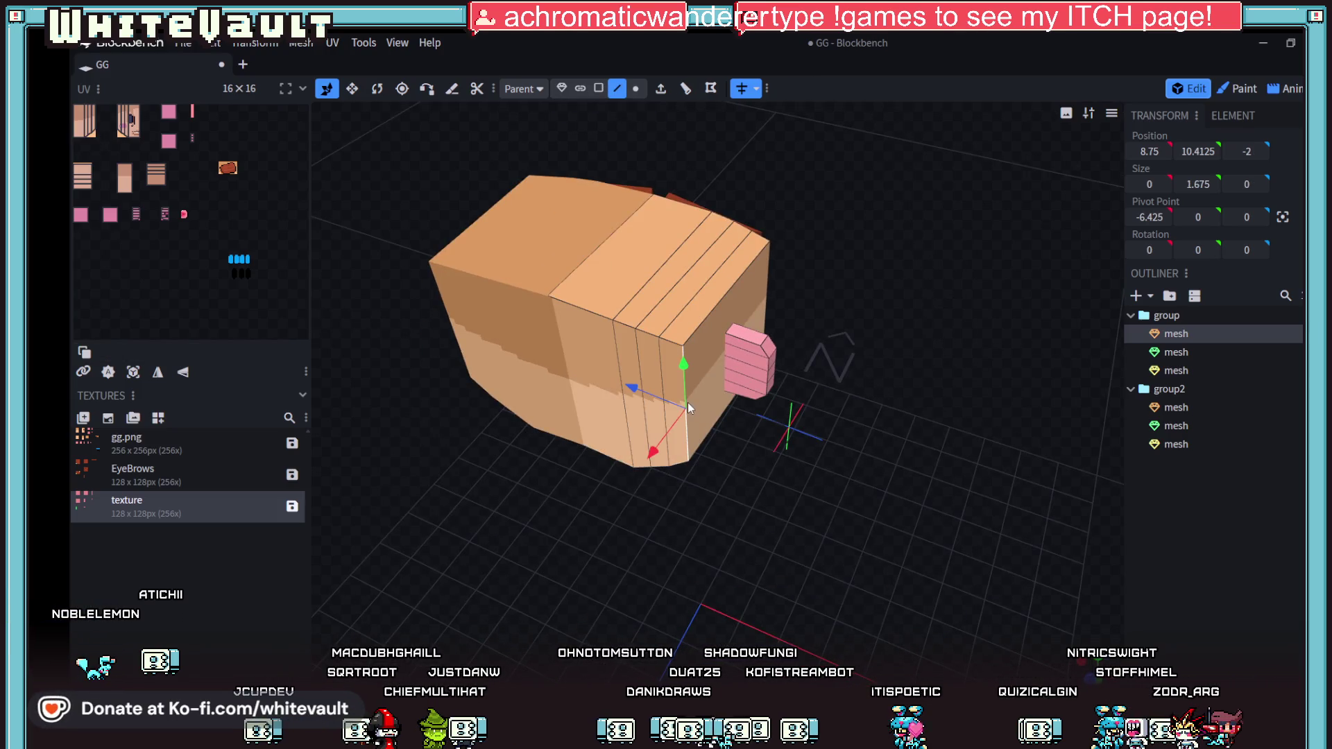
drag(655, 450, 665, 440)
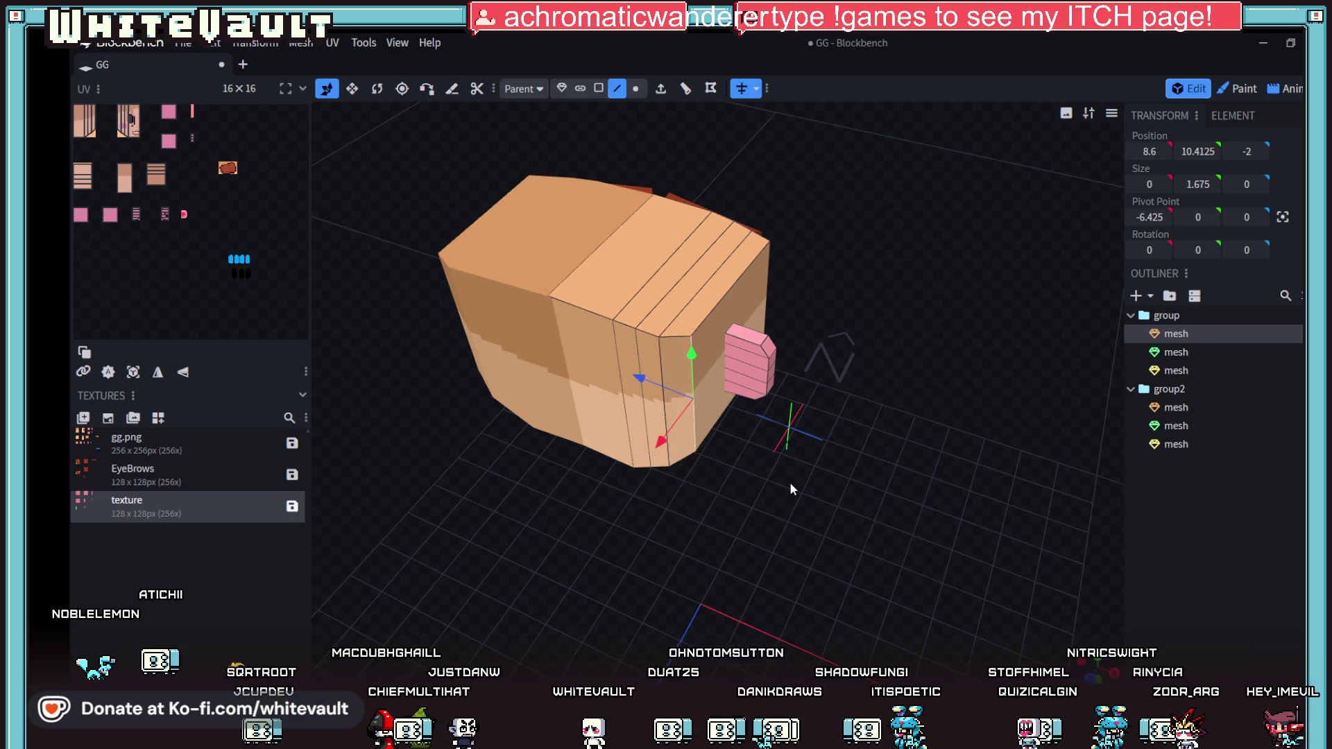
scroll(801, 470, up, 5)
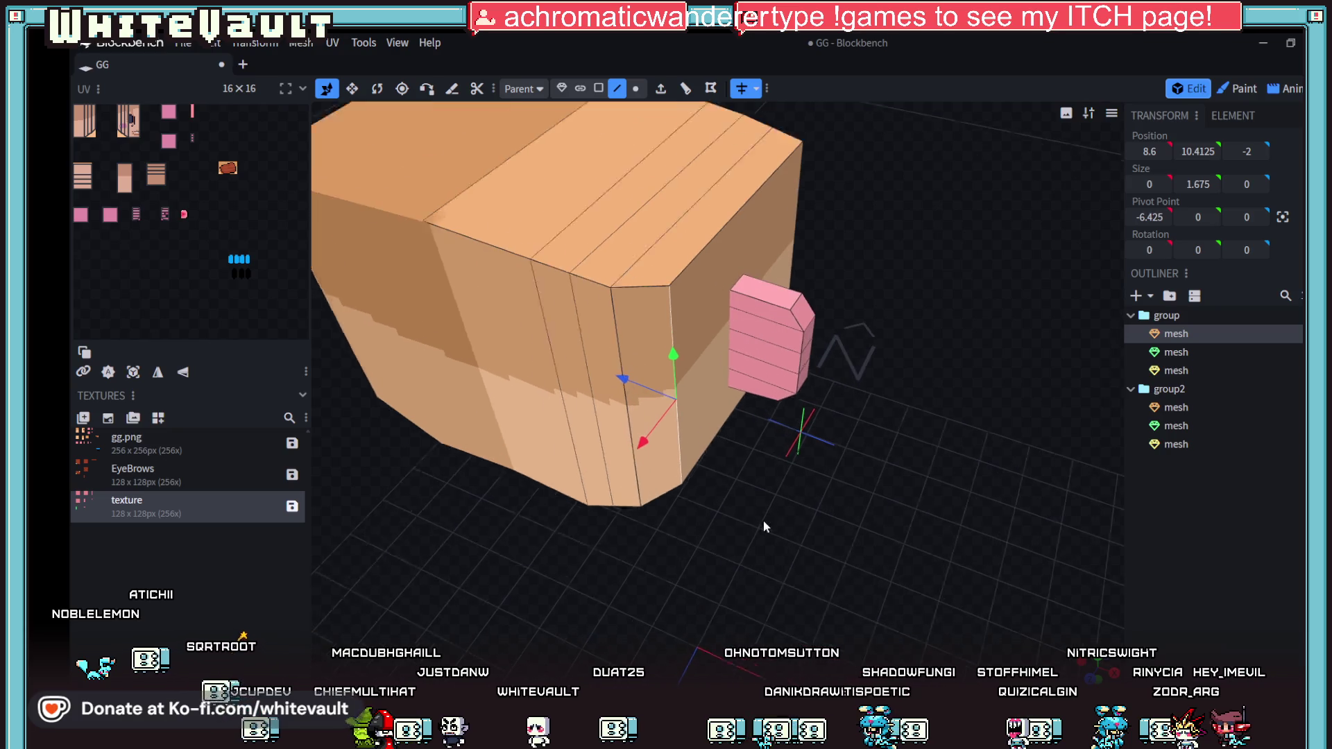
click(627, 476)
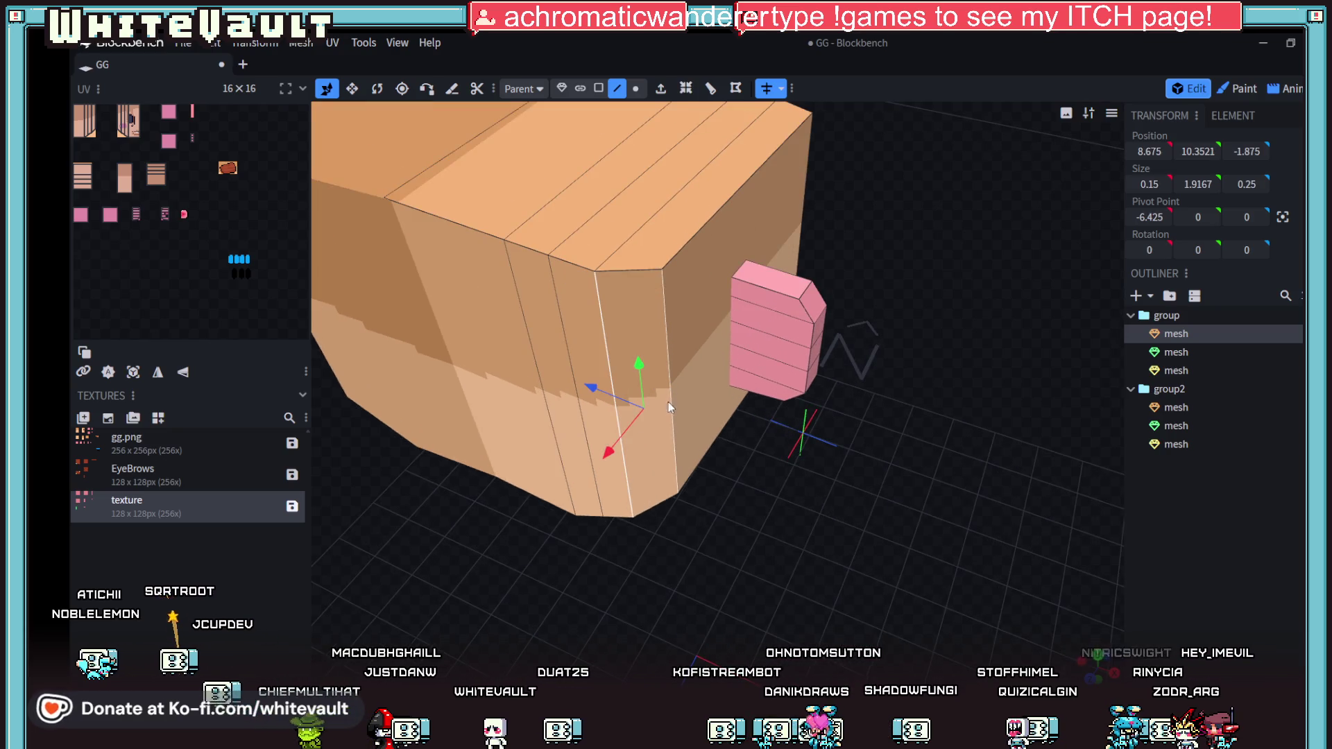
mouse_move(625, 438)
mouse_down()
mouse_move(593, 437)
mouse_move(614, 437)
mouse_move(564, 410)
mouse_move(577, 401)
mouse_move(627, 507)
mouse_move(495, 477)
mouse_move(594, 481)
mouse_move(581, 476)
mouse_move(582, 380)
mouse_up()
shift+click(570, 347)
key(ctrl+z)
Step: Try shifting another set of side edges inward, undo it, and inspect the head's left side
click(538, 370)
shift+click(414, 281)
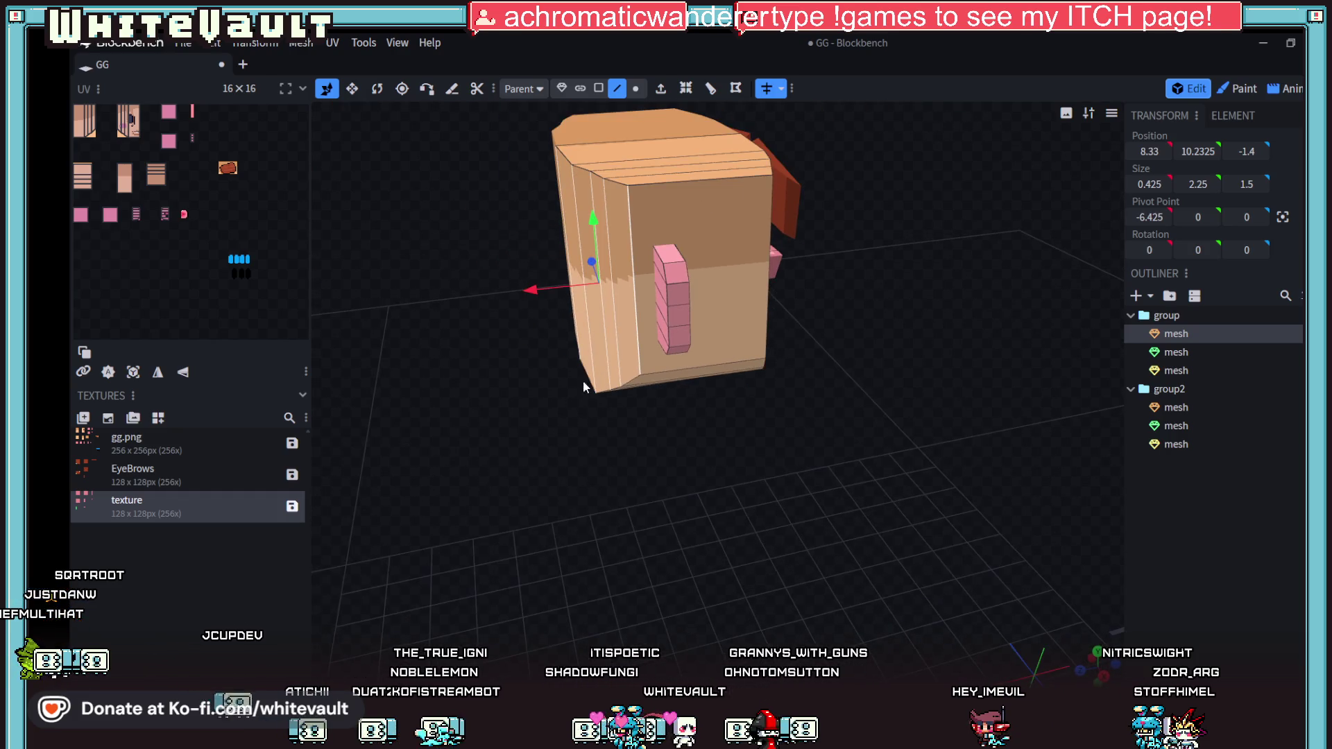
key(ctrl+z)
mouse_move(536, 292)
mouse_down()
mouse_move(548, 292)
mouse_move(594, 431)
mouse_move(446, 431)
mouse_move(751, 488)
mouse_move(921, 494)
mouse_move(882, 500)
mouse_up()
mouse_move(764, 485)
mouse_down()
mouse_move(717, 485)
mouse_move(644, 196)
mouse_up()
mouse_move(670, 355)
mouse_down()
mouse_move(711, 344)
mouse_move(789, 461)
mouse_move(658, 358)
mouse_up()
mouse_move(619, 426)
mouse_down()
mouse_move(616, 497)
mouse_move(631, 489)
mouse_move(542, 486)
mouse_move(773, 487)
mouse_move(643, 470)
mouse_move(718, 483)
mouse_move(744, 472)
mouse_move(805, 514)
mouse_move(773, 592)
mouse_up()
scroll(793, 494, down, 3)
scroll(793, 494, up, 2)
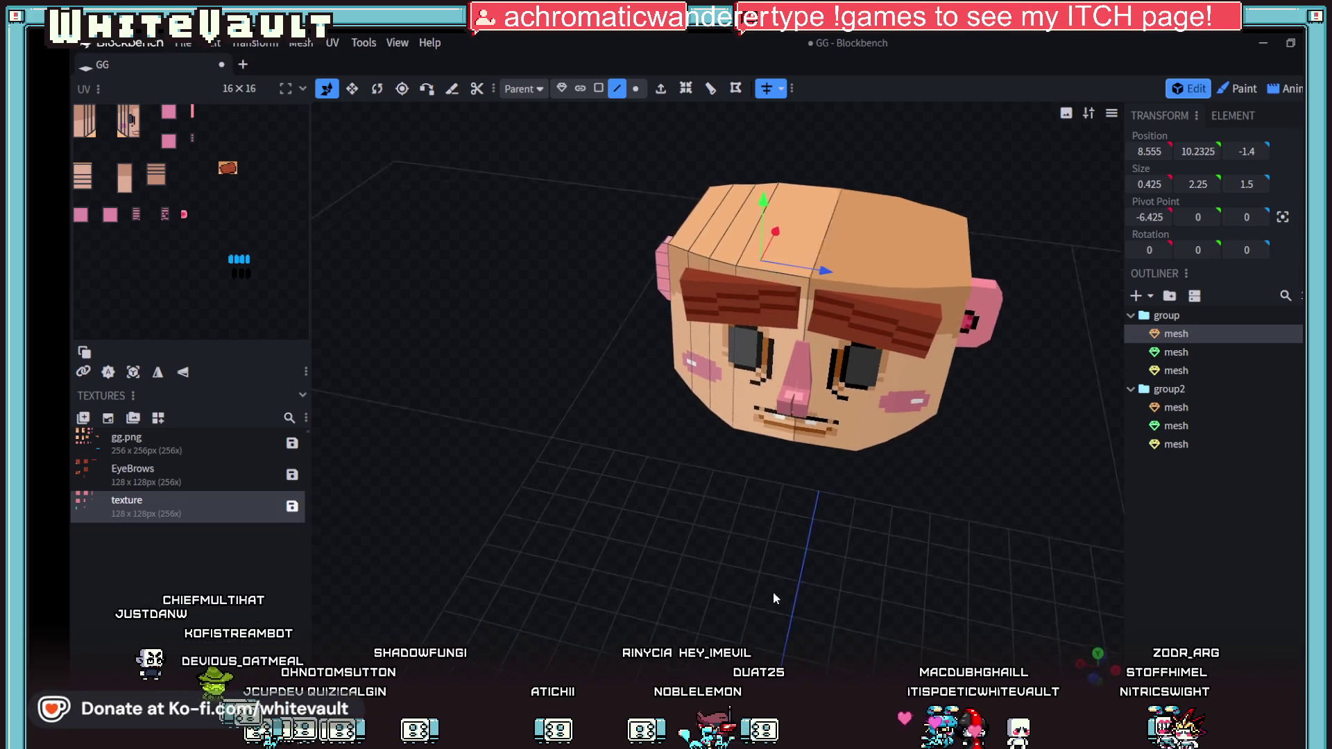
scroll(773, 594, up, 3)
scroll(927, 548, up, 3)
scroll(902, 465, up, 2)
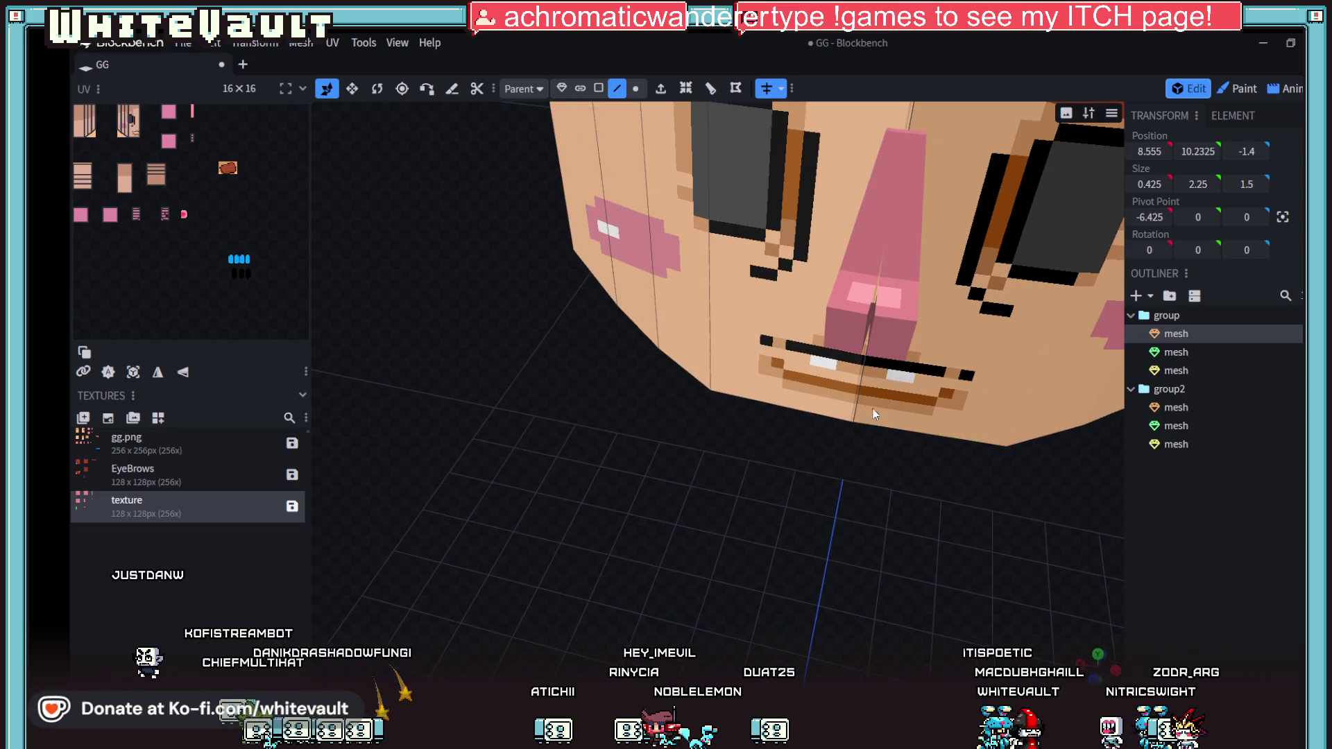
click(636, 90)
click(865, 314)
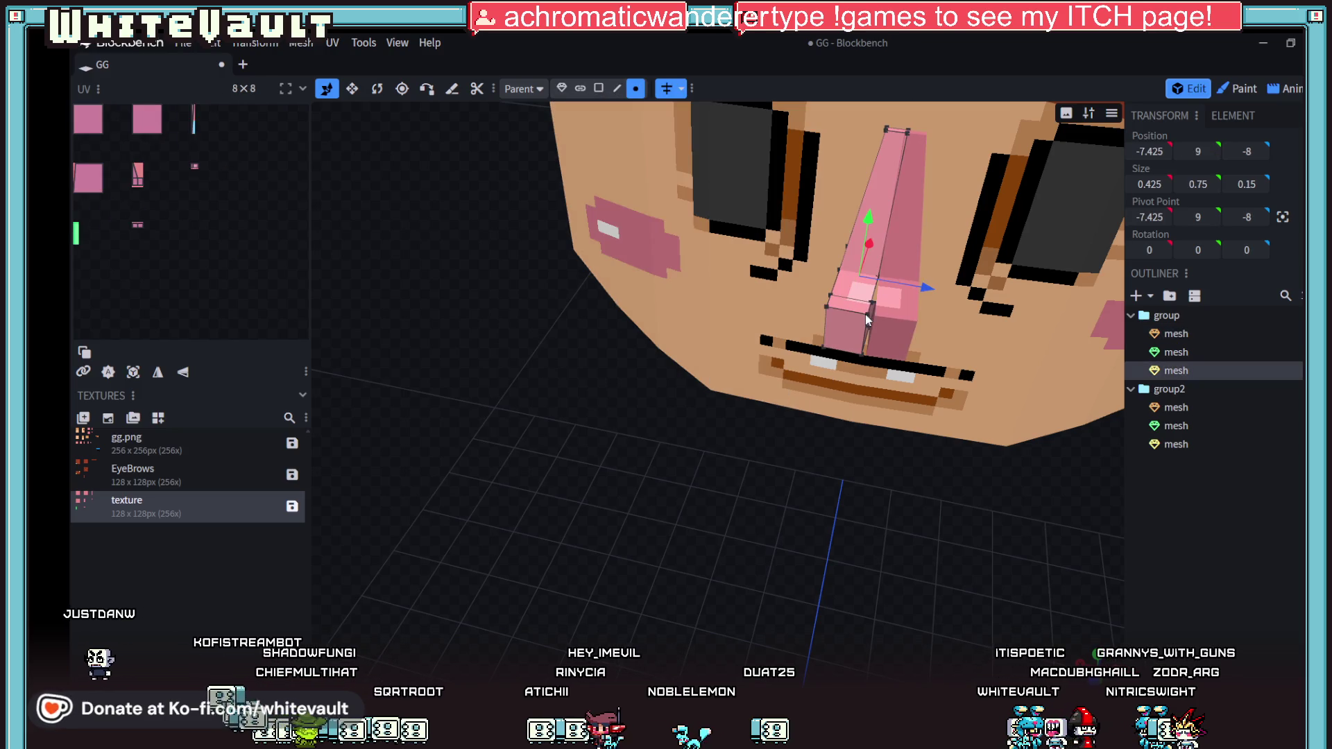
click(868, 314)
scroll(759, 460, down, 3)
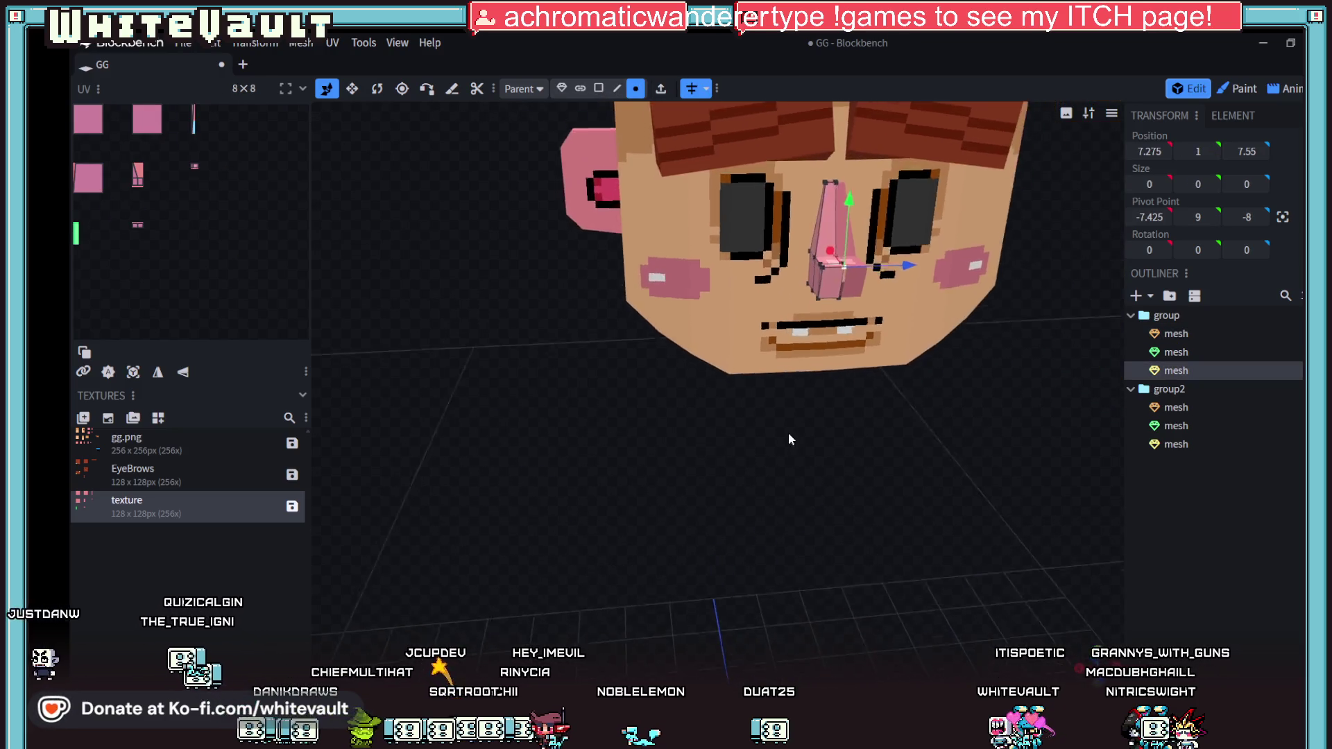
scroll(766, 430, down, 4)
key(KP_1)
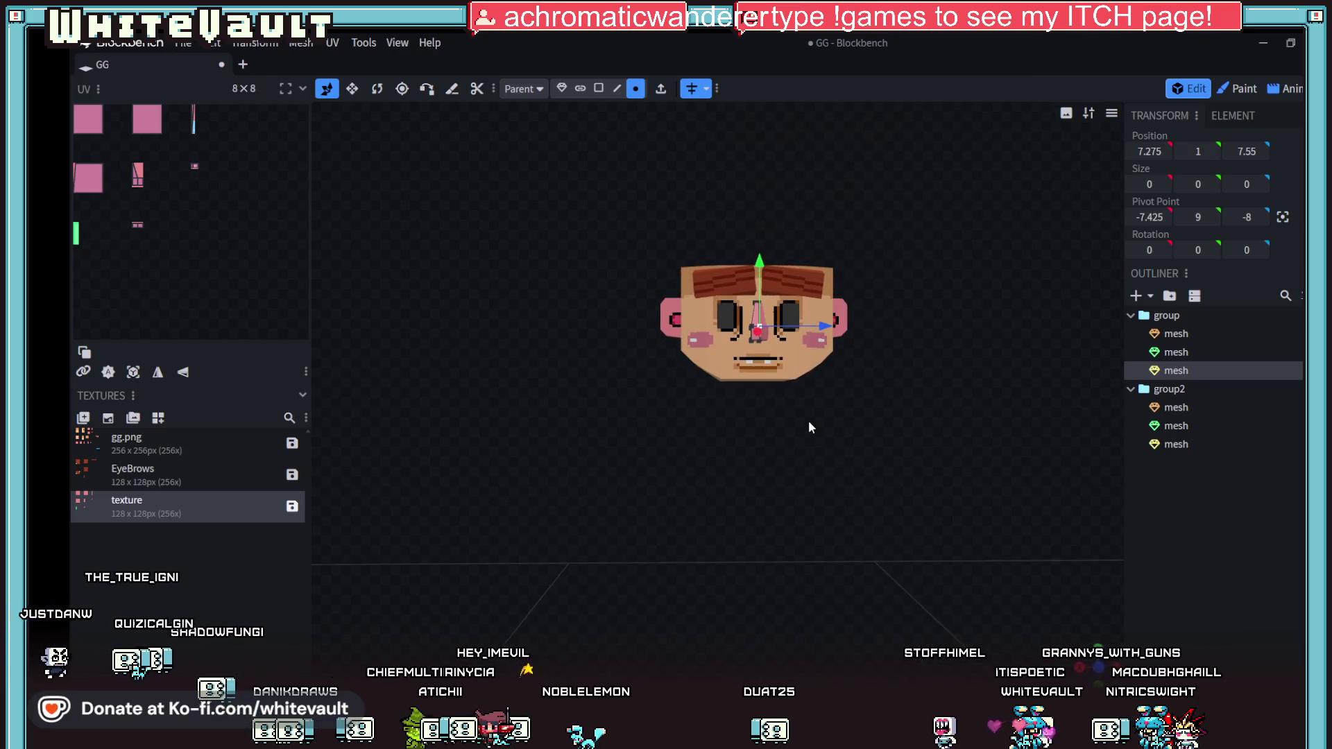
mouse_move(857, 477)
mouse_down()
mouse_move(719, 449)
mouse_move(797, 472)
mouse_up()
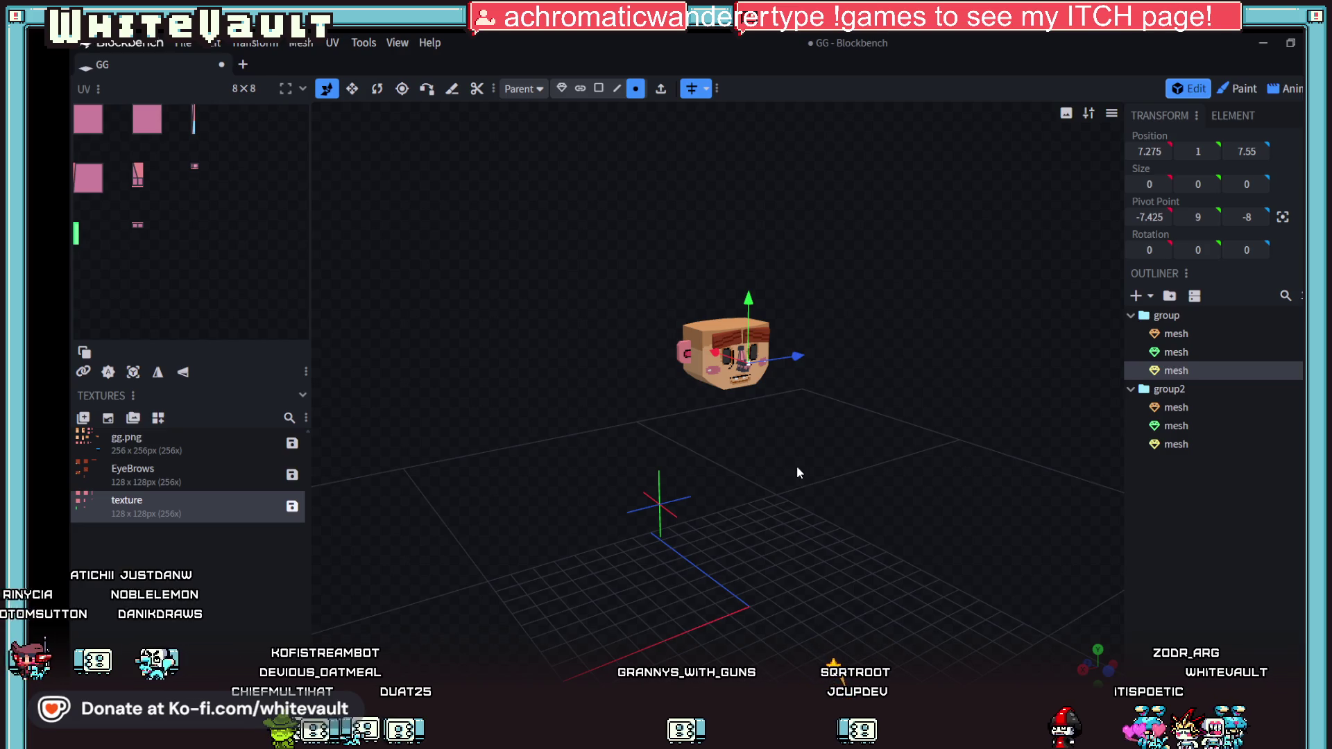
scroll(827, 467, up, 3)
scroll(843, 480, up, 2)
drag(859, 494, 755, 469)
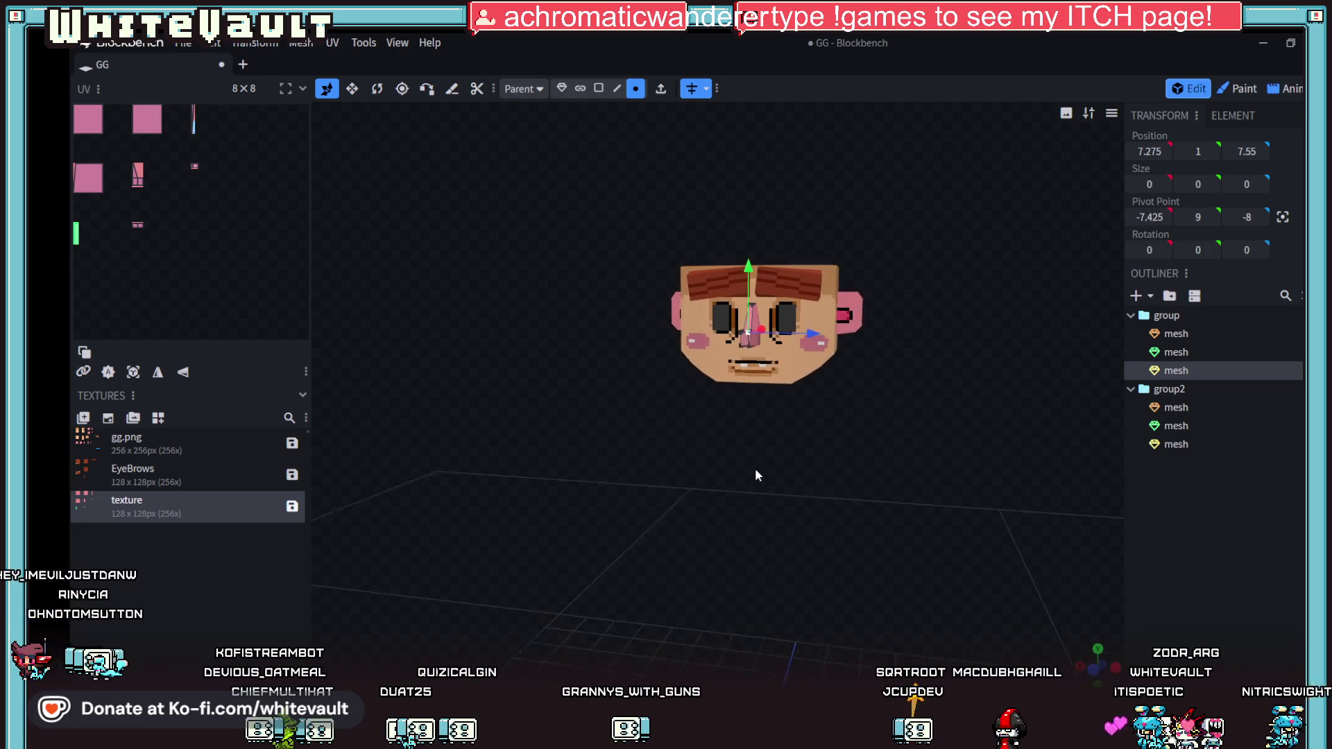
scroll(793, 440, up, 3)
scroll(793, 440, down, 5)
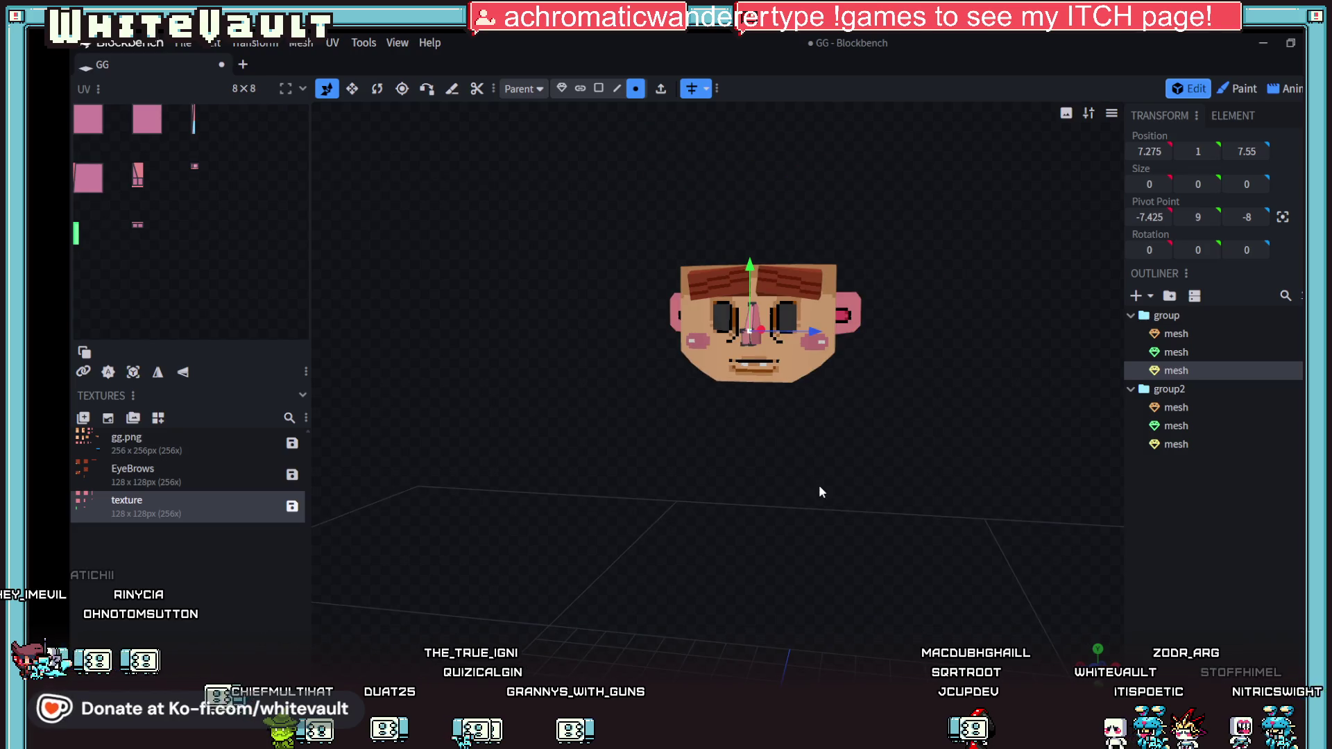
mouse_move(811, 537)
mouse_down()
mouse_move(869, 494)
mouse_move(844, 367)
mouse_up()
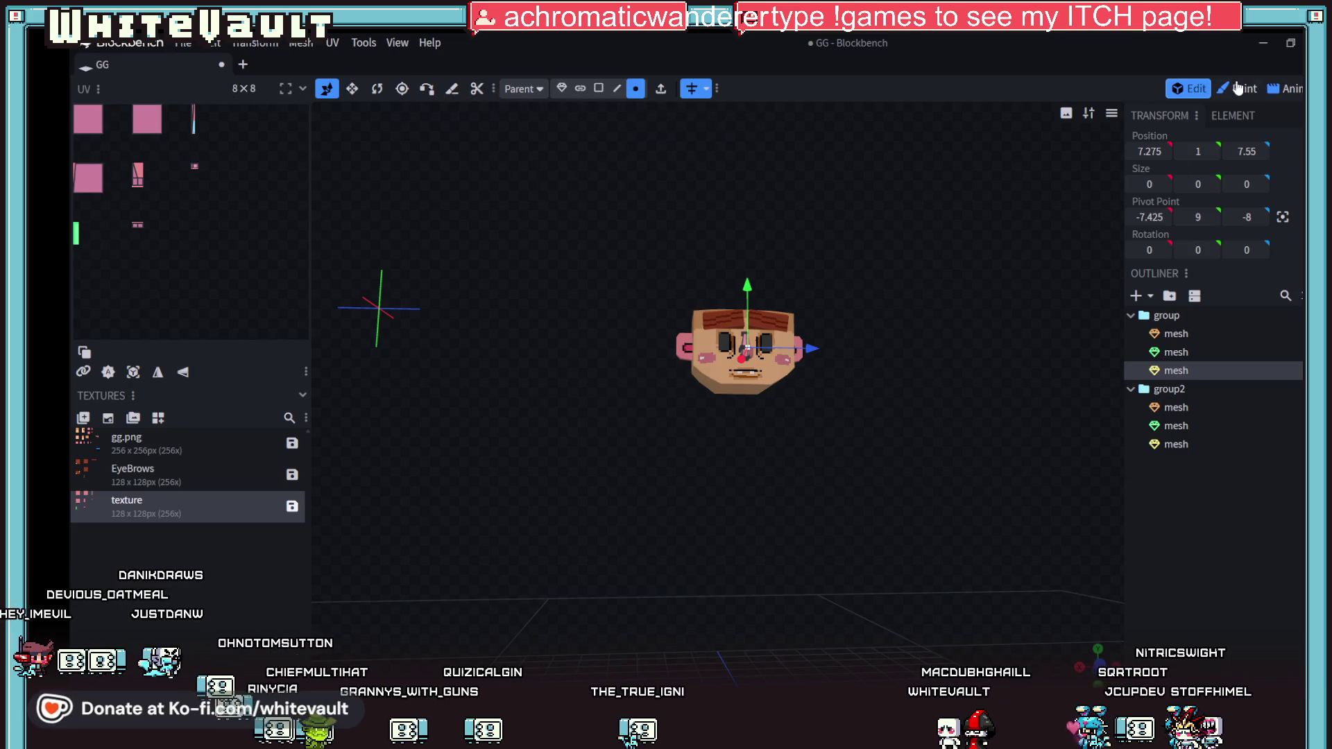
Step: Add a 16×8×16 cuboid mesh twice, deleting the pink-textured version each time
click(1137, 297)
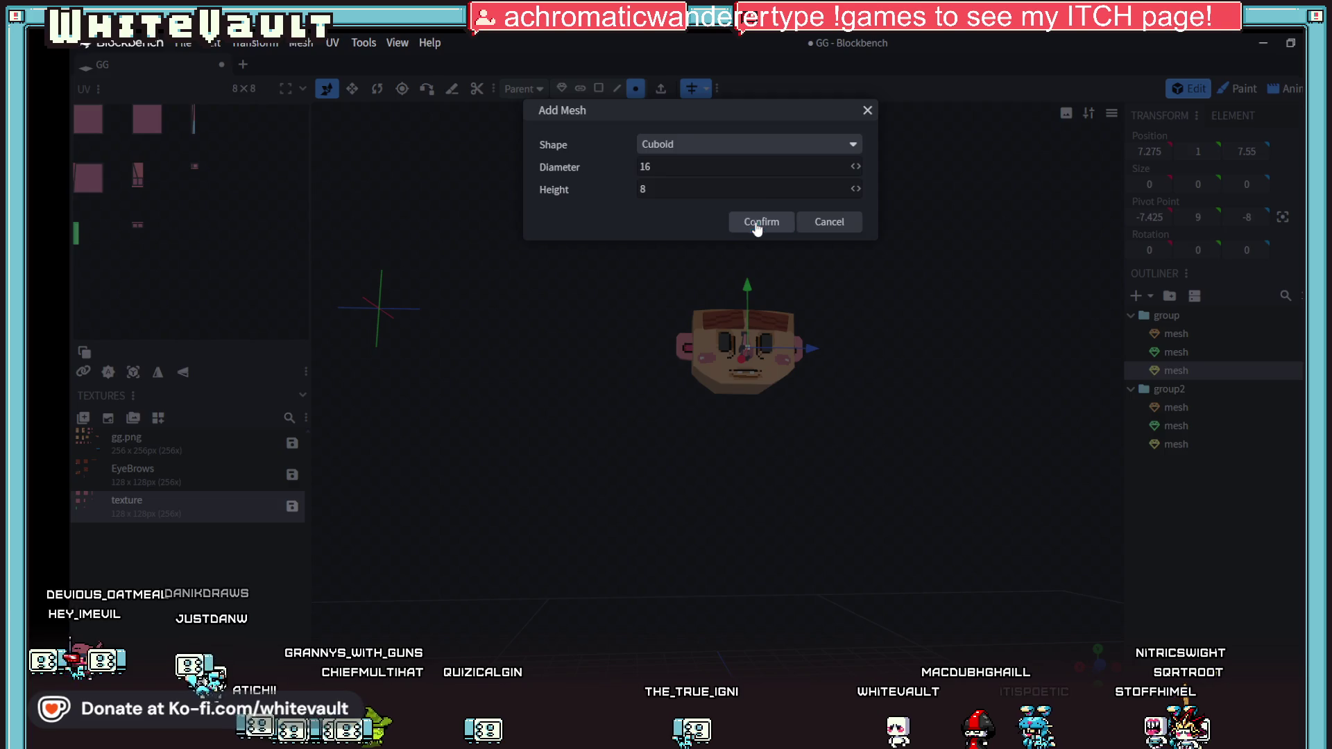
click(757, 223)
scroll(823, 364, down, 5)
drag(835, 544, 972, 605)
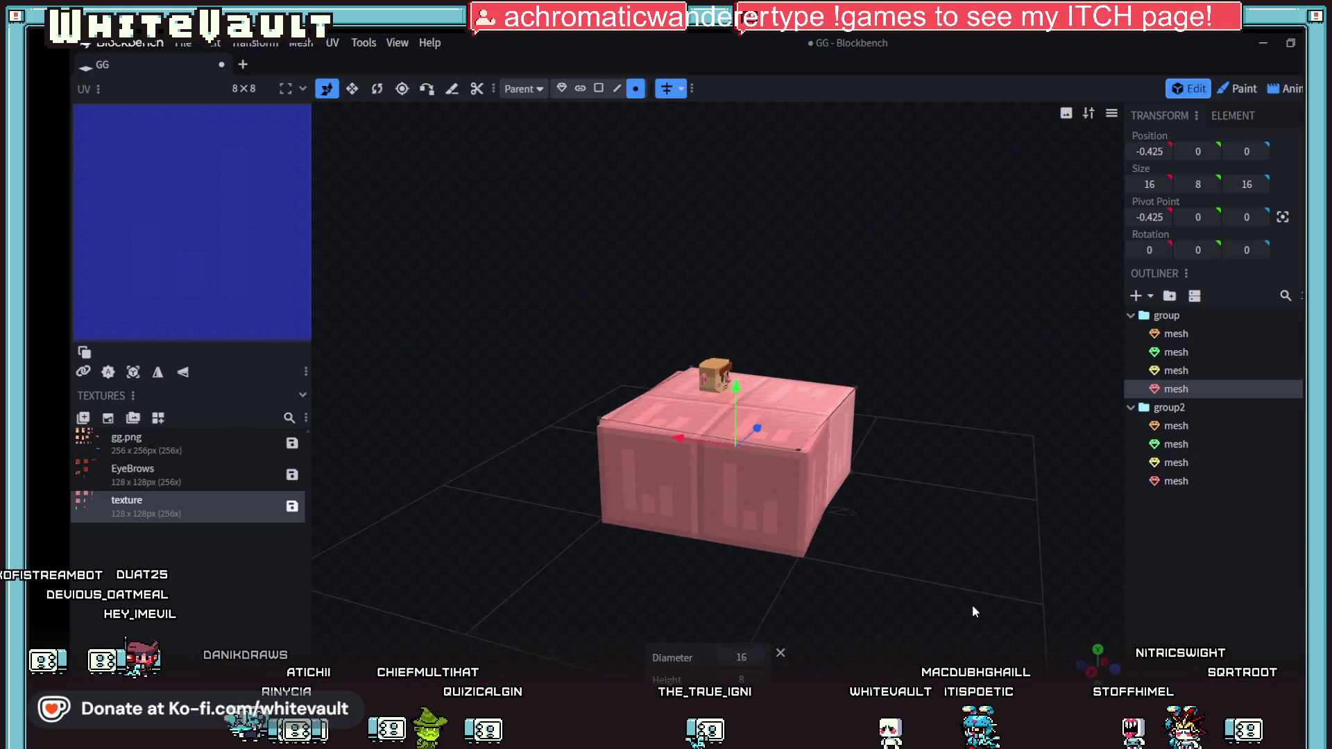
scroll(972, 605, up, 3)
key(ctrl+z)
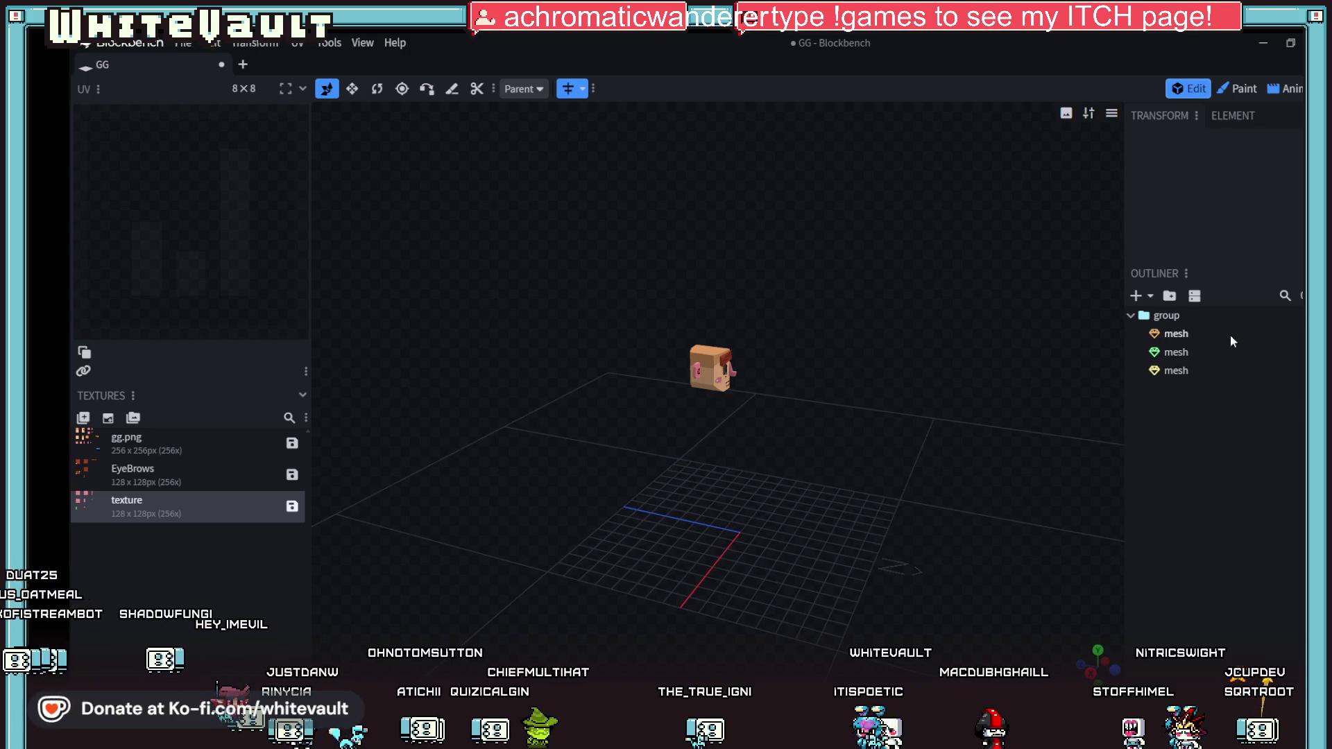
click(1131, 315)
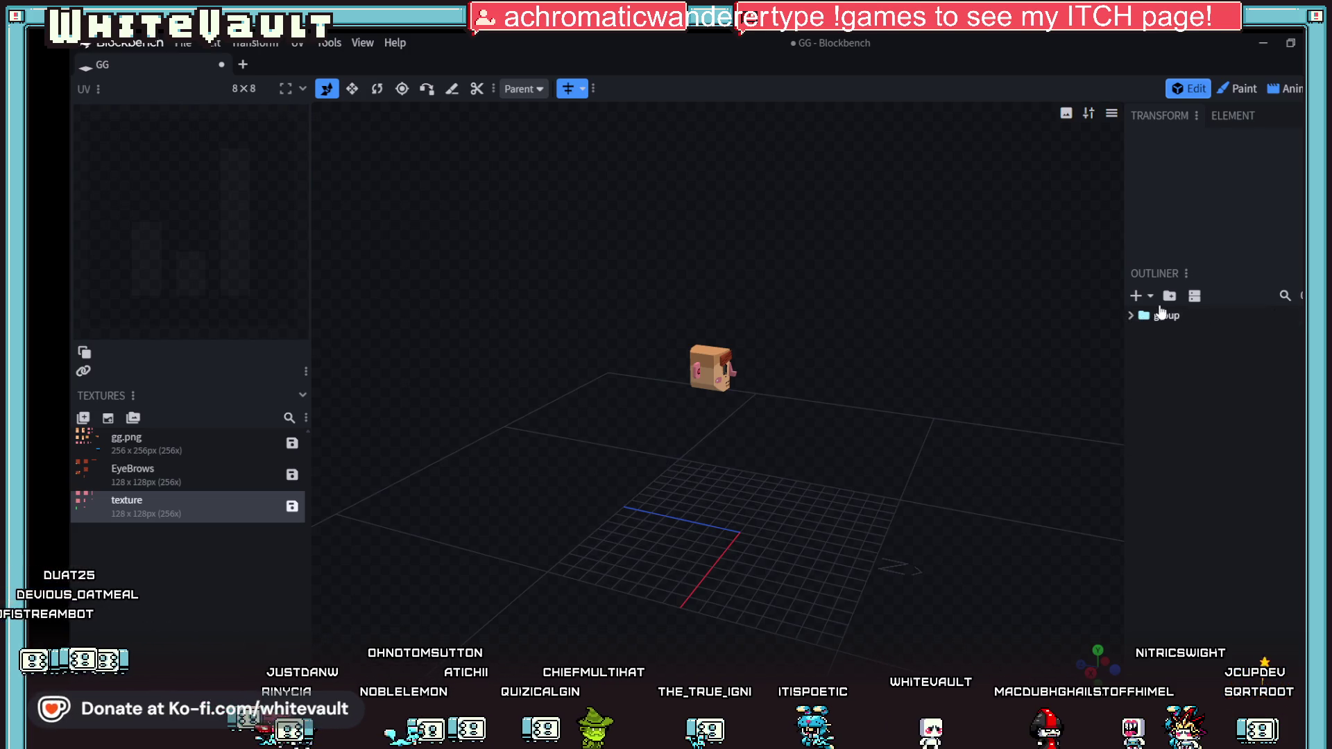
click(1135, 297)
click(772, 221)
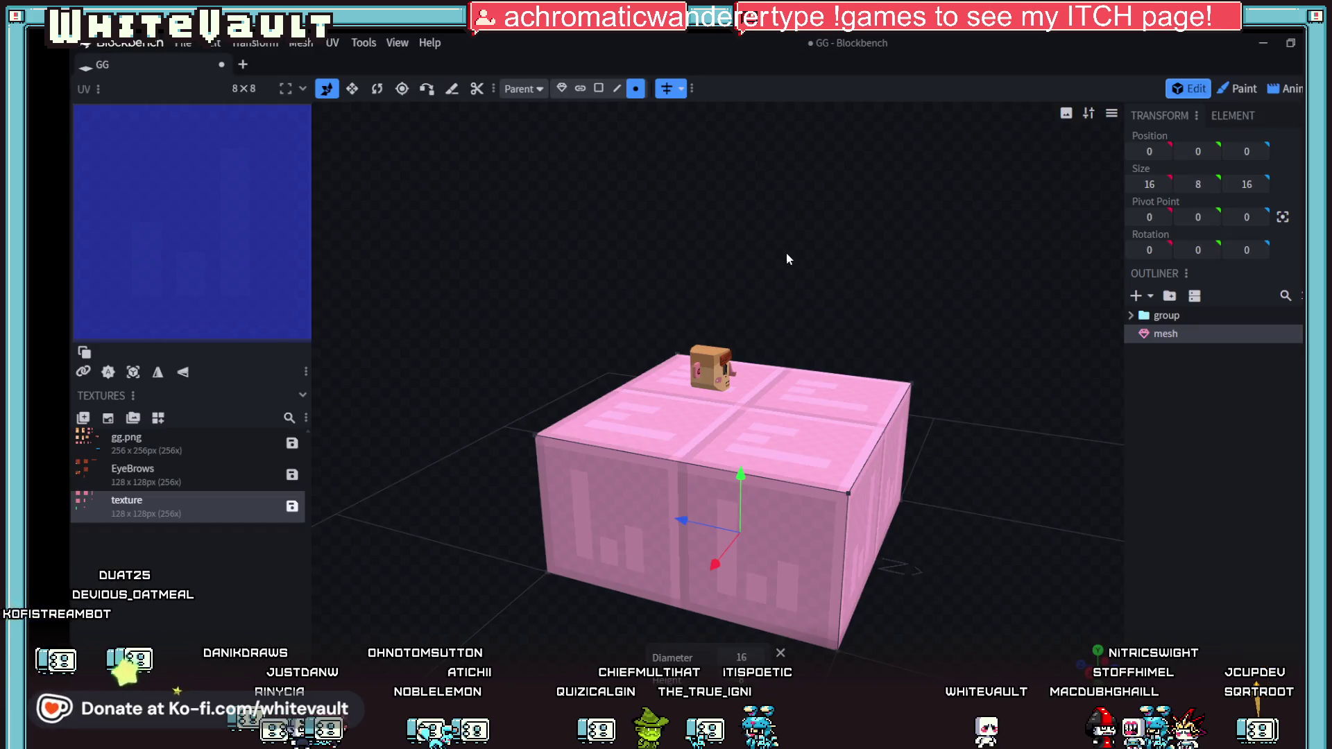
key(ctrl+z)
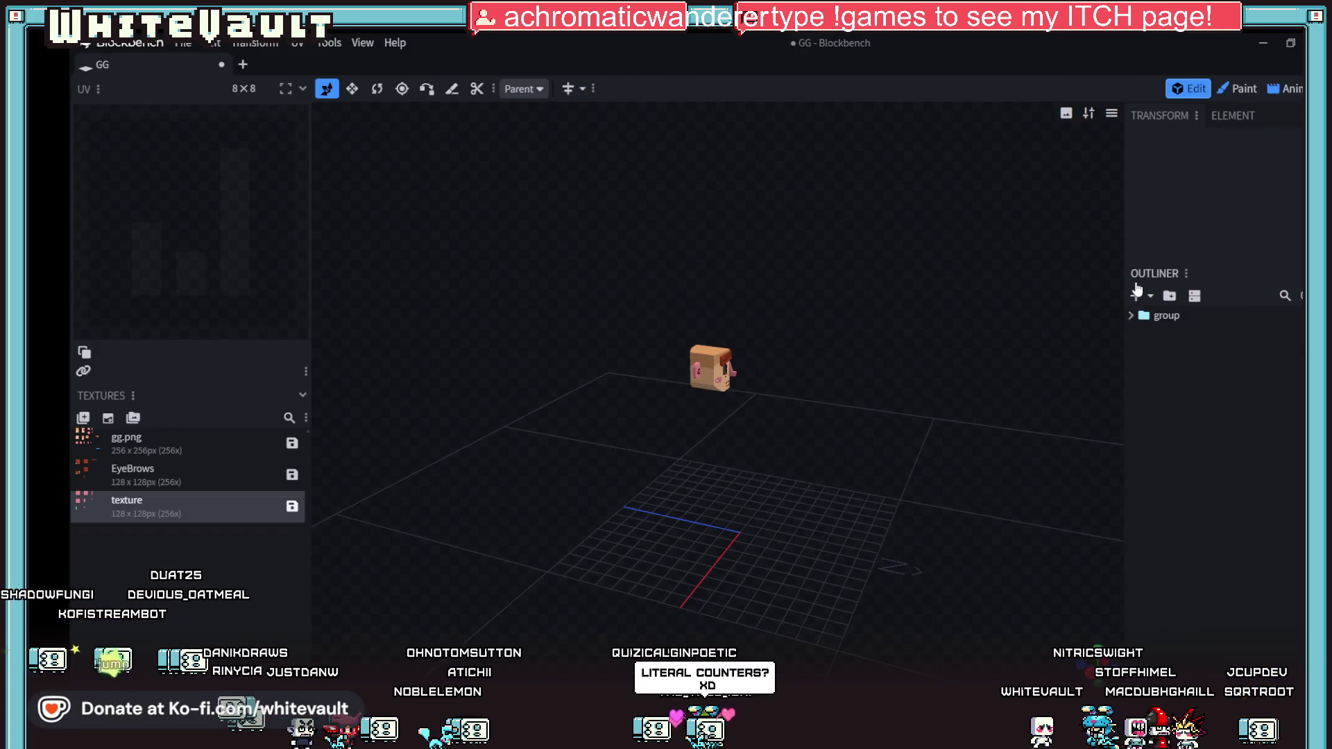
Step: Add the 16×8×16 cuboid with the light-blue texture and select its front face
click(1136, 297)
click(762, 221)
mouse_move(876, 458)
mouse_down()
mouse_move(864, 509)
mouse_move(932, 522)
mouse_move(821, 473)
mouse_move(910, 565)
mouse_up()
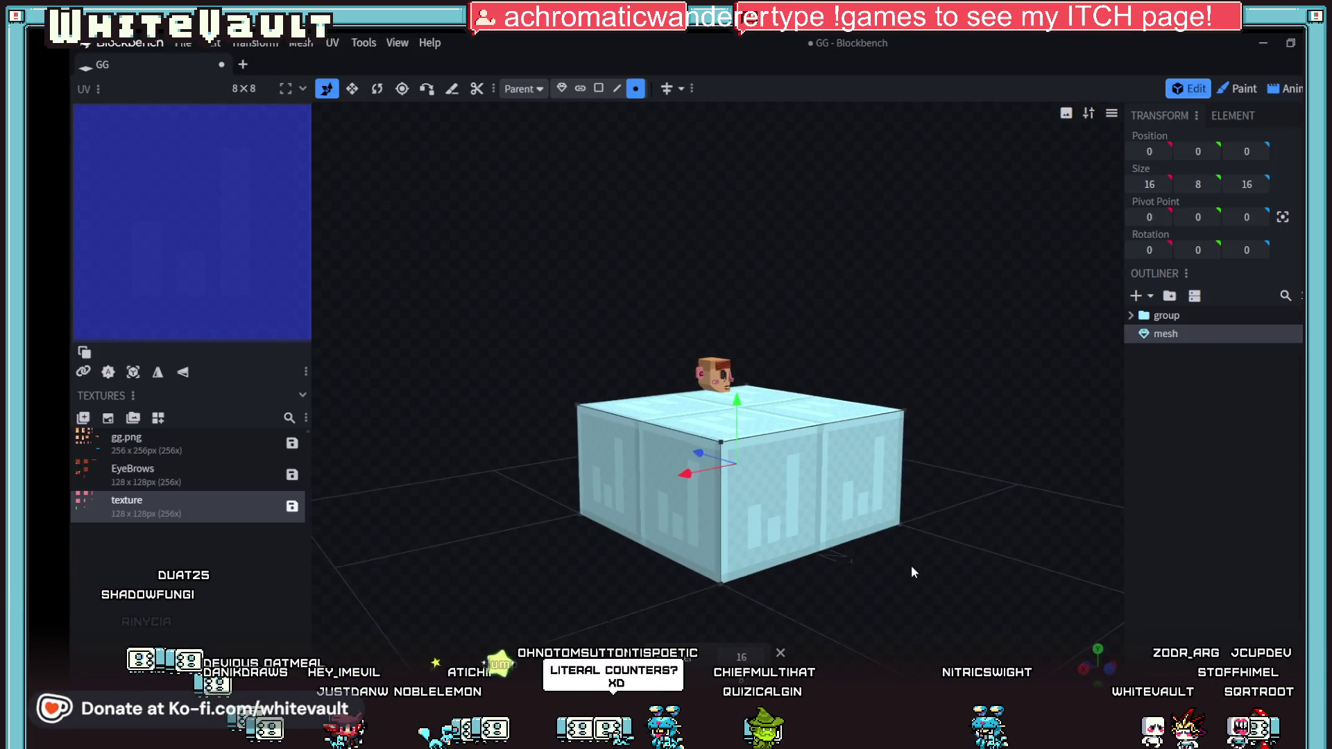
click(599, 88)
click(802, 512)
Step: Push the cuboid's front face back and narrow its side into a thin pillar
drag(777, 479, 669, 460)
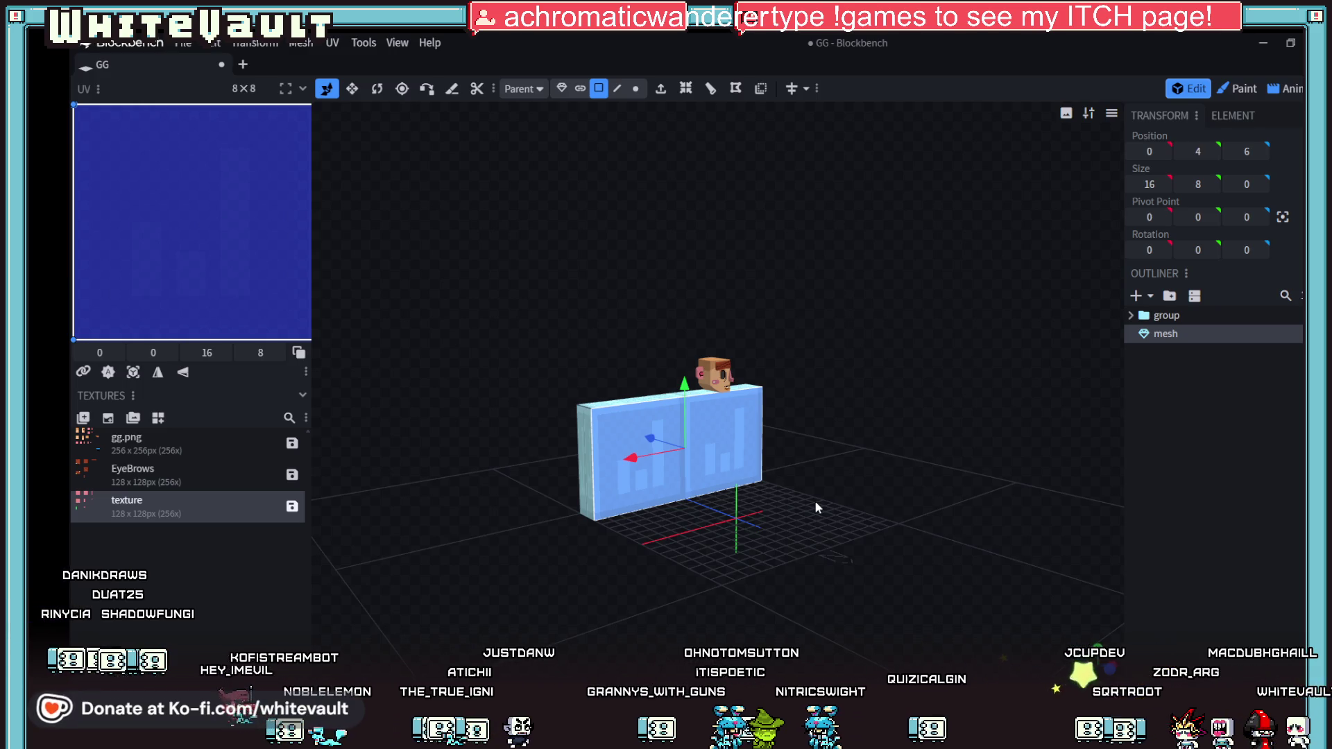
mouse_move(815, 501)
mouse_down()
mouse_move(859, 565)
mouse_move(679, 445)
mouse_move(958, 429)
mouse_up()
scroll(814, 549, up, 4)
click(699, 435)
mouse_move(996, 565)
mouse_down()
mouse_move(778, 563)
mouse_move(902, 559)
mouse_up()
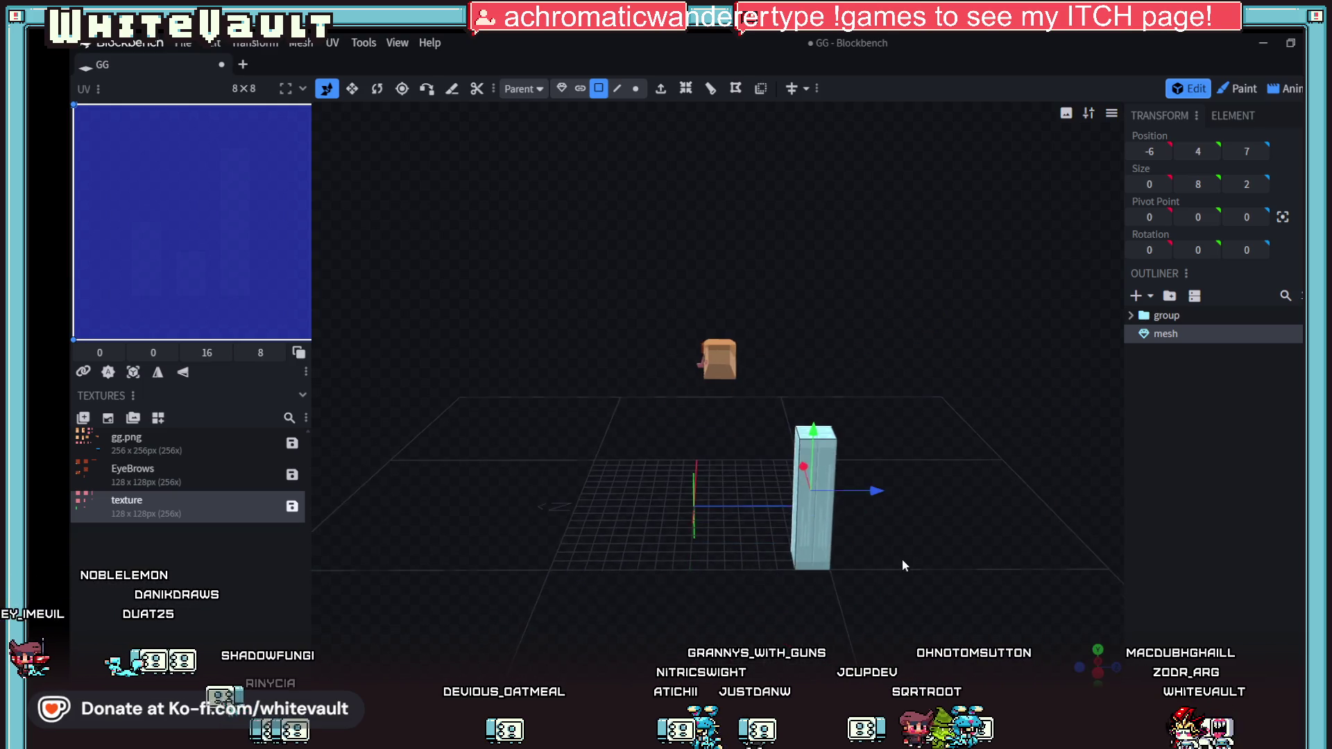
Step: Move the pillar along X and Z so it sits beneath the head
click(559, 89)
mouse_move(693, 536)
mouse_down()
mouse_move(837, 530)
mouse_move(860, 422)
mouse_move(746, 415)
mouse_move(764, 493)
mouse_move(798, 486)
mouse_move(736, 495)
mouse_up()
mouse_move(694, 528)
mouse_down()
mouse_move(685, 569)
mouse_move(848, 473)
mouse_move(886, 532)
mouse_up()
scroll(883, 529, up, 5)
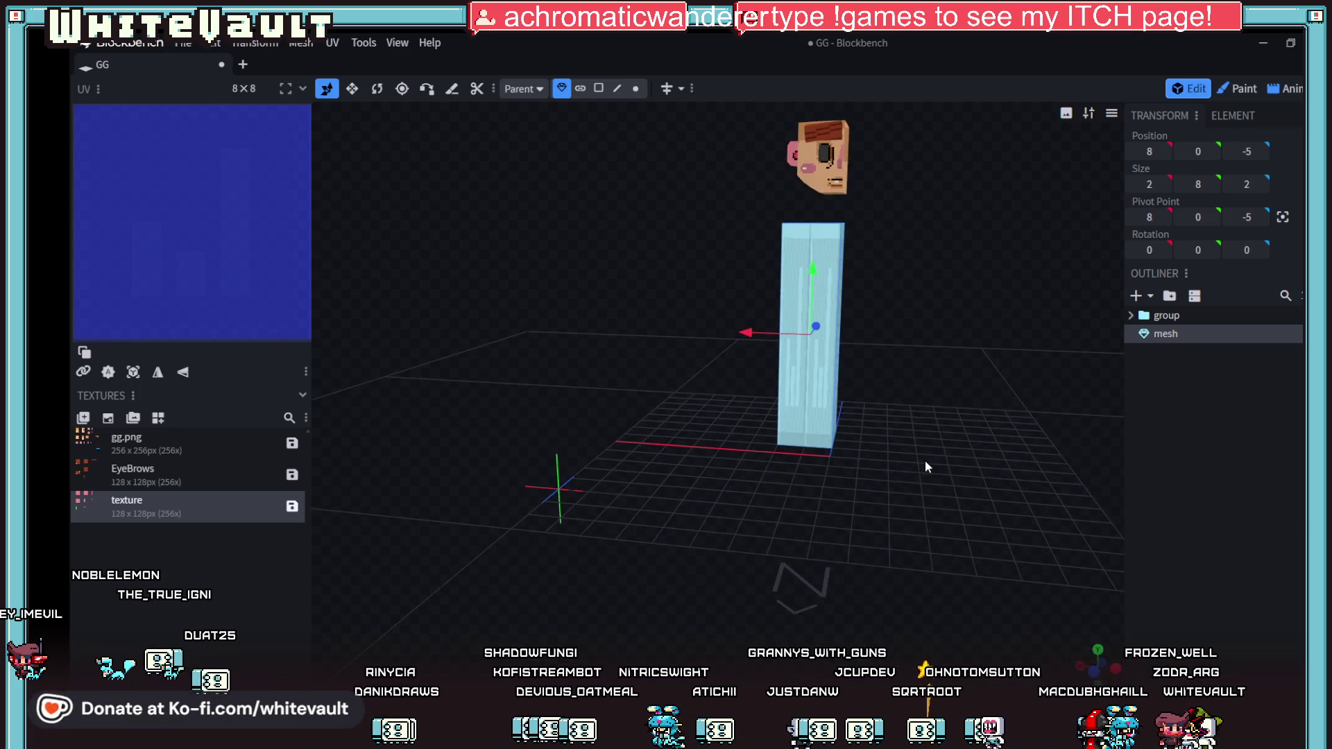
drag(936, 490, 928, 422)
Step: Raise the pillar's bottom face by about 3 units to shorten it
click(598, 89)
click(810, 437)
drag(806, 361, 799, 243)
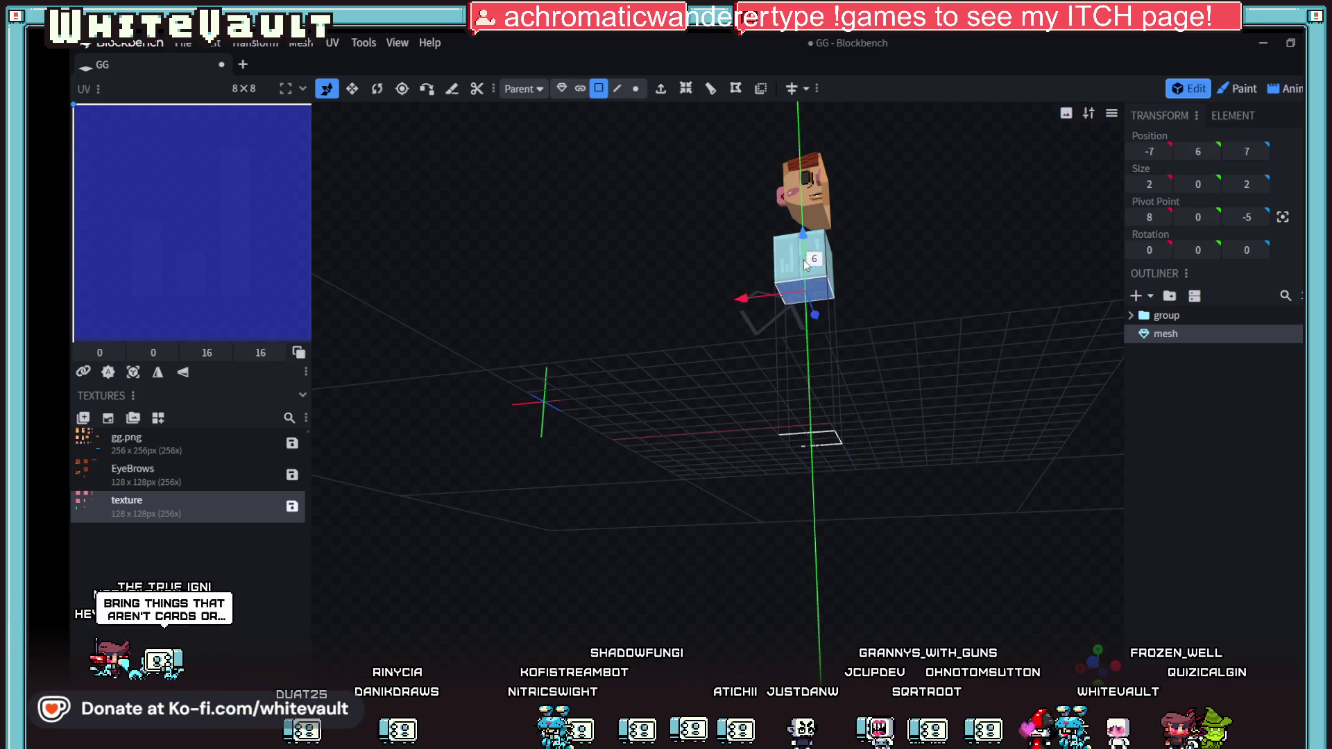
mouse_move(935, 333)
mouse_down()
mouse_move(964, 439)
mouse_move(934, 410)
mouse_move(815, 414)
mouse_up()
click(562, 89)
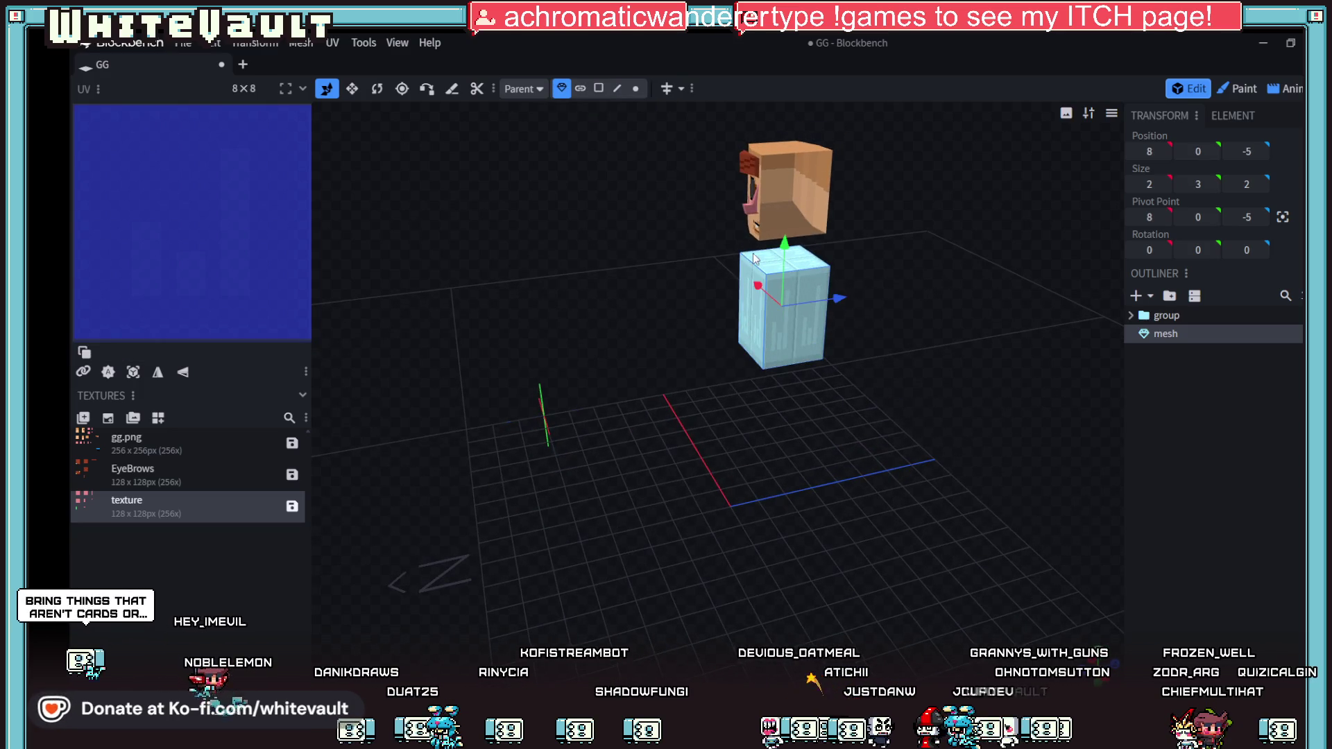
click(772, 319)
mouse_move(771, 319)
mouse_down()
mouse_move(838, 406)
mouse_move(863, 405)
mouse_move(859, 384)
mouse_move(880, 415)
mouse_move(867, 409)
mouse_up()
Step: Raise the bottom face one more unit and pull a side face in to thin the block
click(599, 88)
mouse_move(759, 293)
mouse_down()
mouse_move(843, 353)
mouse_move(829, 311)
mouse_up()
click(799, 318)
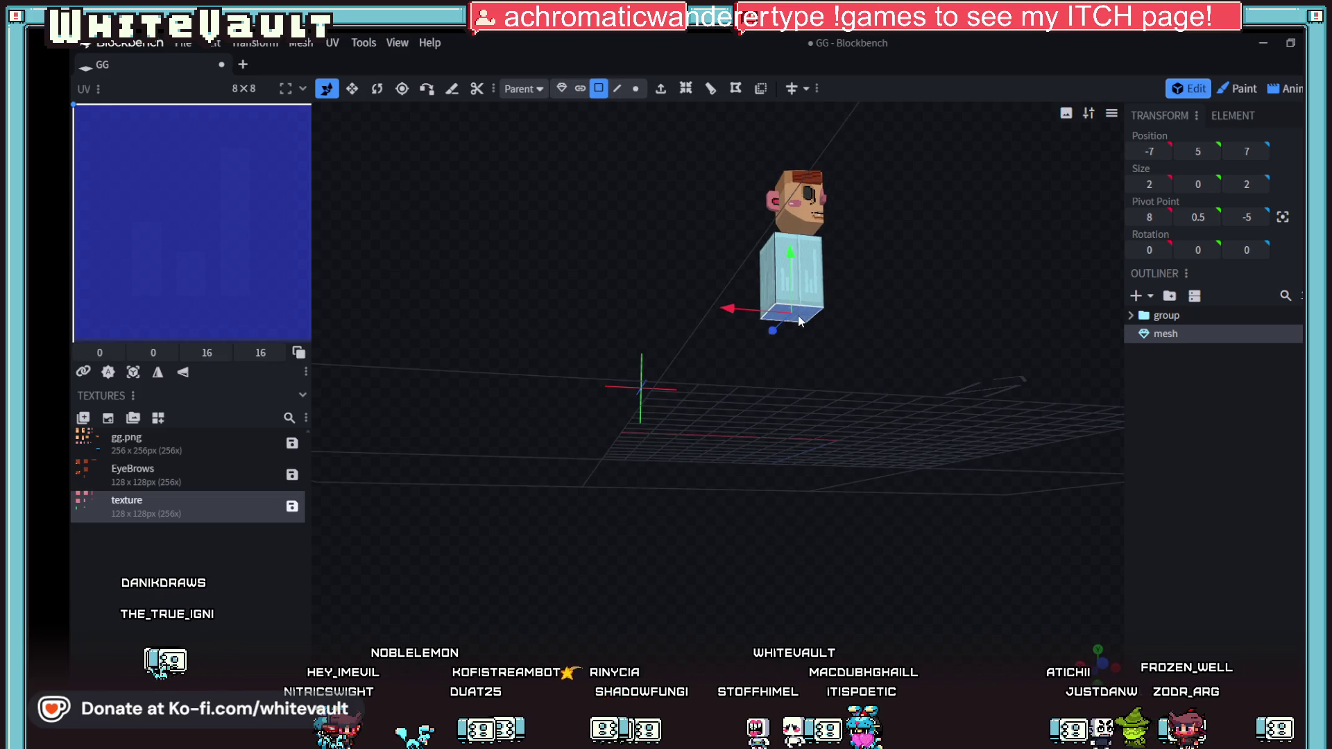
drag(789, 261, 789, 247)
mouse_move(840, 374)
mouse_down()
mouse_move(859, 441)
mouse_move(777, 236)
mouse_up()
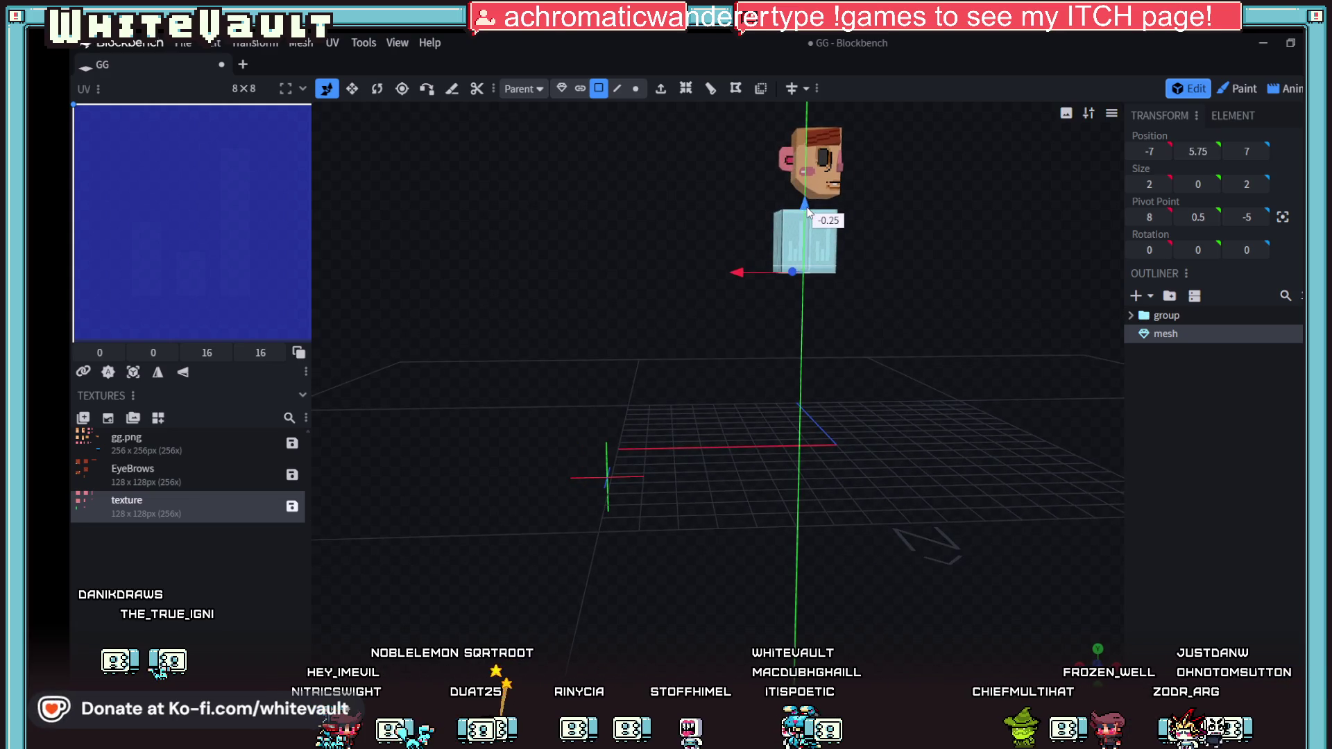
click(777, 255)
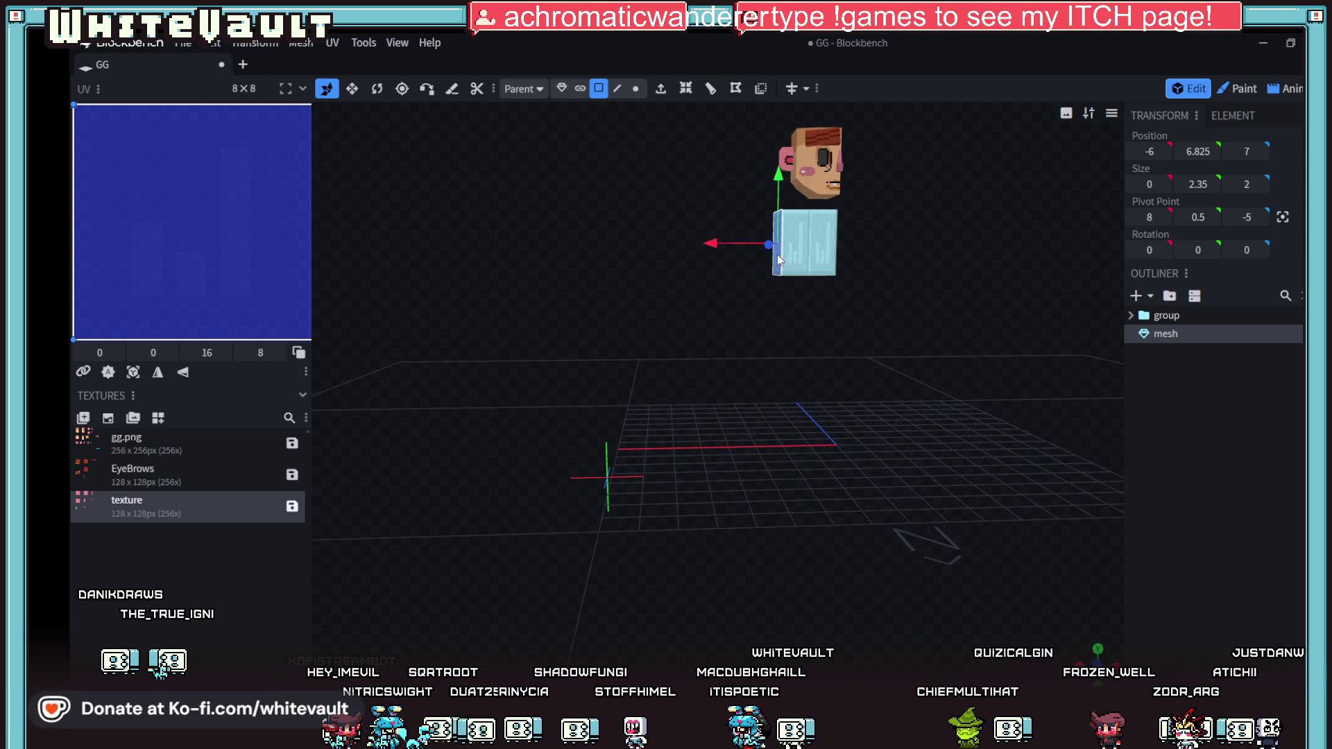
drag(739, 245, 717, 247)
mouse_move(849, 369)
mouse_down()
mouse_move(830, 375)
mouse_move(840, 401)
mouse_move(838, 384)
mouse_move(732, 397)
mouse_move(681, 376)
mouse_move(782, 384)
mouse_move(892, 368)
mouse_move(854, 399)
mouse_up()
key(alt+Tab)
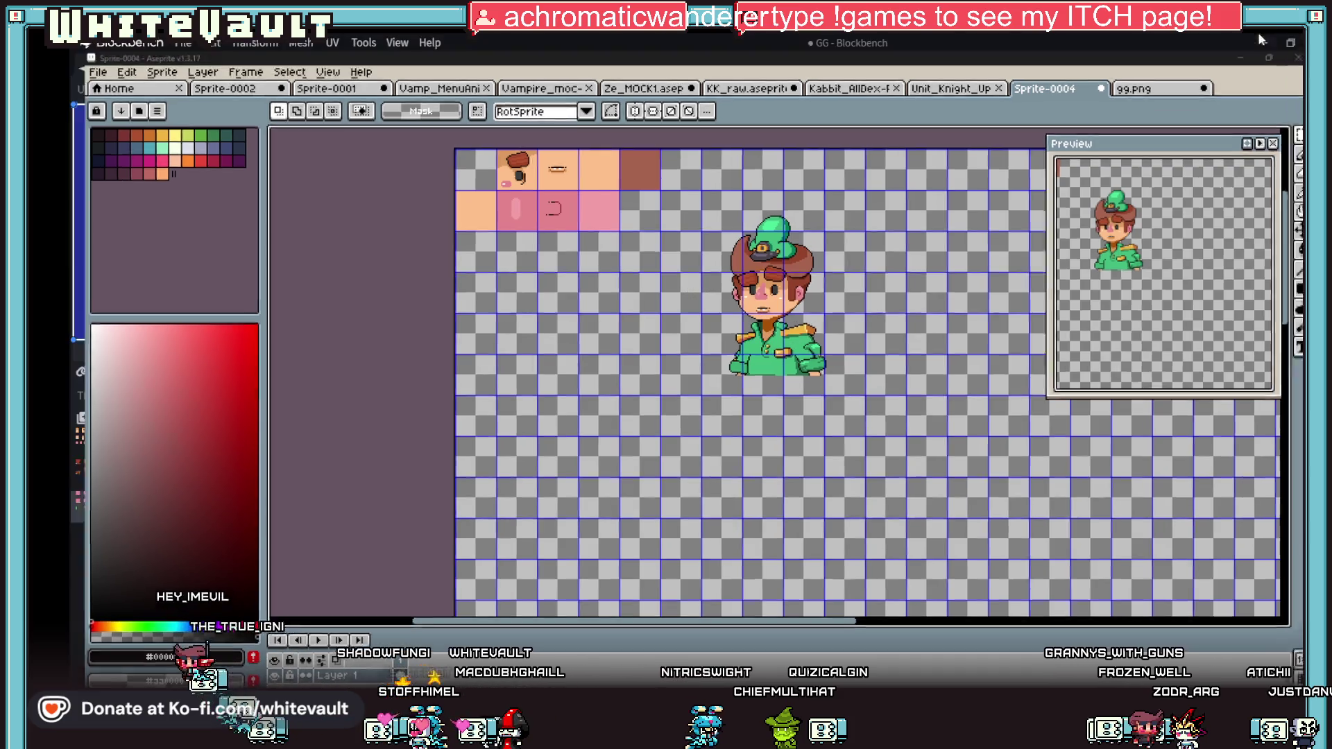
click(1256, 40)
mouse_move(960, 190)
mouse_down()
mouse_move(946, 331)
mouse_move(922, 375)
mouse_move(933, 392)
mouse_move(758, 396)
mouse_move(728, 368)
mouse_move(751, 347)
mouse_move(740, 345)
mouse_up()
click(708, 337)
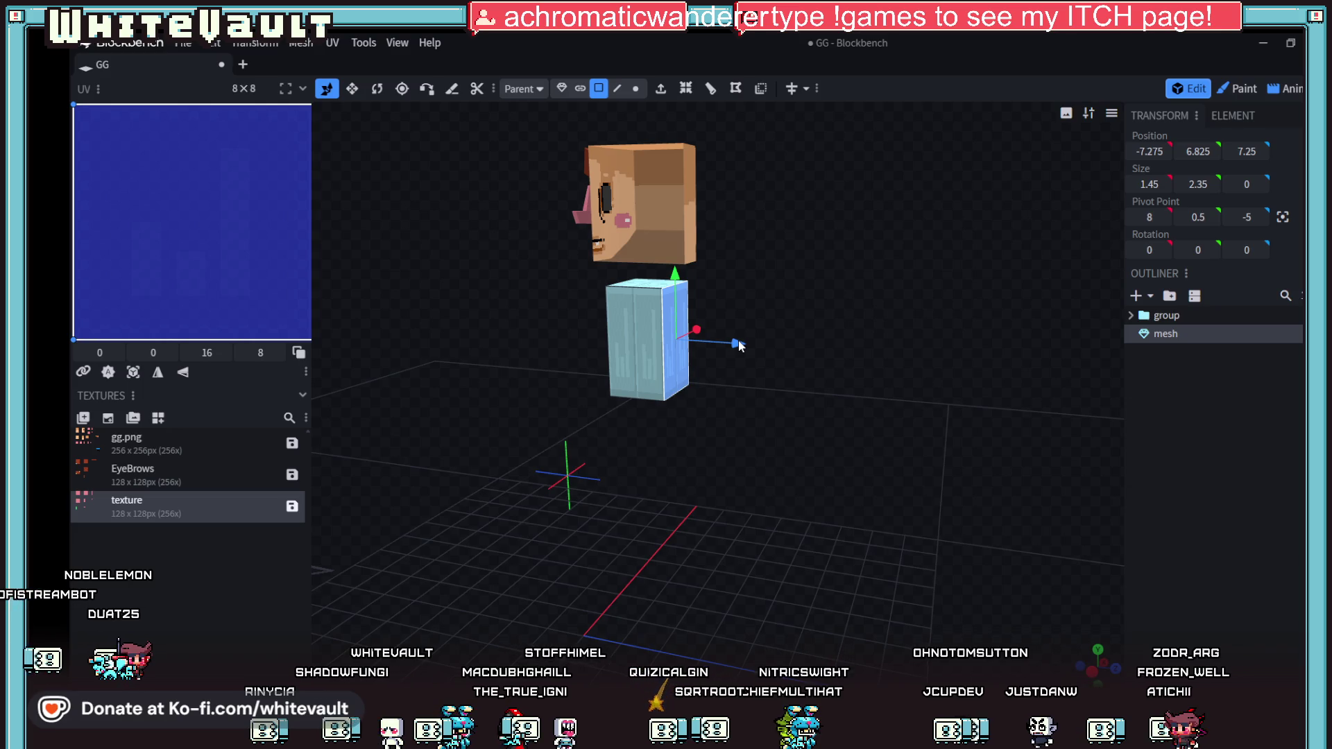
Step: Lower the torso's bottom face to lengthen the torso slightly
mouse_move(722, 403)
mouse_down()
mouse_move(703, 465)
mouse_move(842, 493)
mouse_move(910, 469)
mouse_move(921, 490)
mouse_move(881, 519)
mouse_move(850, 402)
mouse_up()
click(823, 366)
mouse_move(805, 305)
mouse_down()
mouse_move(808, 389)
mouse_move(819, 306)
mouse_move(808, 329)
mouse_move(869, 526)
mouse_move(834, 506)
mouse_up()
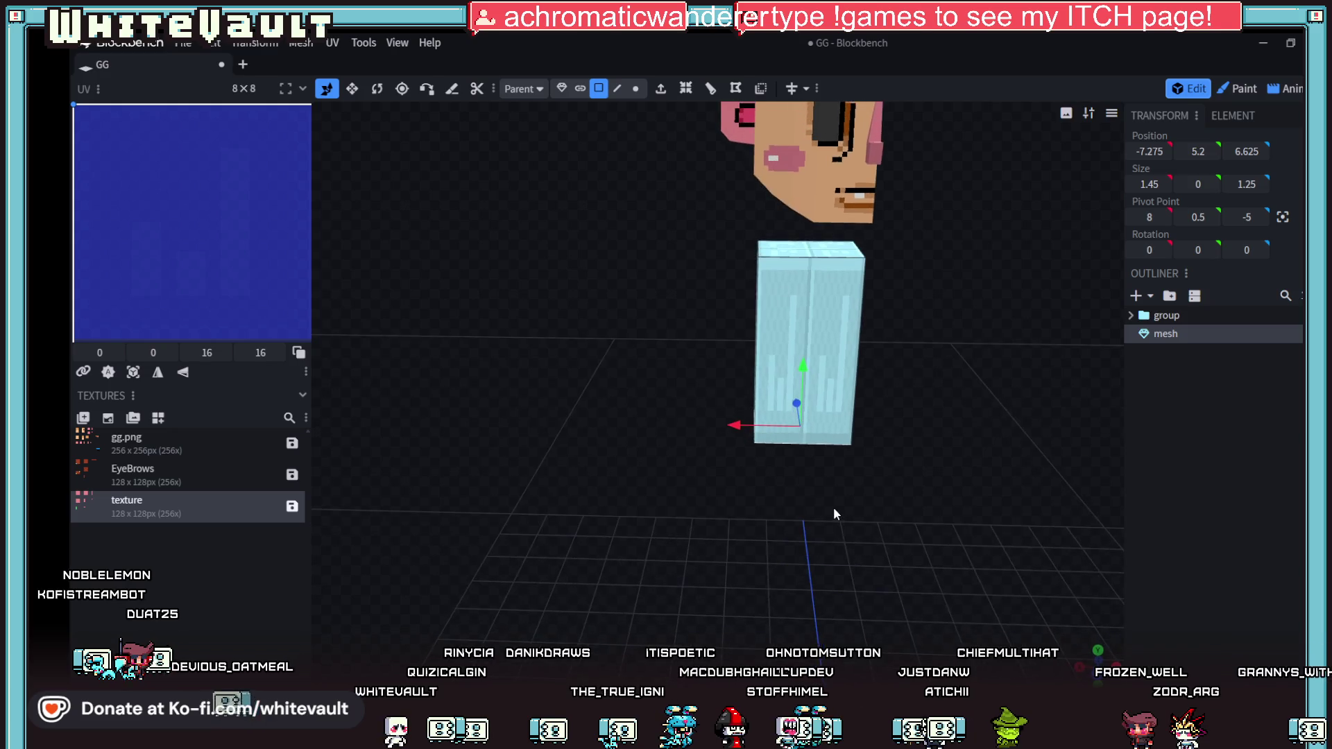
scroll(834, 507, down, 3)
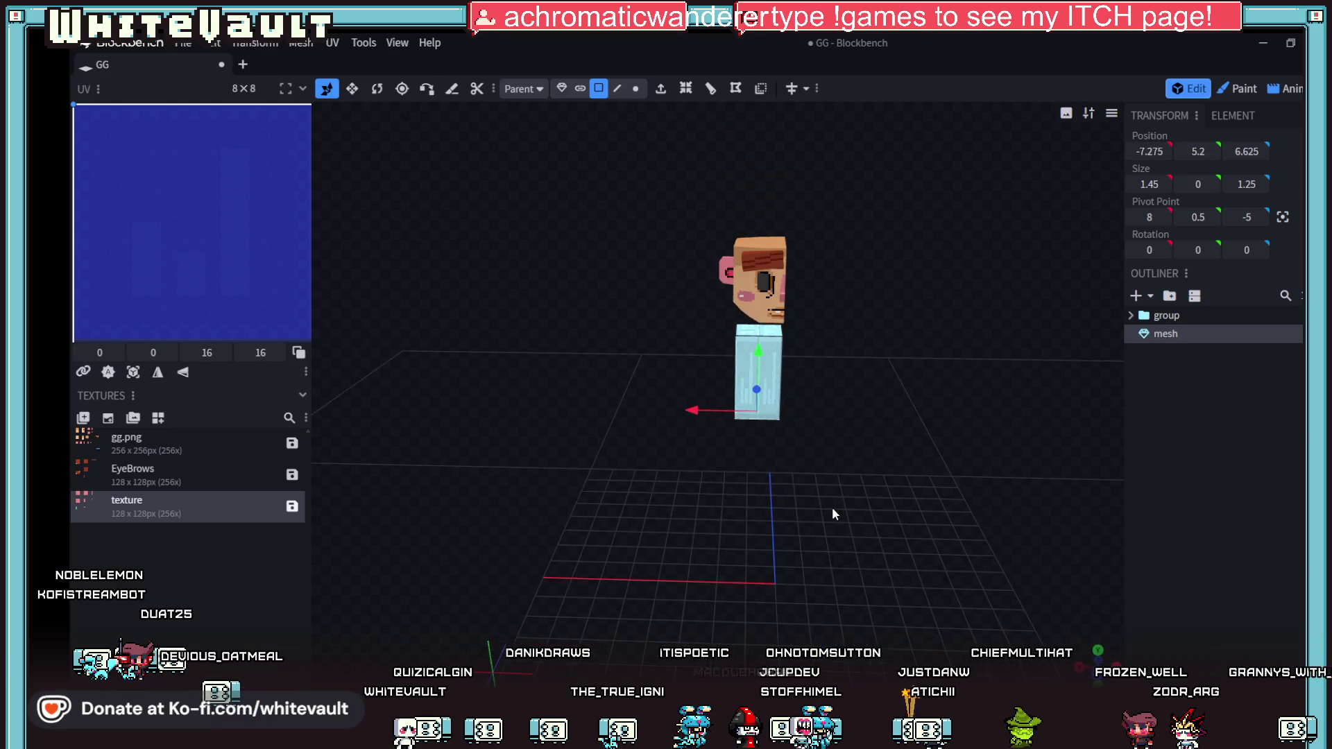
Step: Copy and paste the torso, then place the copy beside it along X
click(562, 89)
click(1136, 296)
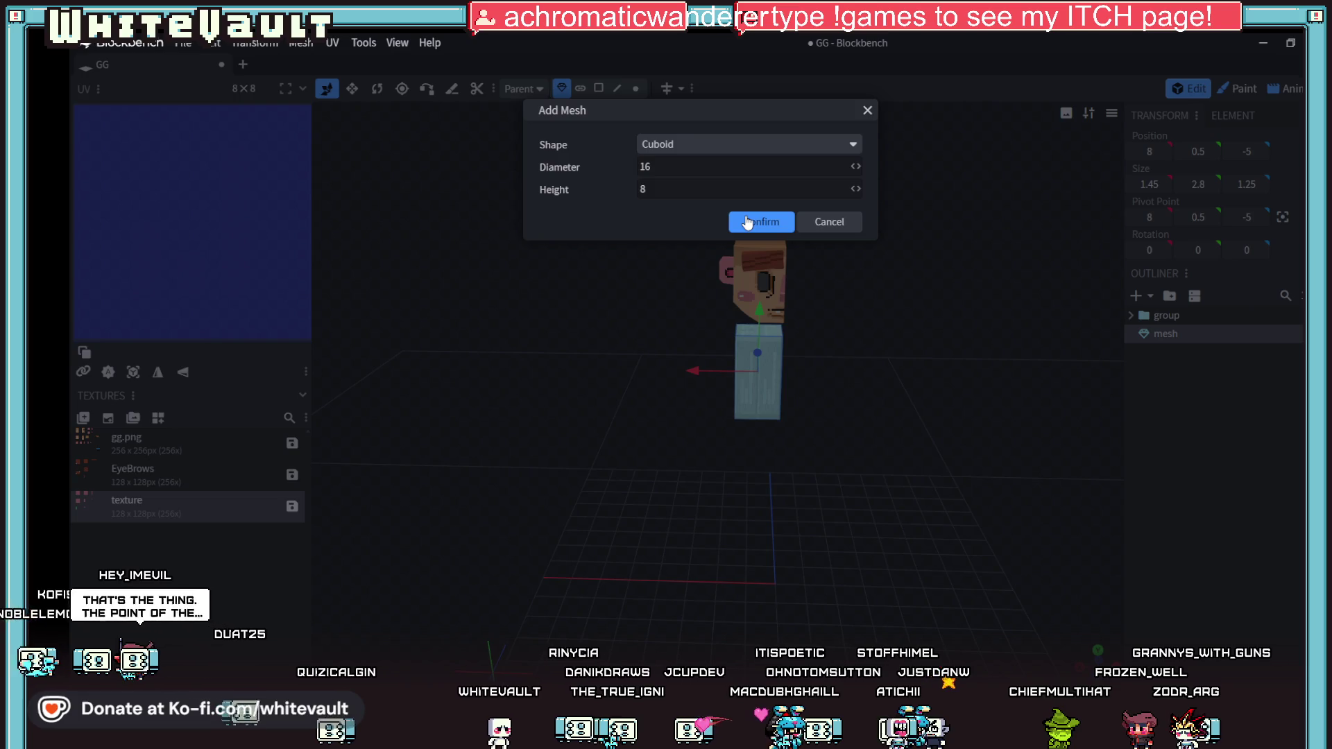
click(843, 222)
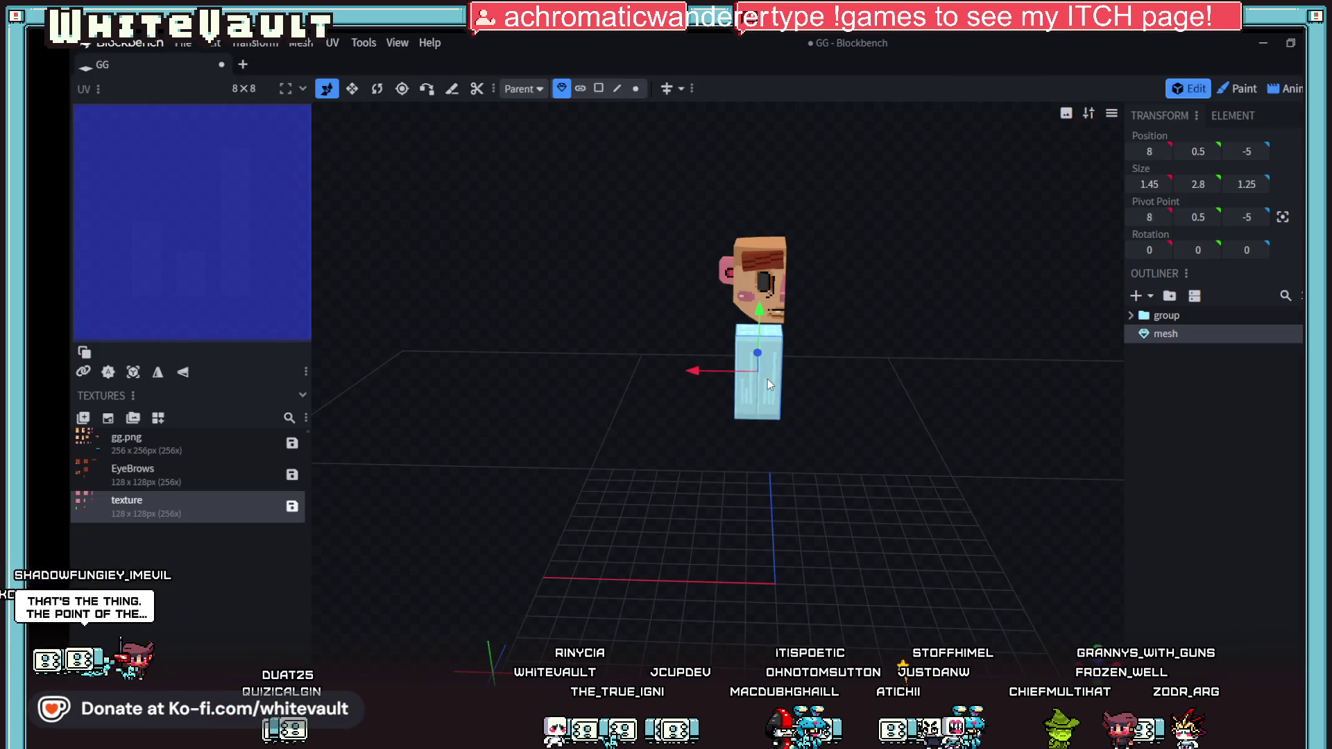
key(ctrl+c)
key(ctrl+v)
drag(717, 368, 656, 376)
mouse_move(780, 456)
mouse_down()
mouse_move(810, 454)
mouse_move(811, 435)
mouse_up()
Step: Flatten the copy into a 1.45 by 0.55 by 1.25 slab and nudge it along X
click(599, 88)
scroll(761, 515, up, 3)
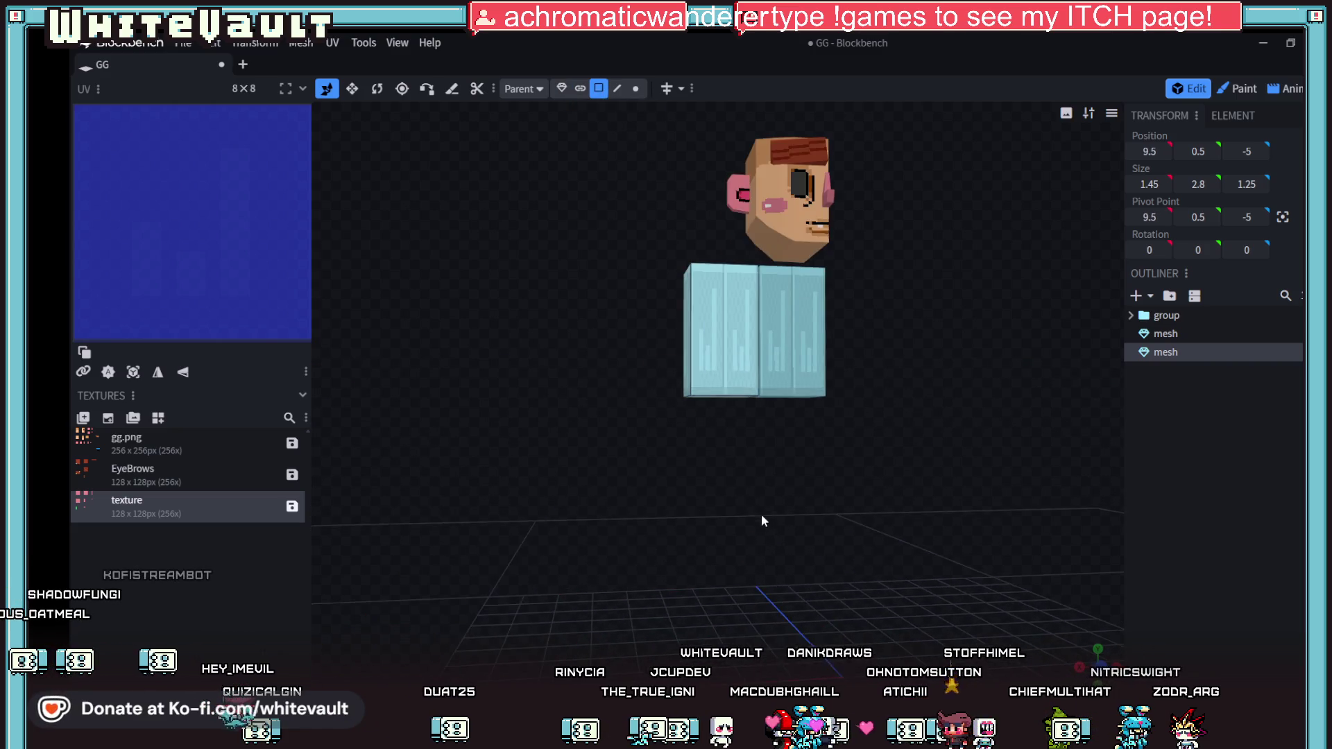
click(711, 381)
drag(715, 338, 712, 243)
mouse_move(902, 386)
mouse_down()
mouse_move(991, 384)
mouse_move(971, 375)
mouse_move(964, 447)
mouse_up()
click(562, 88)
scroll(978, 389, up, 3)
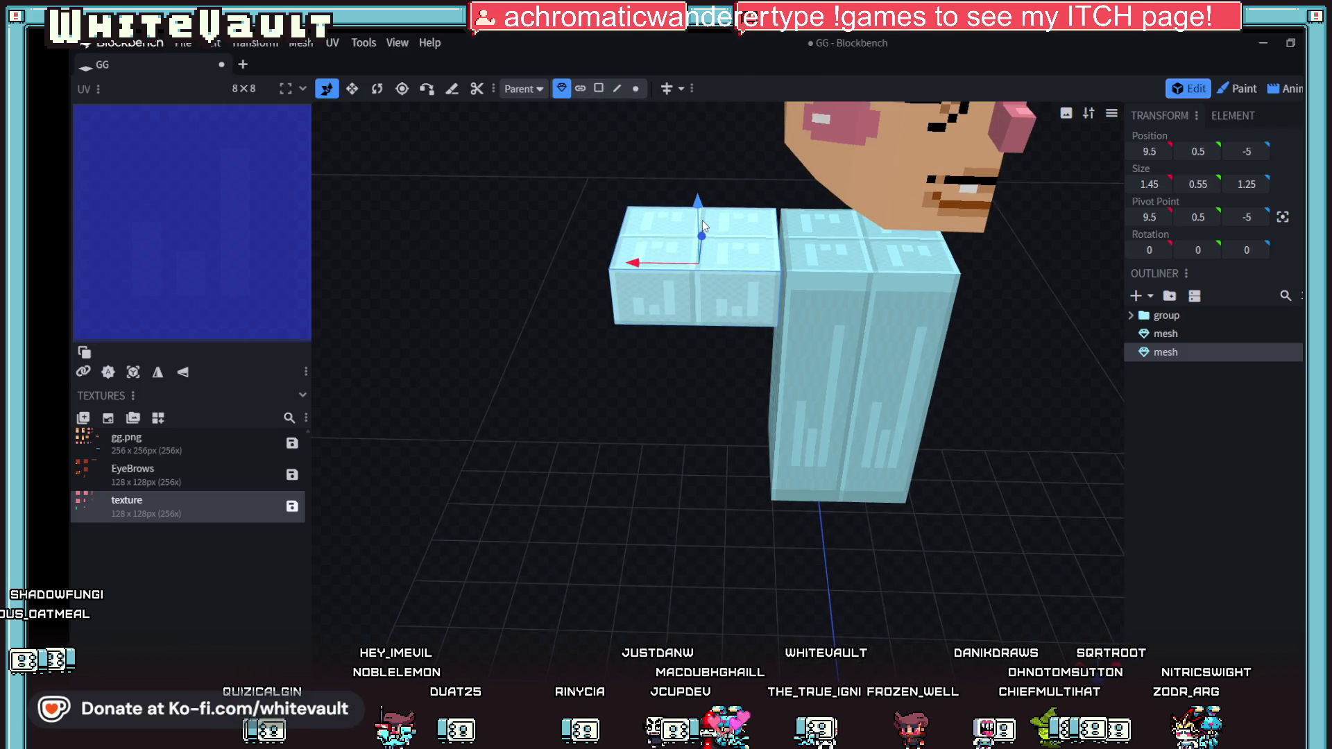
drag(697, 205, 766, 211)
mouse_move(648, 259)
mouse_down()
mouse_move(668, 266)
mouse_move(641, 262)
mouse_up()
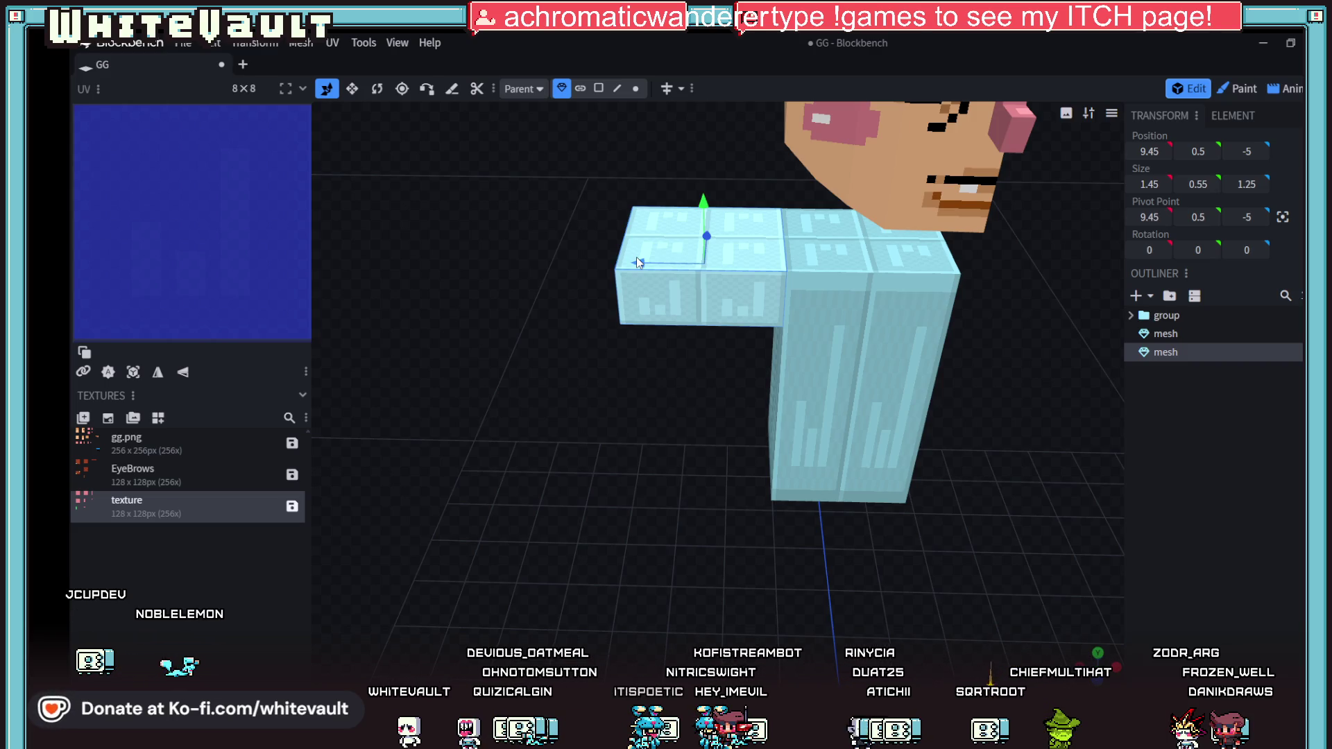
mouse_move(636, 256)
mouse_down()
mouse_move(1050, 315)
mouse_move(999, 355)
mouse_move(990, 347)
mouse_move(646, 481)
mouse_move(701, 452)
mouse_up()
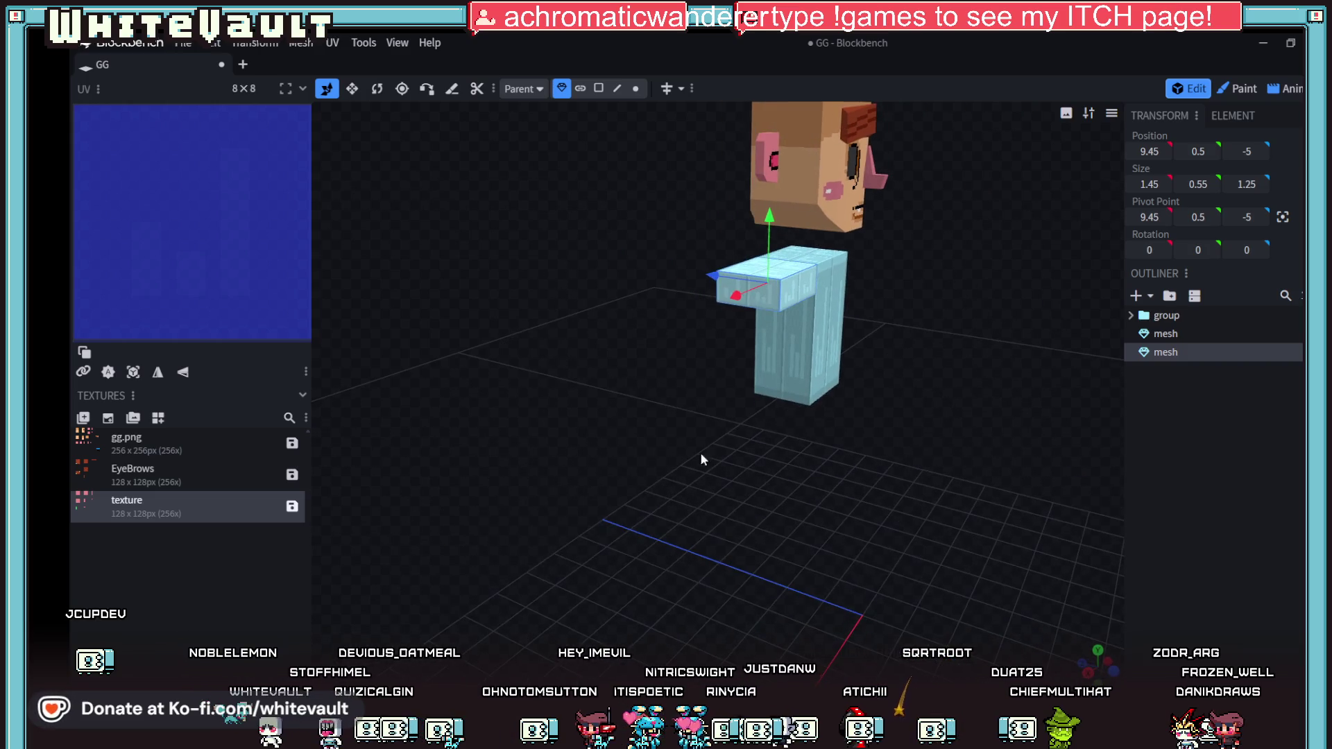
click(599, 88)
Step: Pull the arm block's outer face outward to lengthen the arm to 3.45
click(767, 296)
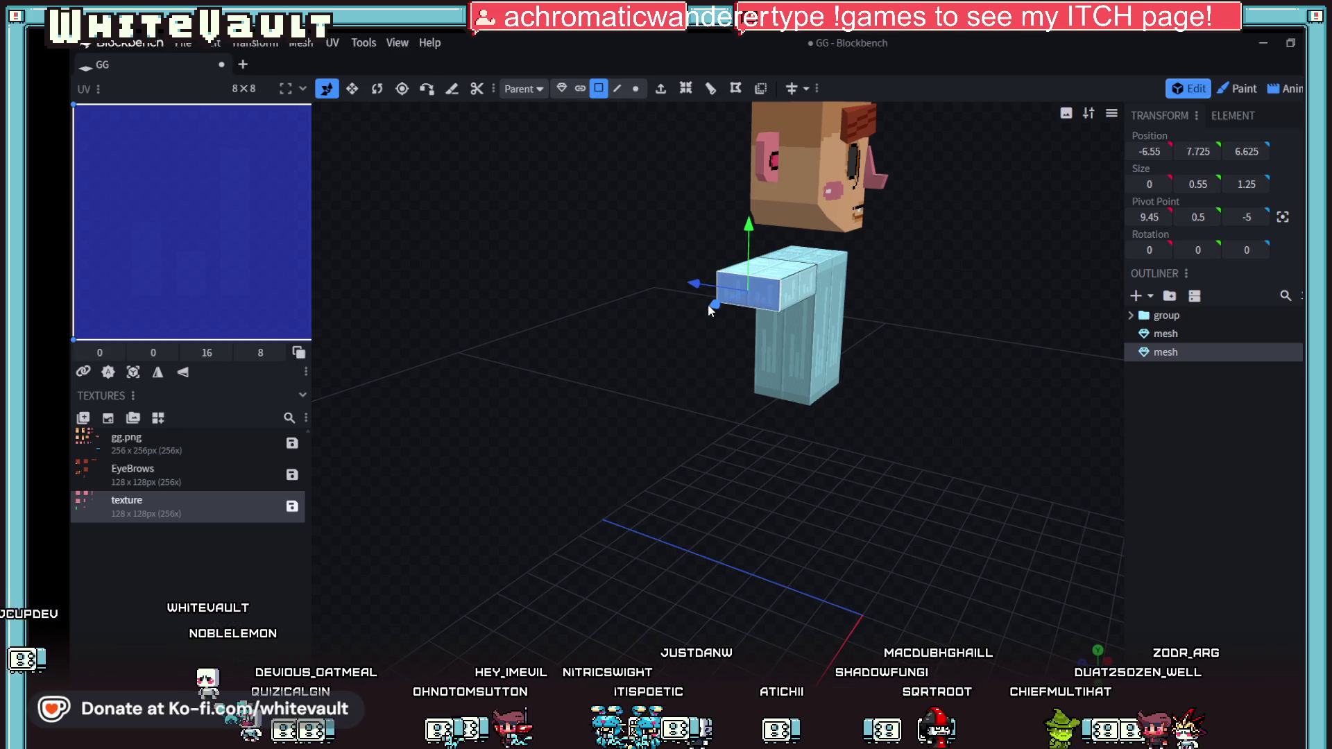
drag(709, 306, 635, 354)
mouse_move(859, 450)
mouse_down()
mouse_move(725, 426)
mouse_move(852, 461)
mouse_move(714, 423)
mouse_move(791, 452)
mouse_move(807, 433)
mouse_up()
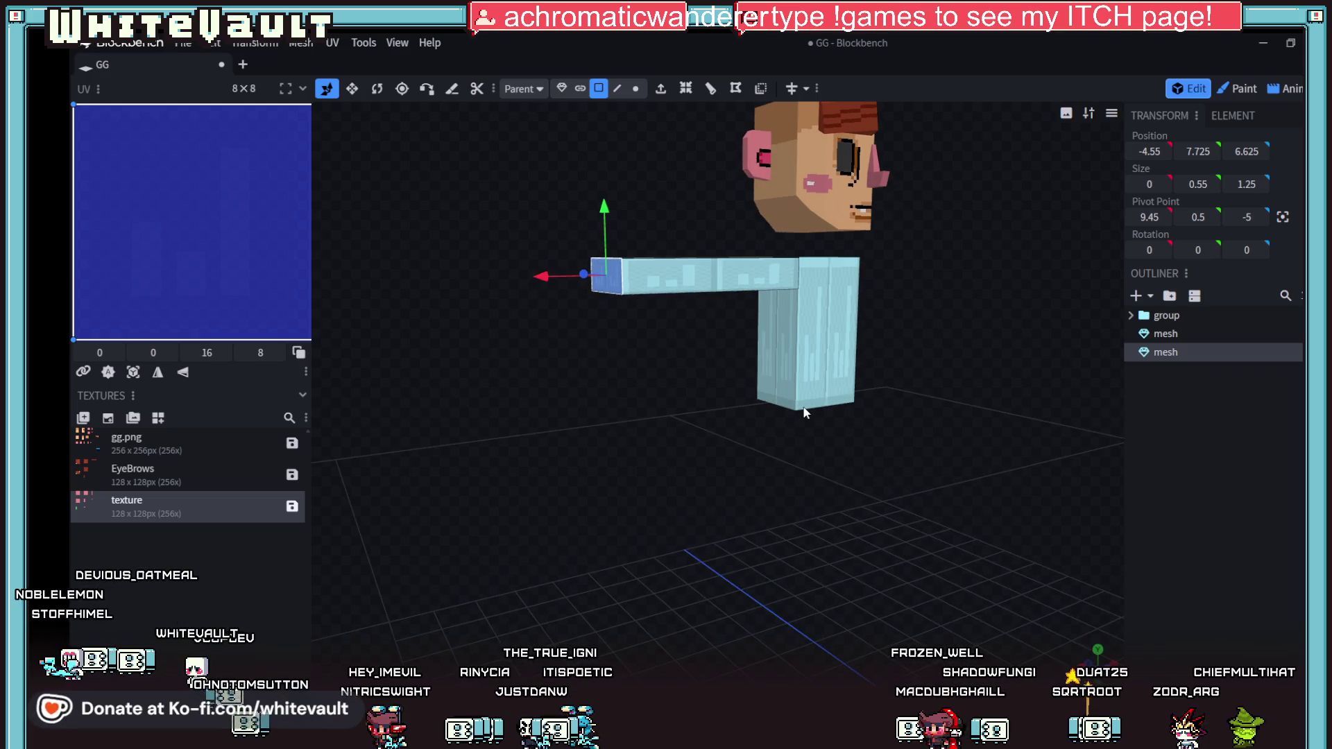
Step: Shift the arm's front corner edge along Z to reshape the arm
click(562, 88)
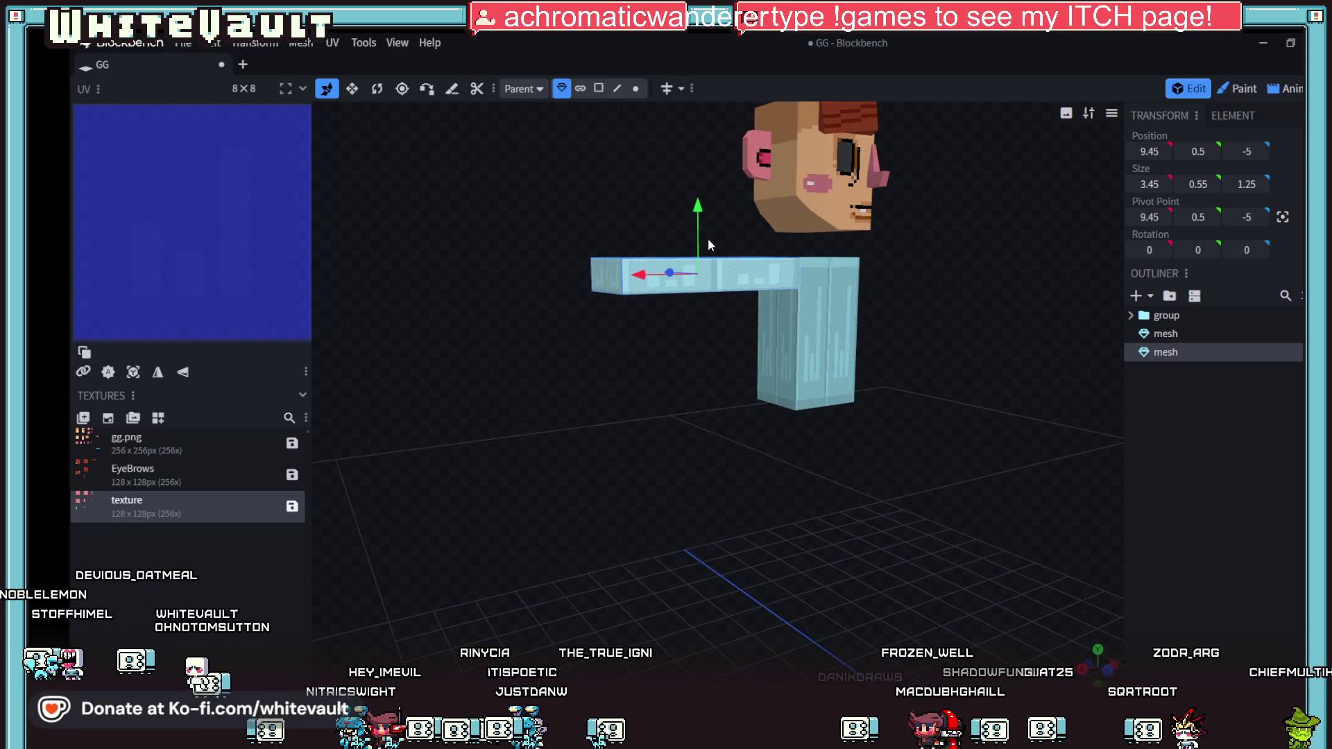
mouse_move(668, 320)
mouse_down()
mouse_move(627, 336)
mouse_move(749, 428)
mouse_move(740, 305)
mouse_move(569, 140)
mouse_up()
click(616, 88)
drag(805, 323, 764, 347)
click(715, 308)
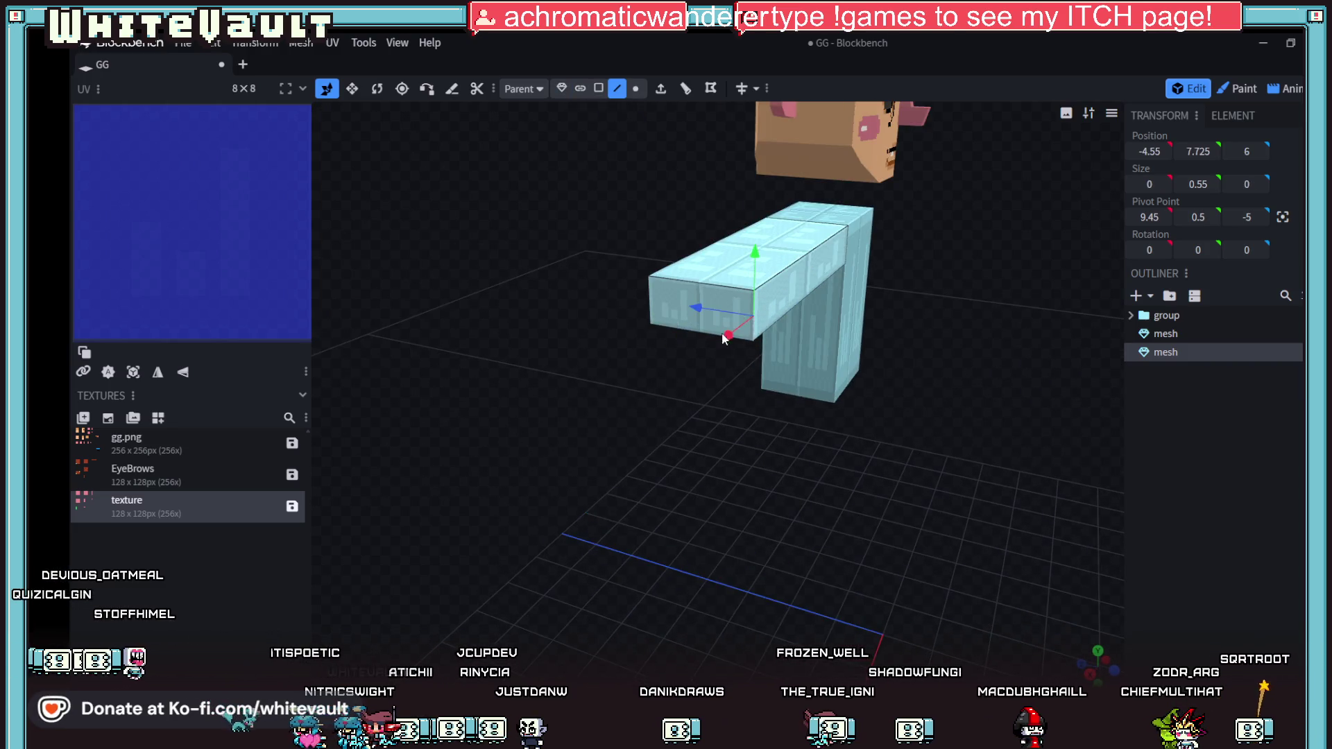
drag(707, 310, 715, 306)
mouse_move(688, 410)
mouse_down()
mouse_move(776, 422)
mouse_move(827, 335)
mouse_move(849, 422)
mouse_move(642, 401)
mouse_move(754, 322)
mouse_move(850, 405)
mouse_move(880, 402)
mouse_move(796, 272)
mouse_up()
click(836, 331)
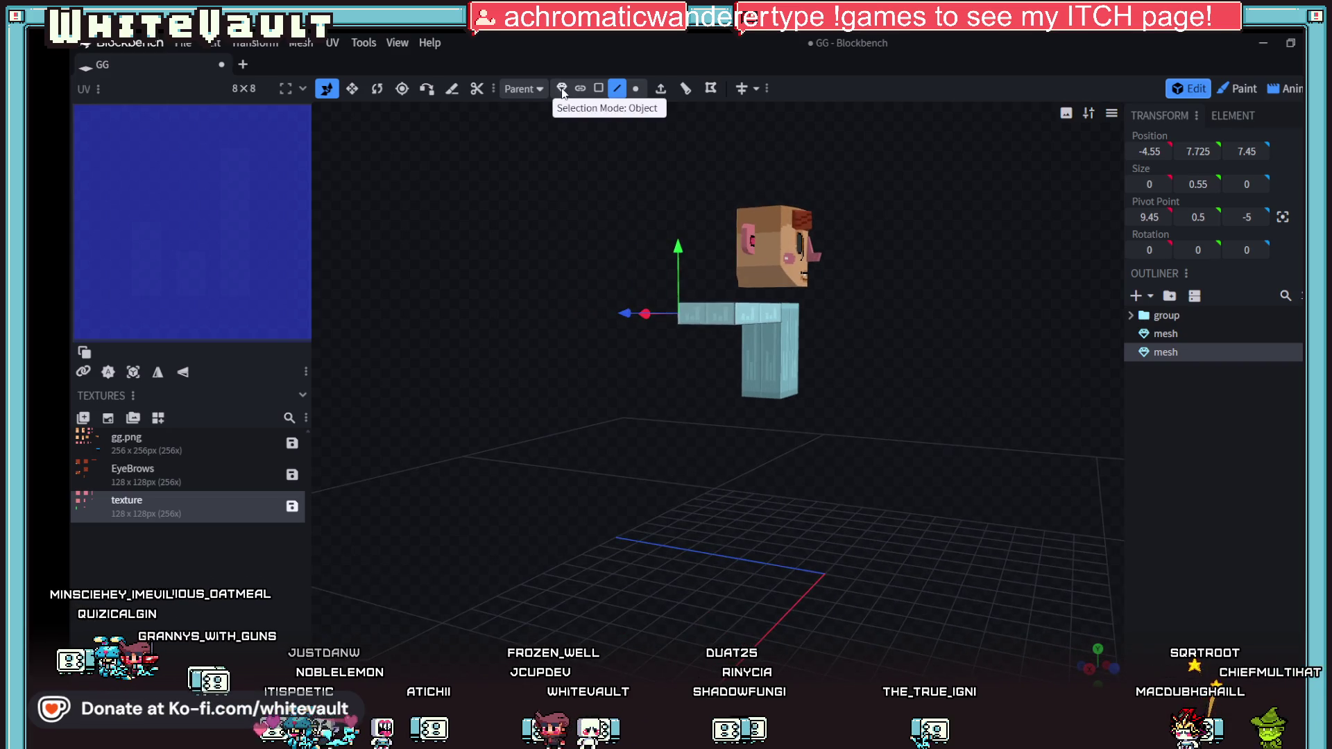
Step: Pick the Rotate tool and select the whole arm as one object
click(377, 89)
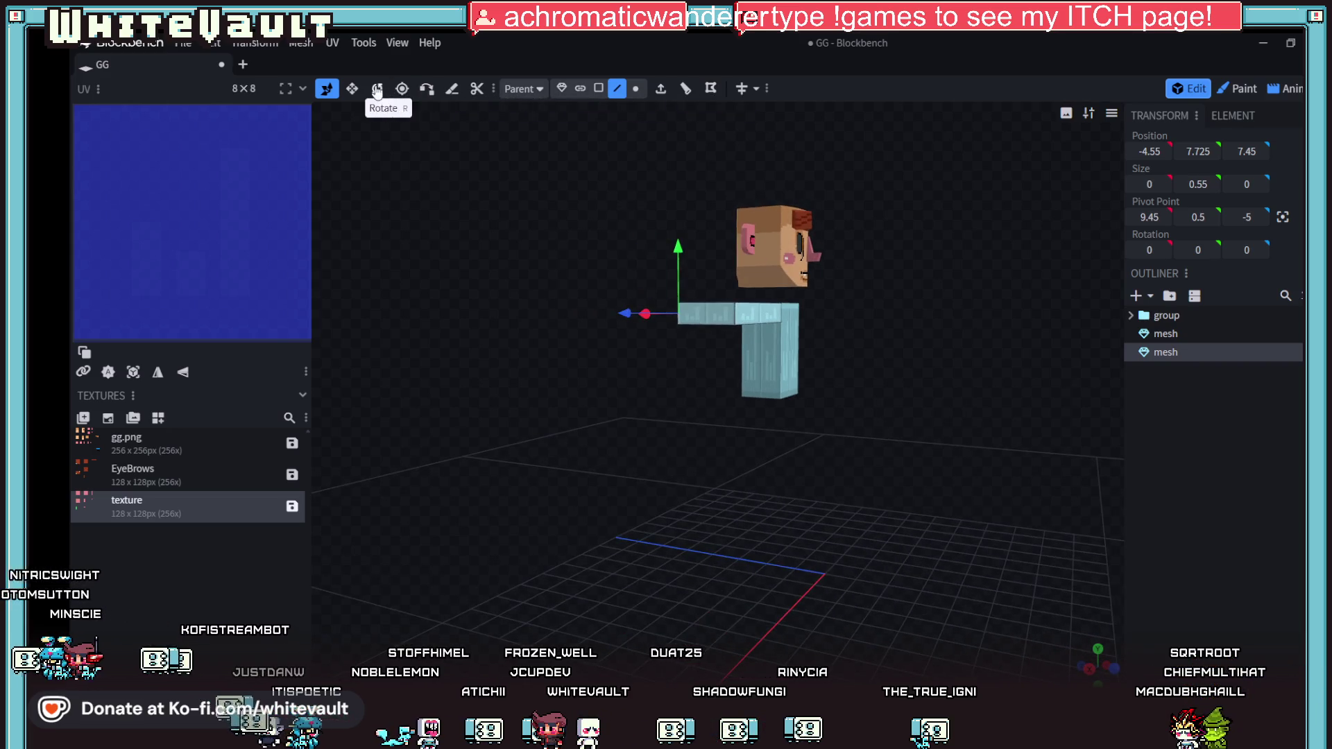
drag(756, 488, 684, 492)
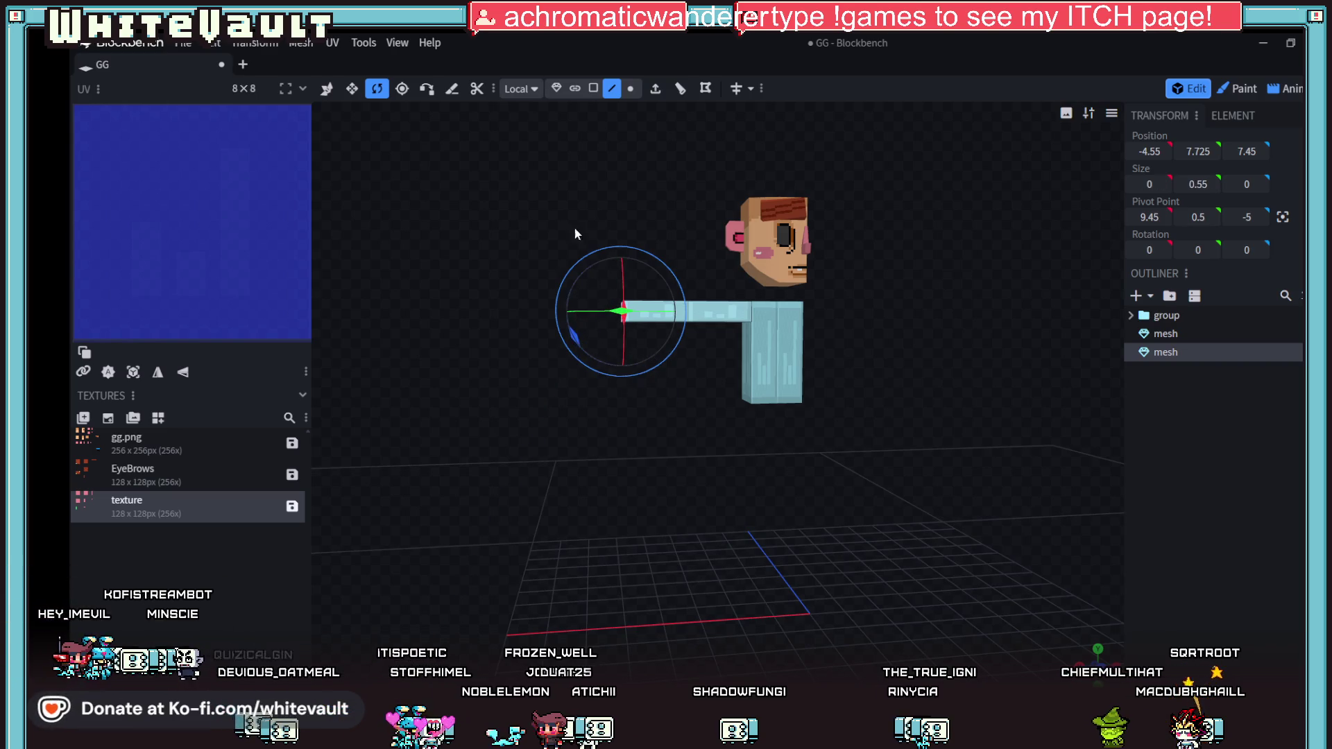
click(558, 88)
scroll(629, 424, down, 5)
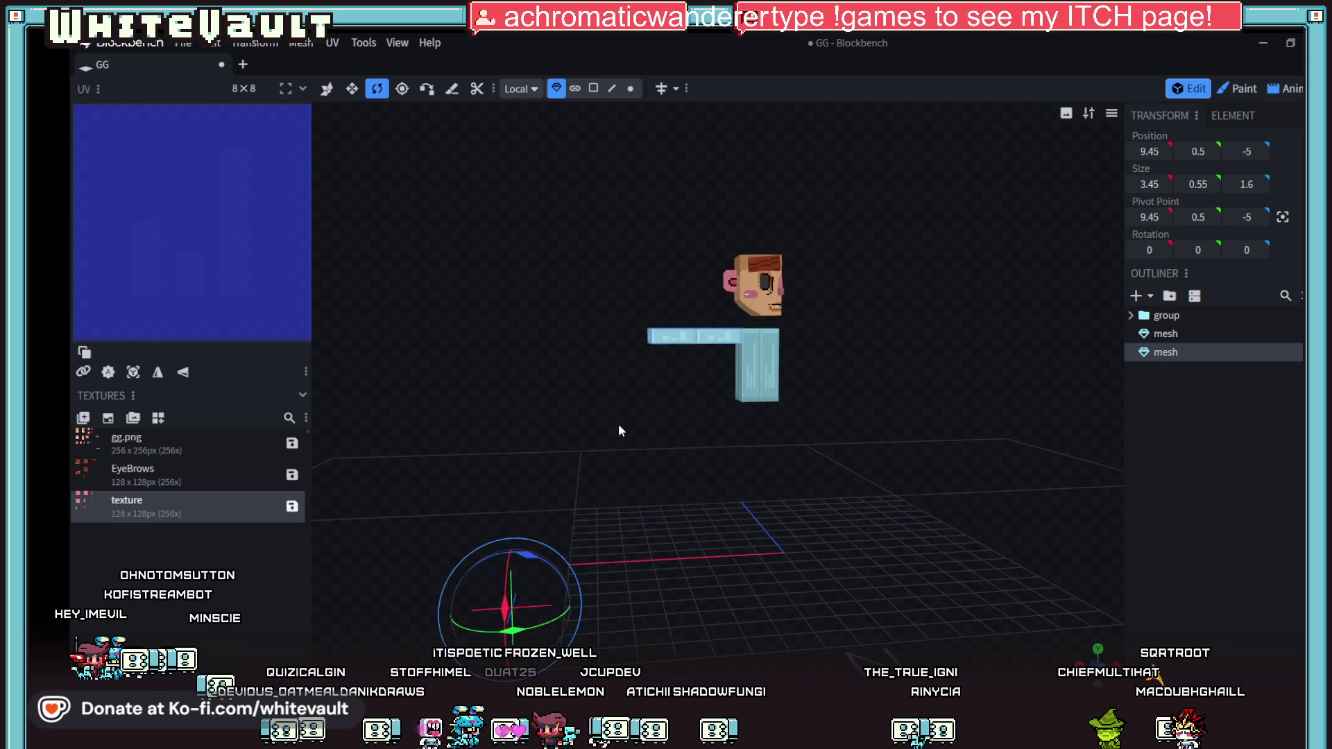
Step: Move the arm's pivot to the shoulder, along X to 2.45, then back to 1.45, and along Z
click(402, 88)
mouse_move(549, 539)
mouse_down()
mouse_move(689, 544)
mouse_move(734, 483)
mouse_move(735, 327)
mouse_move(792, 553)
mouse_up()
drag(834, 405, 718, 375)
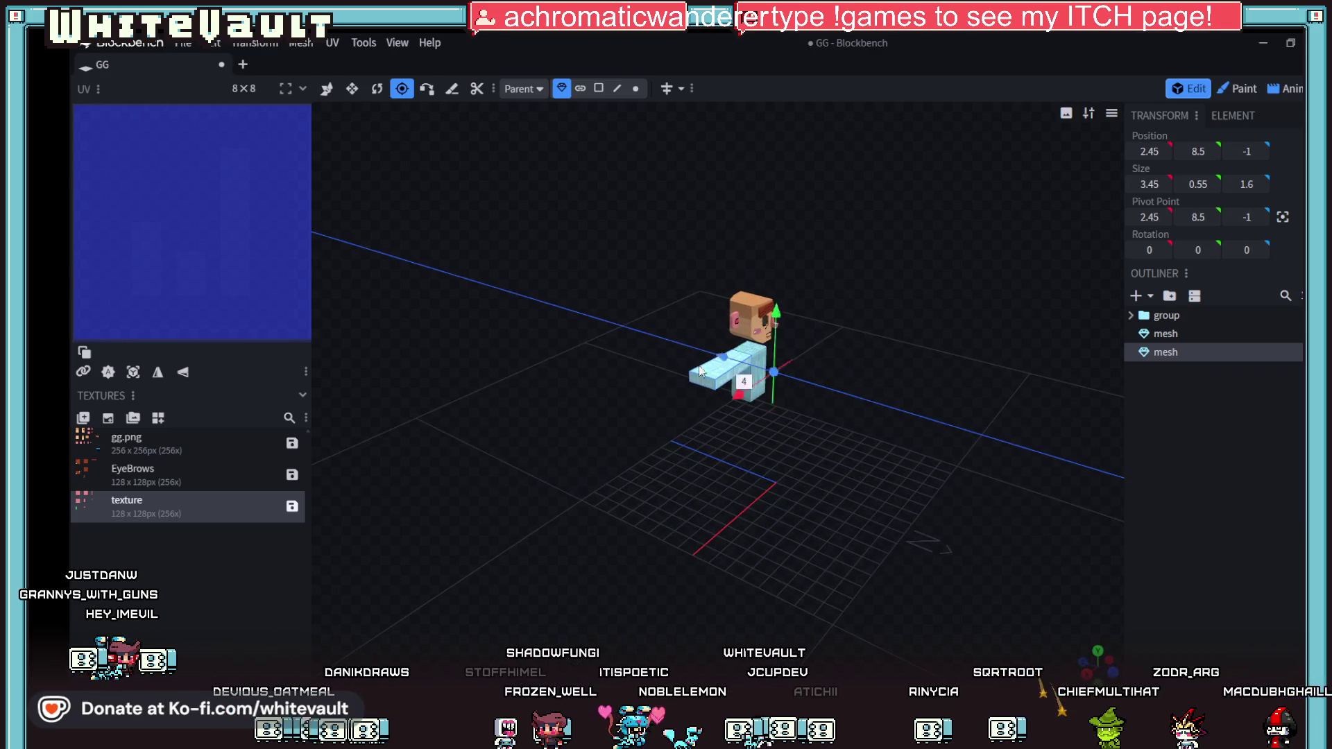
mouse_move(784, 423)
mouse_down()
mouse_move(872, 480)
mouse_move(849, 552)
mouse_move(882, 568)
mouse_move(884, 527)
mouse_move(876, 561)
mouse_move(723, 497)
mouse_up()
drag(625, 322, 666, 331)
mouse_move(674, 400)
mouse_down()
mouse_move(713, 511)
mouse_move(754, 491)
mouse_move(719, 484)
mouse_move(798, 489)
mouse_move(684, 291)
mouse_up()
mouse_move(864, 438)
mouse_down()
mouse_move(841, 467)
mouse_move(787, 475)
mouse_move(844, 498)
mouse_move(825, 479)
mouse_up()
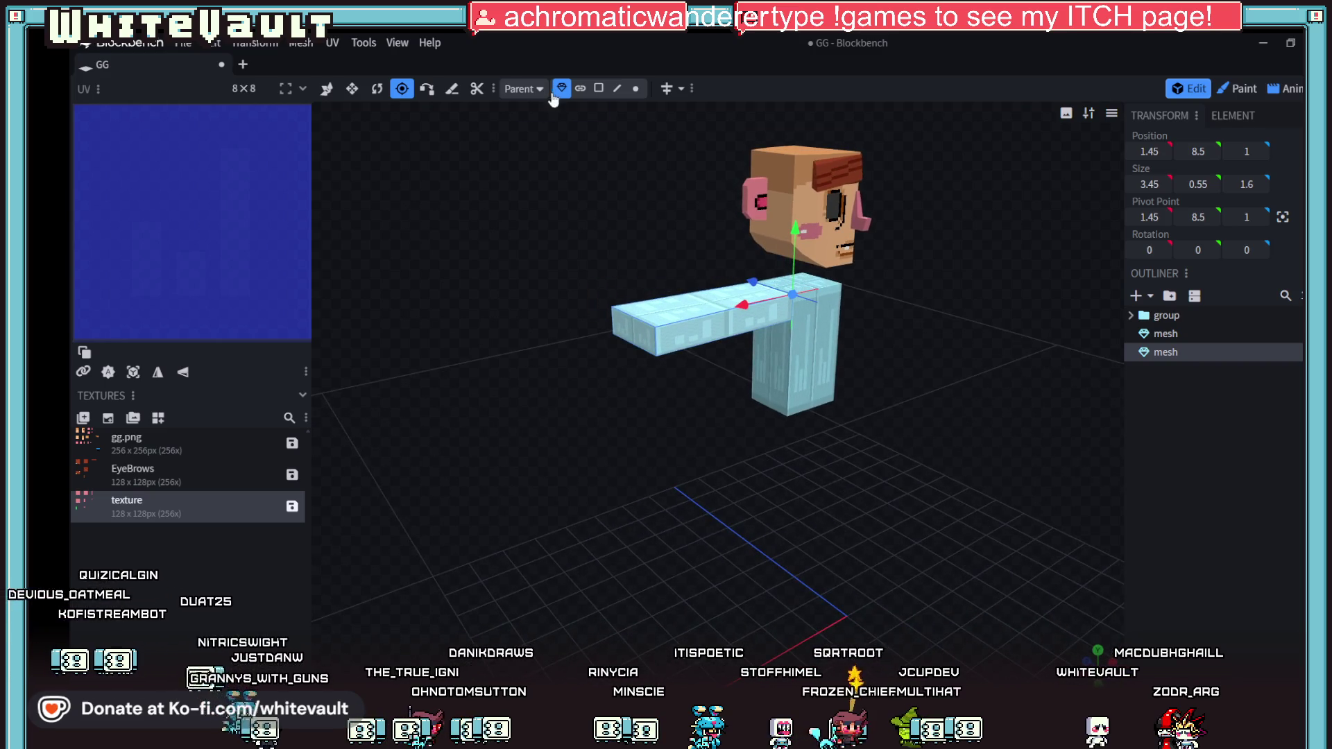
Step: Select the face at the arm's free end in Face mode
click(327, 89)
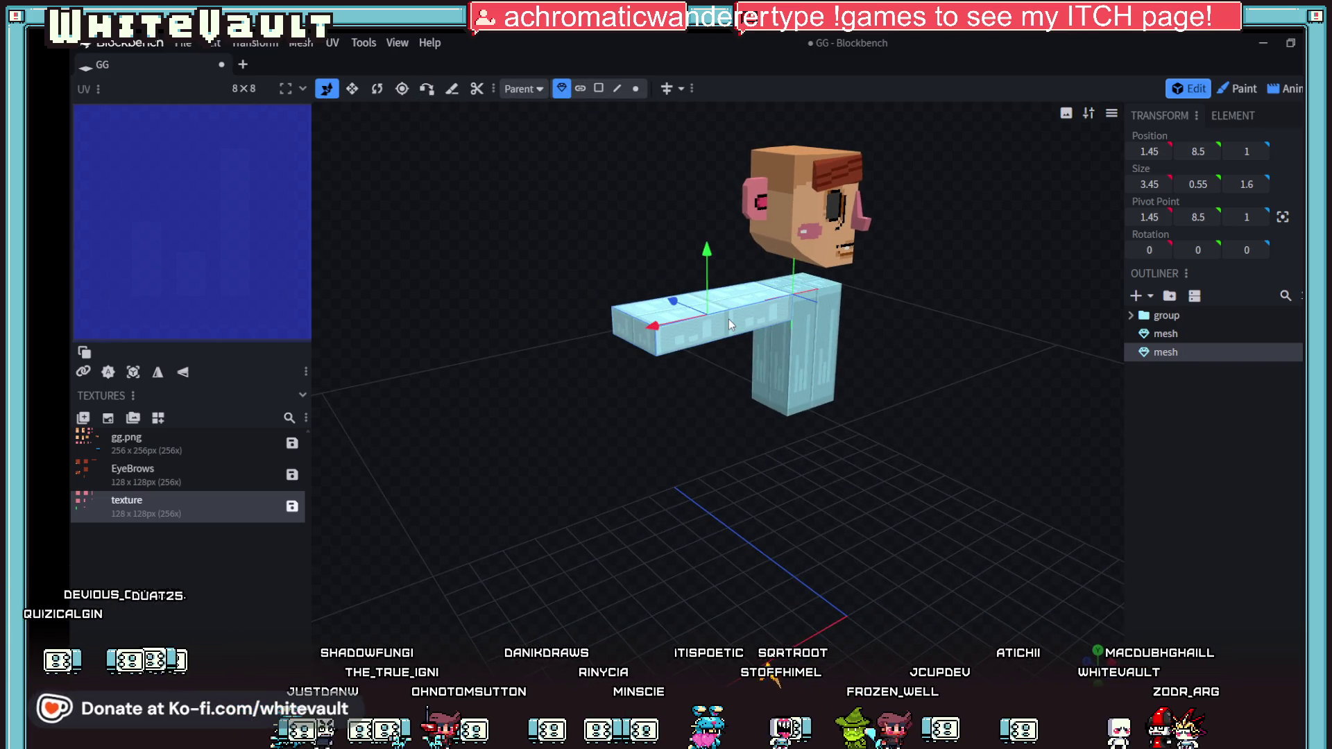
drag(729, 319, 792, 472)
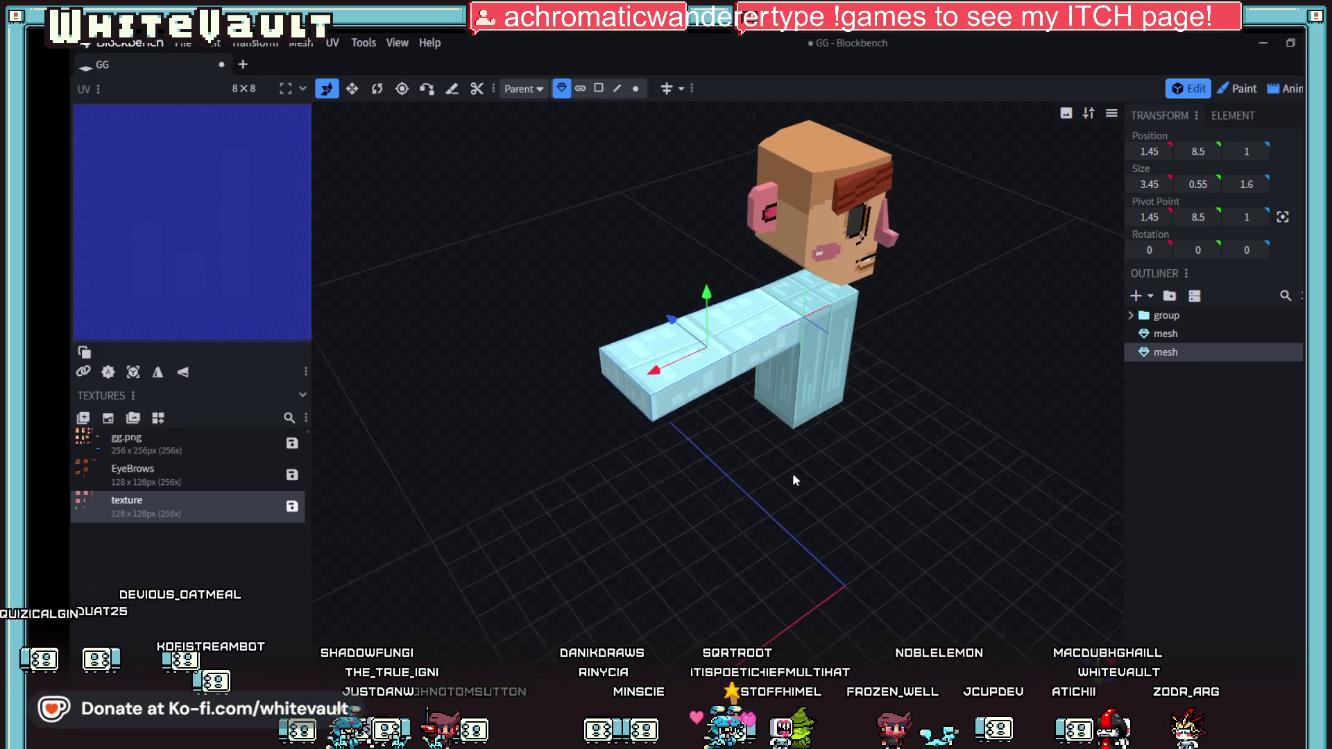
scroll(653, 393, up, 2)
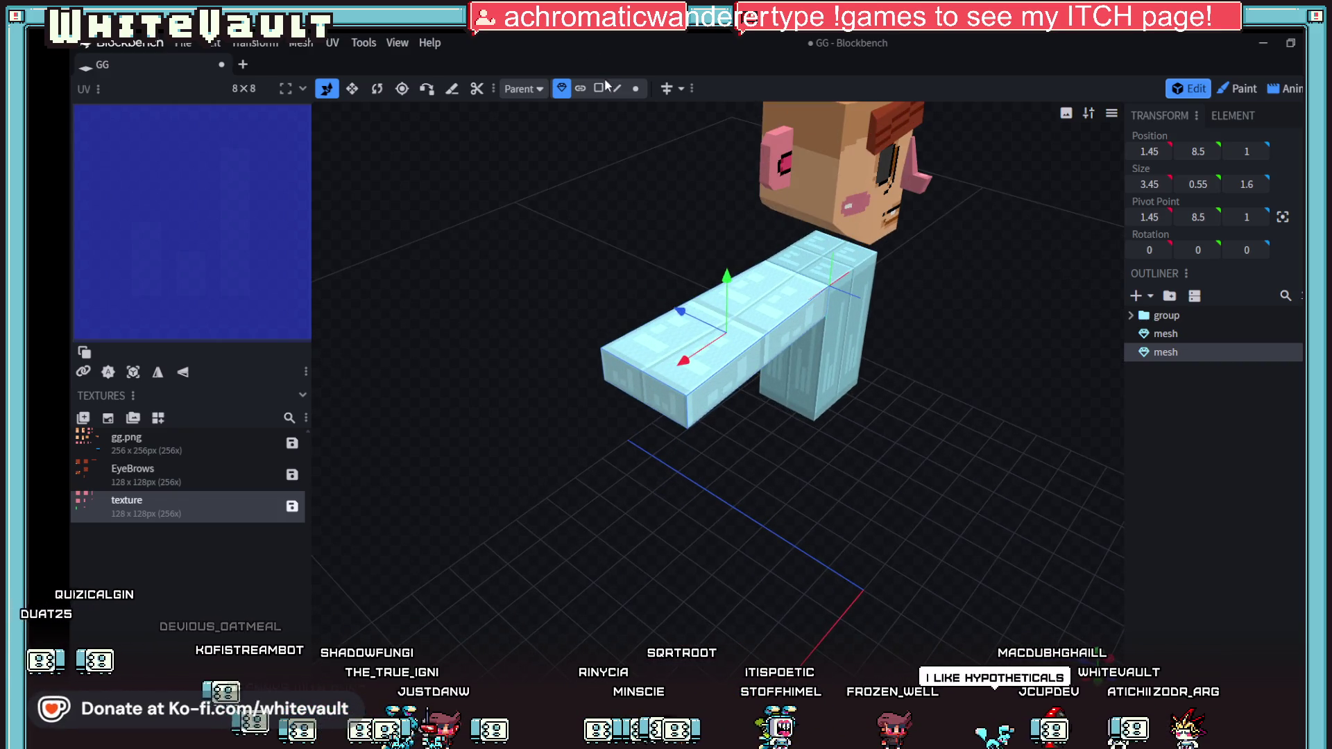
click(599, 88)
click(632, 371)
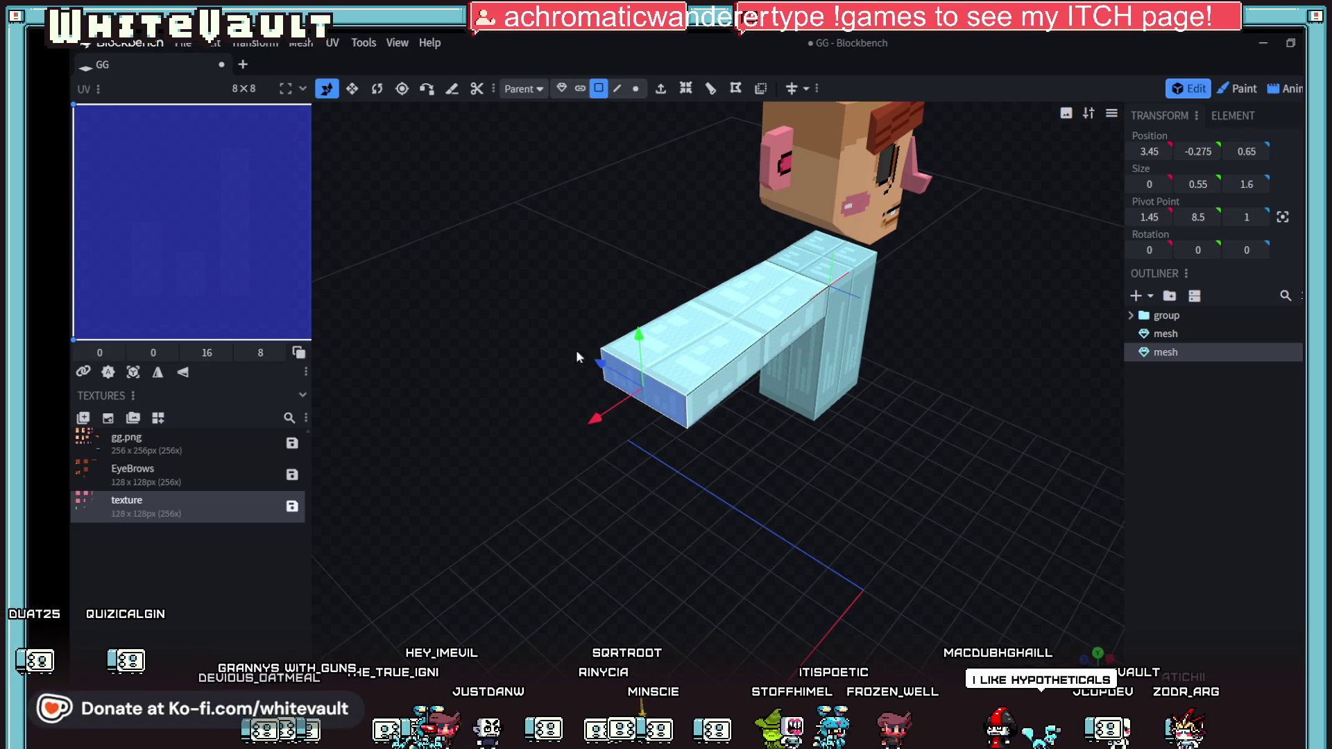
click(660, 88)
drag(685, 480, 701, 409)
mouse_move(553, 307)
mouse_down()
mouse_move(665, 468)
mouse_move(665, 491)
mouse_move(692, 470)
mouse_move(671, 480)
mouse_move(614, 465)
mouse_up()
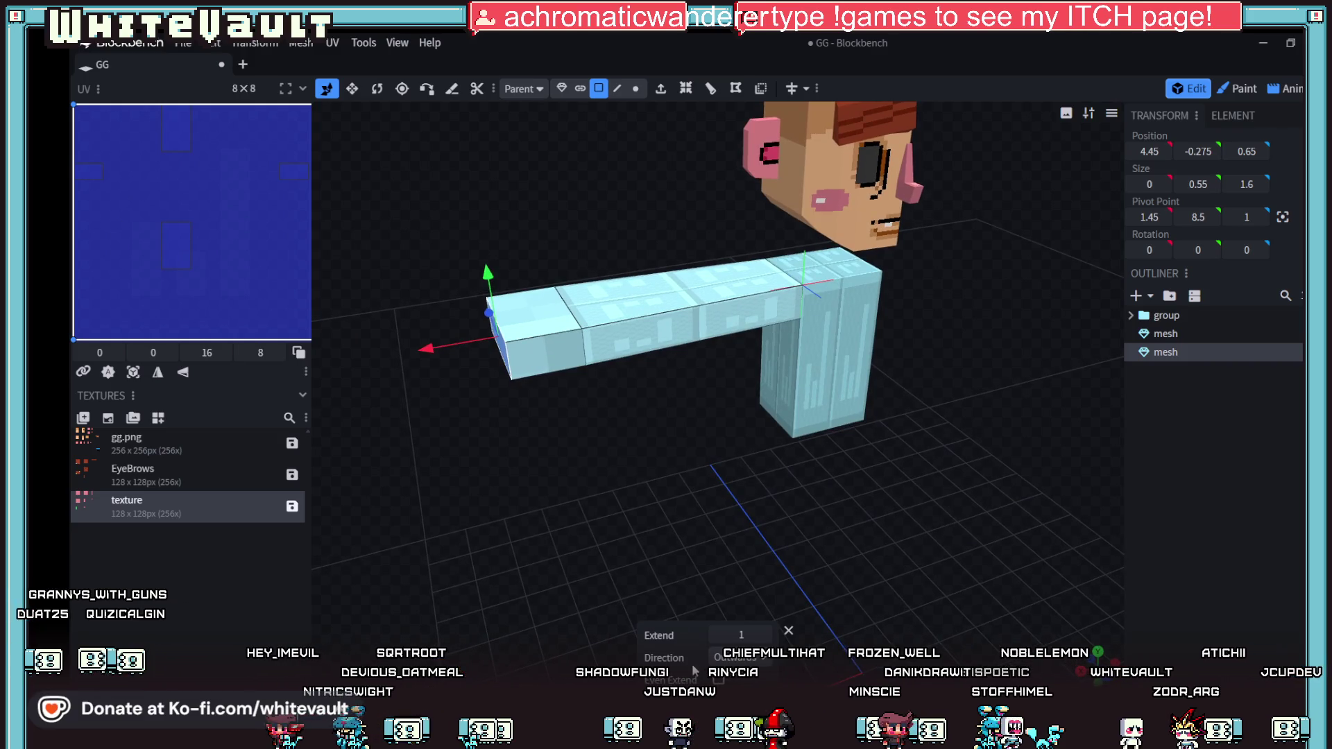
mouse_move(672, 748)
mouse_move(650, 544)
mouse_down()
mouse_move(667, 546)
mouse_move(683, 506)
mouse_move(584, 501)
mouse_up()
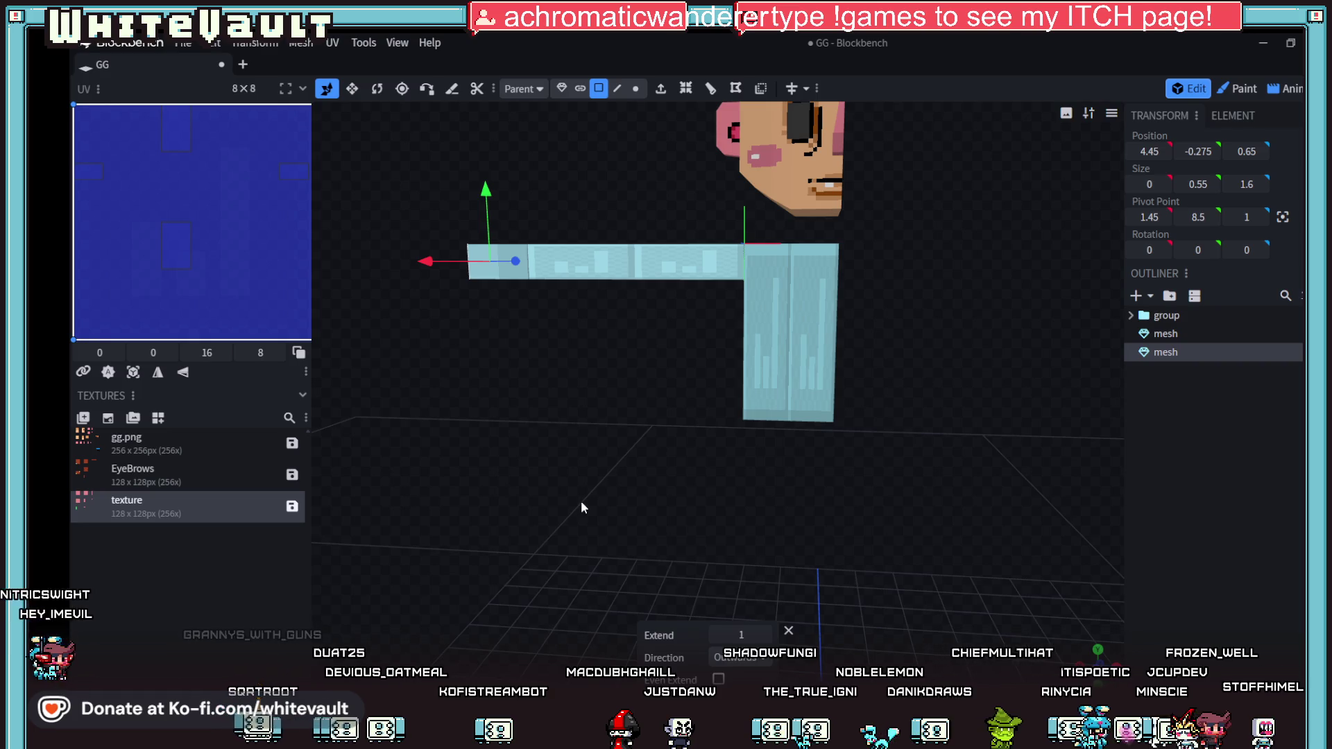
mouse_move(480, 394)
mouse_down()
mouse_move(612, 467)
mouse_move(635, 452)
mouse_up()
key(Right)
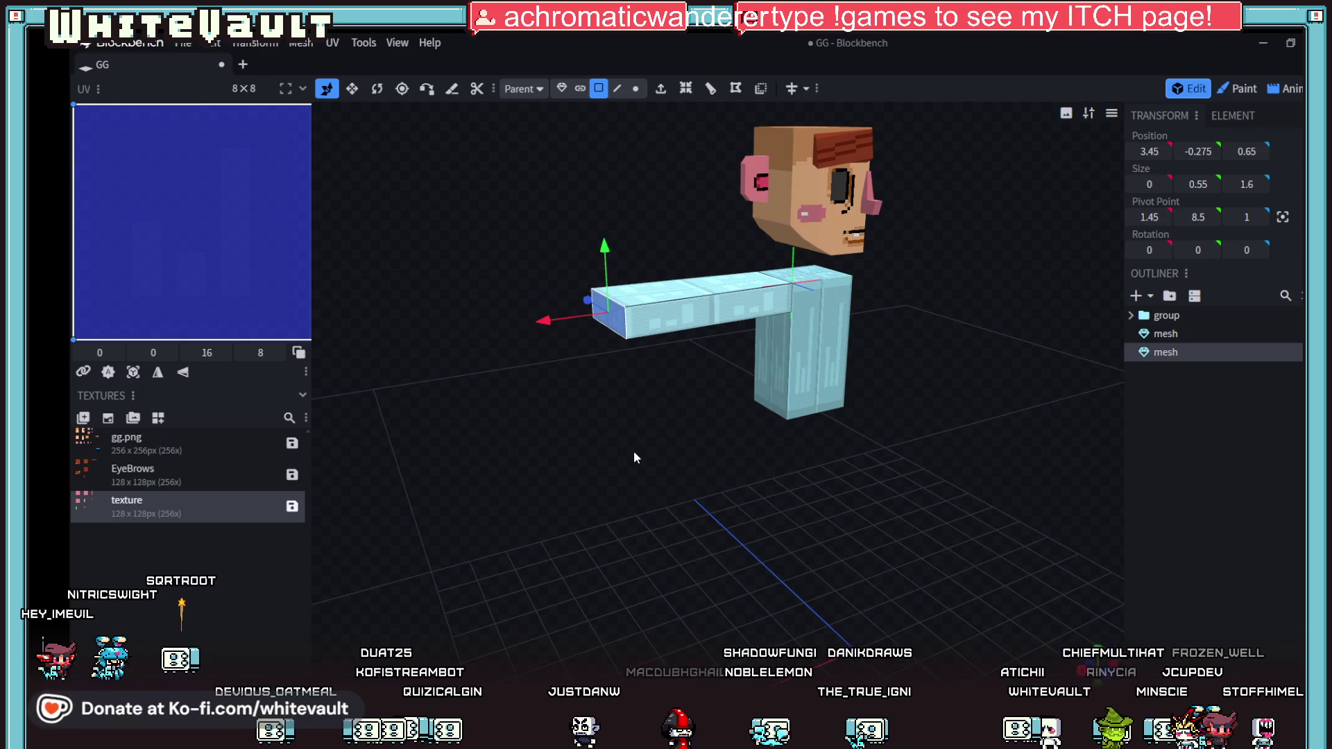
scroll(635, 458, up, 2)
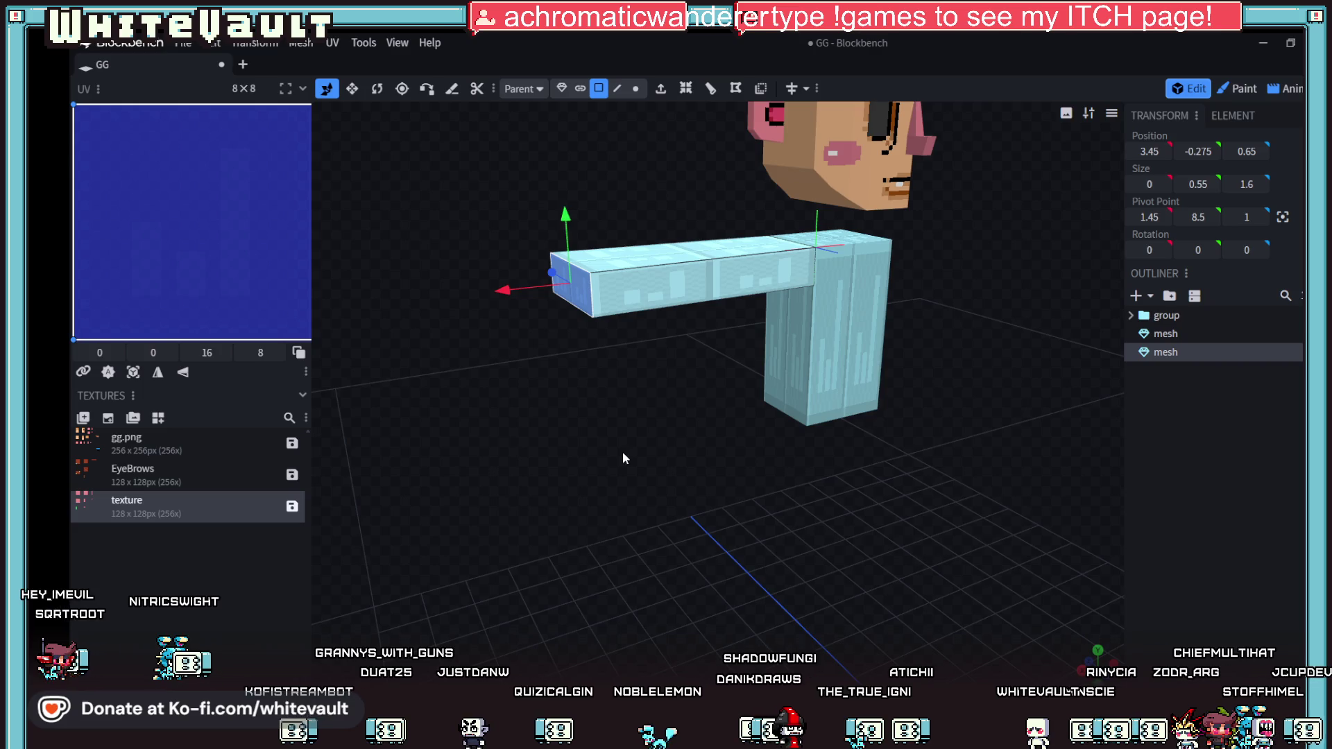
mouse_move(630, 455)
mouse_down()
mouse_move(640, 462)
mouse_move(619, 480)
mouse_up()
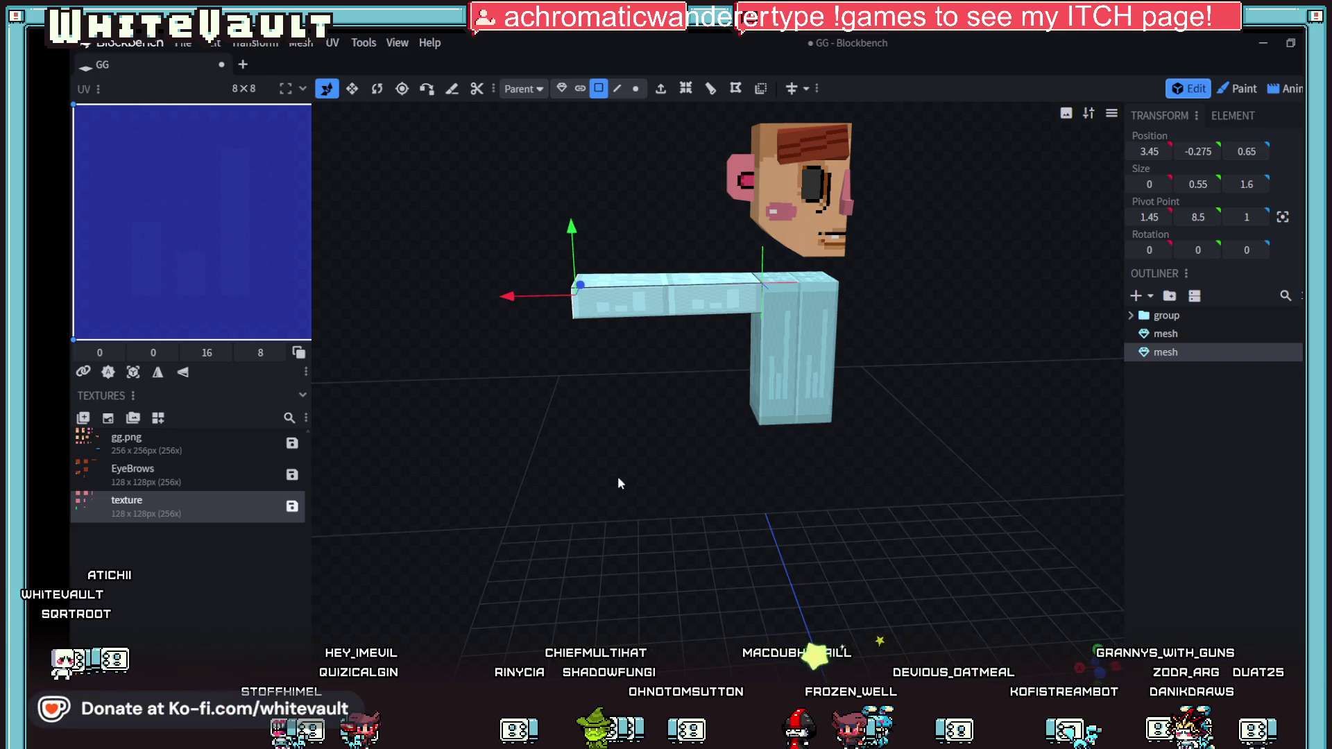
Step: Select the horizontal arm mesh
mouse_move(618, 478)
mouse_down()
mouse_move(742, 410)
mouse_move(847, 488)
mouse_move(808, 451)
mouse_move(773, 540)
mouse_move(746, 361)
mouse_move(773, 300)
mouse_move(828, 465)
mouse_move(809, 487)
mouse_move(872, 464)
mouse_move(868, 482)
mouse_move(820, 455)
mouse_move(801, 476)
mouse_move(890, 507)
mouse_up()
click(777, 383)
scroll(688, 318, up, 2)
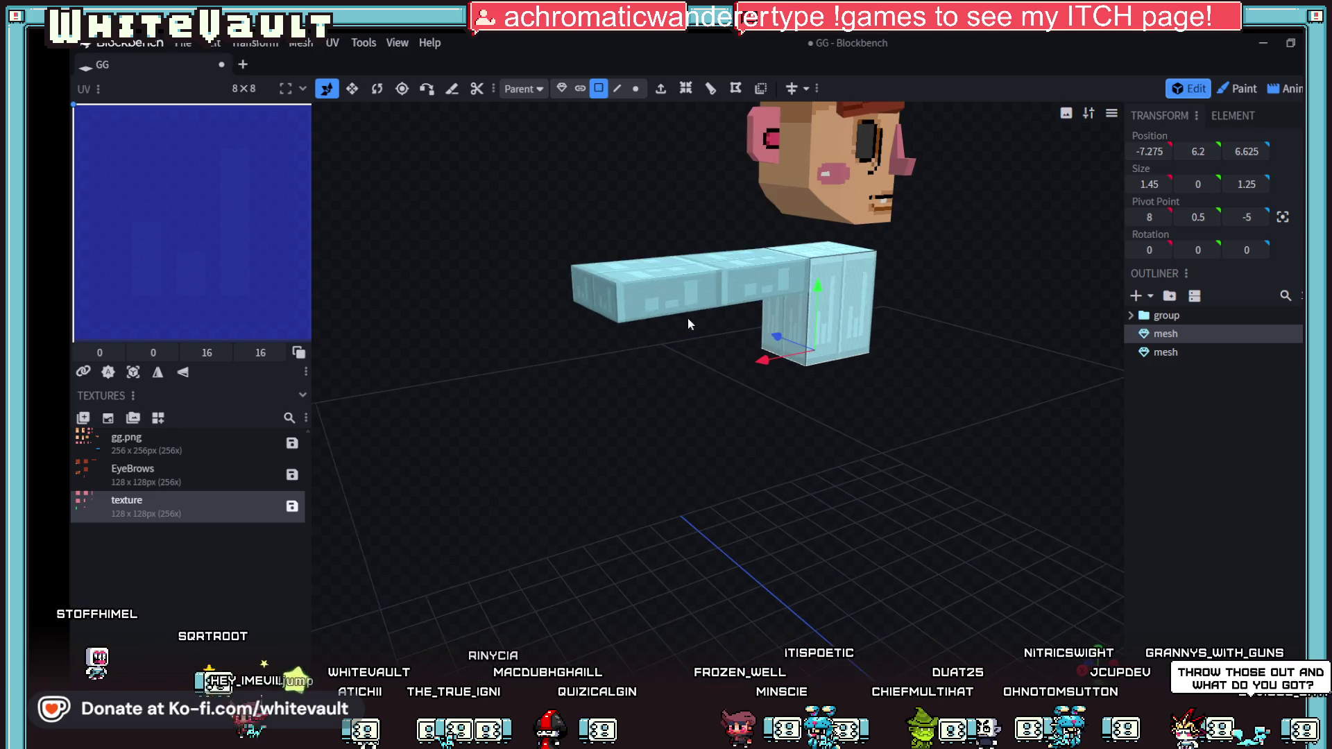
click(688, 318)
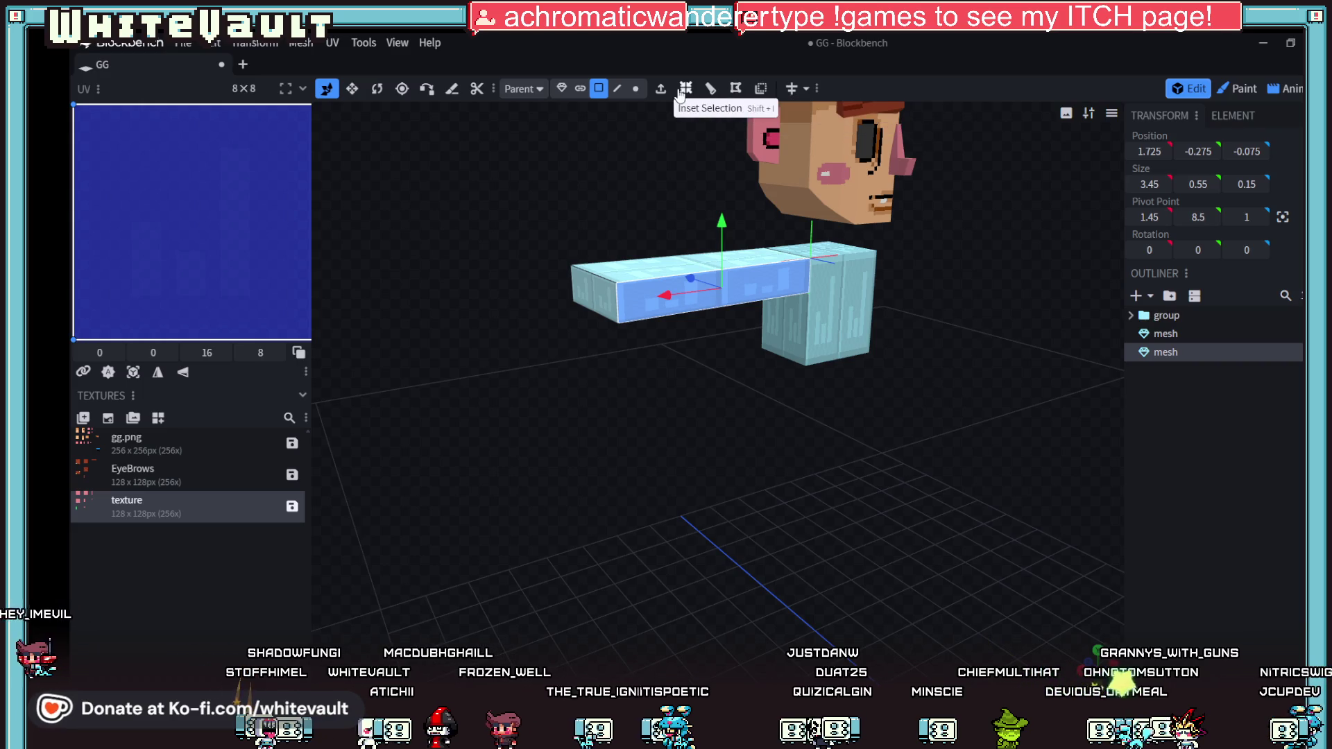
Step: Split the arm in half with a loop cut and shift an arm section along X
click(761, 88)
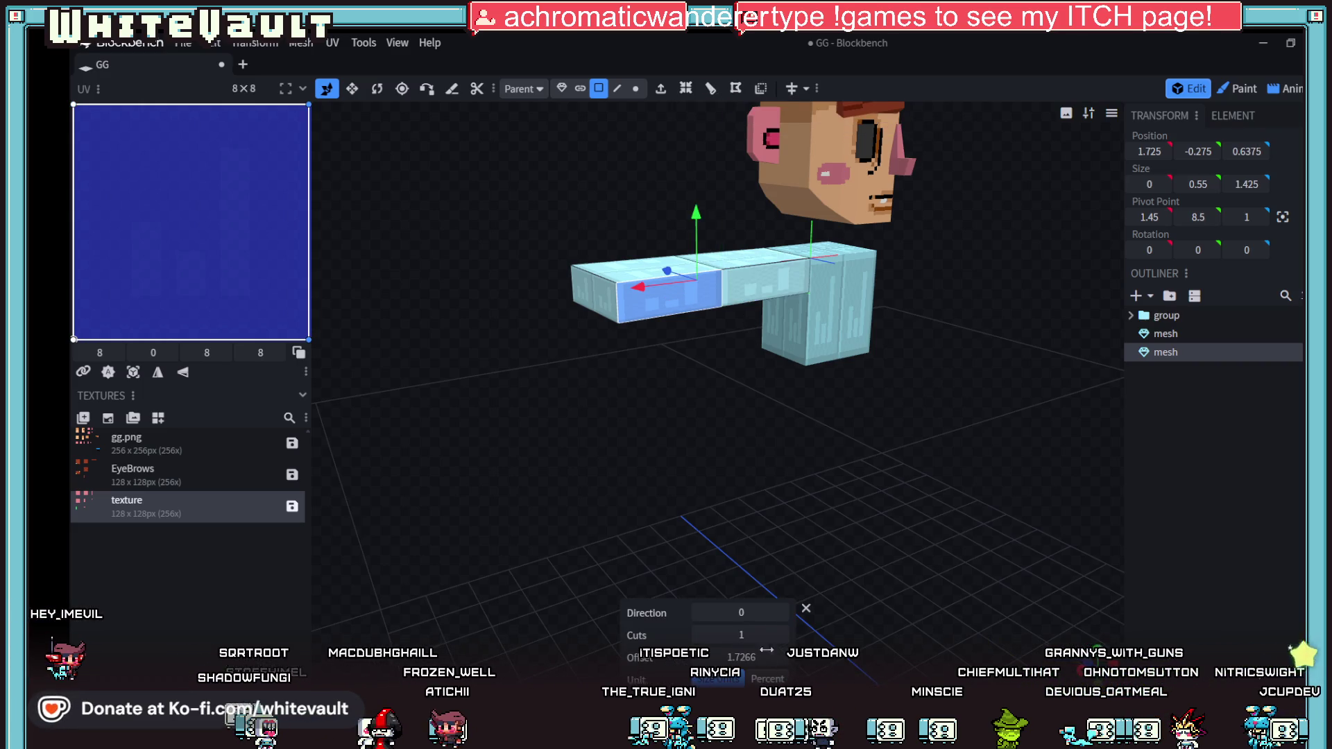
mouse_move(831, 531)
mouse_down()
mouse_move(822, 569)
mouse_move(798, 546)
mouse_up()
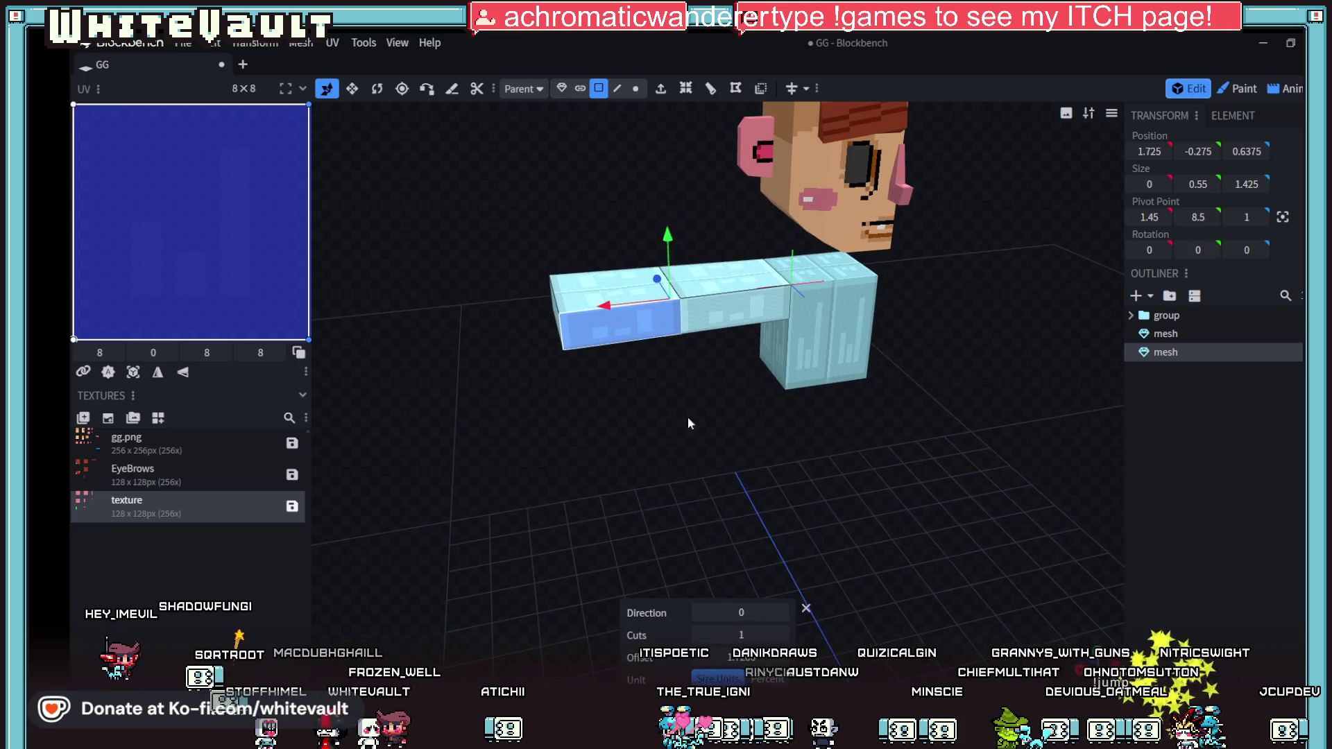
drag(612, 299, 642, 305)
drag(659, 302, 661, 303)
mouse_move(693, 447)
mouse_down()
mouse_move(703, 498)
mouse_move(677, 478)
mouse_move(665, 423)
mouse_up()
click(742, 300)
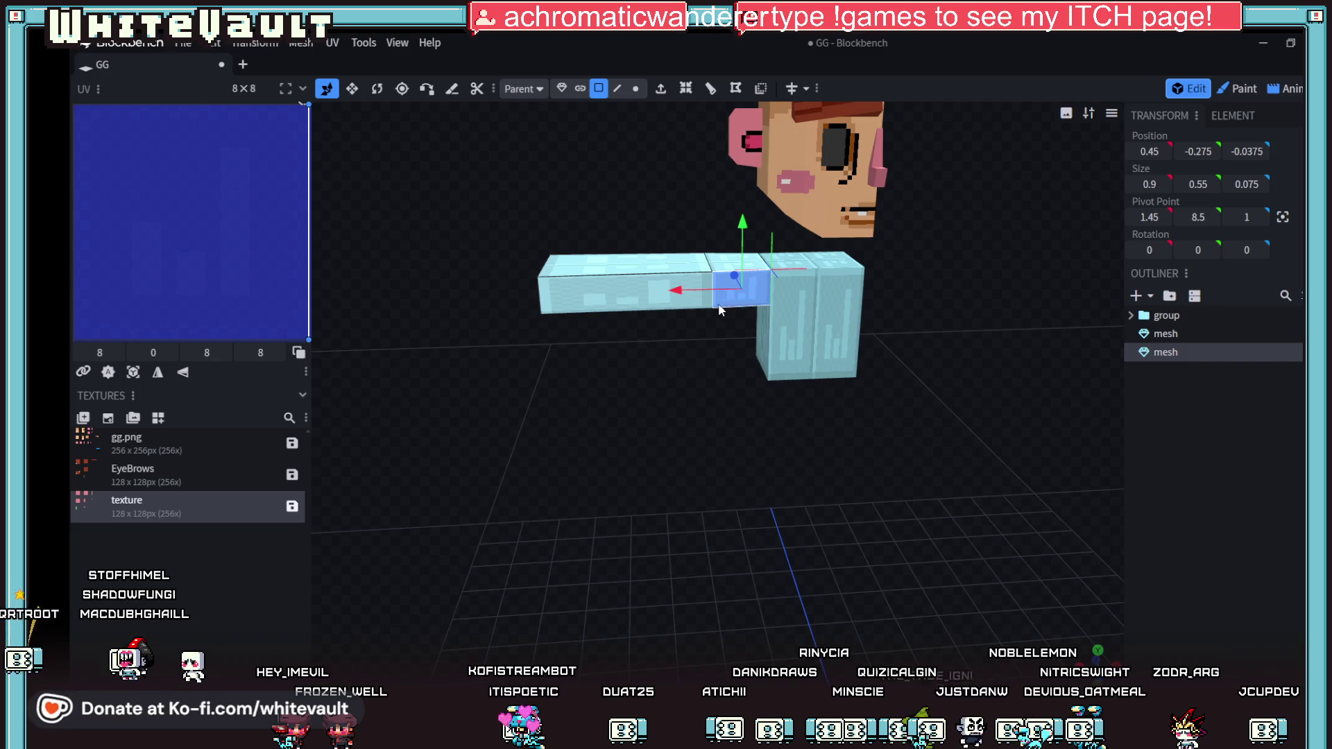
scroll(720, 310, up, 2)
click(644, 261)
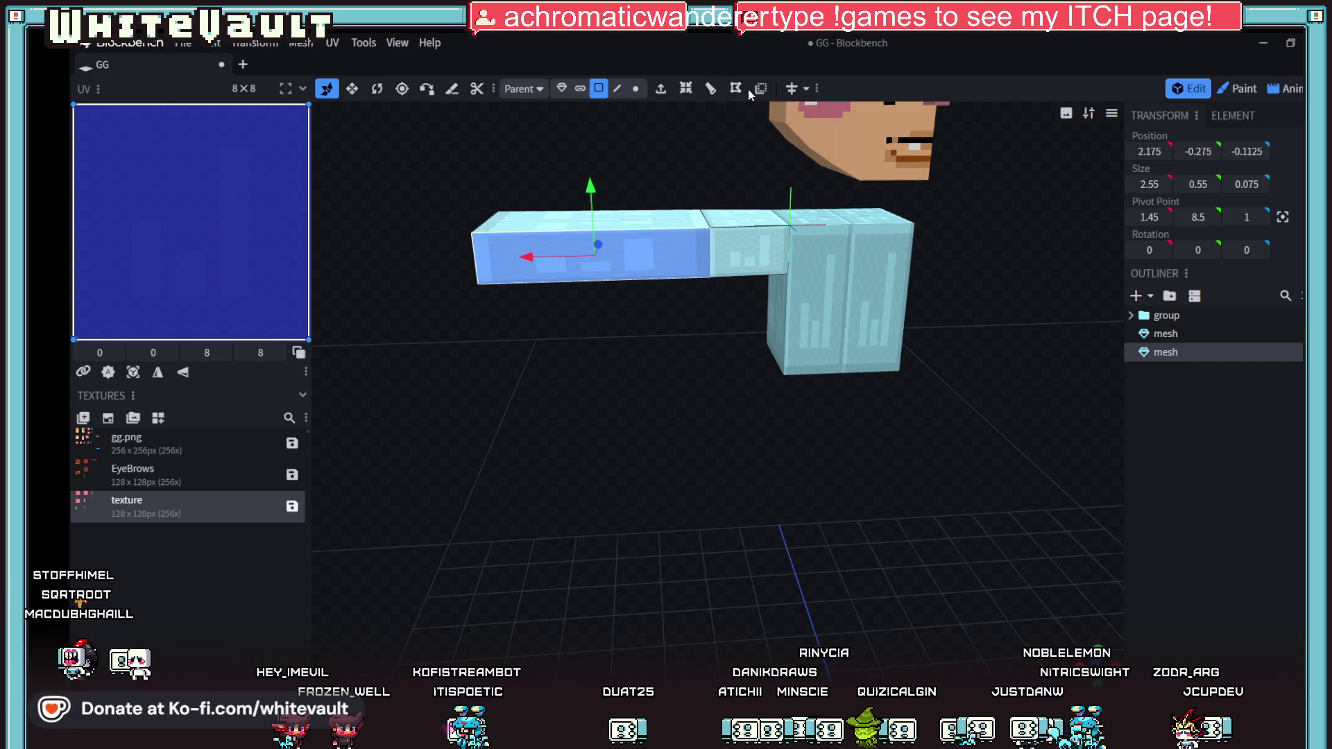
key(Escape)
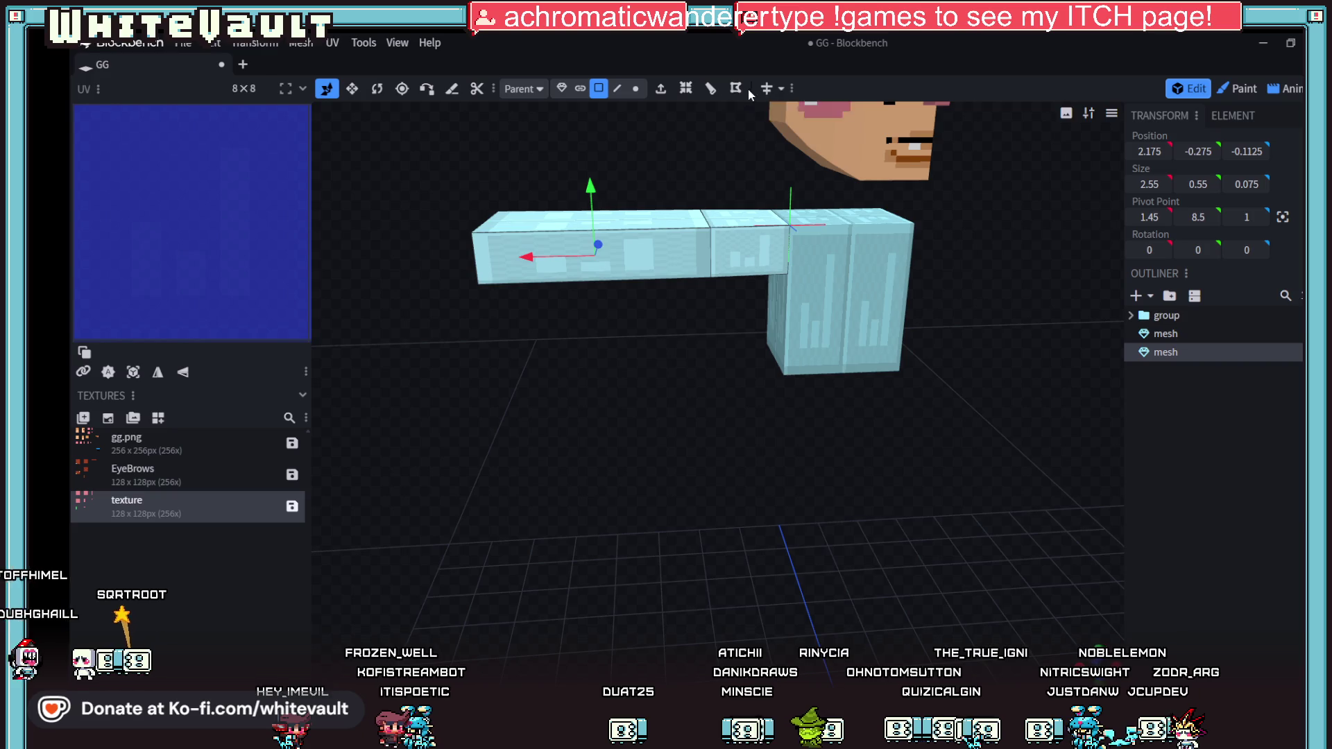
Step: Add a loop cut across the arm with Cuts raised to 4
click(711, 88)
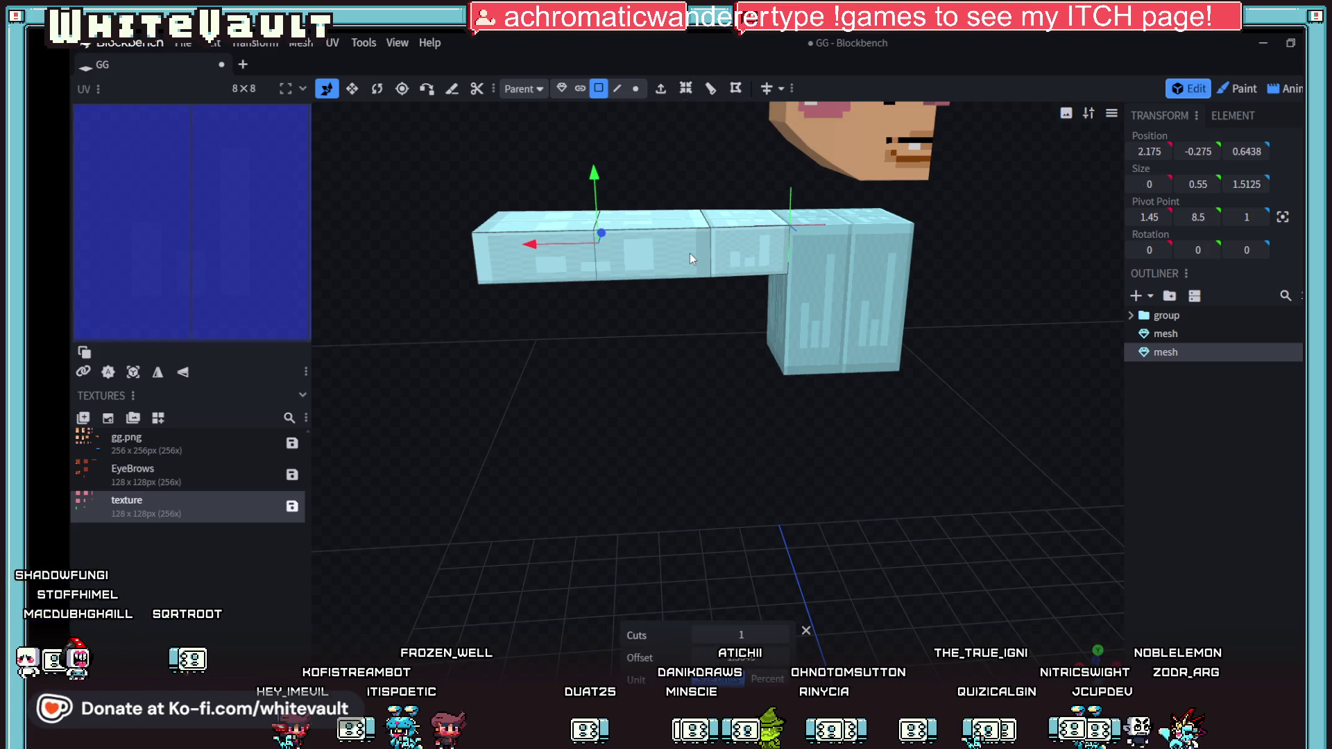
click(782, 635)
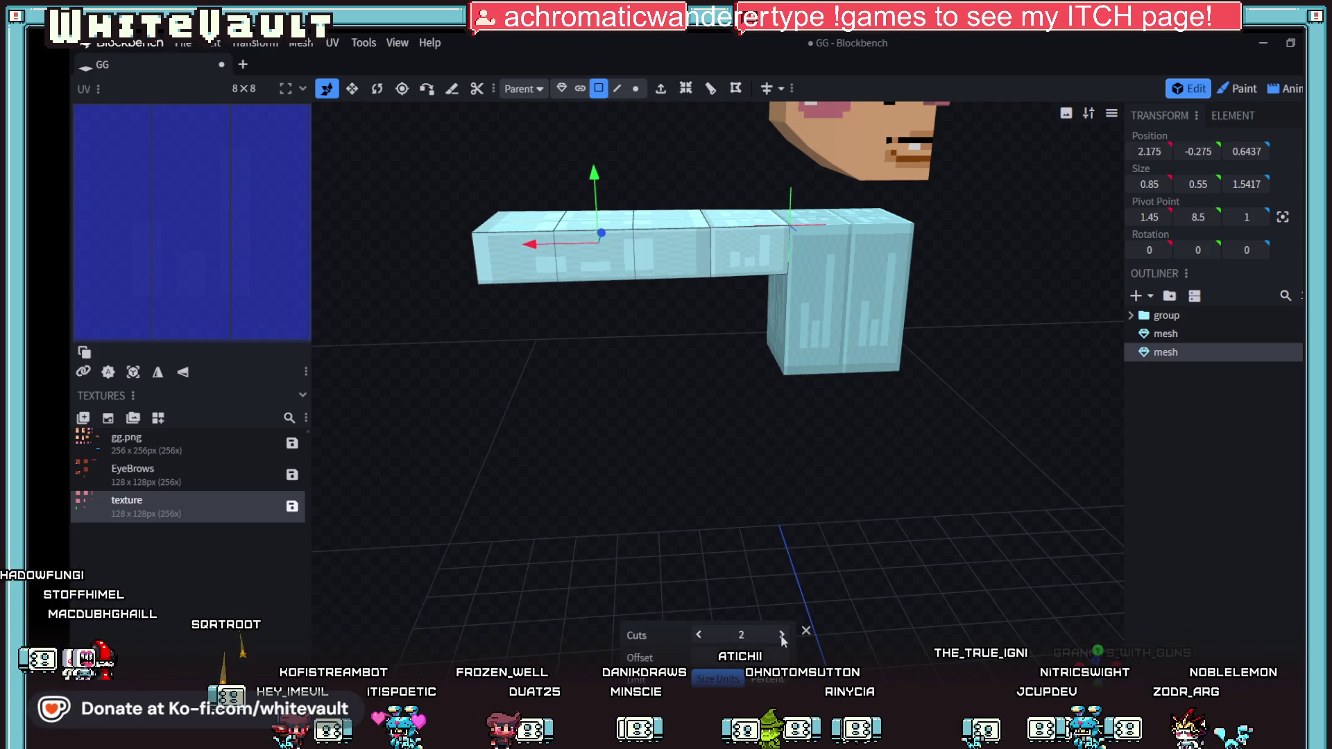
click(782, 635)
click(782, 635)
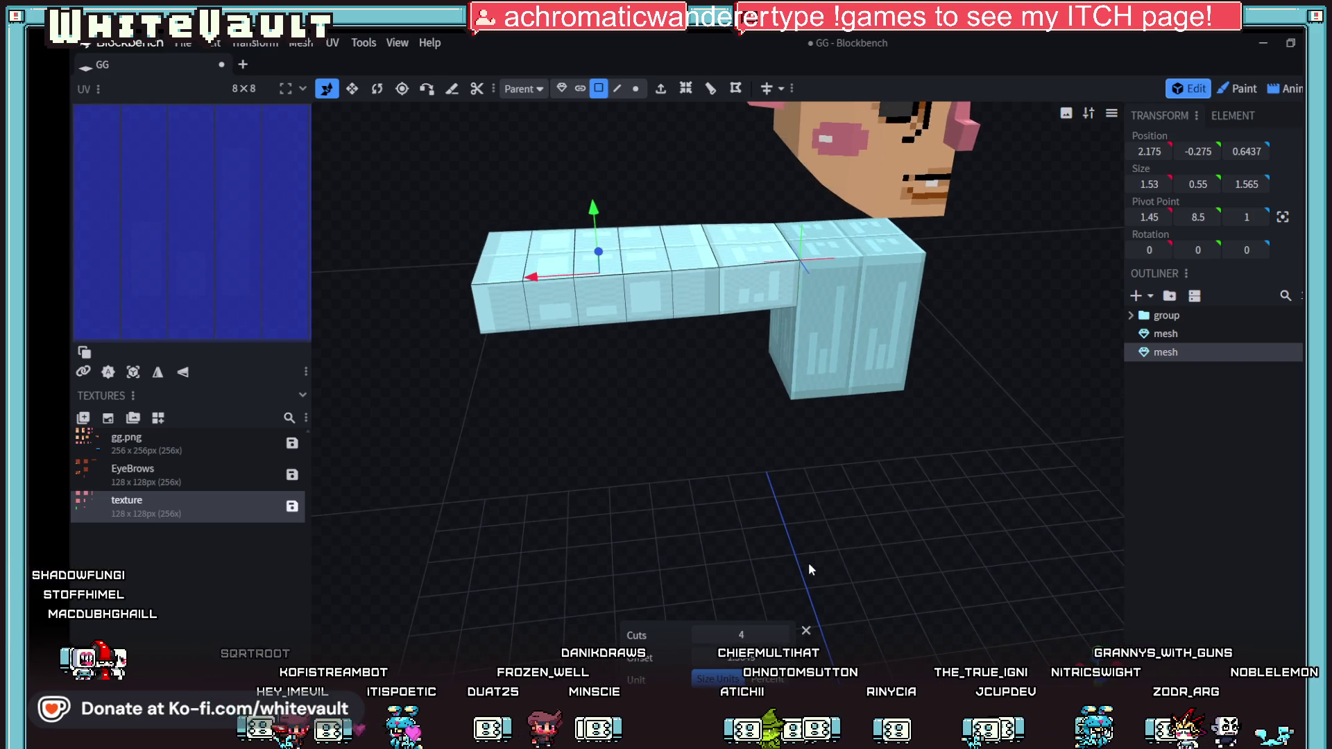
Step: Extrude a ring of arm faces outward with the depth reduced to 0.85
click(696, 298)
mouse_move(695, 298)
mouse_down()
mouse_move(769, 415)
mouse_move(774, 307)
mouse_move(776, 389)
mouse_move(957, 490)
mouse_move(750, 257)
mouse_up()
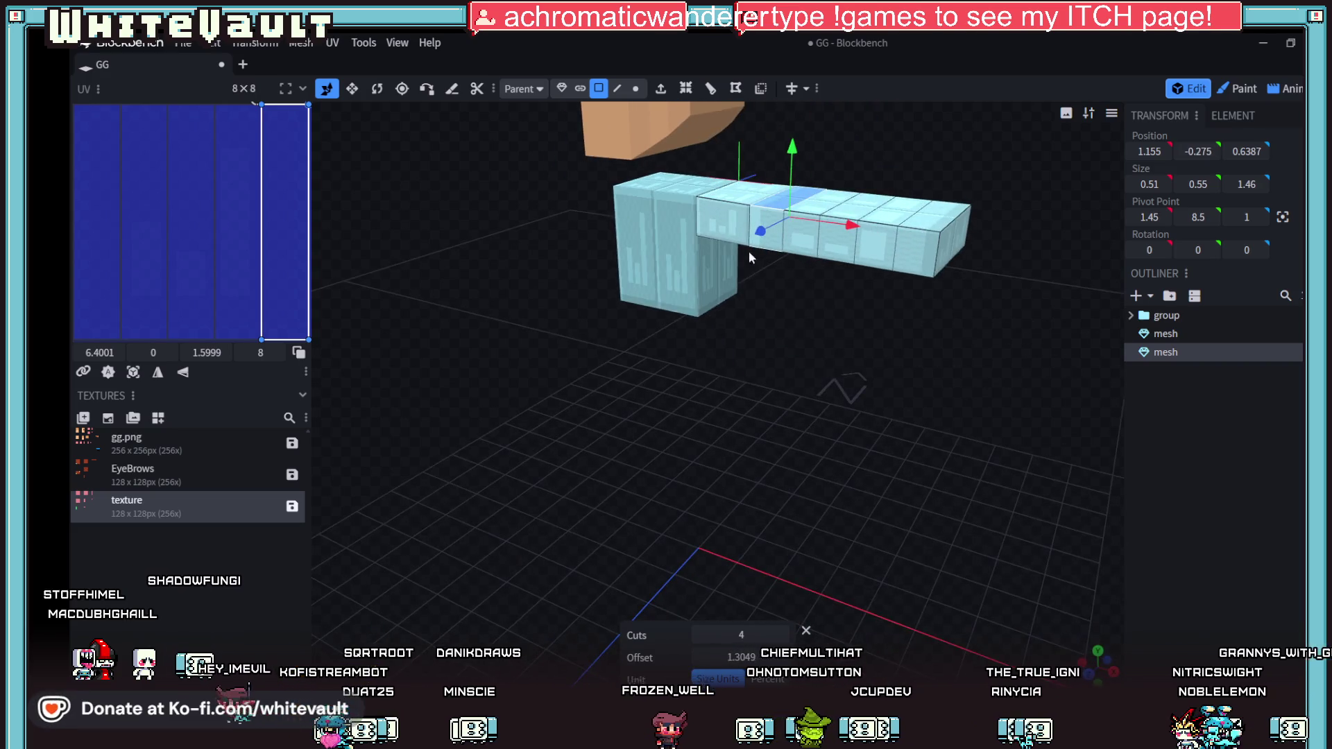
shift+click(763, 229)
drag(848, 387, 798, 298)
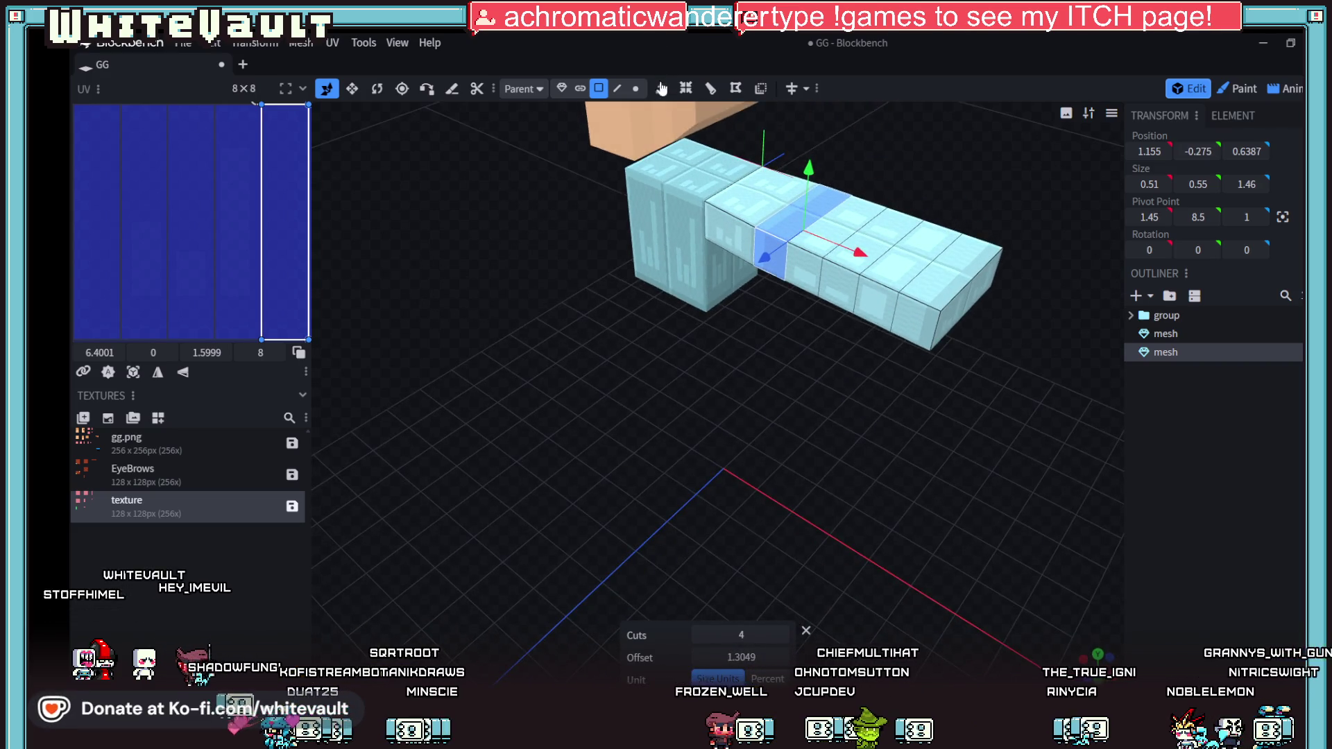
click(661, 88)
drag(715, 637, 719, 639)
Step: Thin the extruded arm band further to 0.325
mouse_move(834, 569)
mouse_down()
mouse_move(726, 525)
mouse_move(585, 531)
mouse_move(541, 505)
mouse_move(729, 504)
mouse_move(714, 508)
mouse_move(732, 529)
mouse_up()
scroll(680, 392, up, 2)
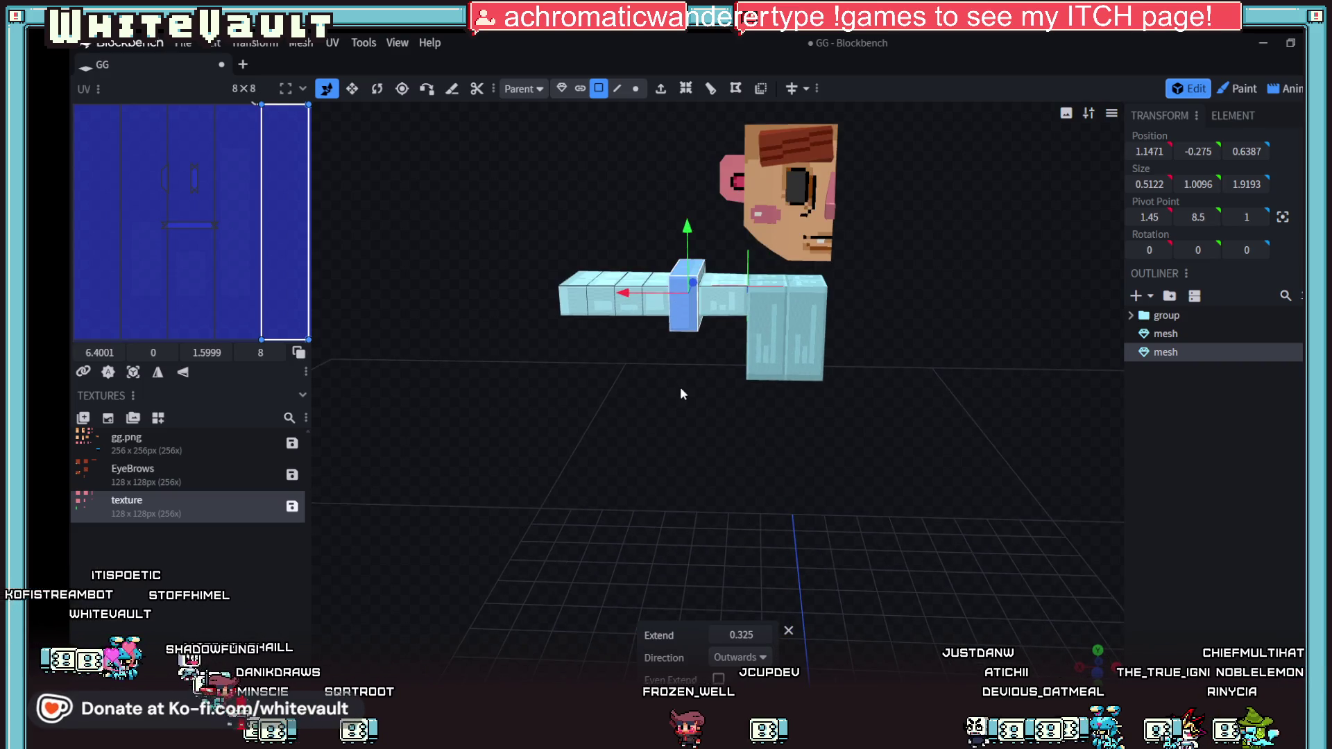
scroll(685, 416, up, 5)
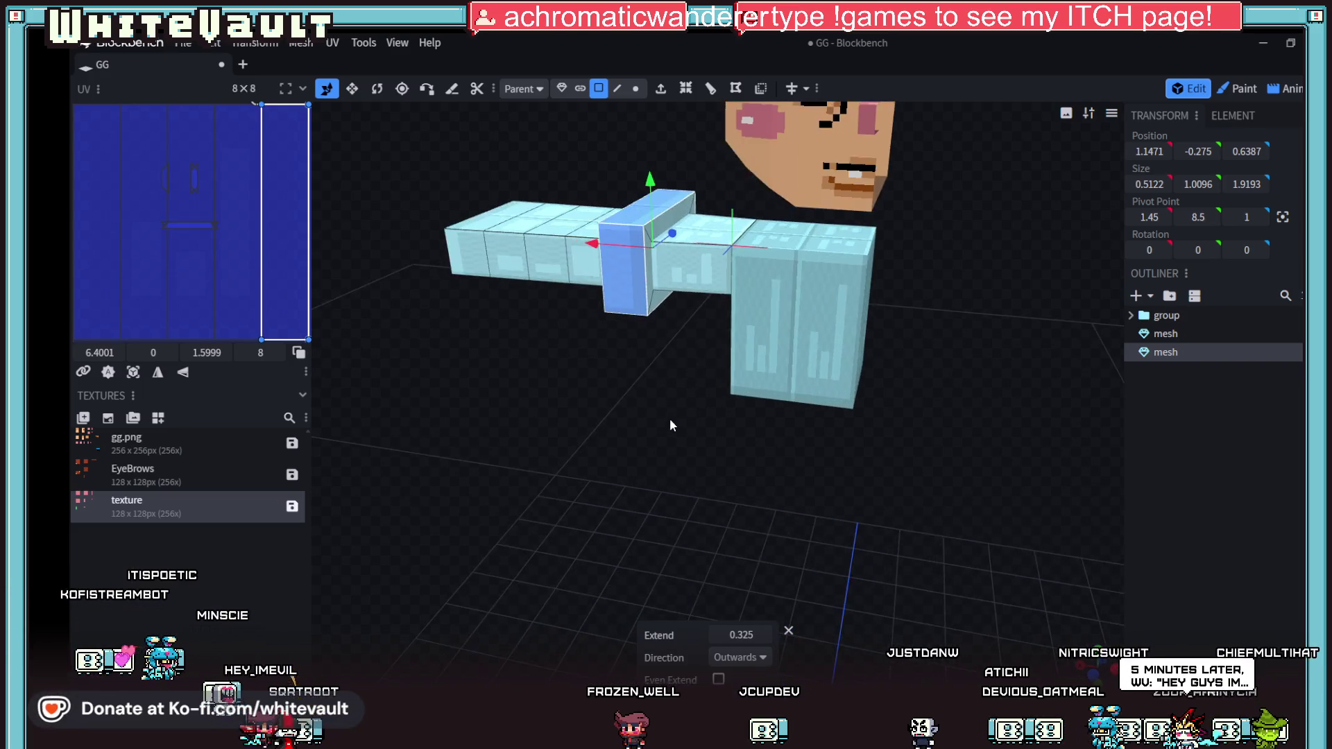
Step: Pull the connecting block's vertical side face 0.1 to the left to narrow it
drag(677, 441, 690, 389)
click(700, 251)
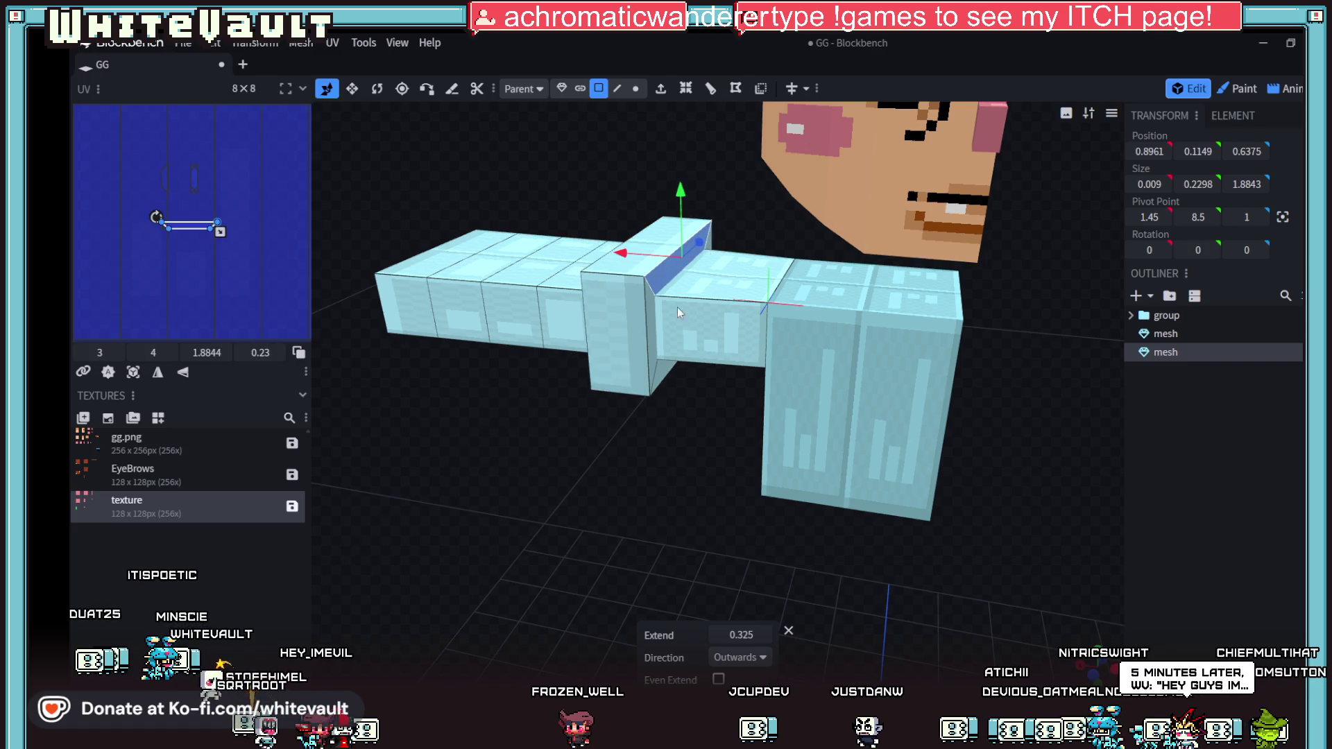
click(656, 347)
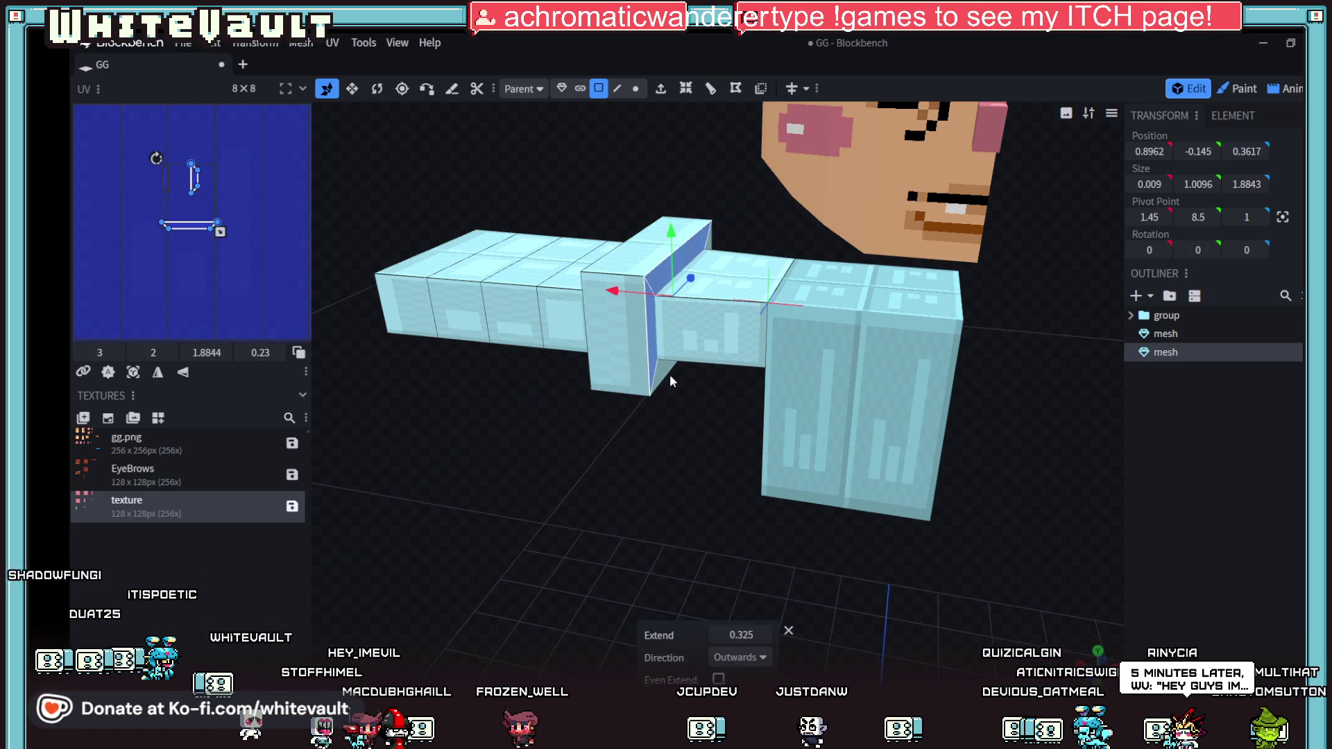
mouse_move(692, 444)
mouse_down()
mouse_move(669, 385)
mouse_move(544, 431)
mouse_move(490, 426)
mouse_move(671, 223)
mouse_move(686, 236)
mouse_move(701, 342)
mouse_up()
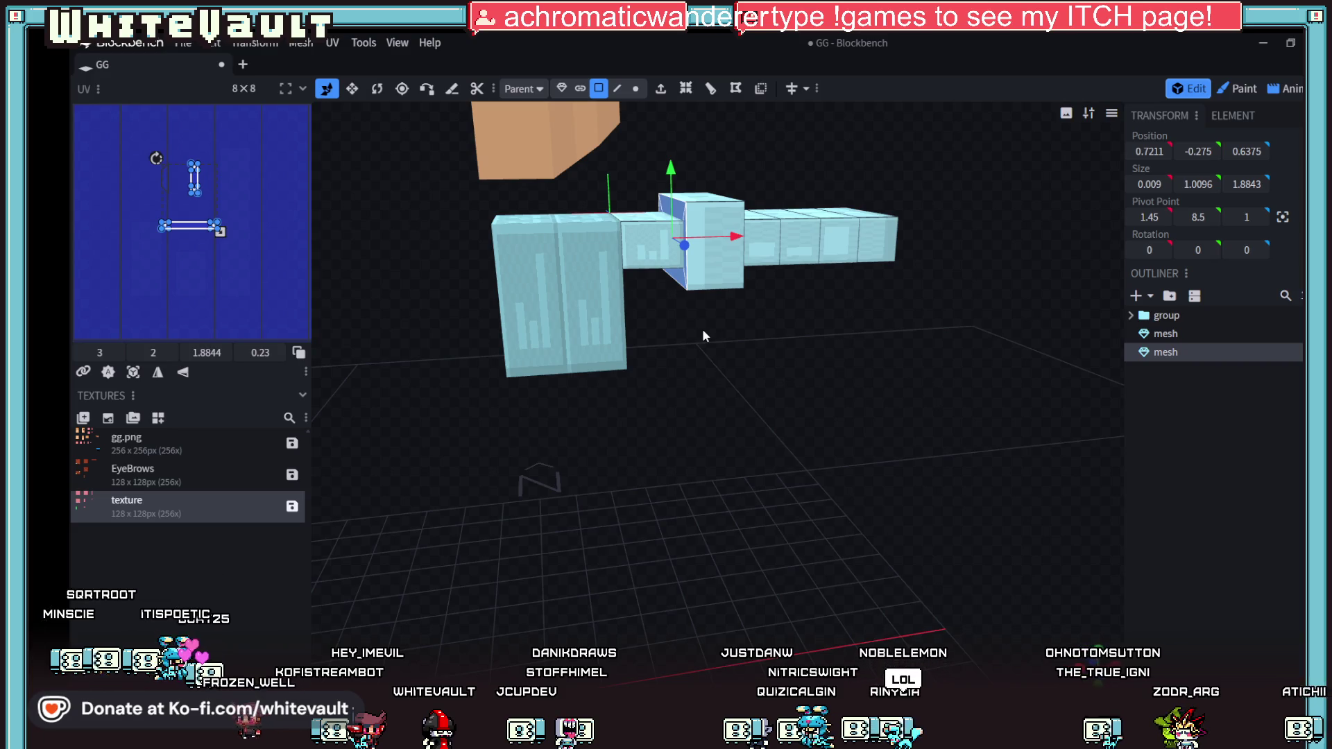
drag(738, 235, 730, 236)
mouse_move(768, 417)
mouse_down()
mouse_move(778, 447)
mouse_move(706, 392)
mouse_up()
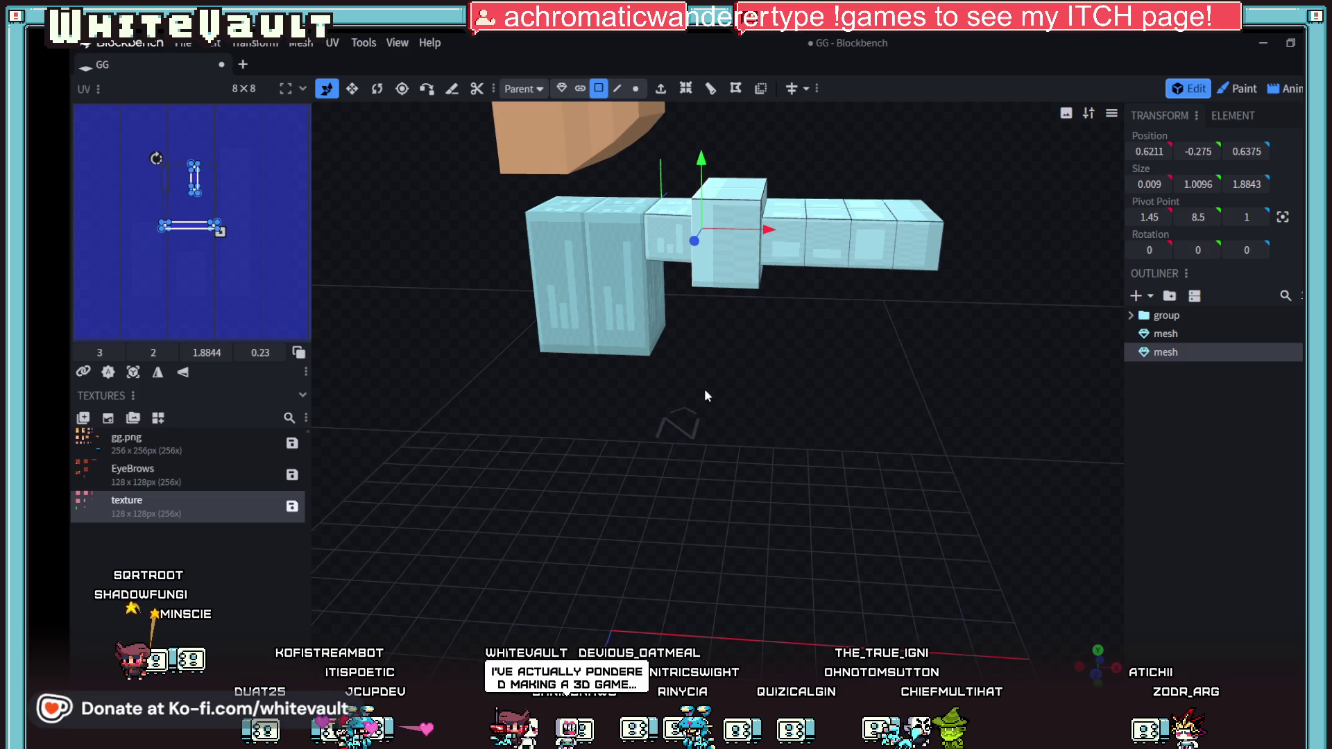
mouse_move(705, 388)
mouse_down()
mouse_move(773, 401)
mouse_move(831, 389)
mouse_move(789, 377)
mouse_move(766, 453)
mouse_up()
click(748, 208)
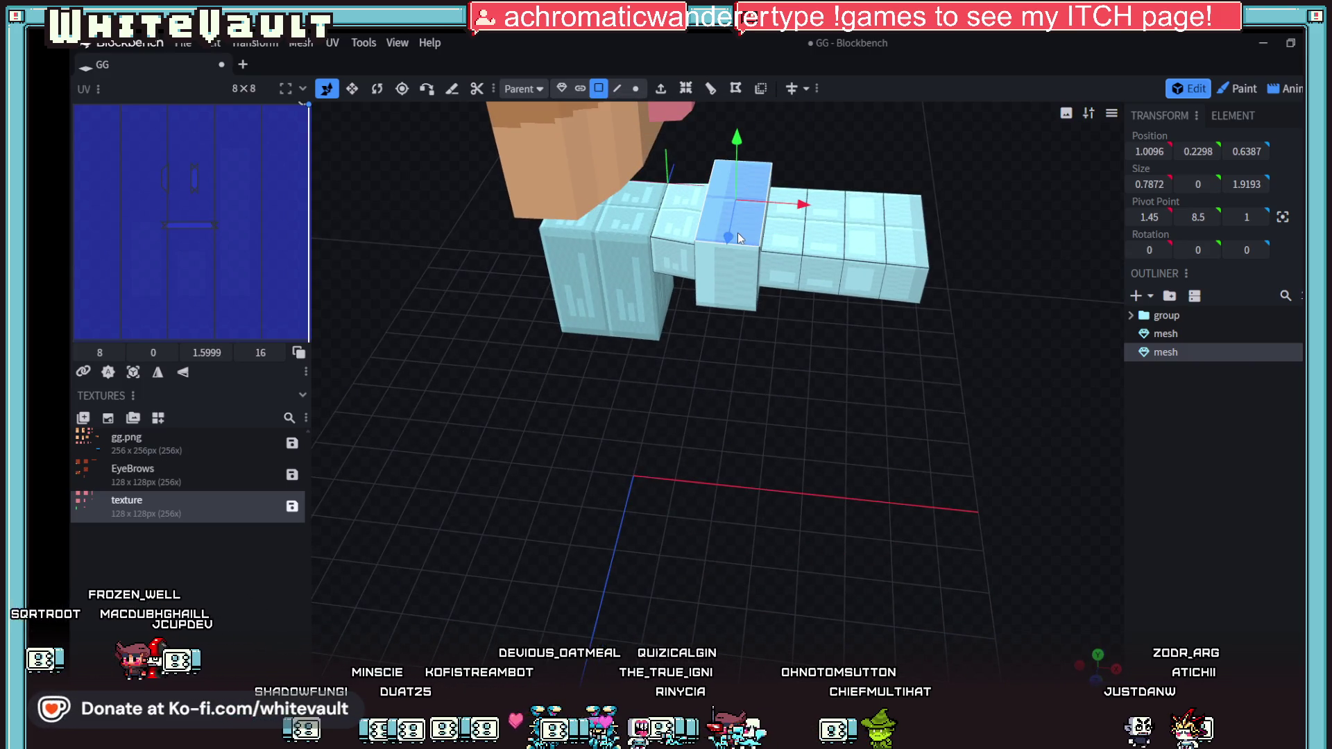
Step: Loop-cut the connecting block, raise one new edge, and push another outward 0.125
click(735, 88)
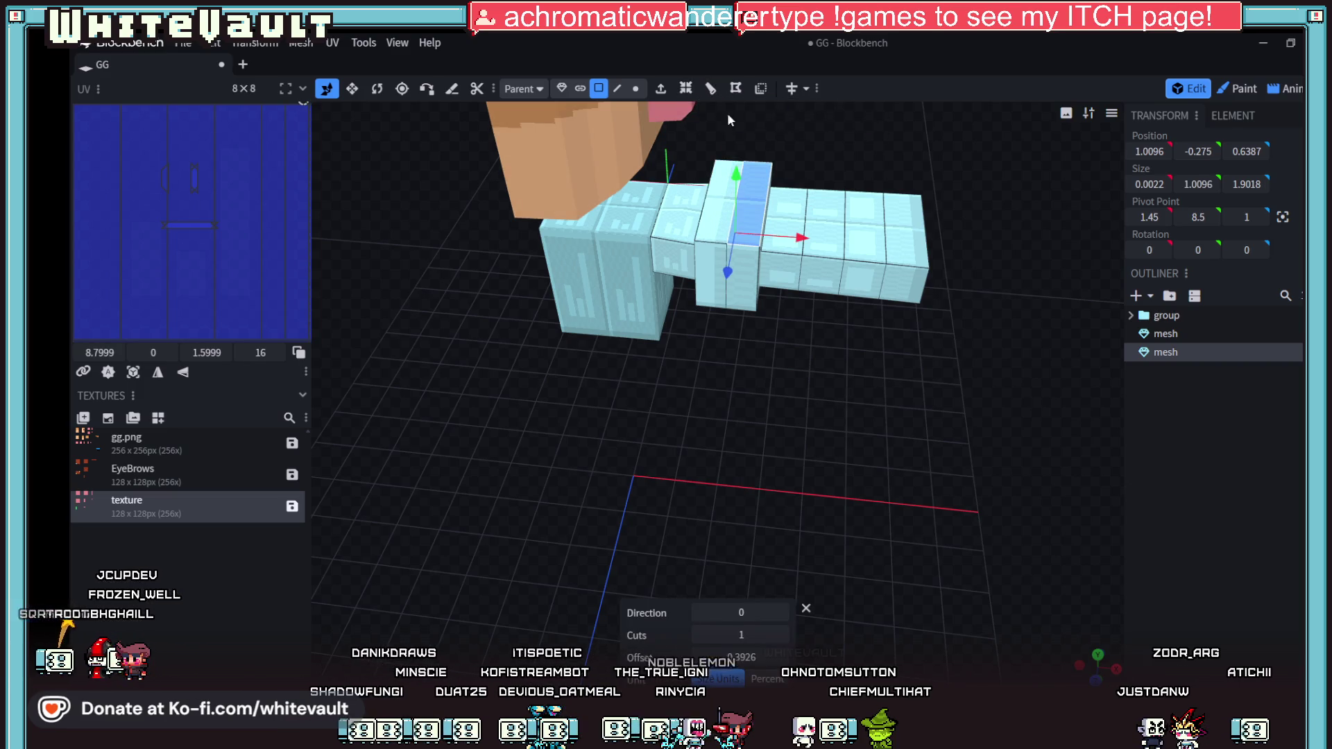
drag(823, 406, 764, 436)
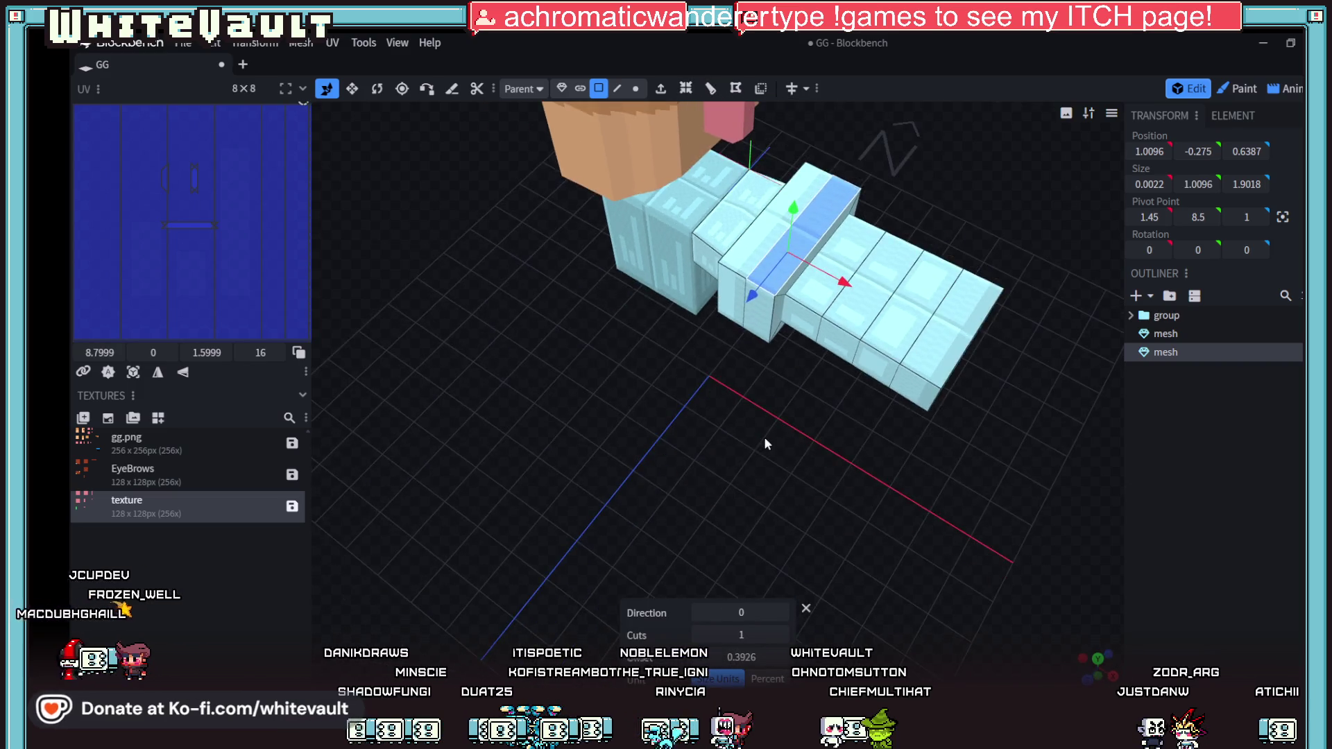
click(617, 88)
click(821, 193)
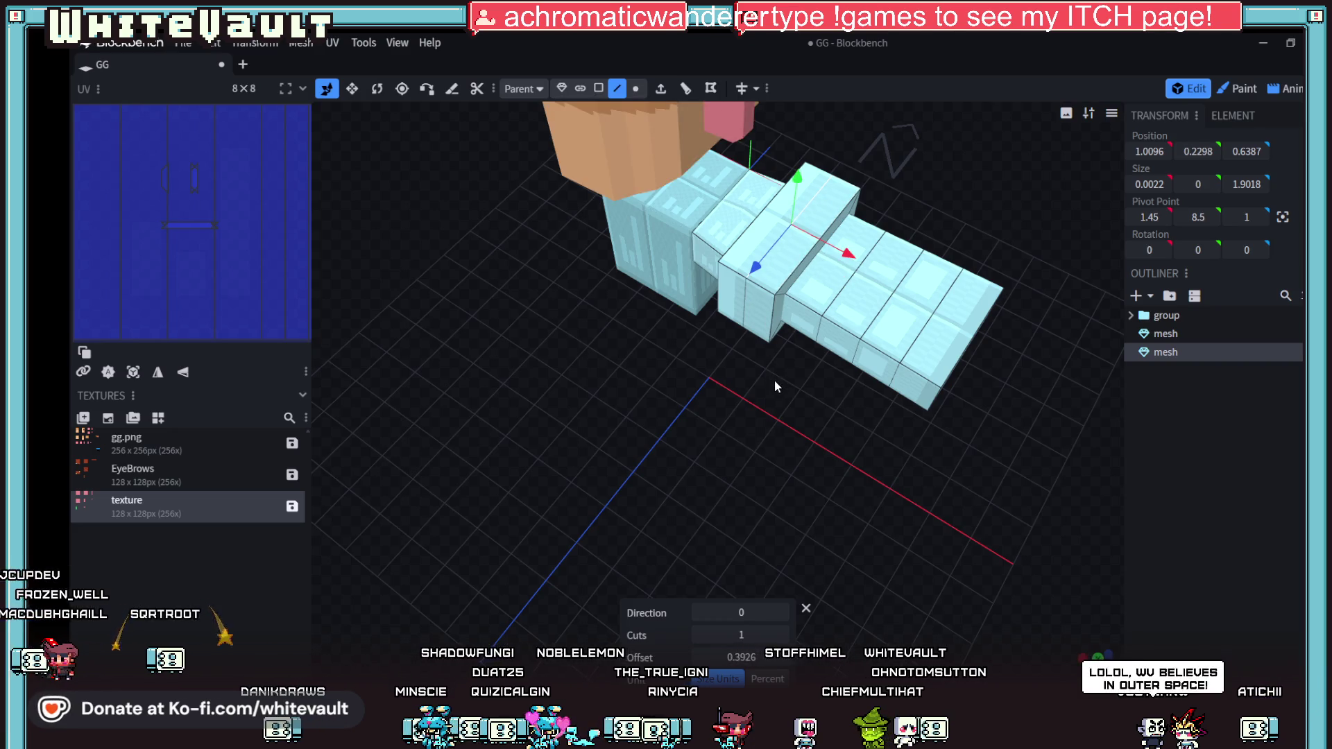
drag(775, 380, 795, 347)
drag(781, 154, 782, 143)
click(741, 281)
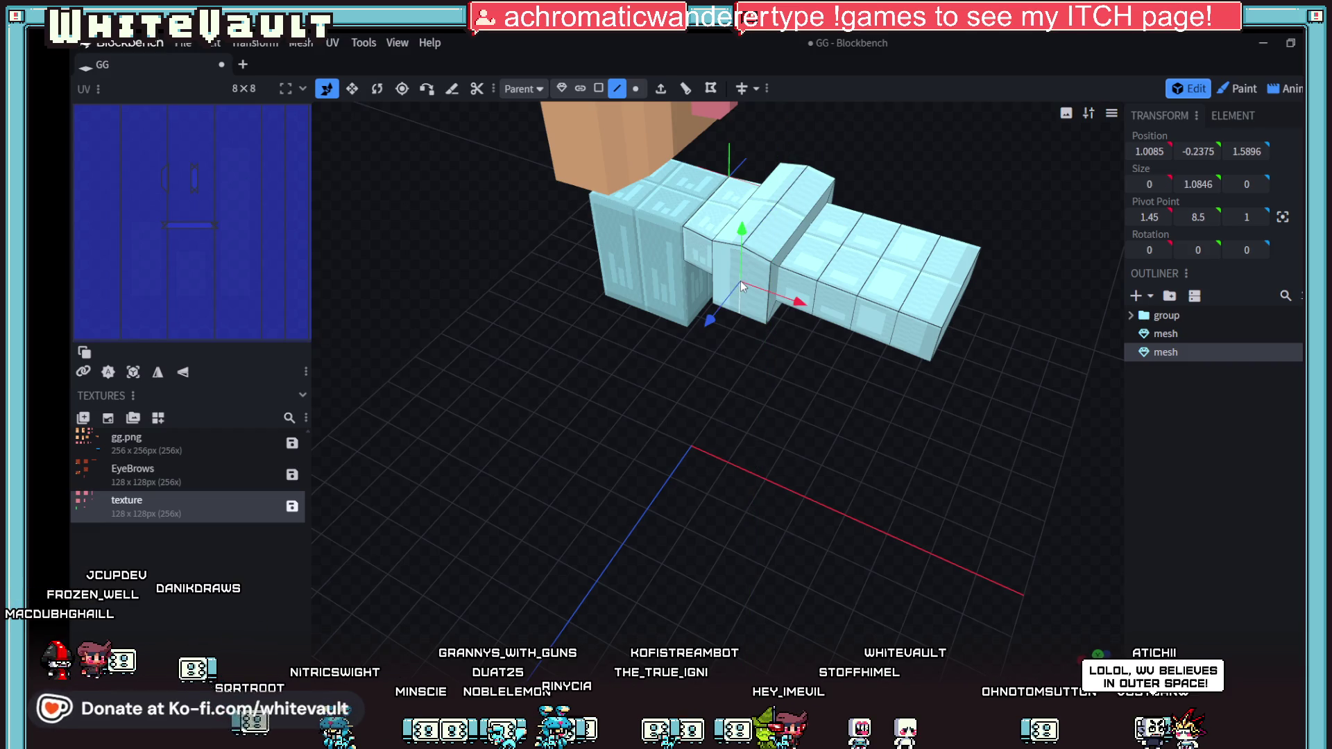
drag(714, 317, 711, 332)
Step: Push another loop edge down so the arm measures 3.45 by 1.1596 by 2.1018
mouse_move(801, 373)
mouse_down()
mouse_move(697, 254)
mouse_move(855, 313)
mouse_move(836, 306)
mouse_up()
click(836, 306)
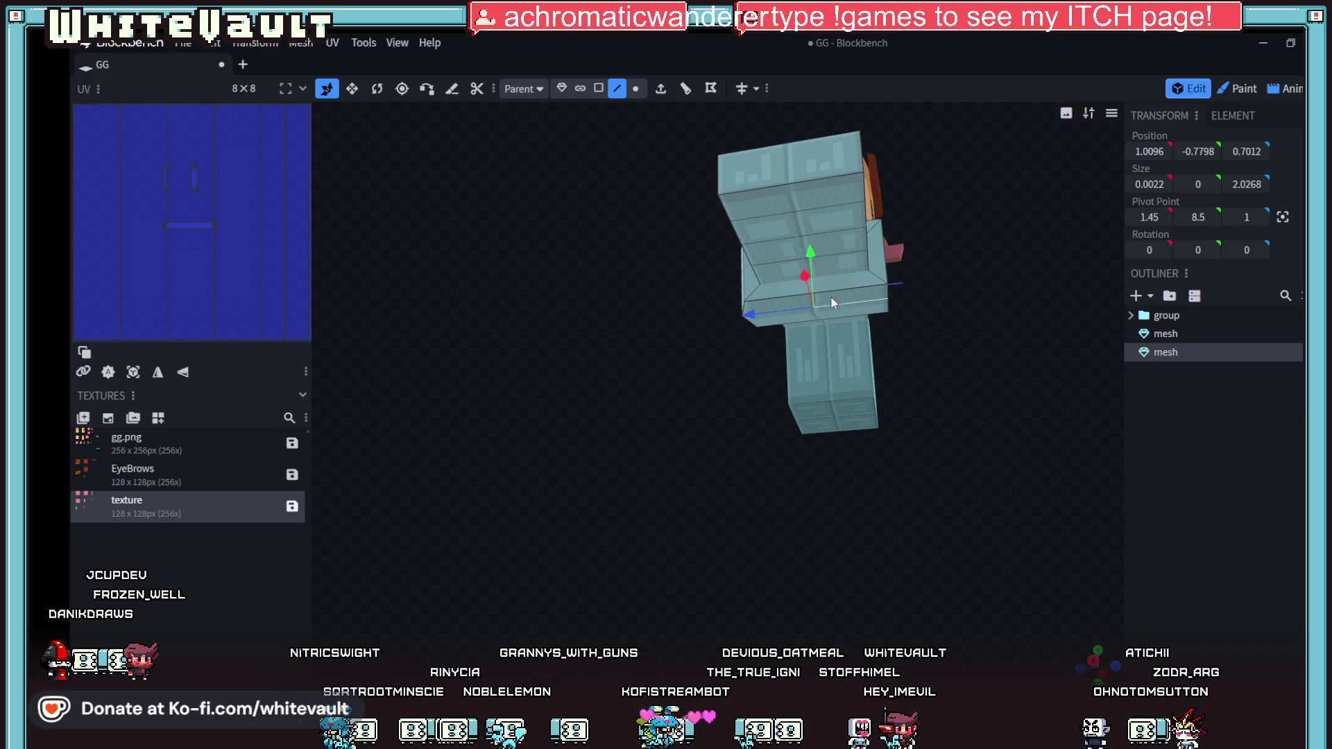
drag(892, 380, 884, 444)
mouse_move(812, 246)
mouse_down()
mouse_move(838, 259)
mouse_move(947, 401)
mouse_move(894, 369)
mouse_up()
click(892, 259)
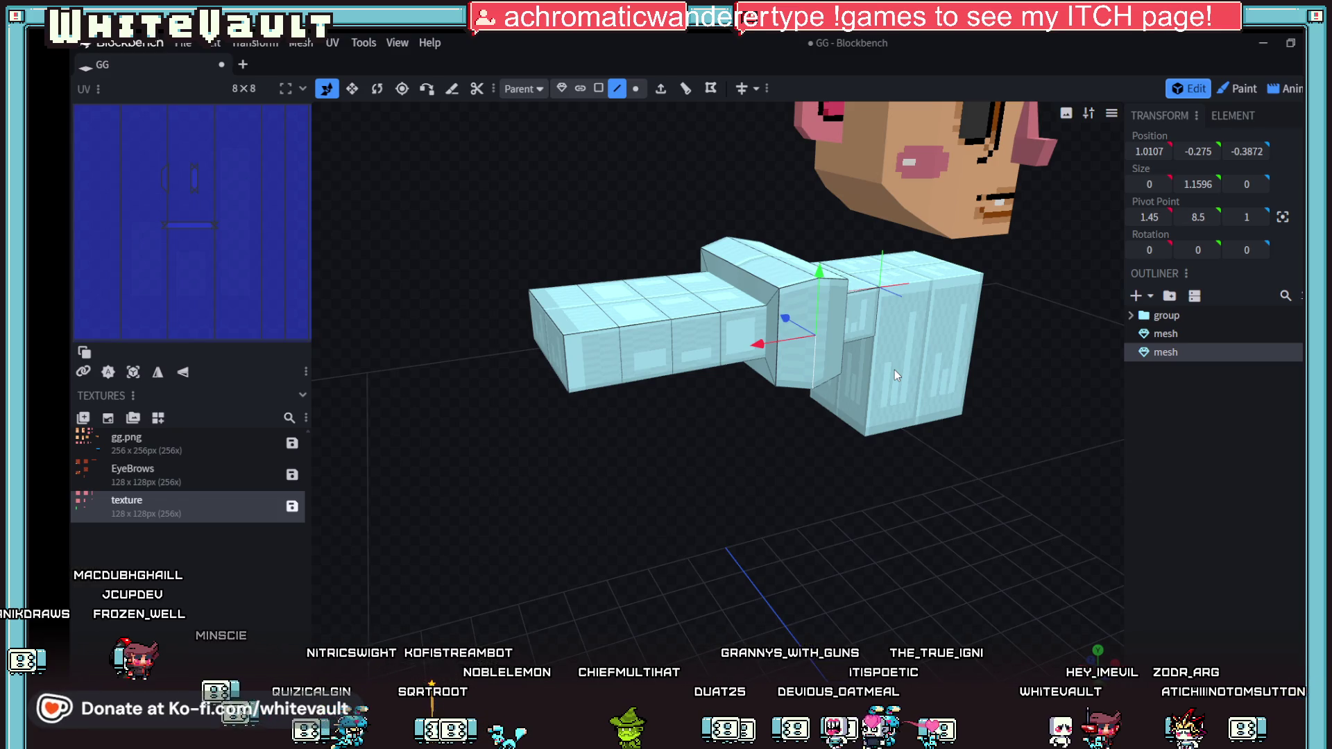
mouse_move(963, 473)
mouse_down()
mouse_move(862, 476)
mouse_move(875, 470)
mouse_move(833, 416)
mouse_up()
click(561, 88)
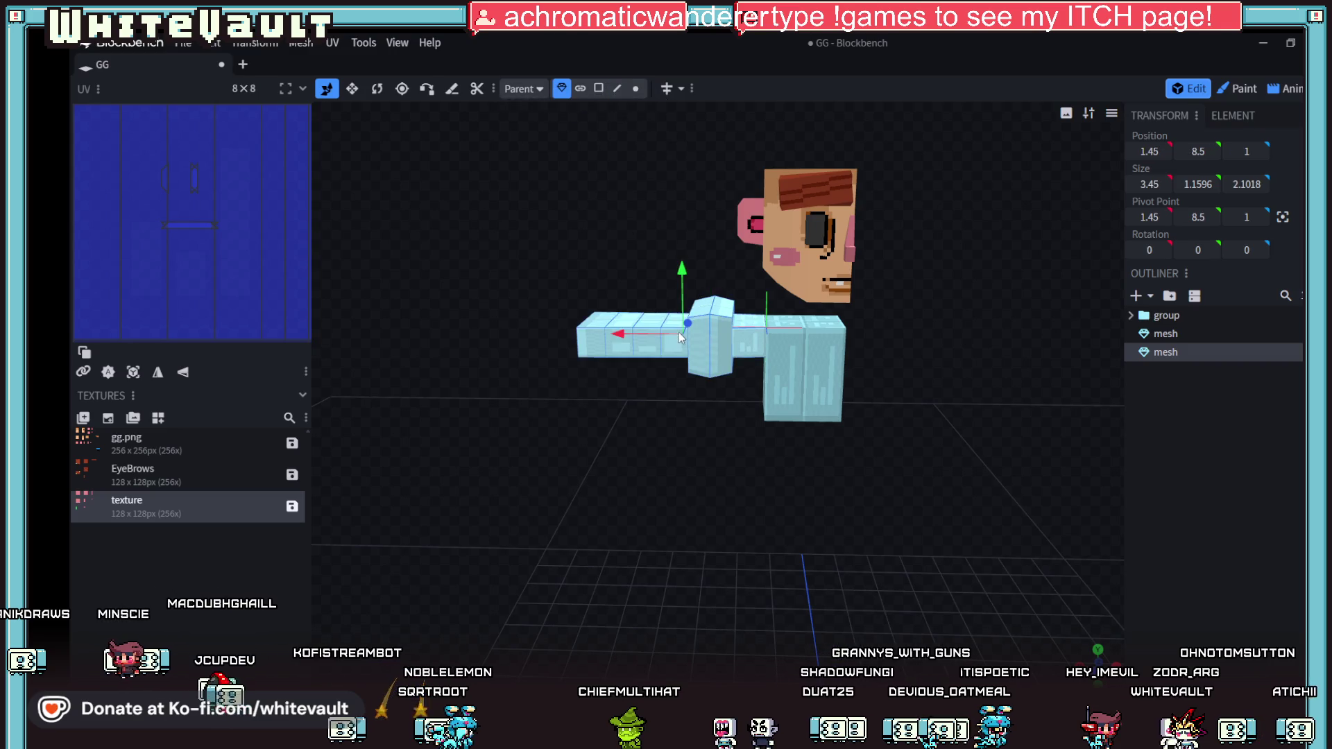
Step: Slide the arm mesh out to X 2.2
scroll(678, 332, up, 3)
mouse_move(597, 302)
mouse_down()
mouse_move(527, 303)
mouse_move(731, 477)
mouse_up()
scroll(692, 372, up, 3)
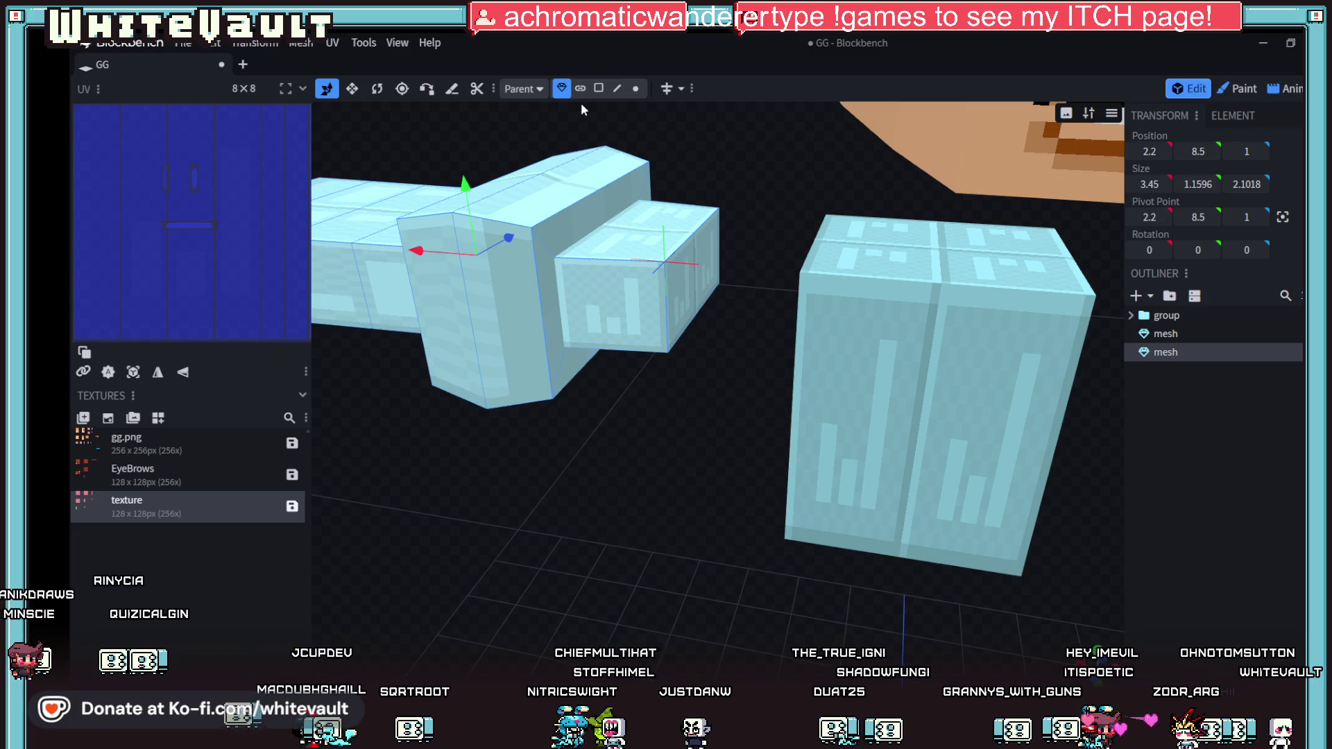
Step: Shorten the small stub beside the shoulder by 0.35
click(598, 88)
click(715, 255)
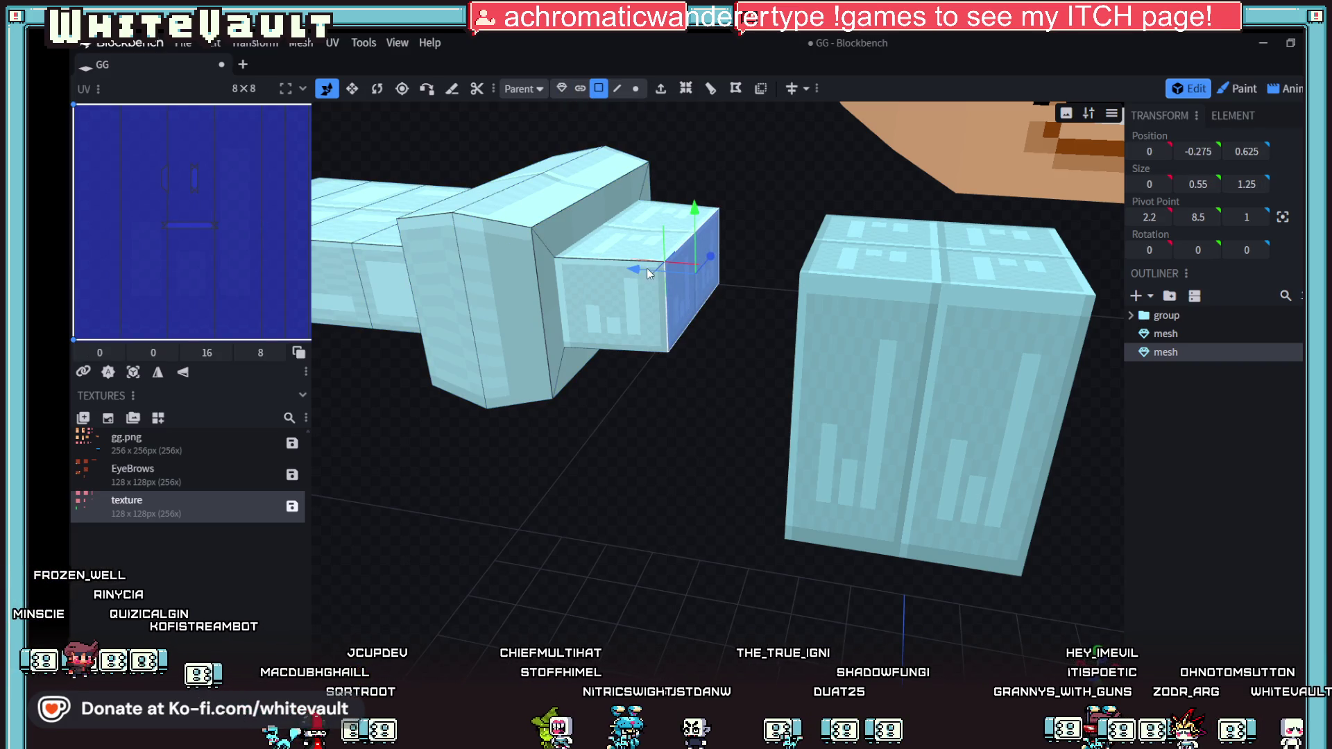
drag(632, 269, 582, 267)
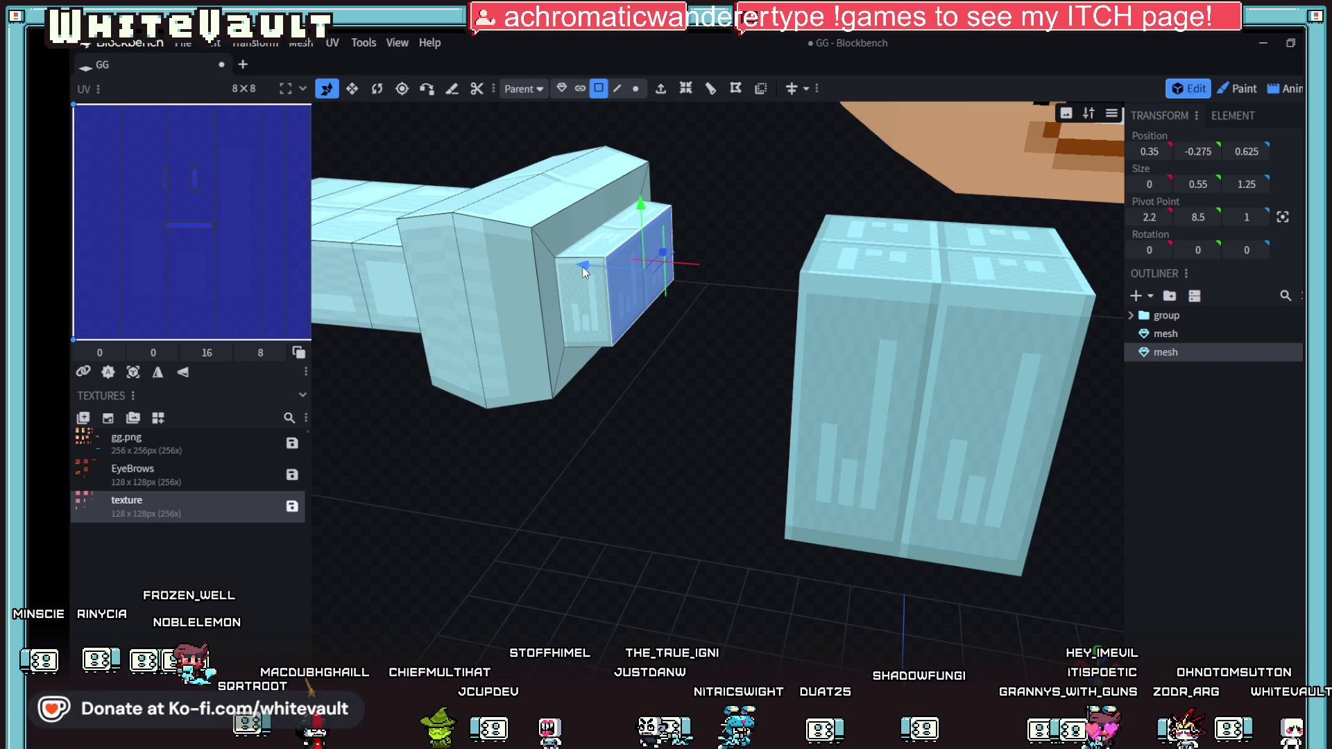
mouse_move(747, 361)
mouse_down()
mouse_move(689, 421)
mouse_move(660, 406)
mouse_move(747, 370)
mouse_up()
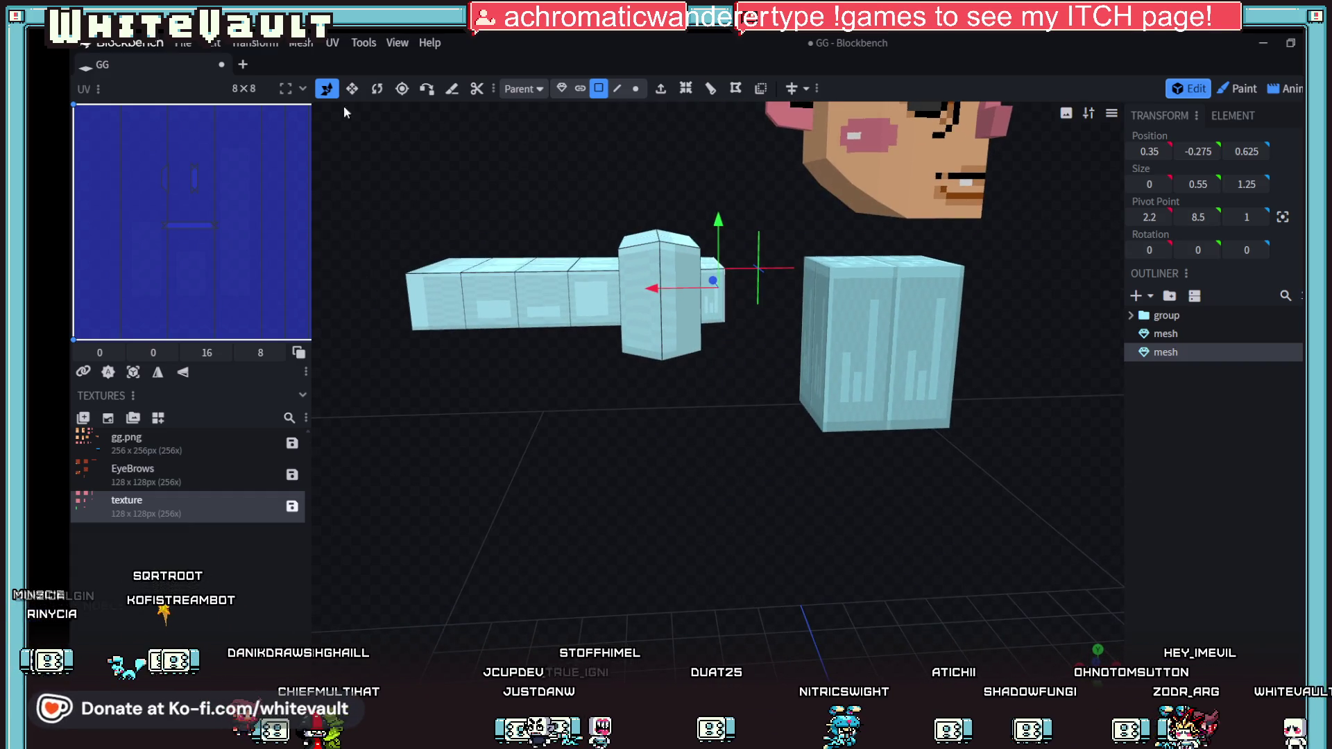
Step: Move the arm mesh back so it meets the torso at X 1.1
click(561, 88)
drag(540, 294, 637, 292)
mouse_move(681, 452)
mouse_down()
mouse_move(697, 522)
mouse_move(672, 515)
mouse_move(651, 469)
mouse_up()
drag(622, 370, 627, 369)
scroll(820, 565, down, 3)
mouse_move(820, 565)
mouse_down()
mouse_move(821, 487)
mouse_move(831, 496)
mouse_up()
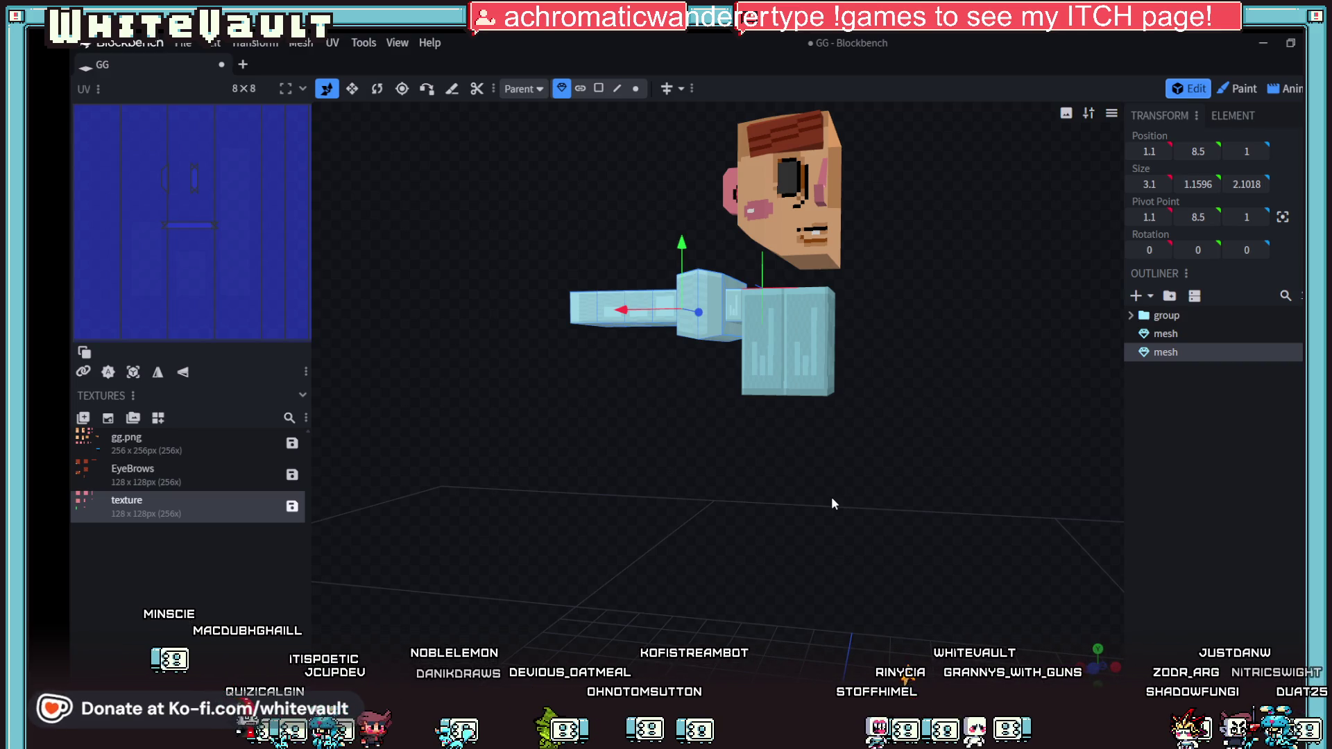
scroll(951, 507, down, 3)
Step: Widen the shoulder piece's bottom face to 0.7872
mouse_move(928, 494)
mouse_down()
mouse_move(927, 518)
mouse_move(941, 465)
mouse_up()
scroll(939, 482, up, 10)
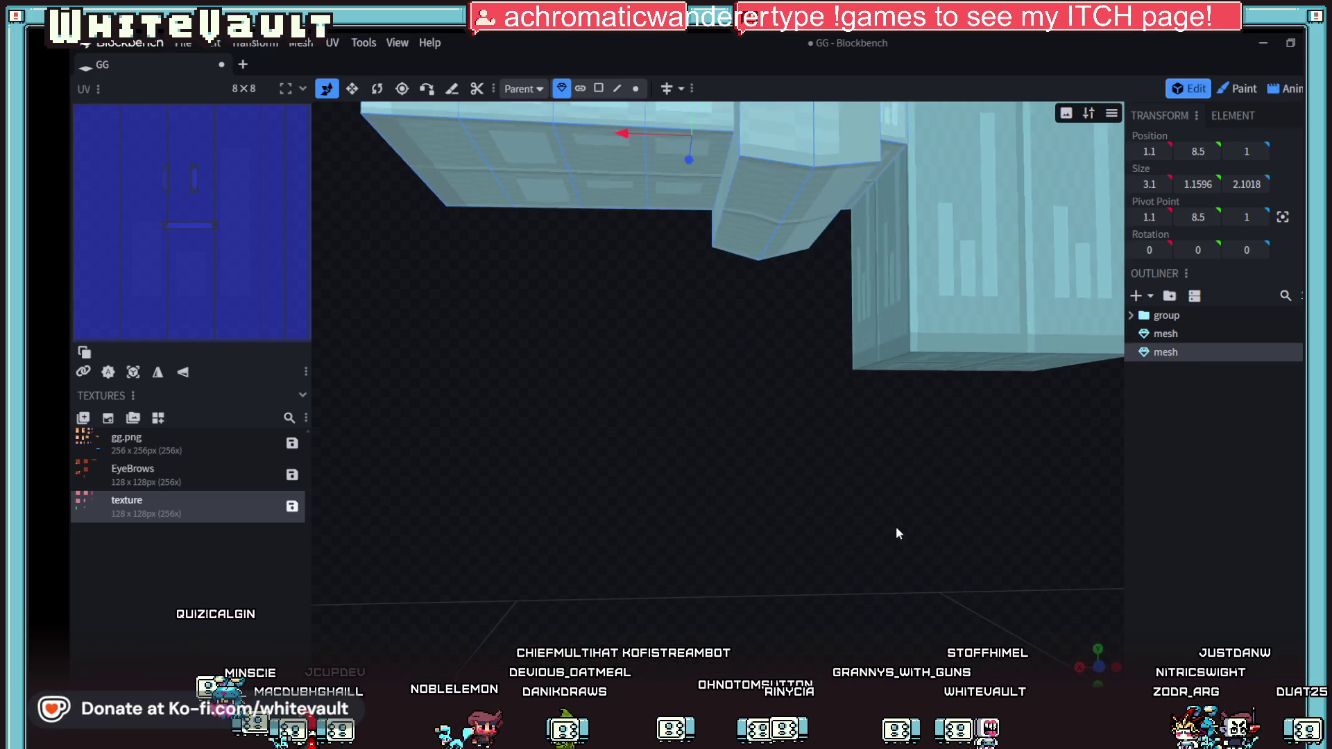
drag(897, 526, 652, 265)
click(598, 88)
click(697, 336)
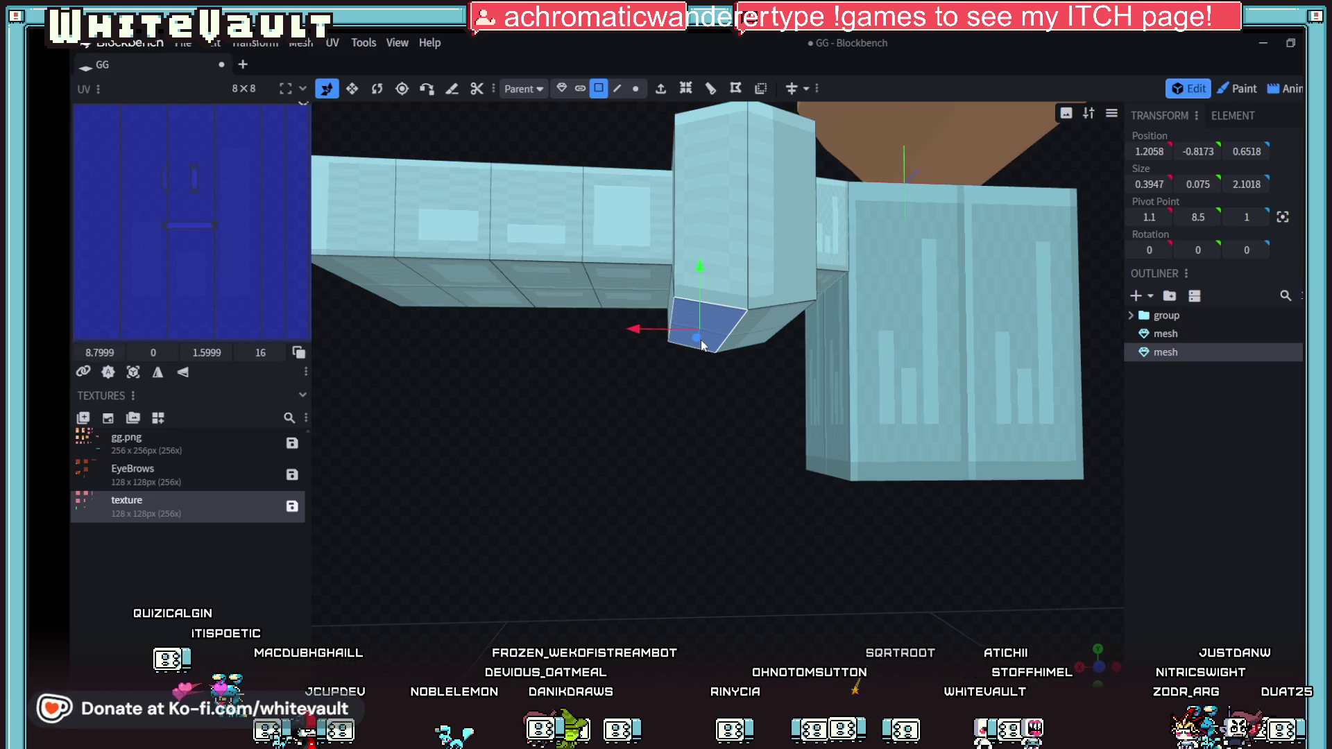
mouse_move(747, 331)
mouse_down()
mouse_move(760, 414)
mouse_move(748, 454)
mouse_move(742, 261)
mouse_move(730, 484)
mouse_move(752, 527)
mouse_move(778, 526)
mouse_up()
Step: Add a loop cut across the arm block's end face
scroll(730, 478, down, 5)
click(668, 414)
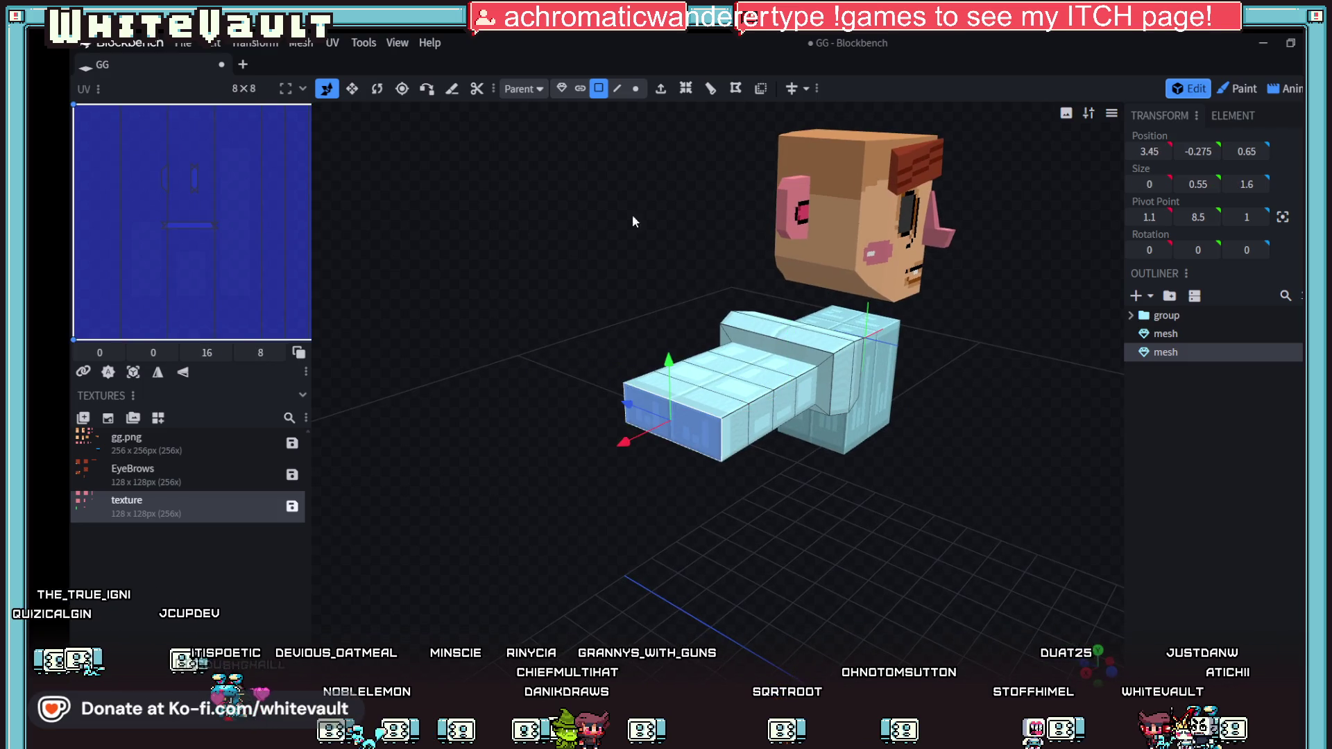
click(711, 89)
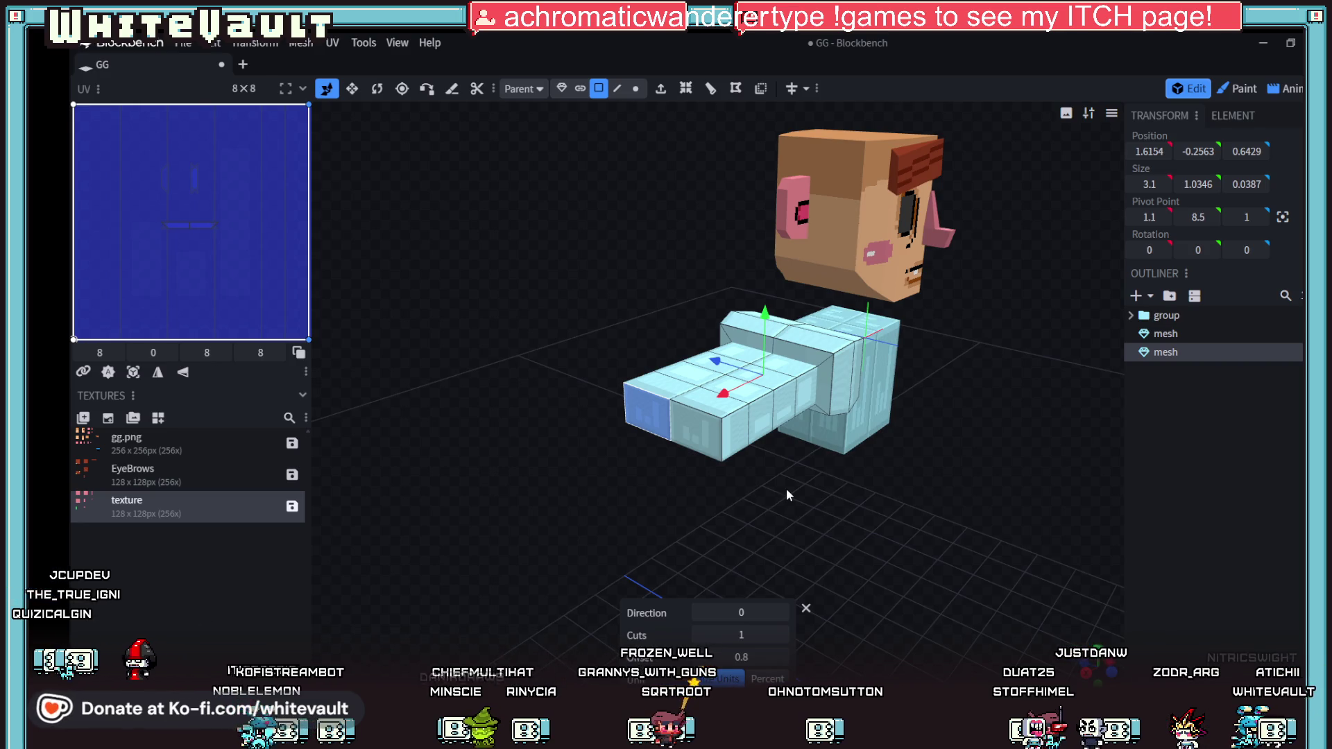
Step: Raise the arm's loop cuts to 6, running them along the third direction
click(782, 636)
click(781, 636)
click(781, 635)
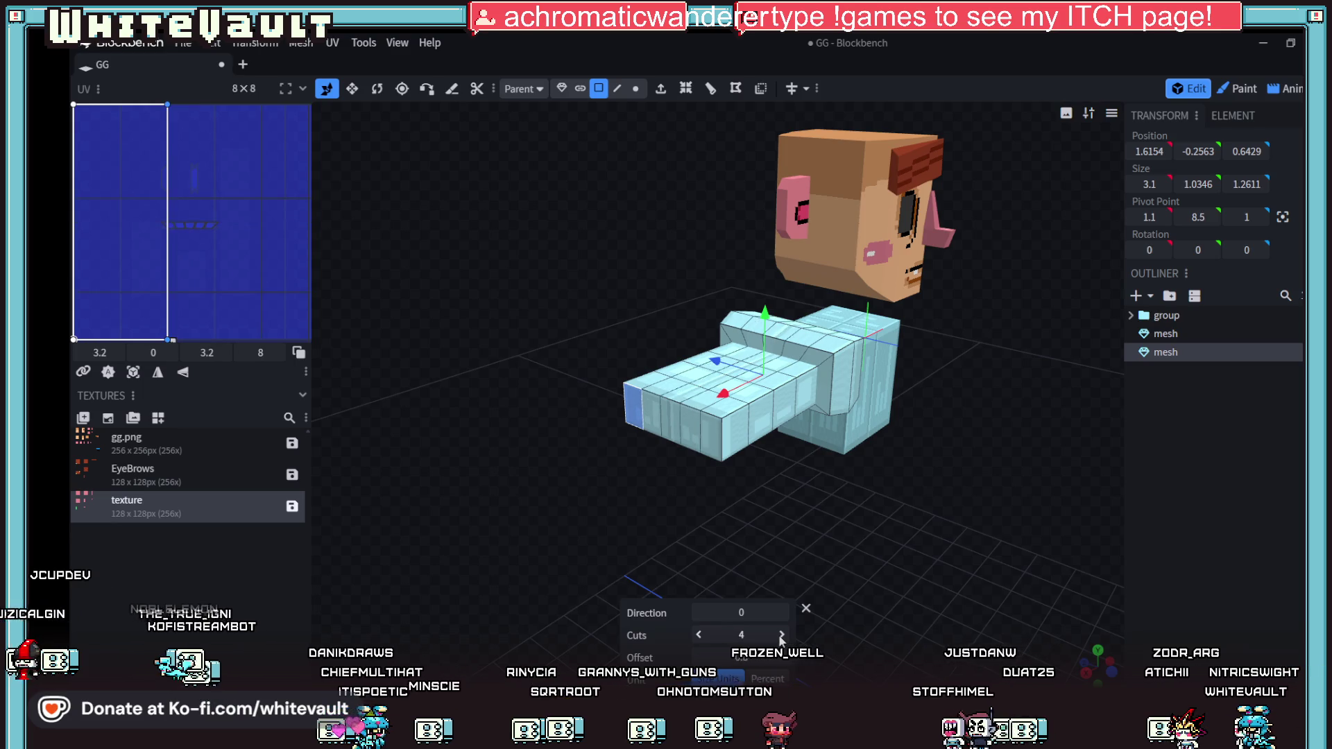
mouse_move(767, 595)
mouse_down()
mouse_move(738, 586)
mouse_move(763, 588)
mouse_move(746, 593)
mouse_up()
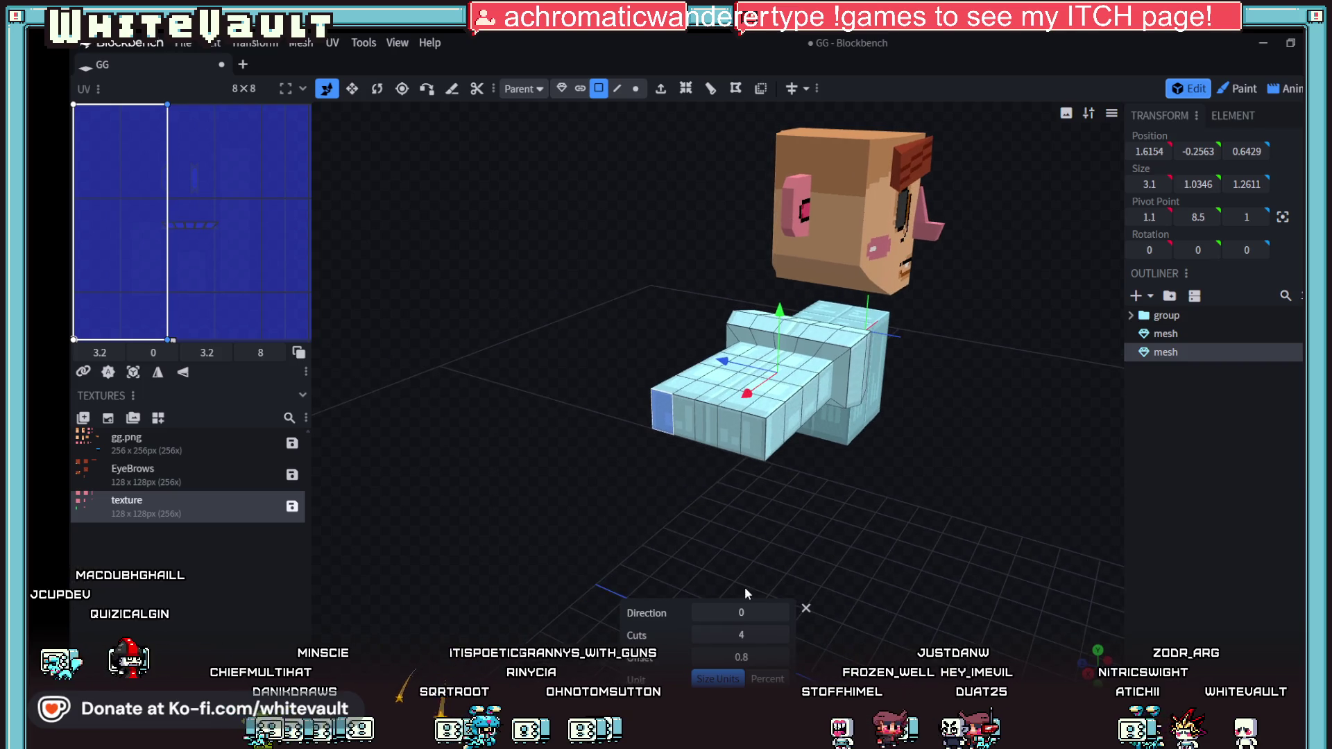
click(782, 612)
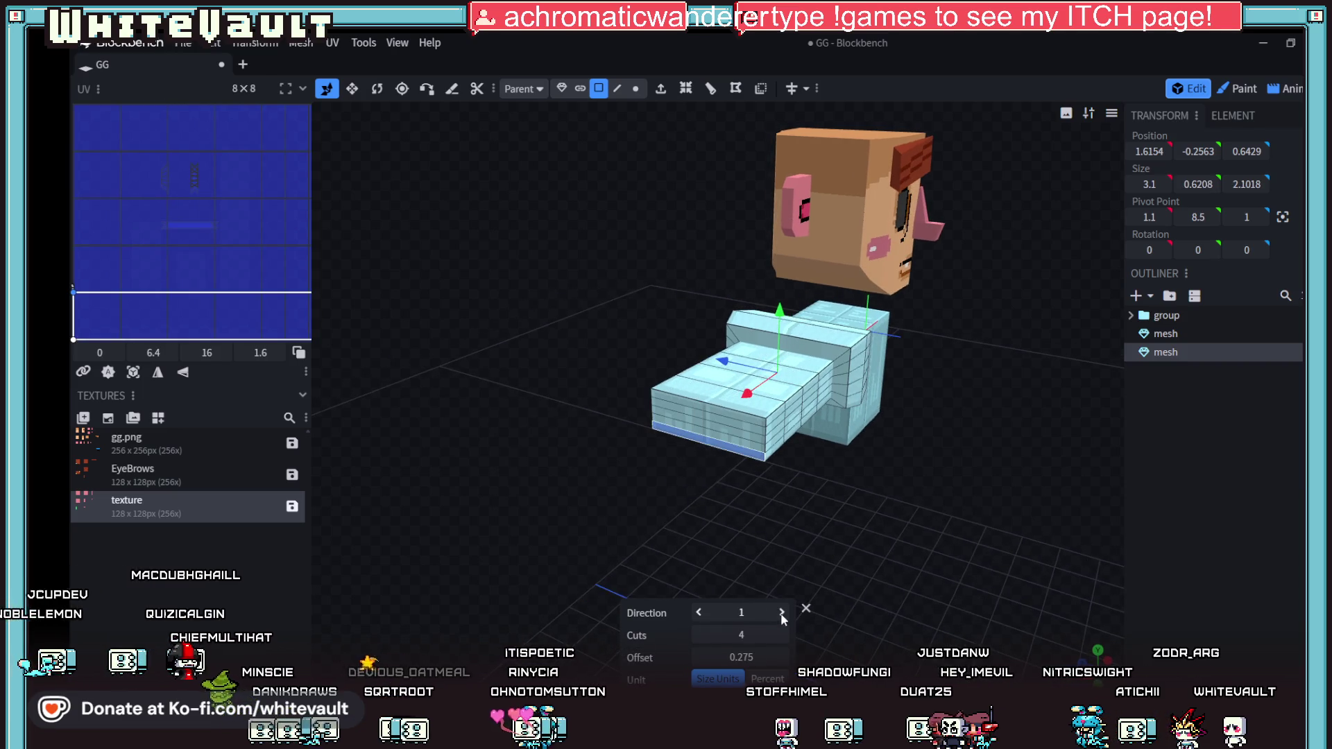
click(782, 612)
click(782, 635)
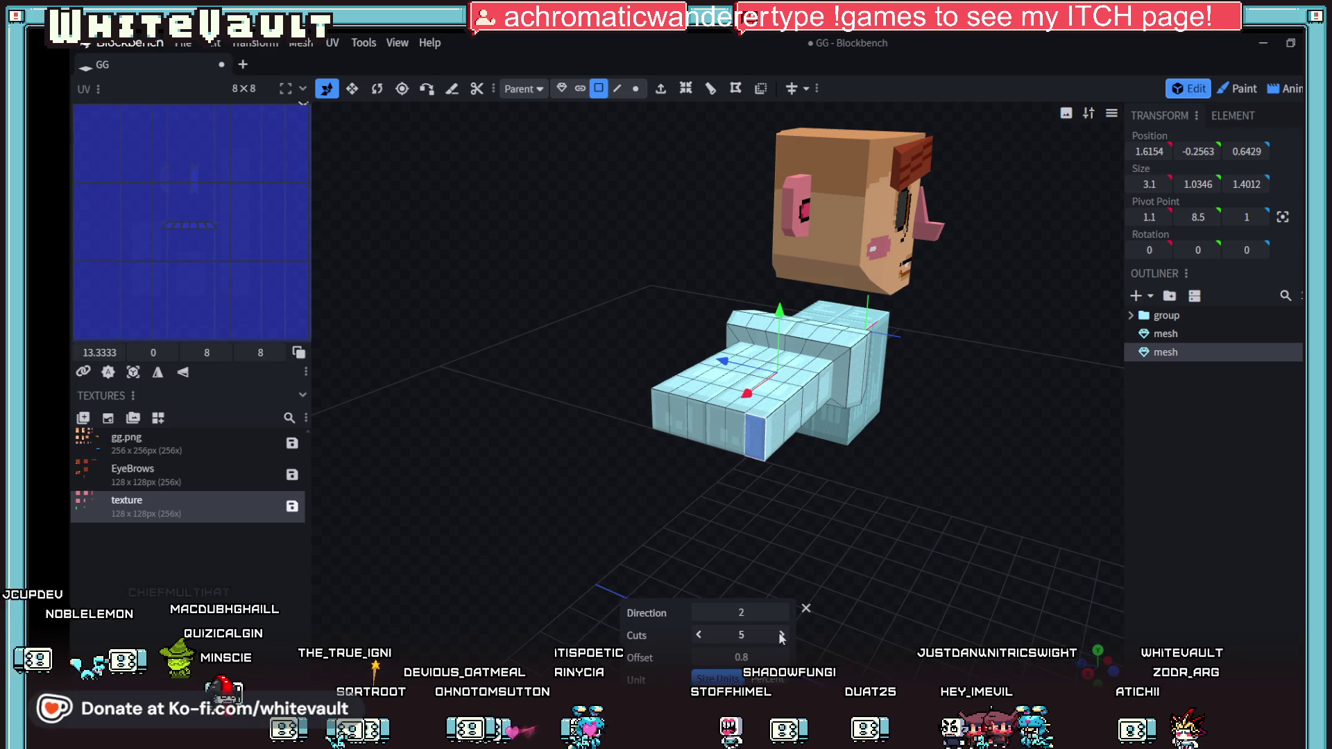
click(781, 635)
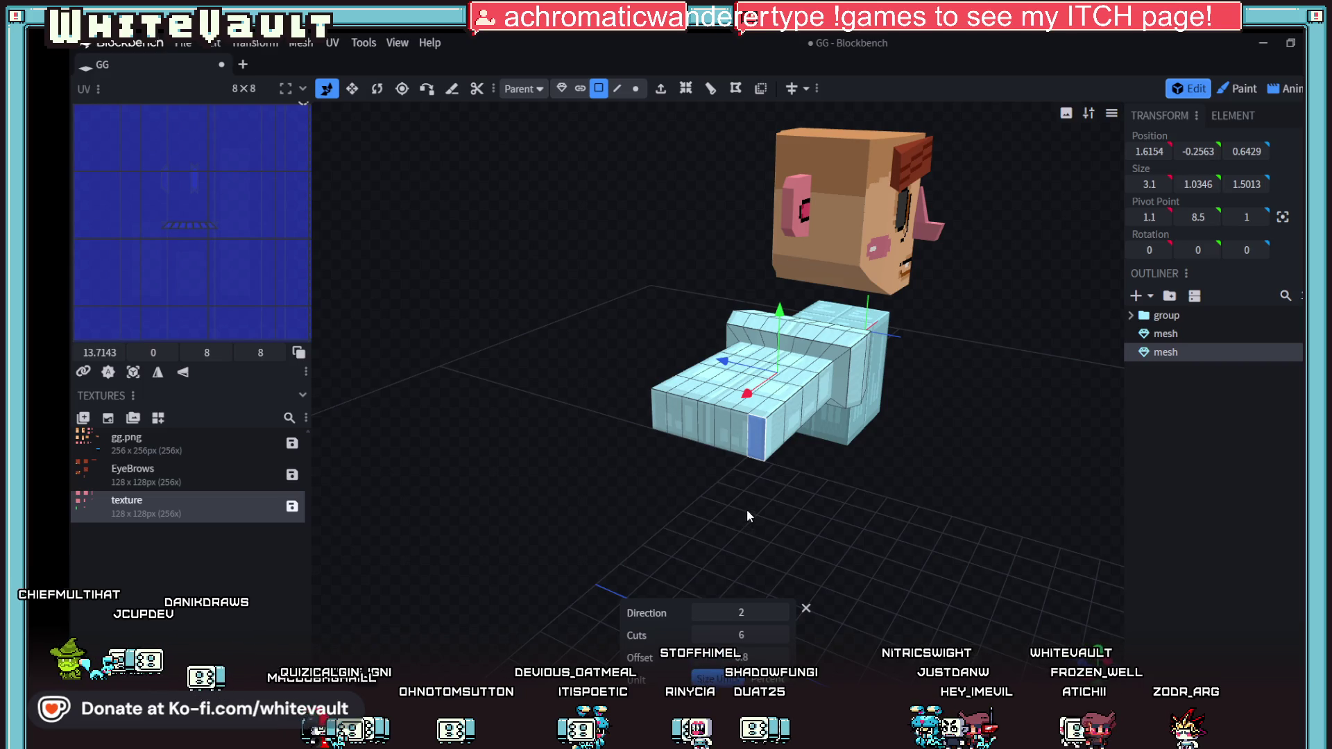
scroll(750, 445, up, 2)
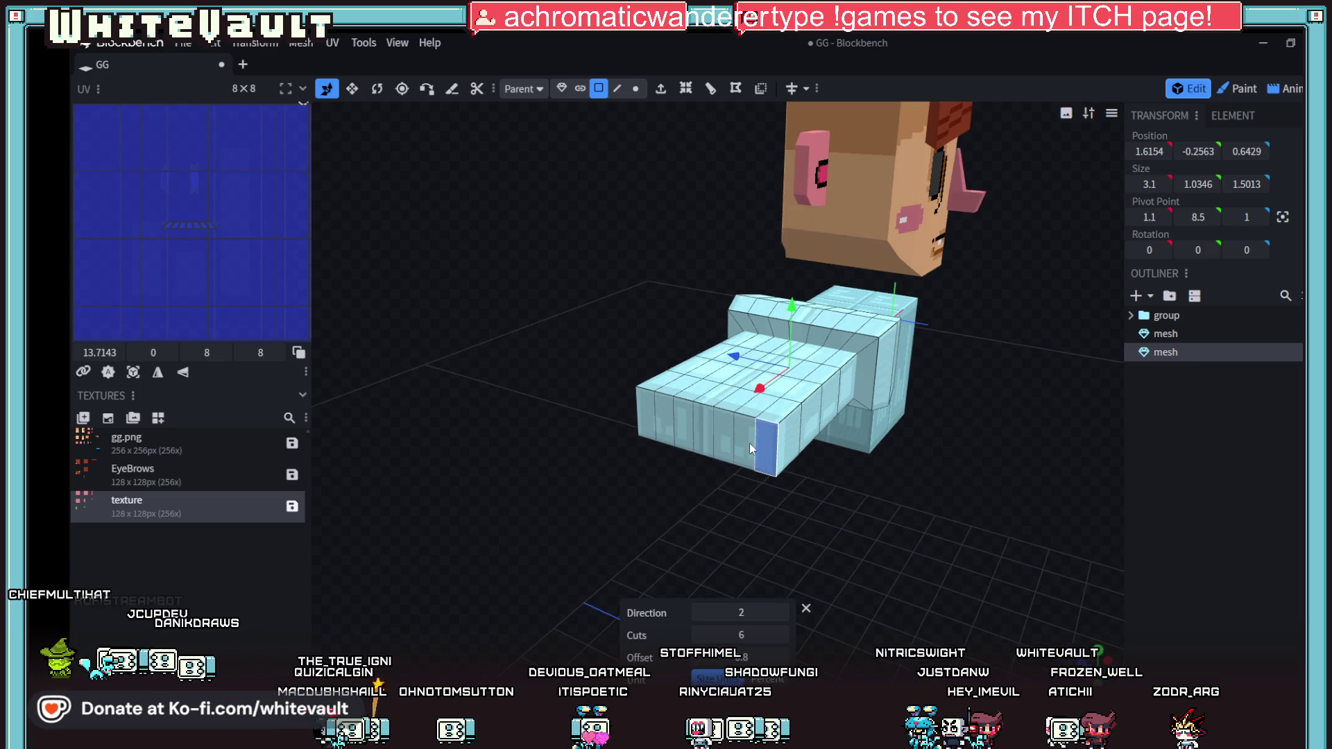
Step: Extrude two columns of arm faces and pull them outward along X
shift+click(687, 429)
drag(700, 481, 729, 479)
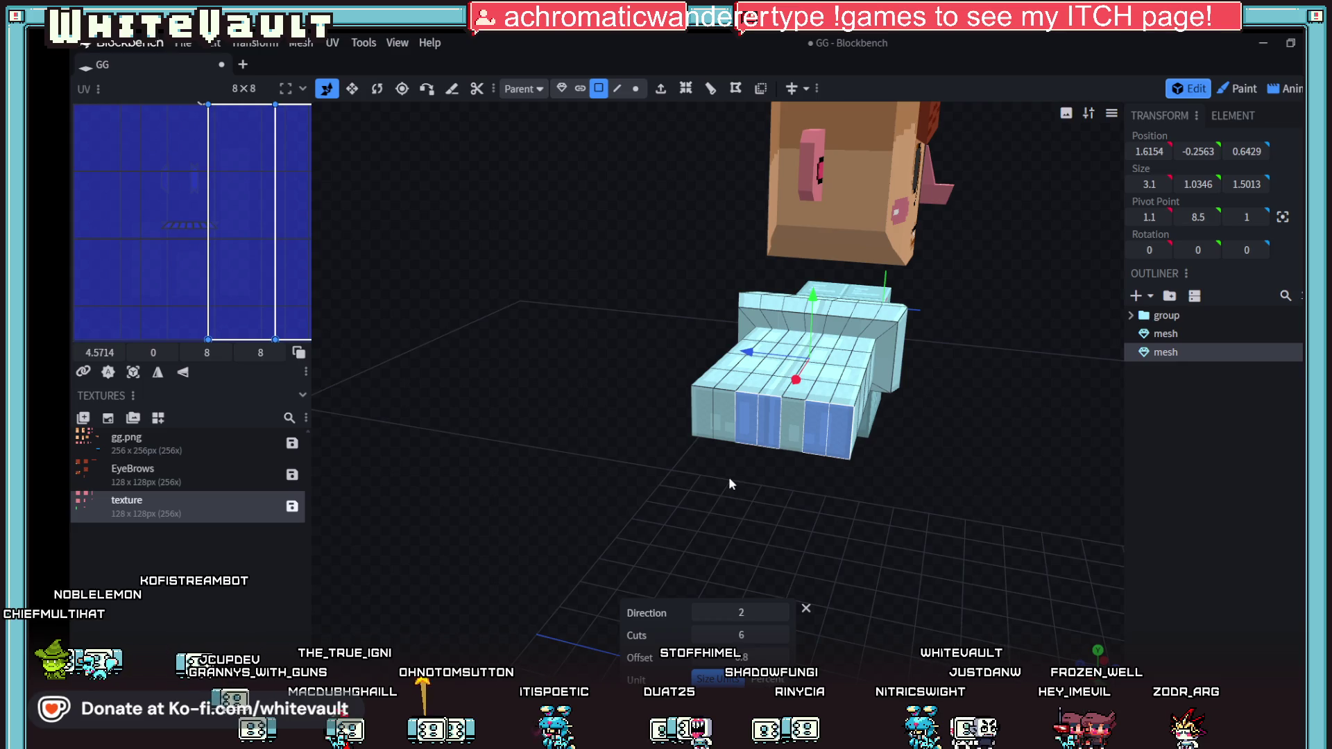
shift+click(720, 428)
mouse_move(750, 479)
mouse_down()
mouse_move(827, 505)
mouse_move(805, 537)
mouse_move(791, 517)
mouse_up()
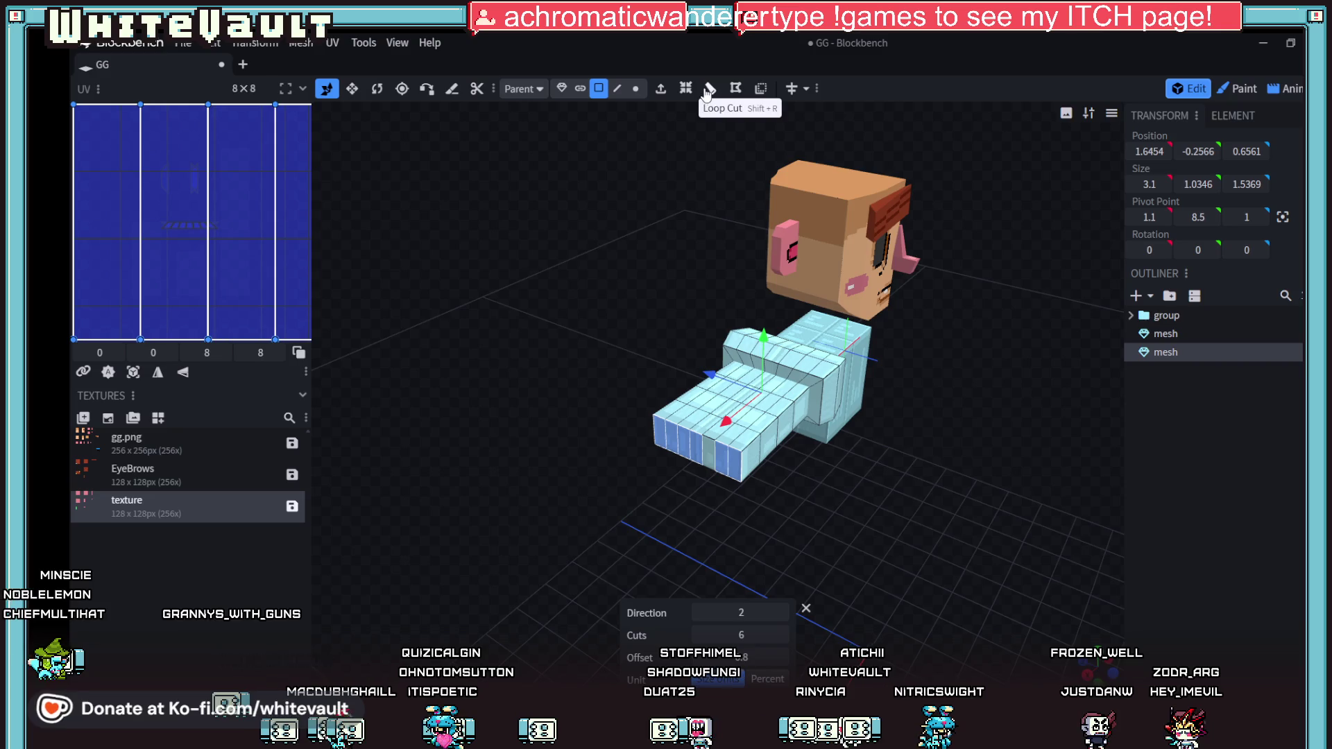
click(661, 92)
mouse_move(764, 444)
mouse_down()
mouse_move(811, 418)
mouse_move(833, 444)
mouse_up()
drag(644, 398, 618, 395)
Step: Briefly check the animation workspace, then undo the extra loop cuts on the arm
mouse_move(687, 500)
mouse_down()
mouse_move(711, 530)
mouse_move(768, 536)
mouse_up()
mouse_move(864, 542)
mouse_down()
mouse_move(894, 423)
mouse_move(765, 416)
mouse_up()
click(1289, 91)
click(1190, 88)
drag(701, 514, 801, 547)
key(ctrl+z)
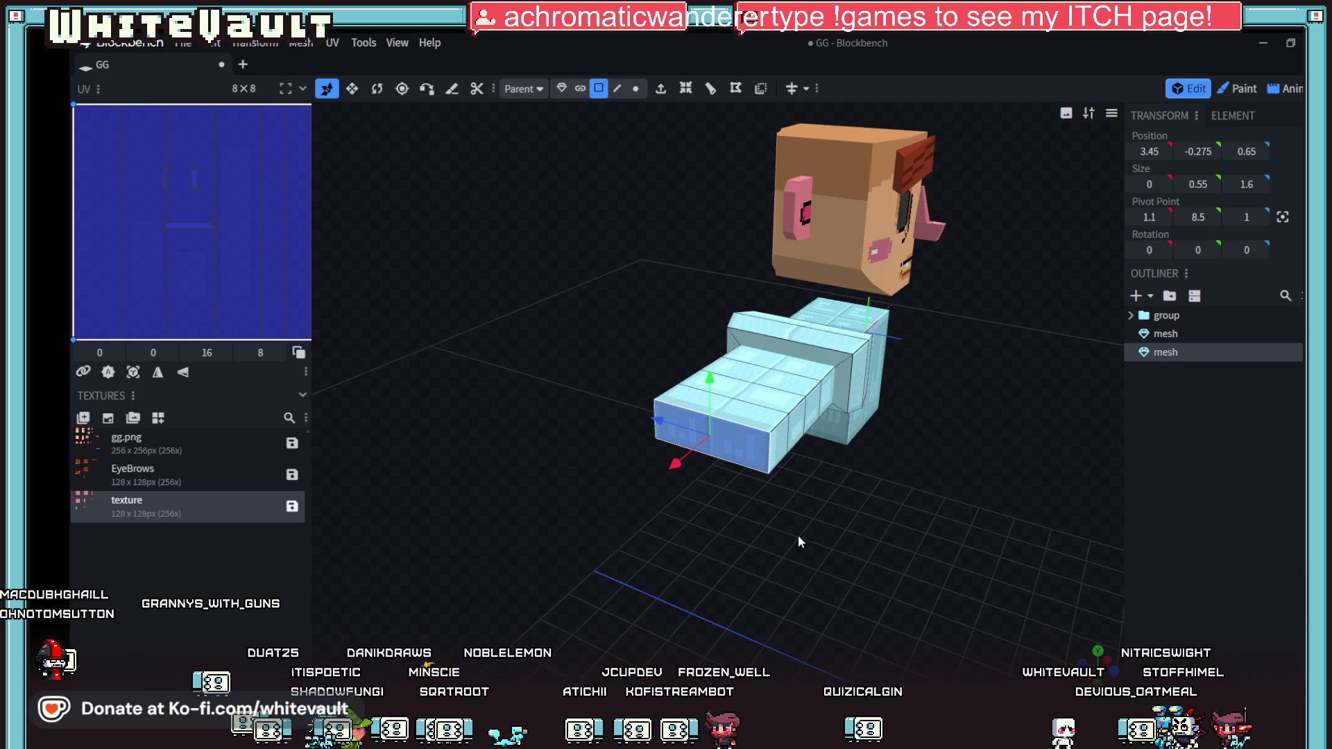
Step: Push the arm's end slightly further out along X, then select the torso mesh
mouse_move(798, 535)
mouse_down()
mouse_move(897, 493)
mouse_move(781, 502)
mouse_move(810, 490)
mouse_move(803, 480)
mouse_up()
scroll(710, 546, up, 4)
mouse_move(711, 548)
mouse_down()
mouse_move(773, 558)
mouse_move(711, 435)
mouse_up()
drag(579, 382, 559, 380)
drag(692, 581, 656, 587)
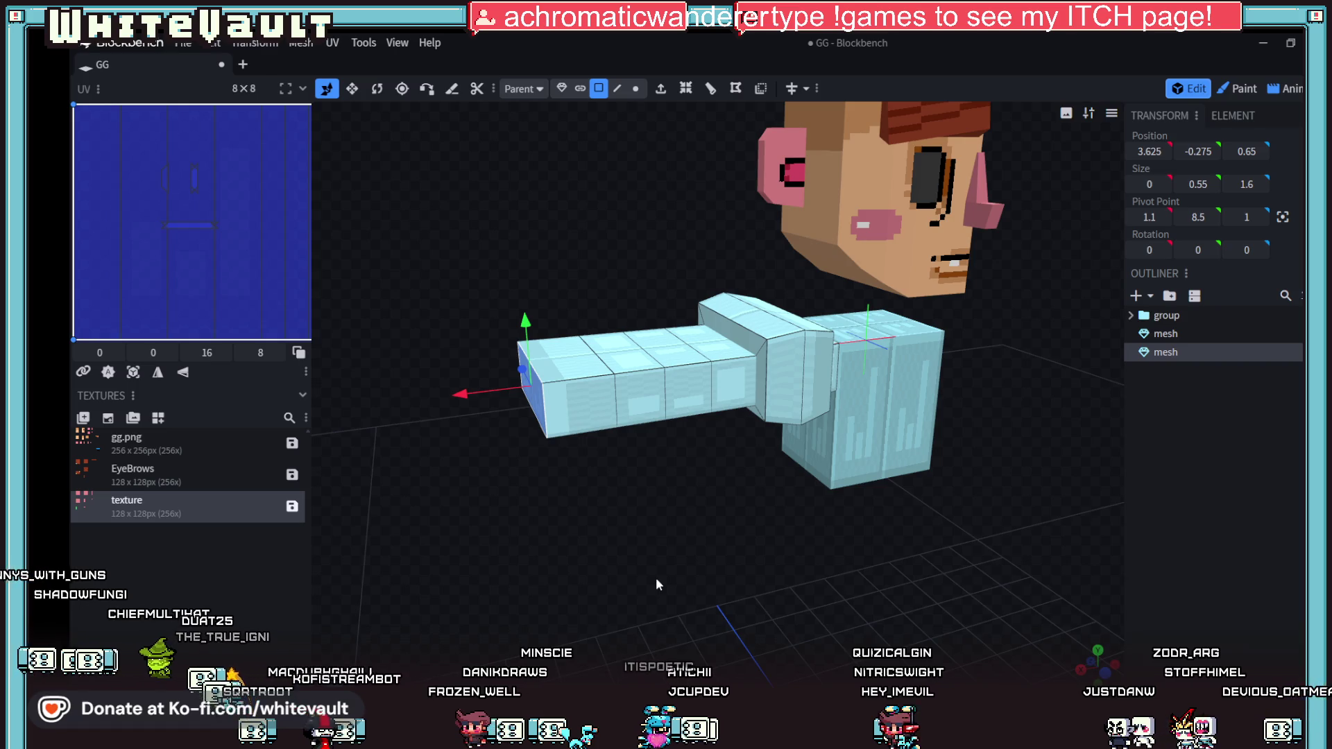
mouse_move(656, 580)
mouse_down()
mouse_move(620, 543)
mouse_move(661, 570)
mouse_move(648, 499)
mouse_up()
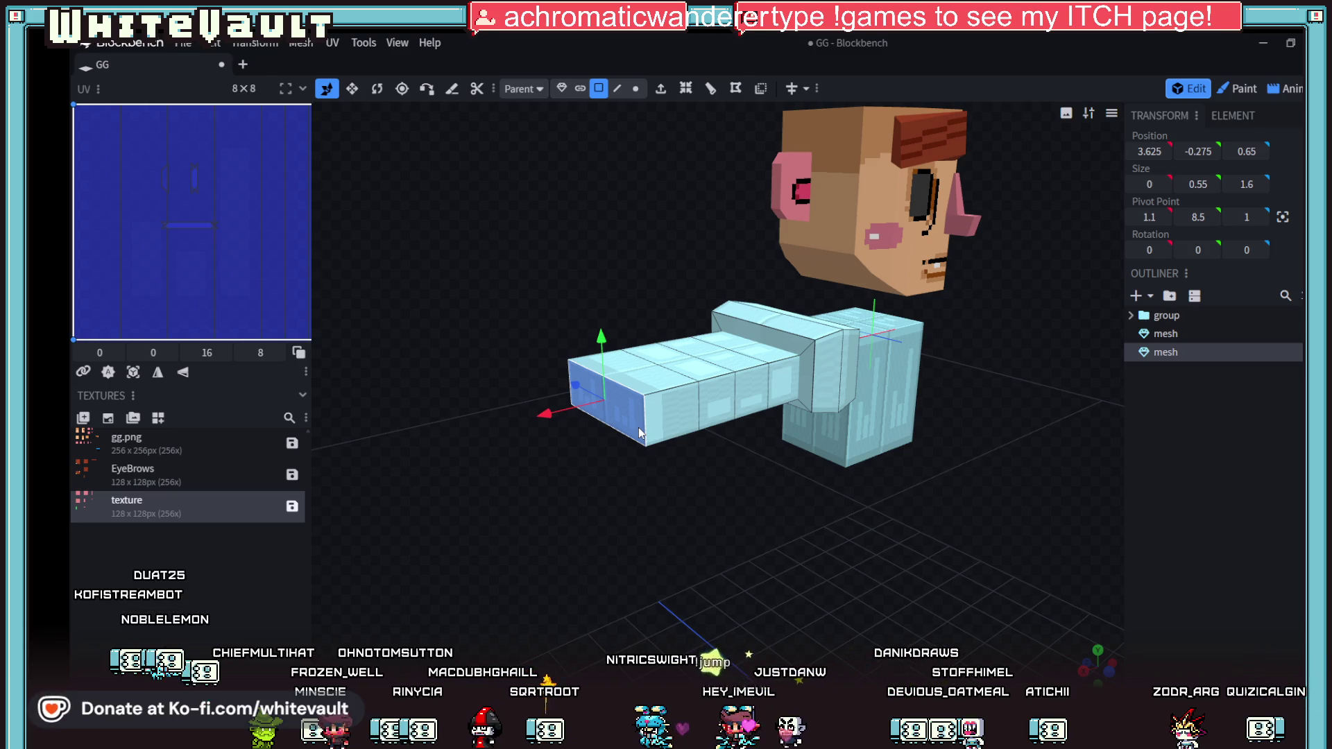
mouse_move(667, 482)
mouse_down()
mouse_move(802, 547)
mouse_move(765, 526)
mouse_move(754, 536)
mouse_move(767, 514)
mouse_move(769, 532)
mouse_move(794, 452)
mouse_move(779, 388)
mouse_move(926, 468)
mouse_move(906, 530)
mouse_move(898, 510)
mouse_up()
click(780, 393)
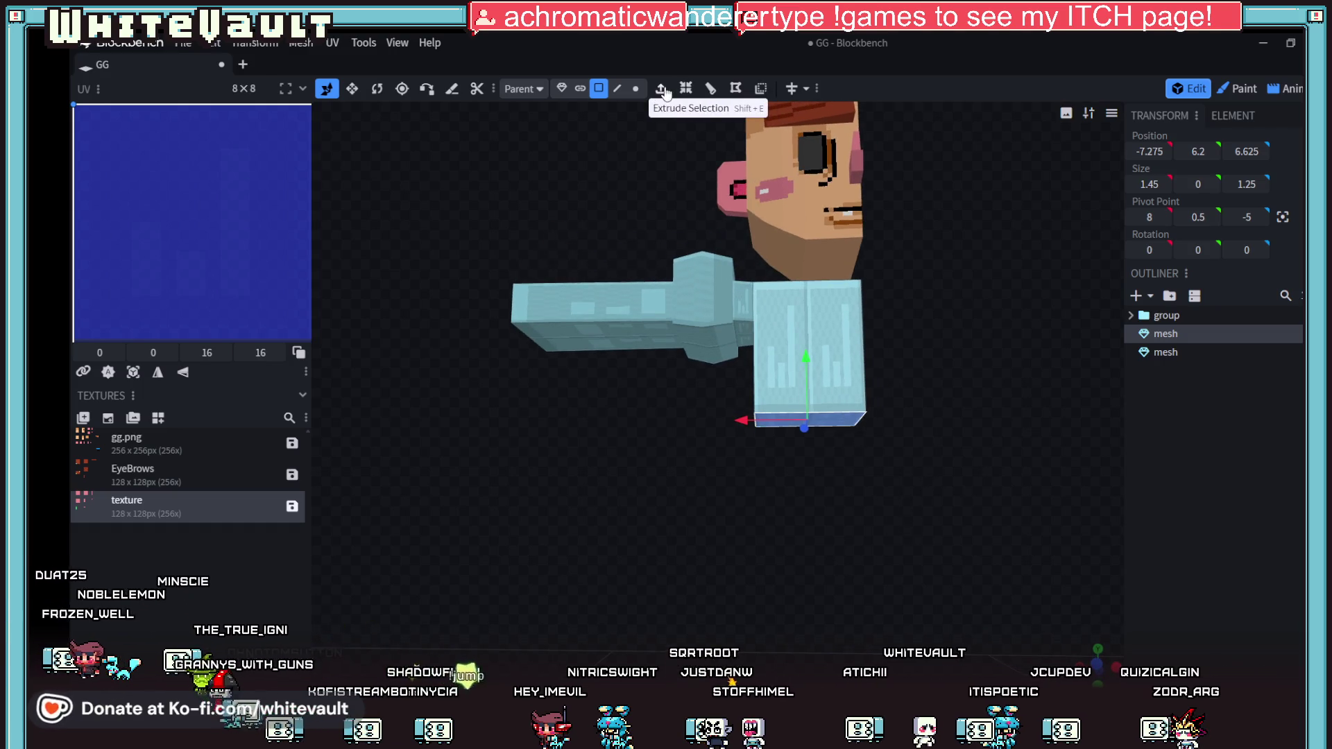
Step: Extrude the torso's bottom face down a short step, then switch to Aseprite
mouse_move(973, 530)
mouse_down()
mouse_move(959, 589)
mouse_move(960, 551)
mouse_up()
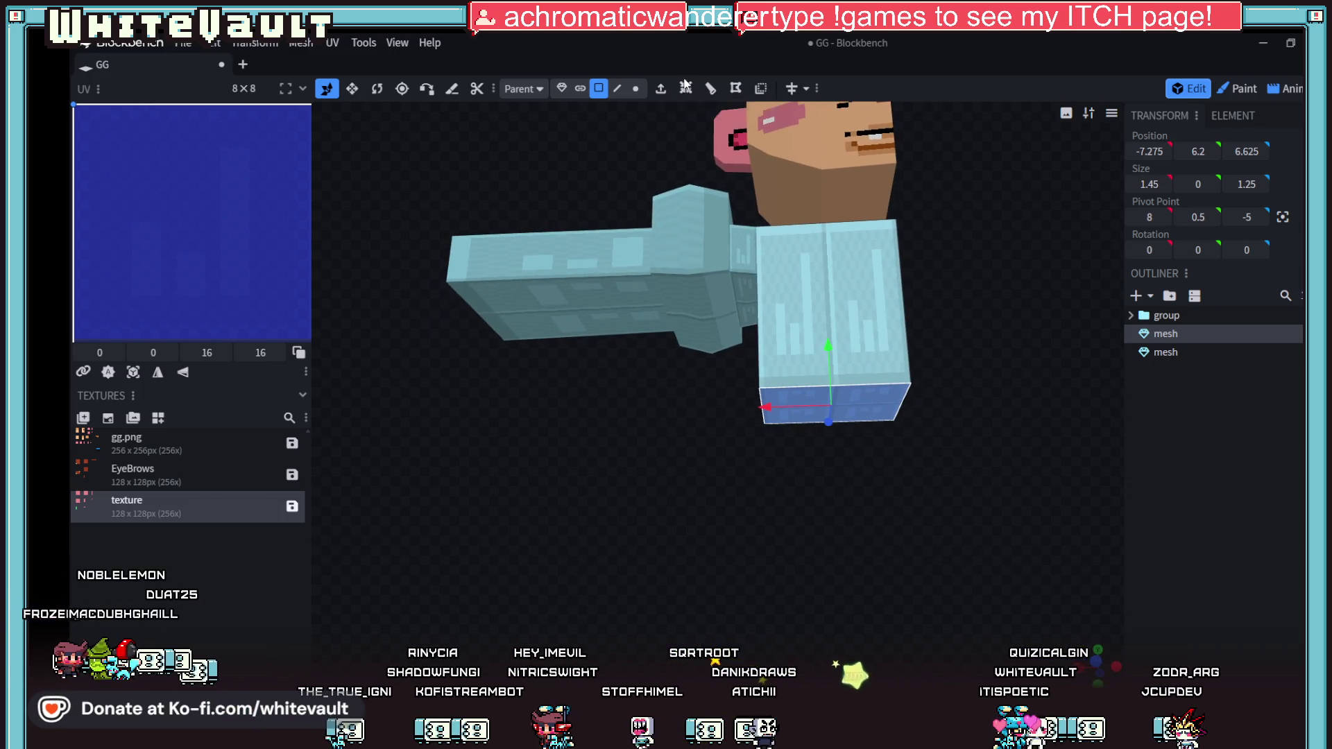
click(660, 88)
drag(845, 433, 831, 372)
drag(917, 506, 917, 533)
scroll(919, 540, down, 3)
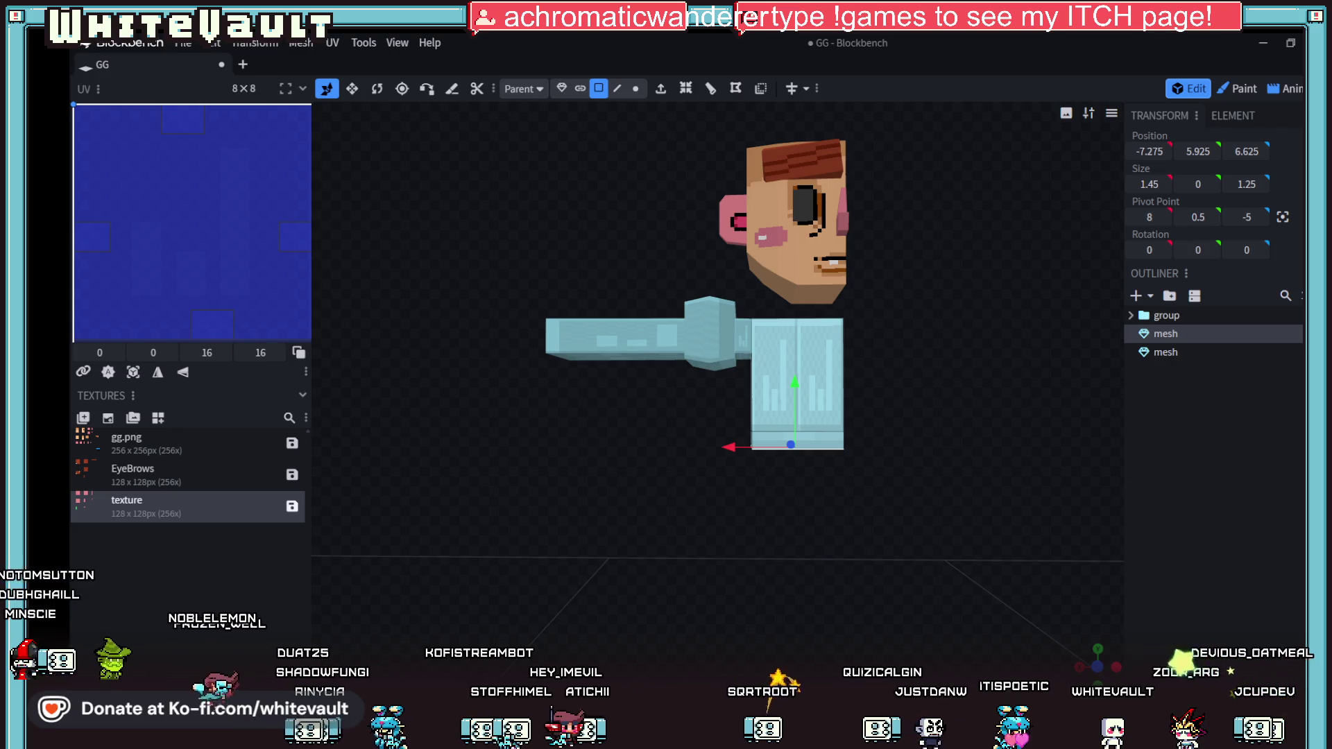
key(alt+Tab)
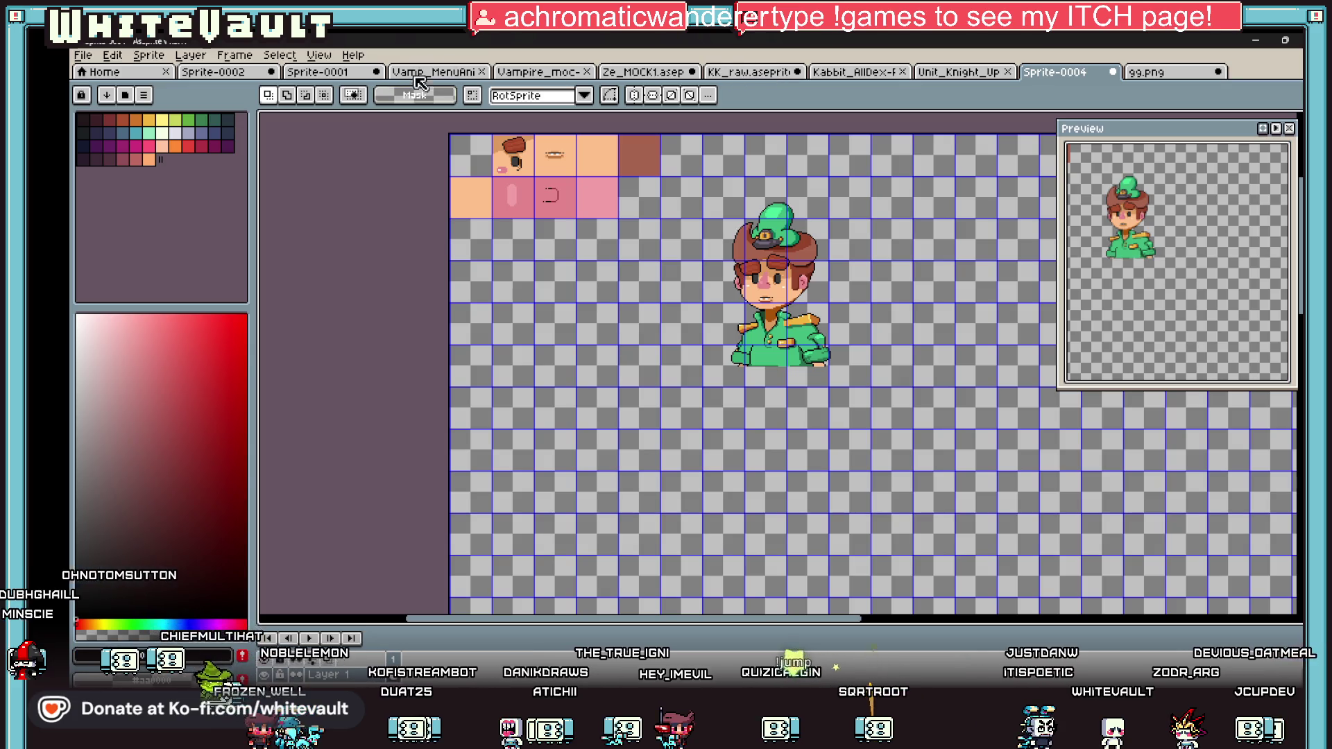
Step: Open KK_raw.aseprite in Aseprite and zoom and pan to study the green-hat character sprite
click(737, 75)
scroll(843, 368, down, 2)
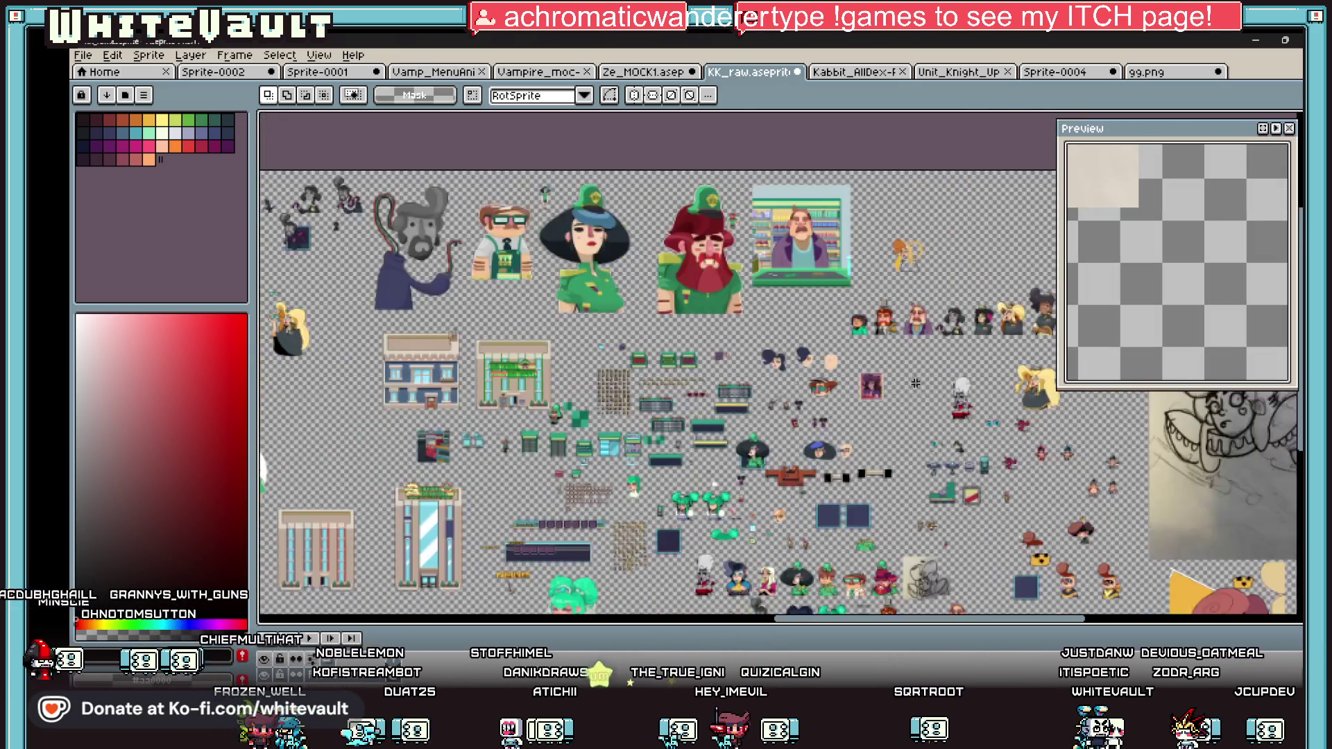
scroll(845, 572, up, 2)
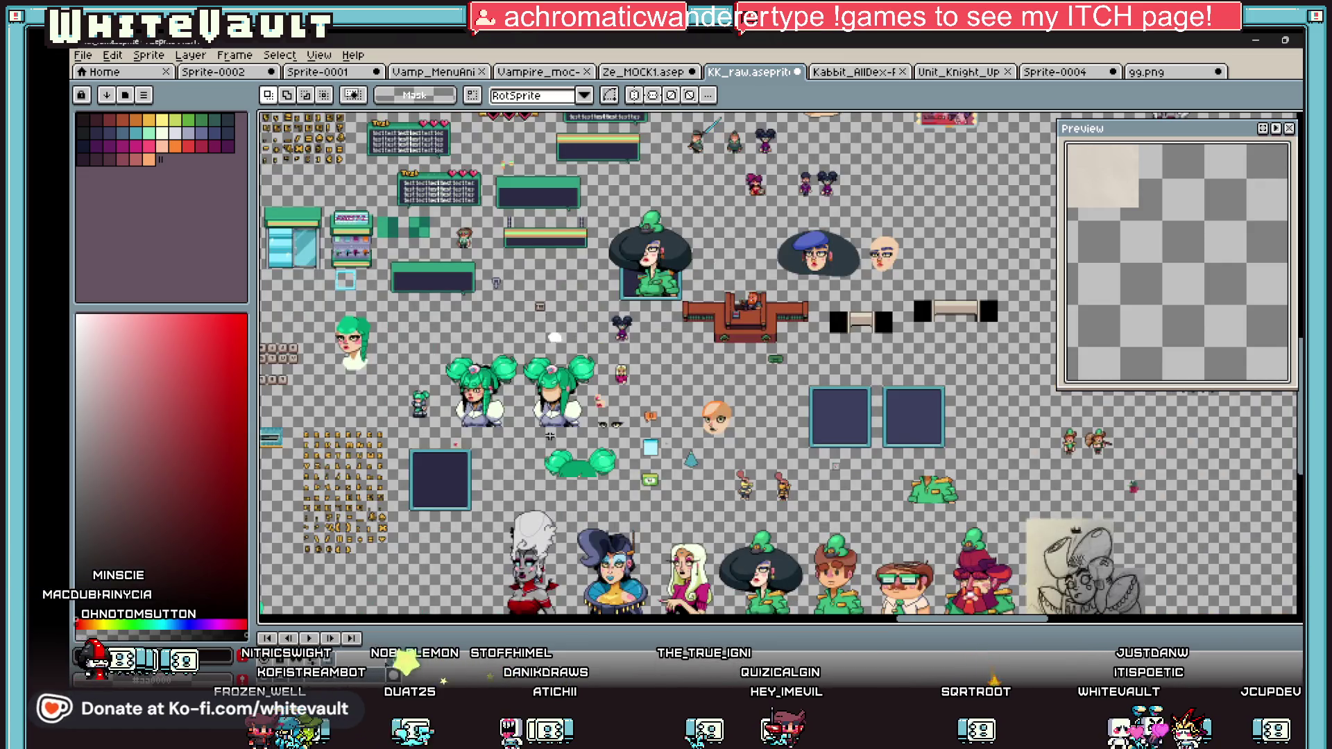
scroll(555, 430, down, 2)
scroll(777, 361, down, 3)
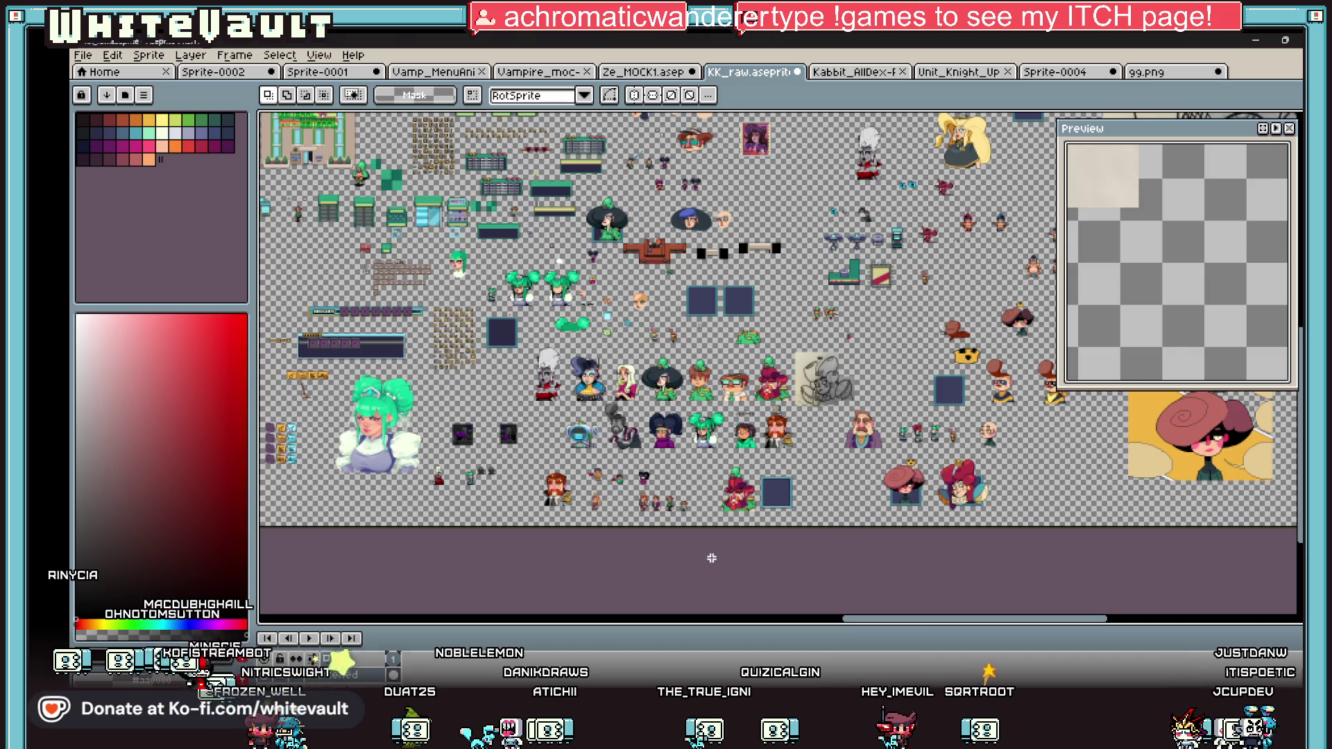
scroll(583, 500, up, 2)
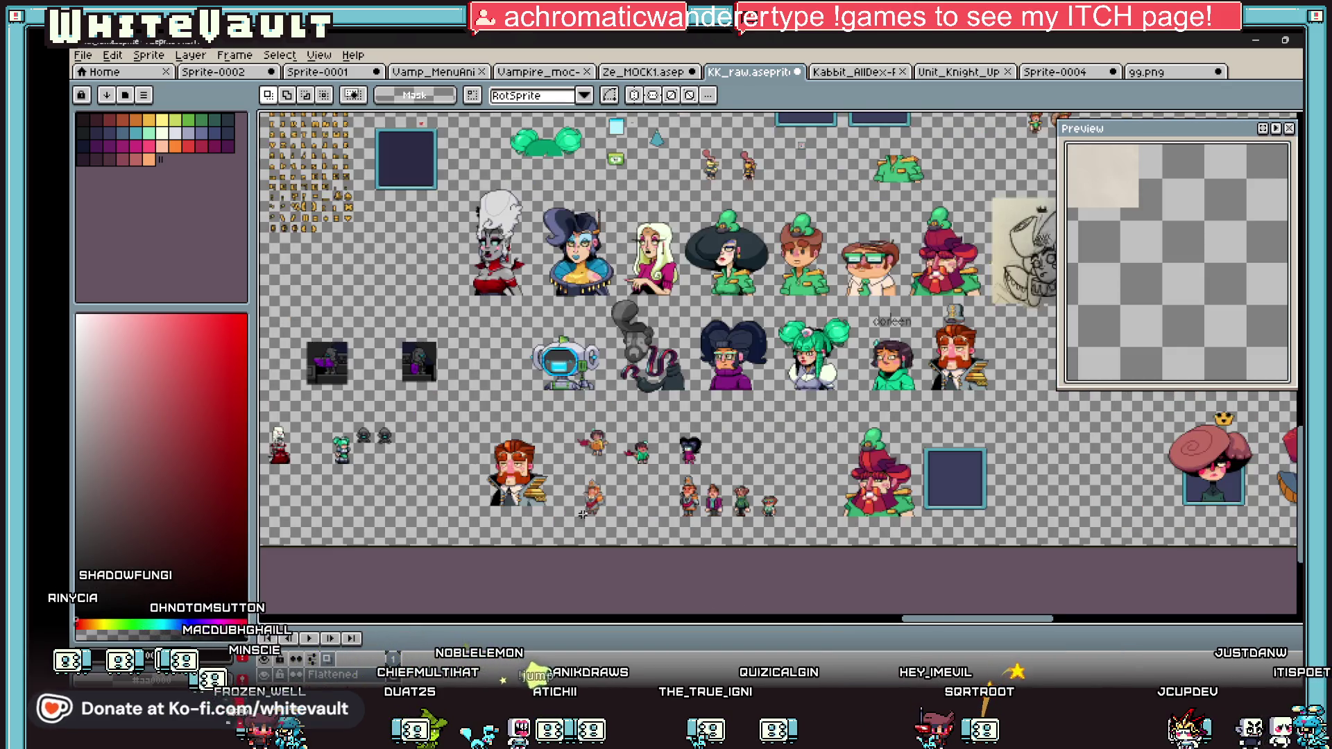
drag(983, 621, 839, 615)
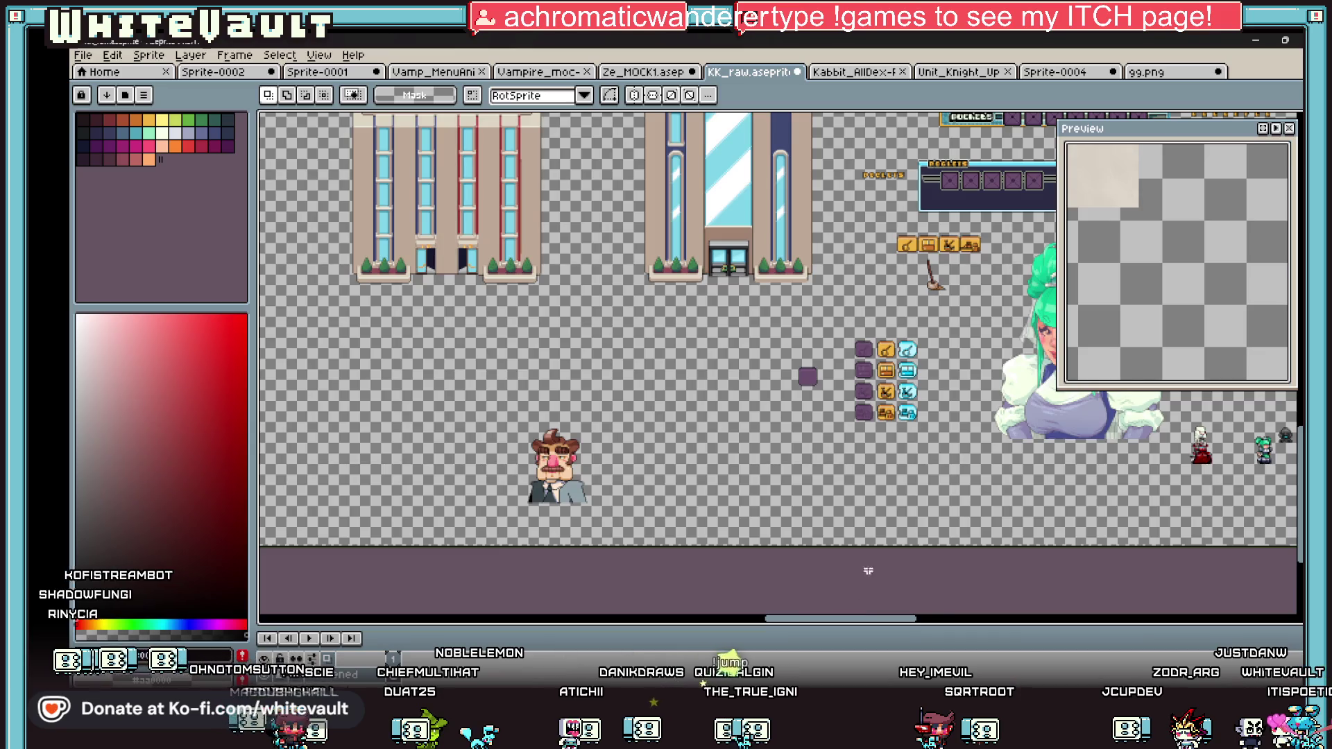
scroll(950, 474, down, 2)
scroll(974, 136, up, 2)
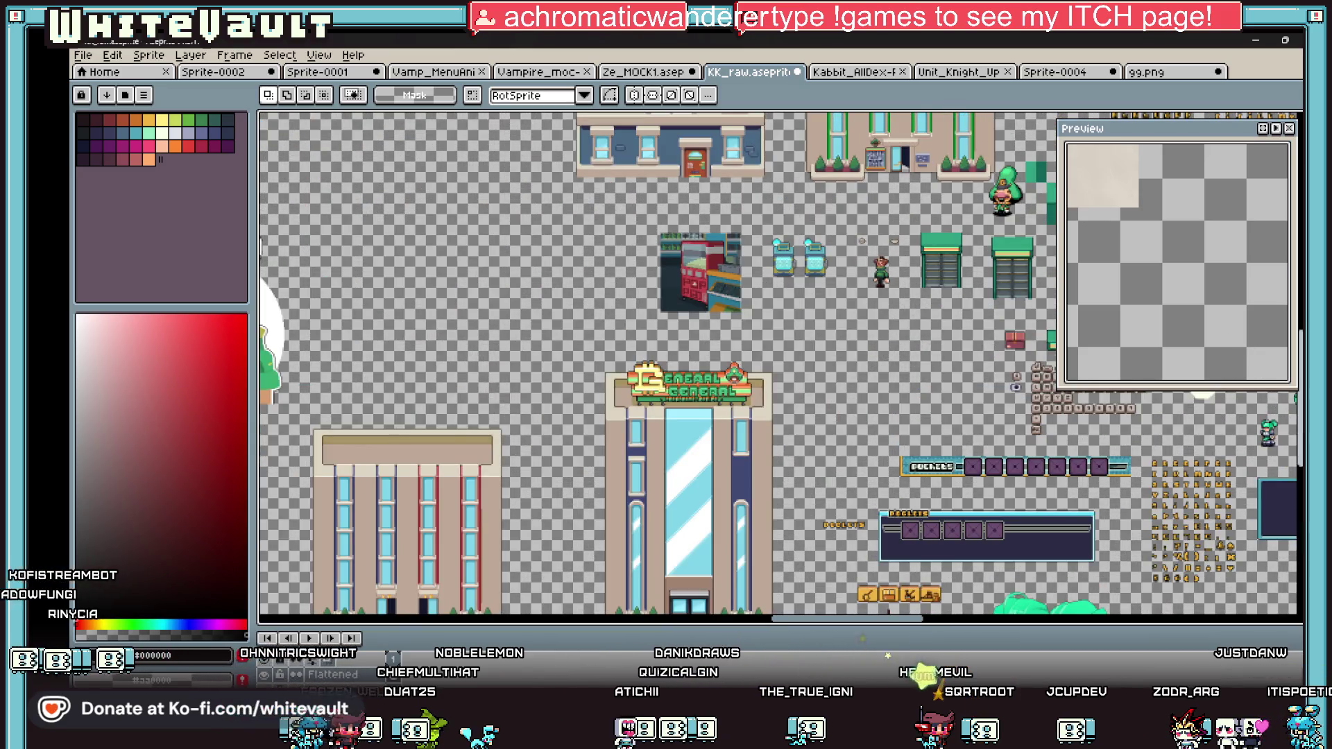
scroll(891, 613, down, 2)
scroll(755, 608, up, 2)
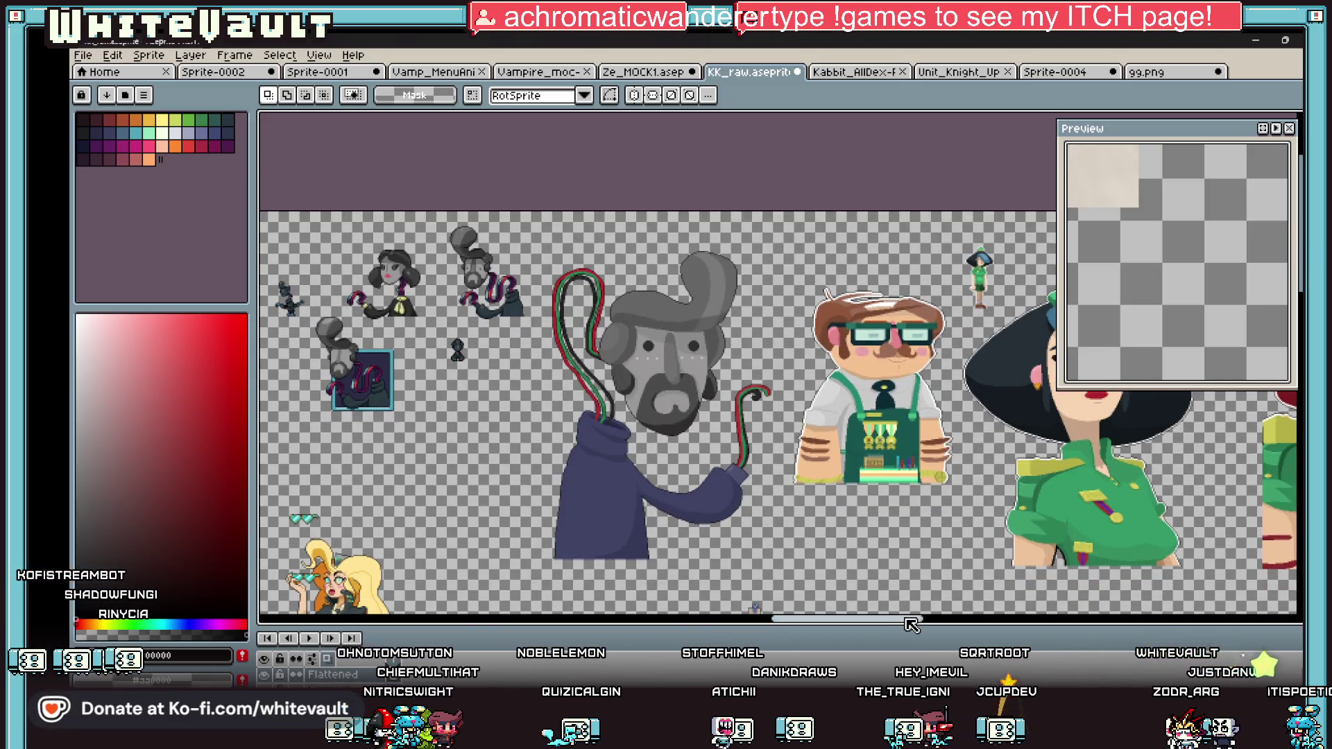
drag(908, 621, 778, 620)
scroll(580, 308, up, 5)
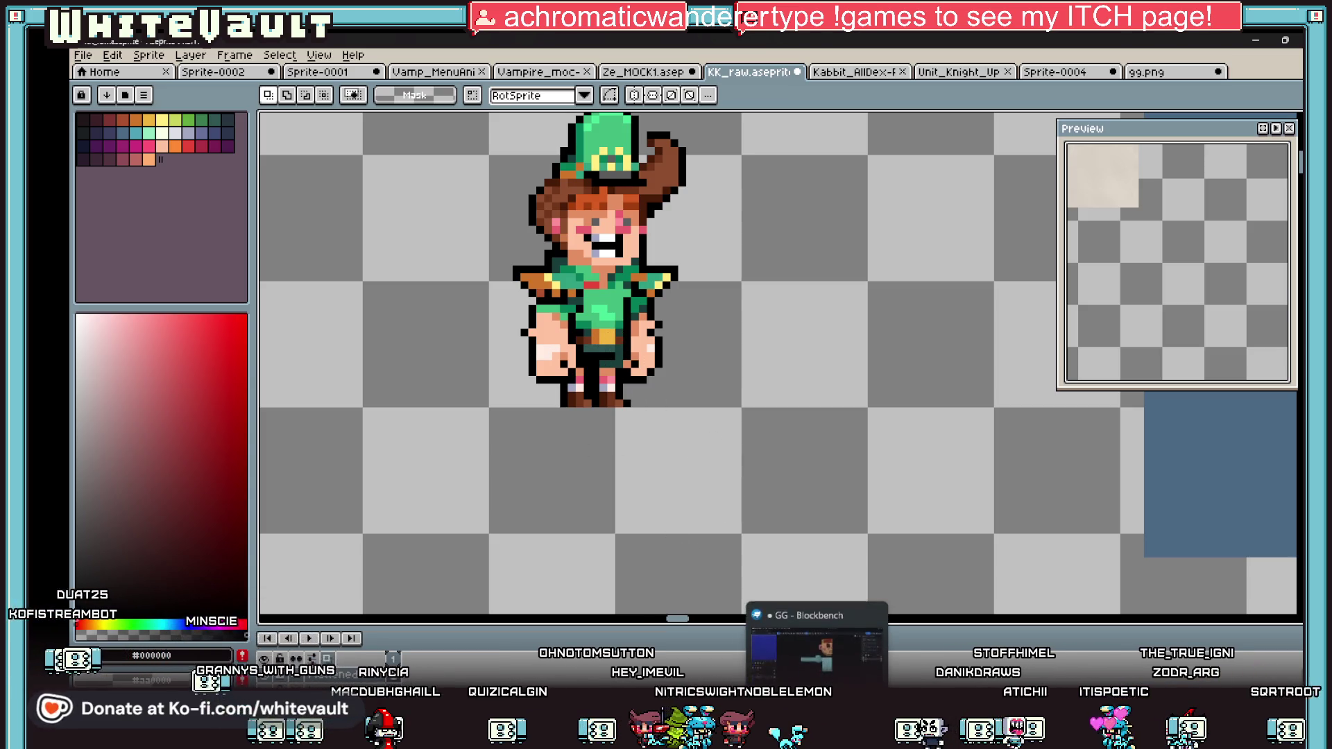
click(815, 628)
Step: Select the lower torso face, try a small extrusion, and orbit to view the underside
scroll(900, 505, up, 3)
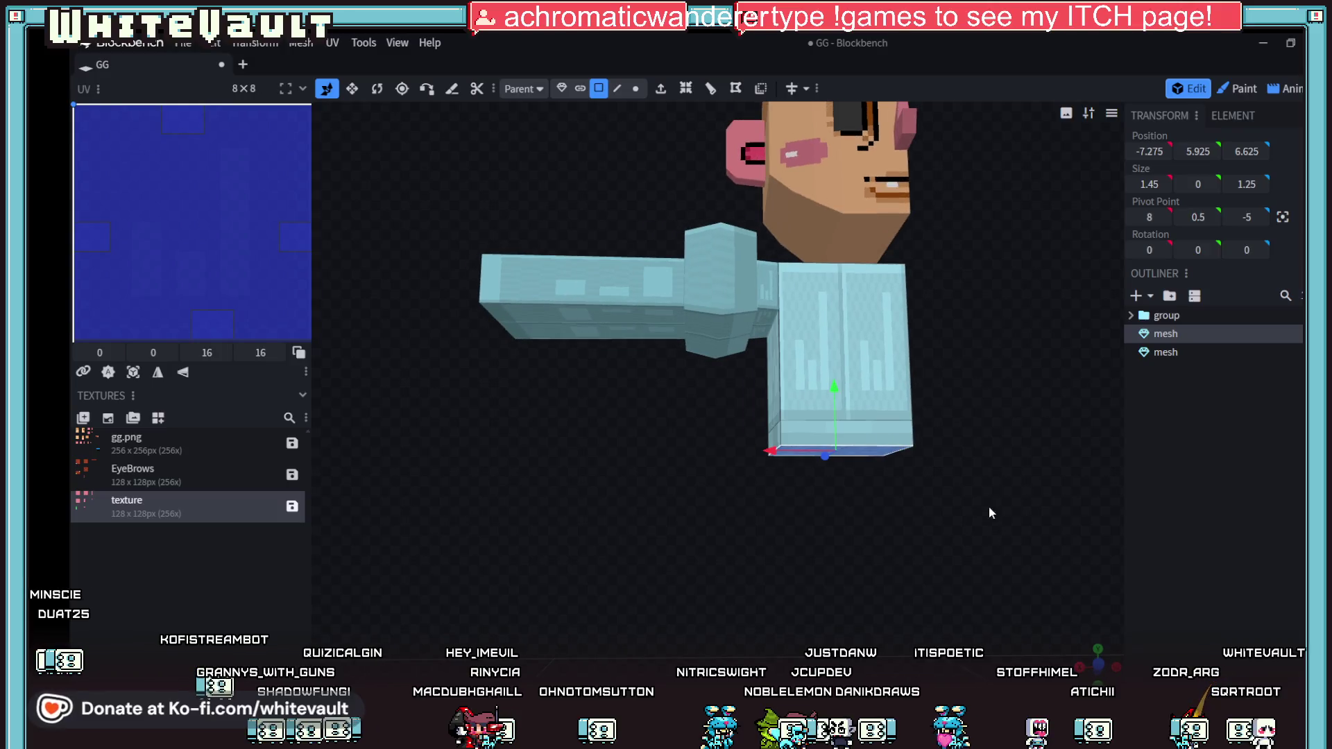
click(711, 88)
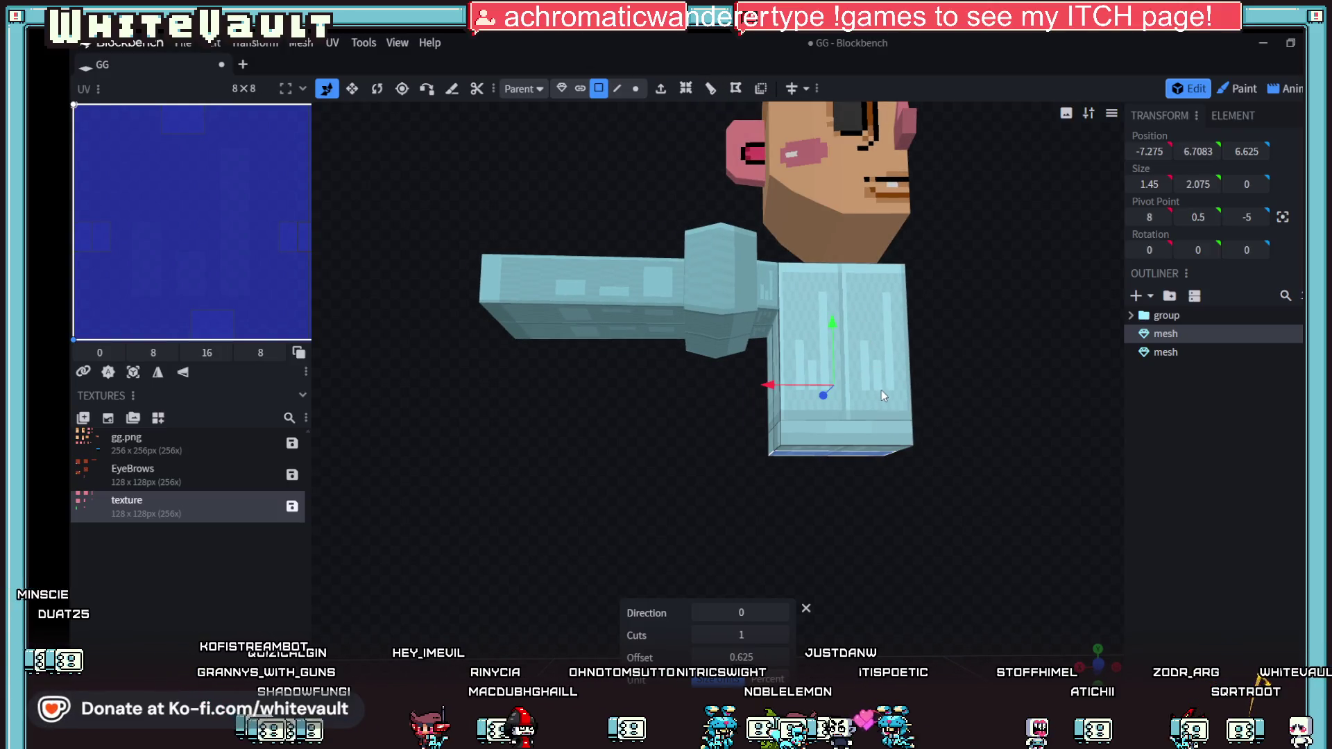
click(895, 416)
mouse_move(897, 421)
mouse_down()
mouse_move(945, 570)
mouse_move(930, 513)
mouse_up()
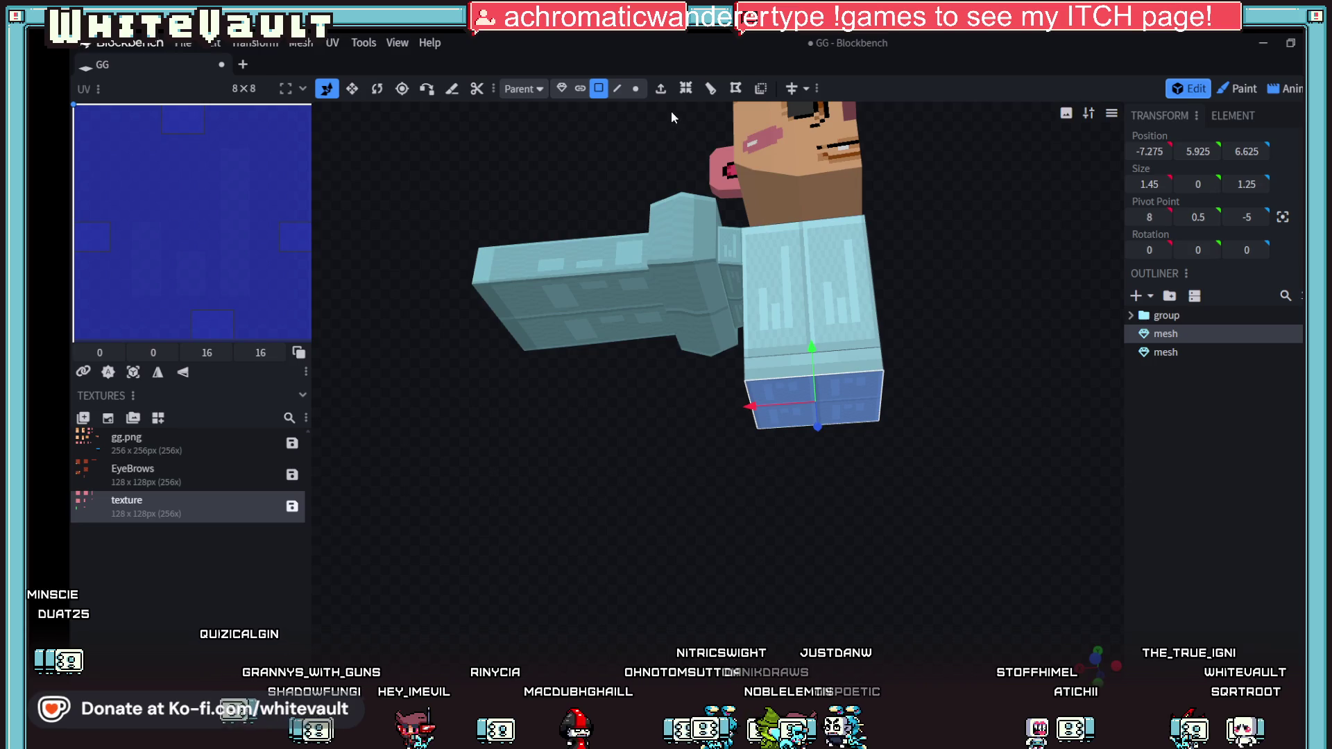
click(661, 88)
drag(819, 426, 814, 371)
mouse_move(923, 527)
mouse_down()
mouse_move(943, 585)
mouse_move(815, 431)
mouse_move(824, 447)
mouse_up()
scroll(980, 553, up, 2)
drag(980, 553, 934, 395)
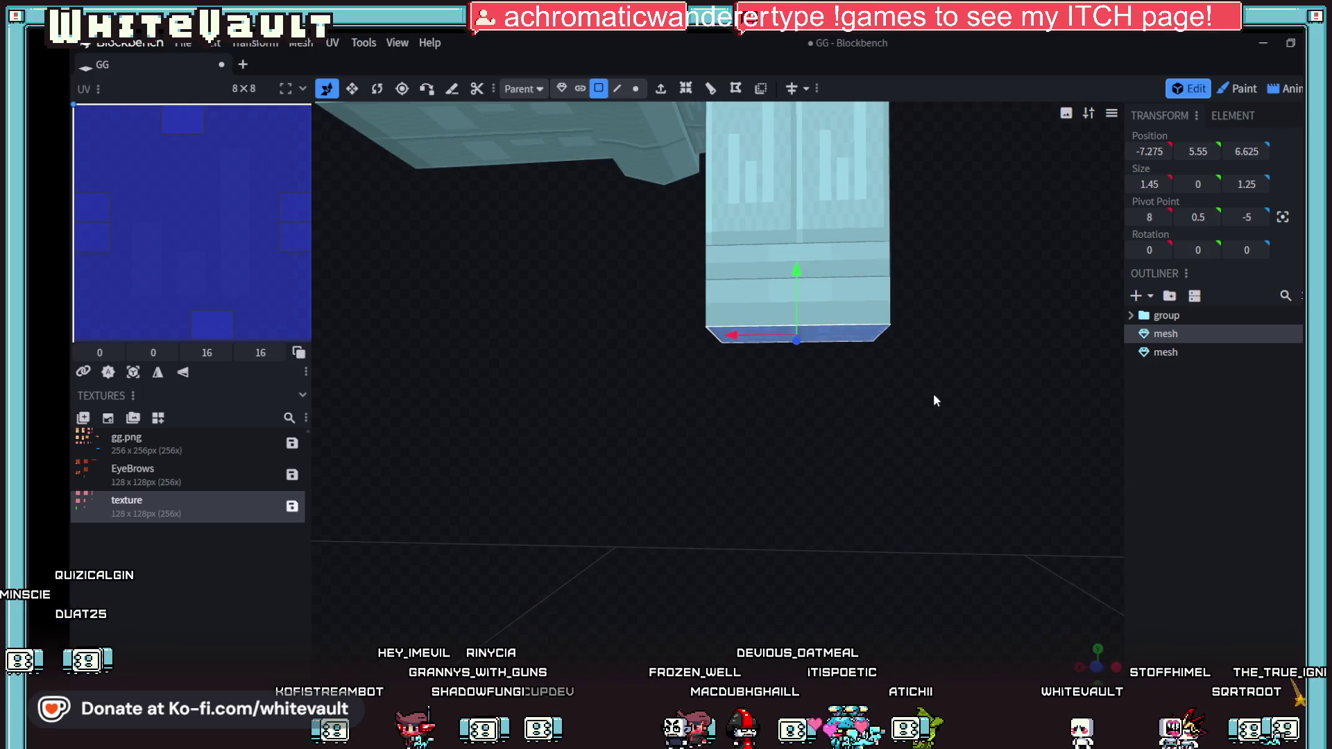
drag(967, 480, 909, 264)
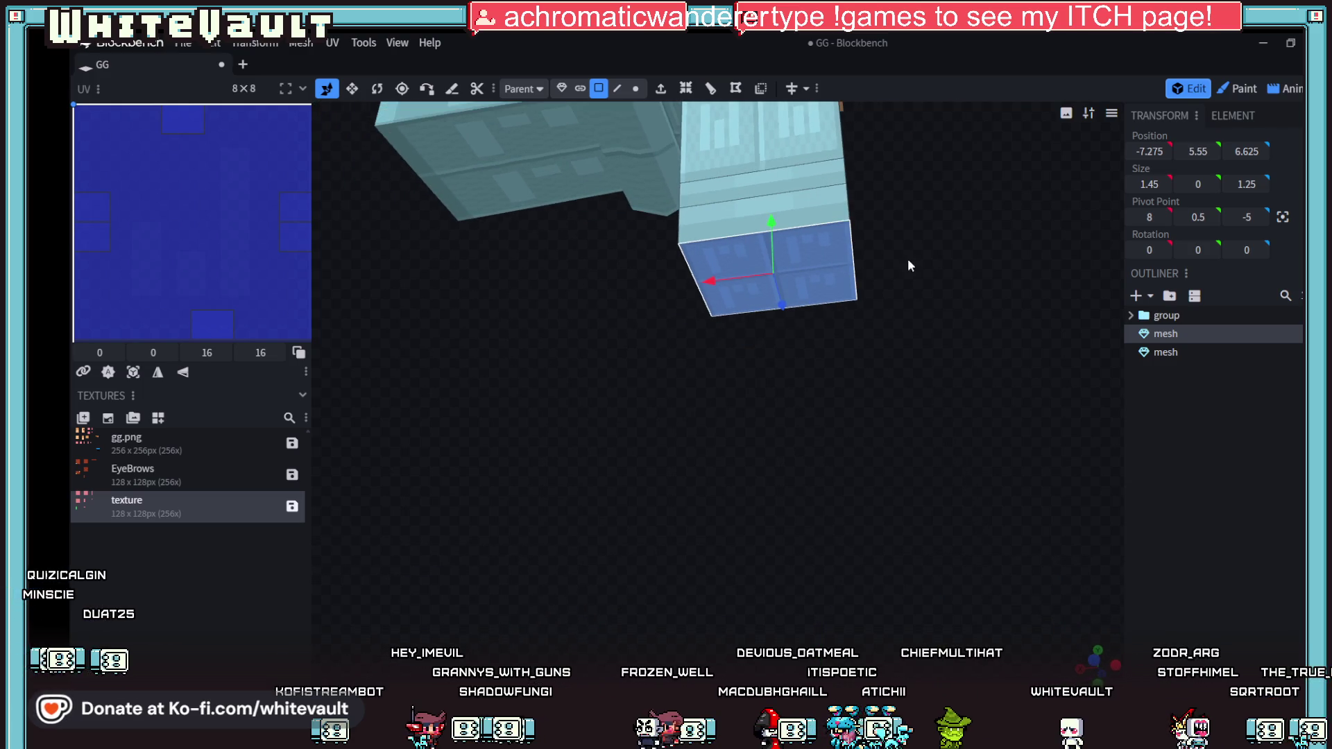
Step: Add a loop cut in direction 1 to the lower torso and nudge it along X
click(719, 90)
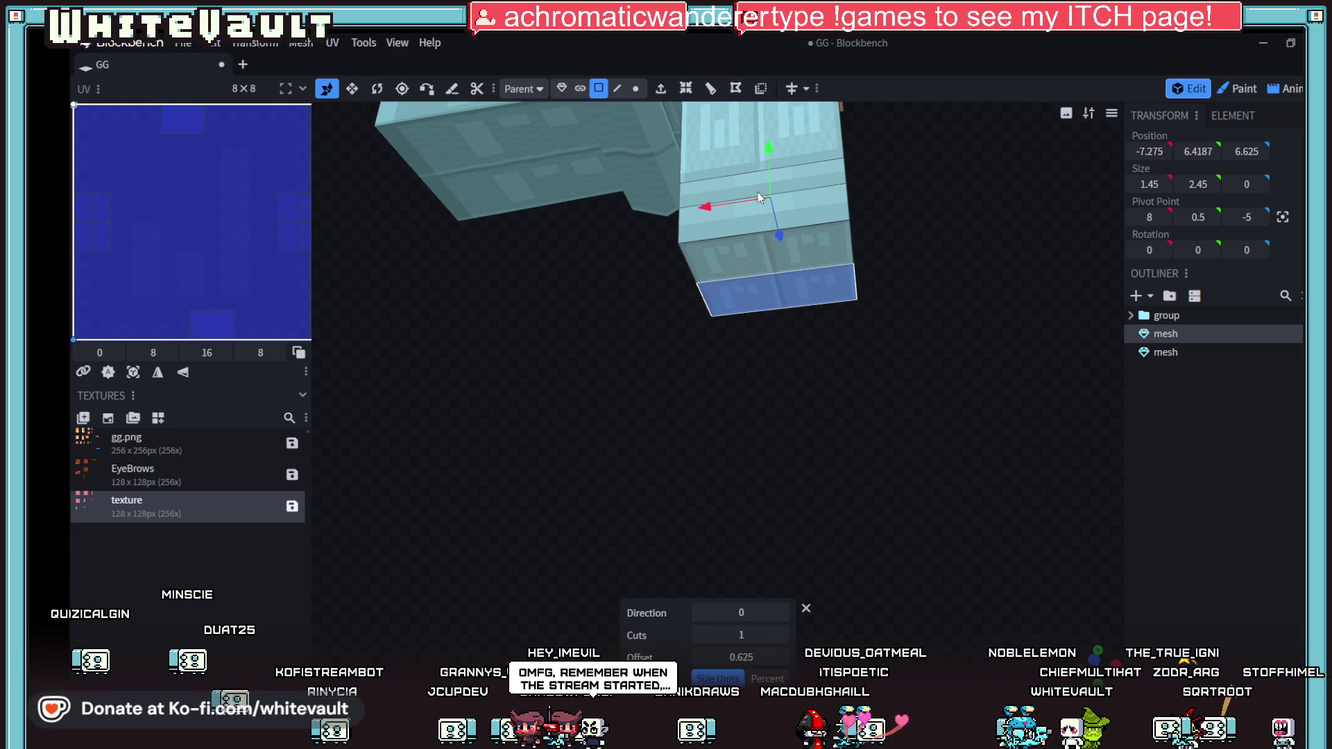
click(781, 613)
scroll(859, 526, up, 2)
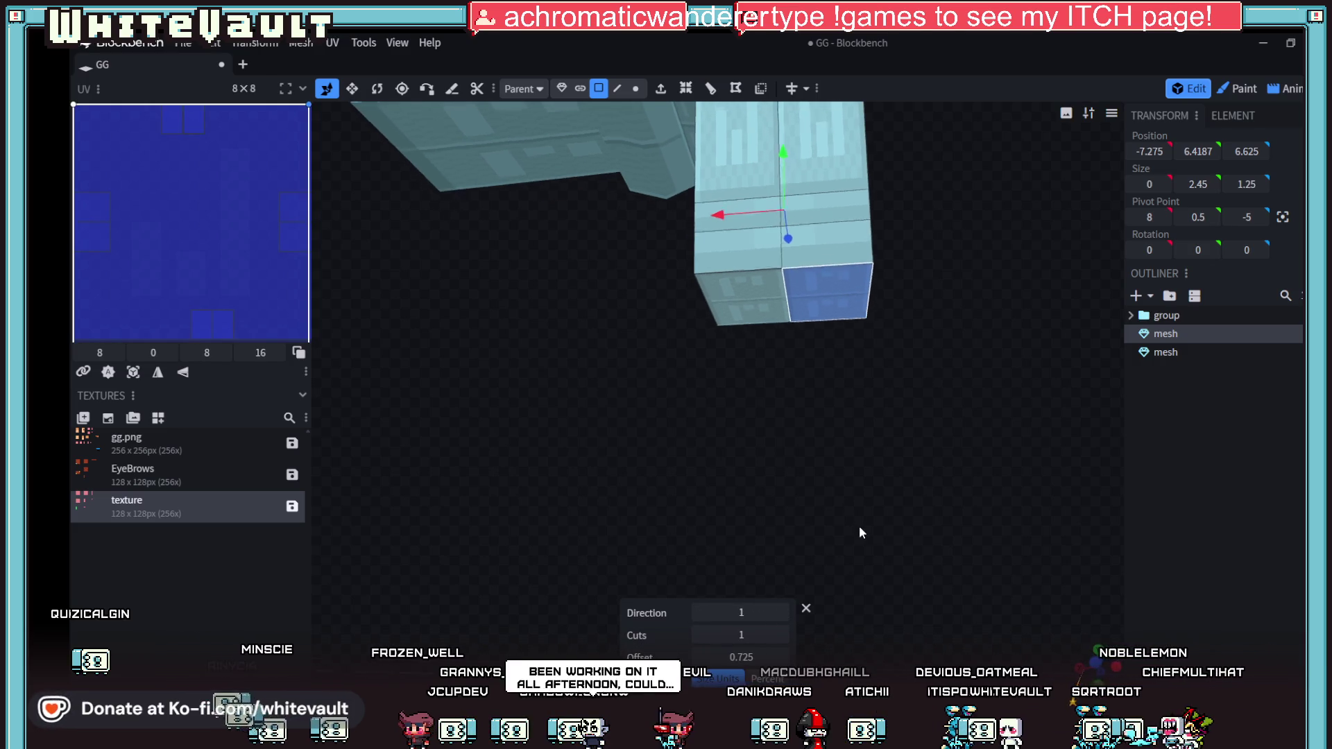
drag(723, 213, 749, 212)
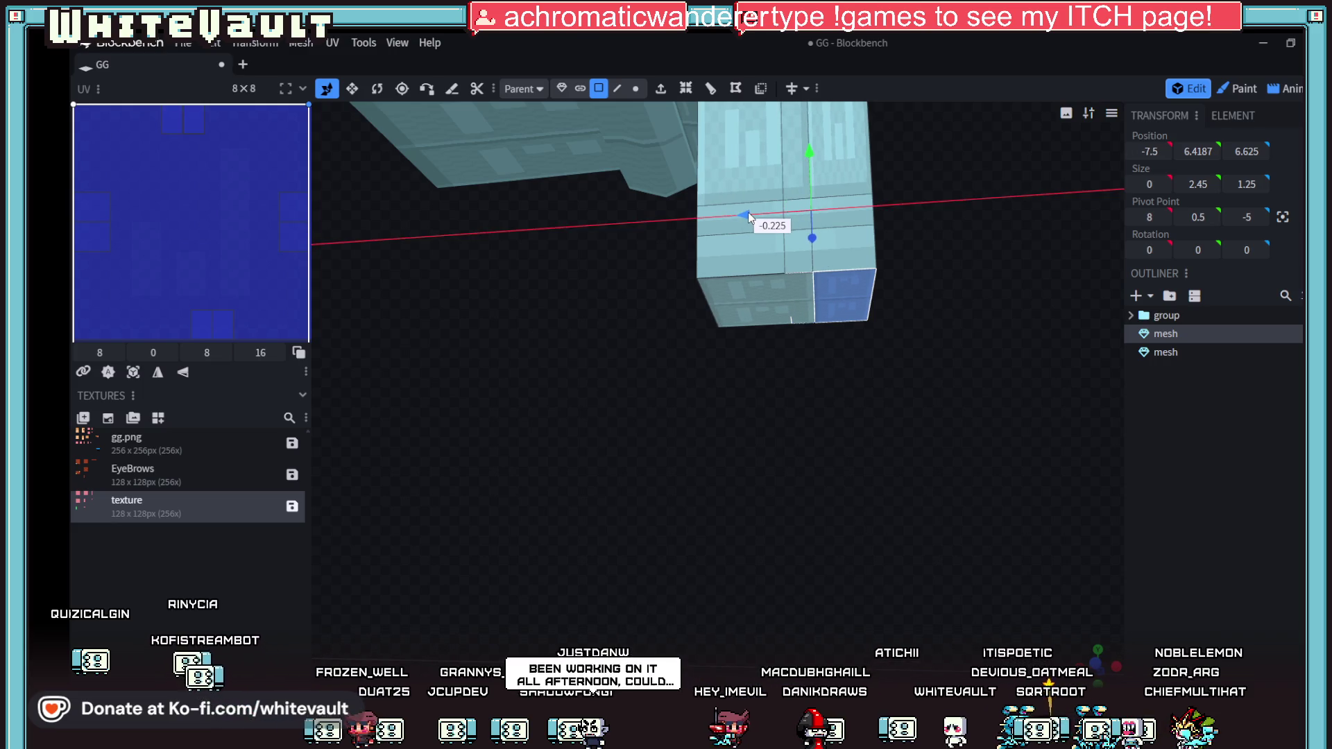
mouse_move(806, 379)
mouse_down()
mouse_move(816, 443)
mouse_move(773, 336)
mouse_up()
Step: Try extruding the left half of the torso's bottom face, then undo it
click(770, 337)
click(661, 89)
mouse_move(853, 416)
mouse_down()
mouse_move(899, 483)
mouse_move(879, 461)
mouse_up()
key(ctrl+z)
key(ctrl+z)
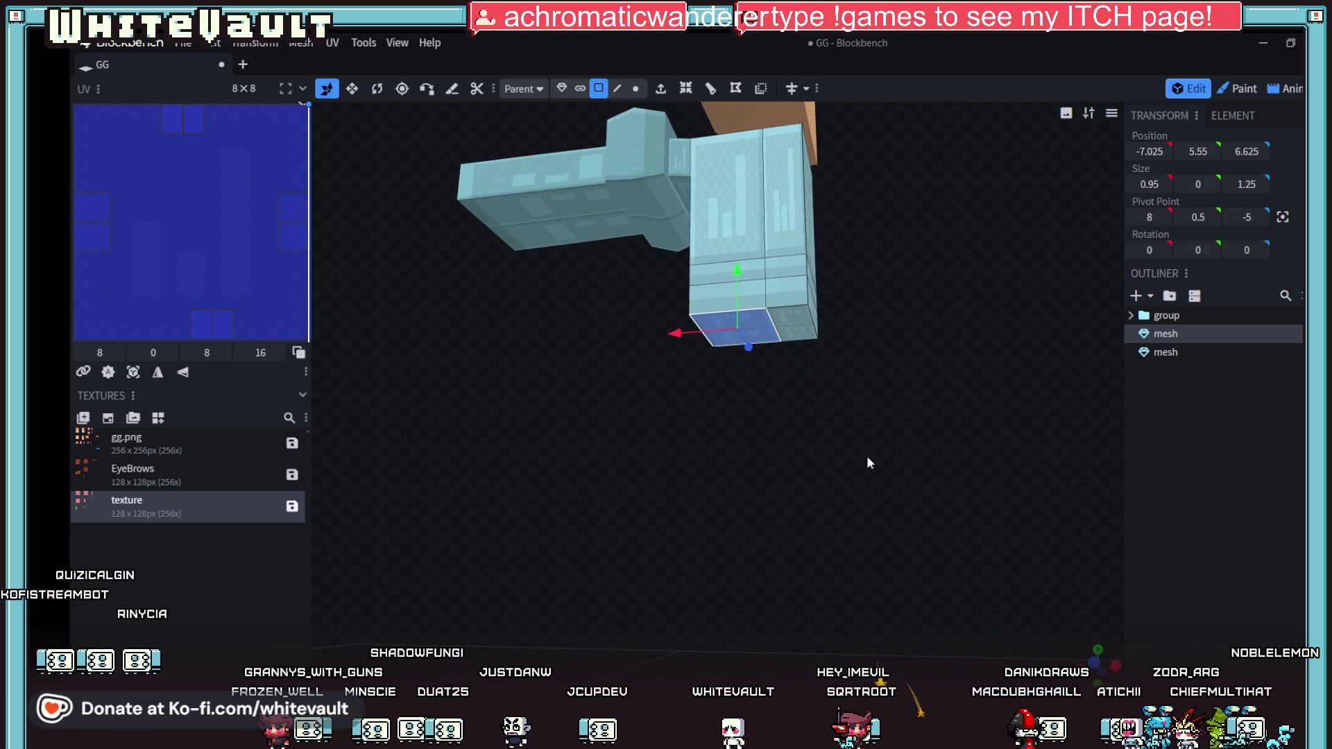
scroll(791, 380, up, 3)
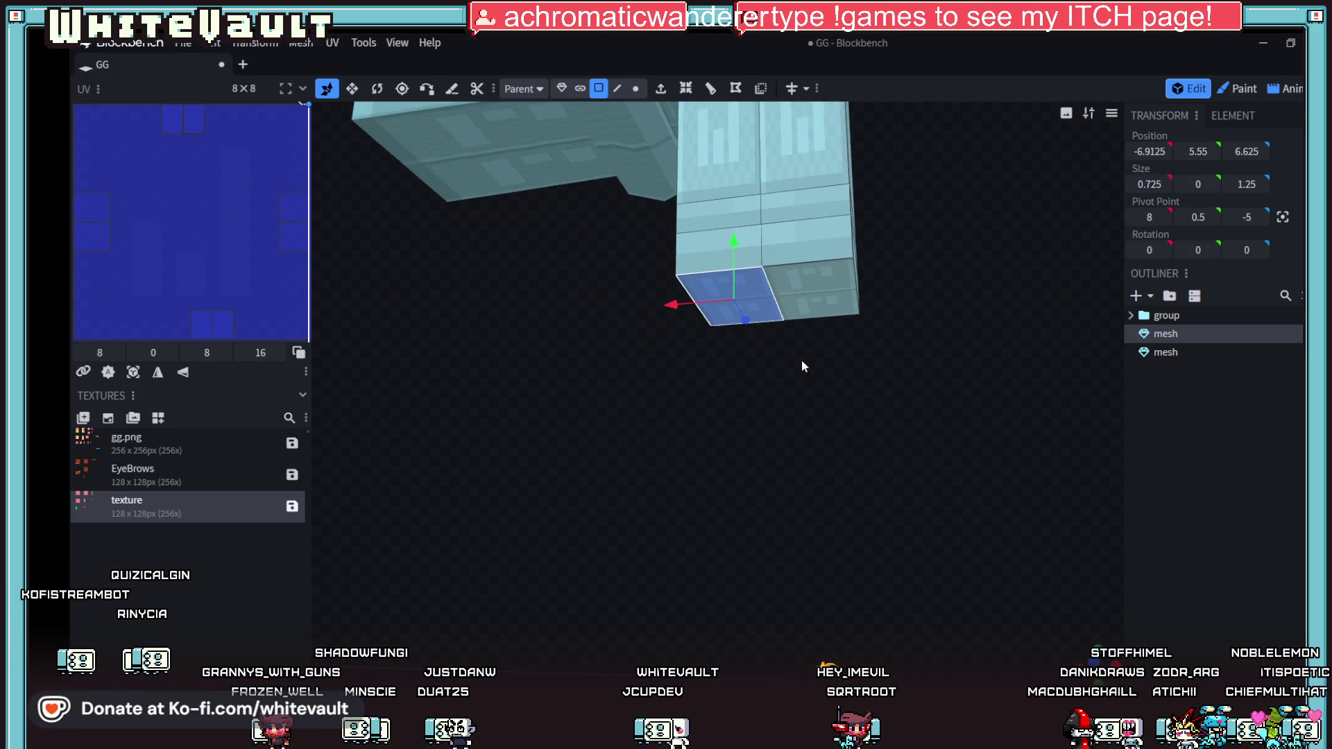
key(ctrl+z)
drag(859, 460, 872, 469)
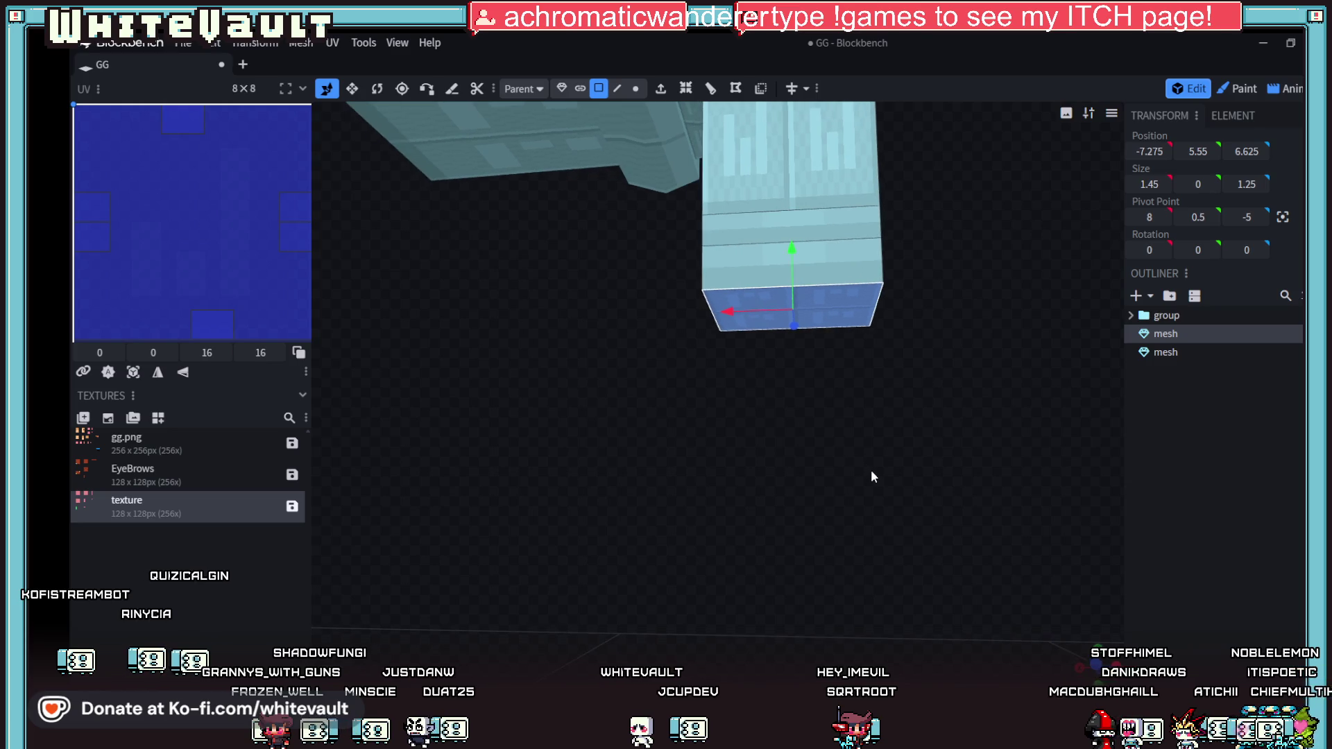
Step: Redo the loop cut in direction 1 and slide the new middle face to X -7.75
click(715, 85)
click(783, 613)
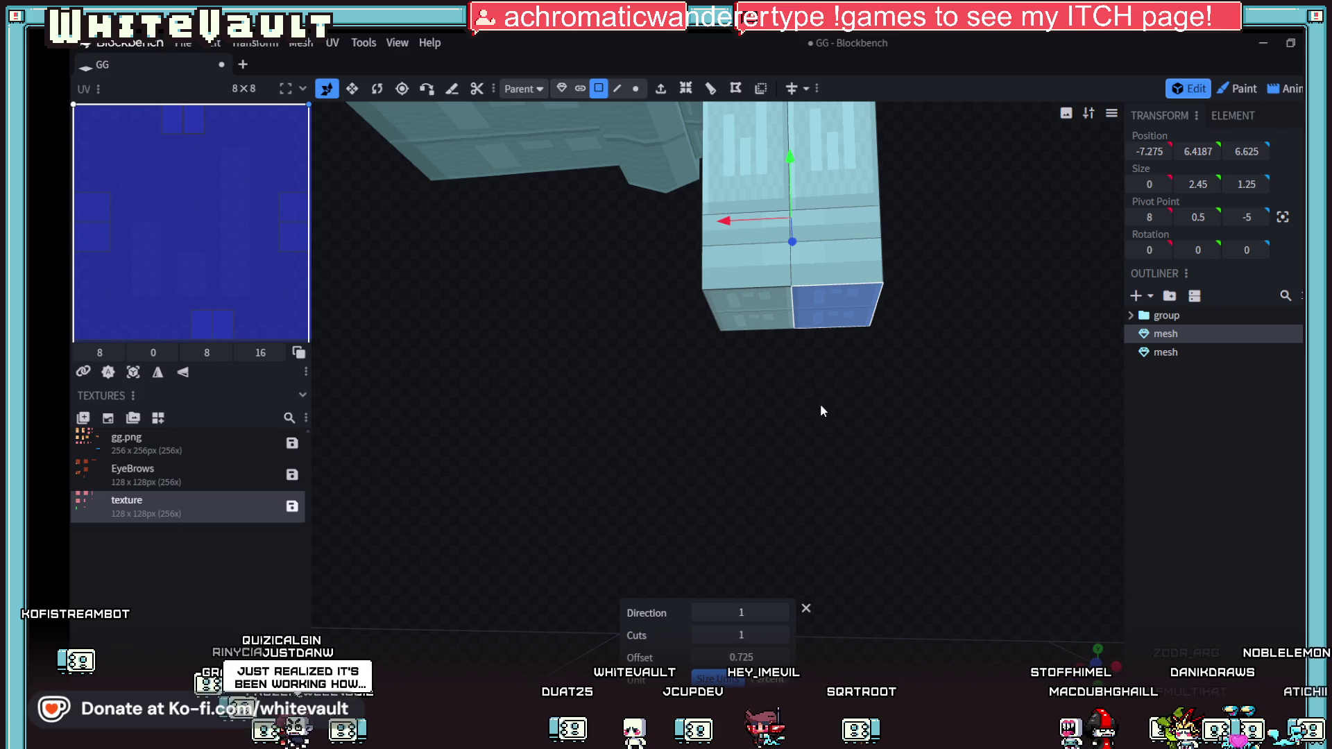
drag(731, 222, 792, 221)
mouse_move(877, 381)
mouse_down()
mouse_move(891, 410)
mouse_move(894, 388)
mouse_up()
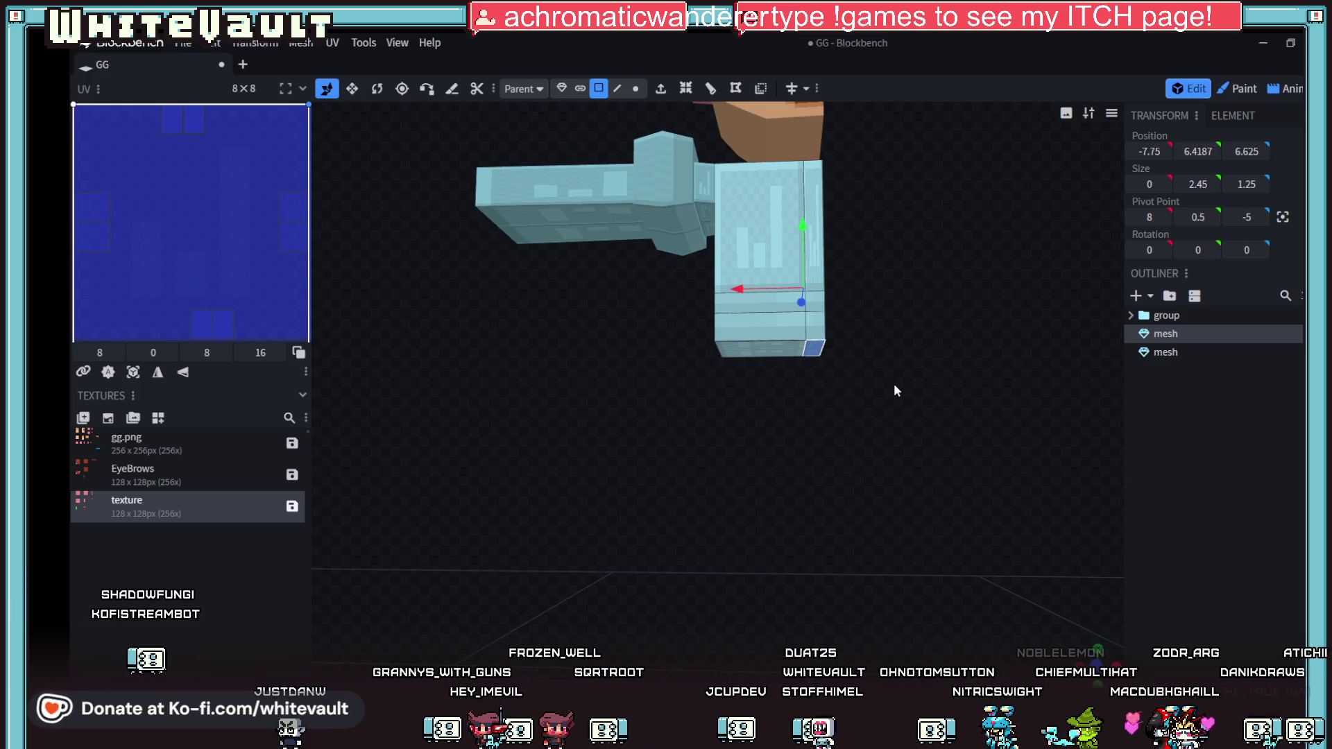
Step: Extrude the torso's bottom face 1 unit down, its end face at Y 4.55, undoing a stray loop cut
scroll(893, 383, up, 3)
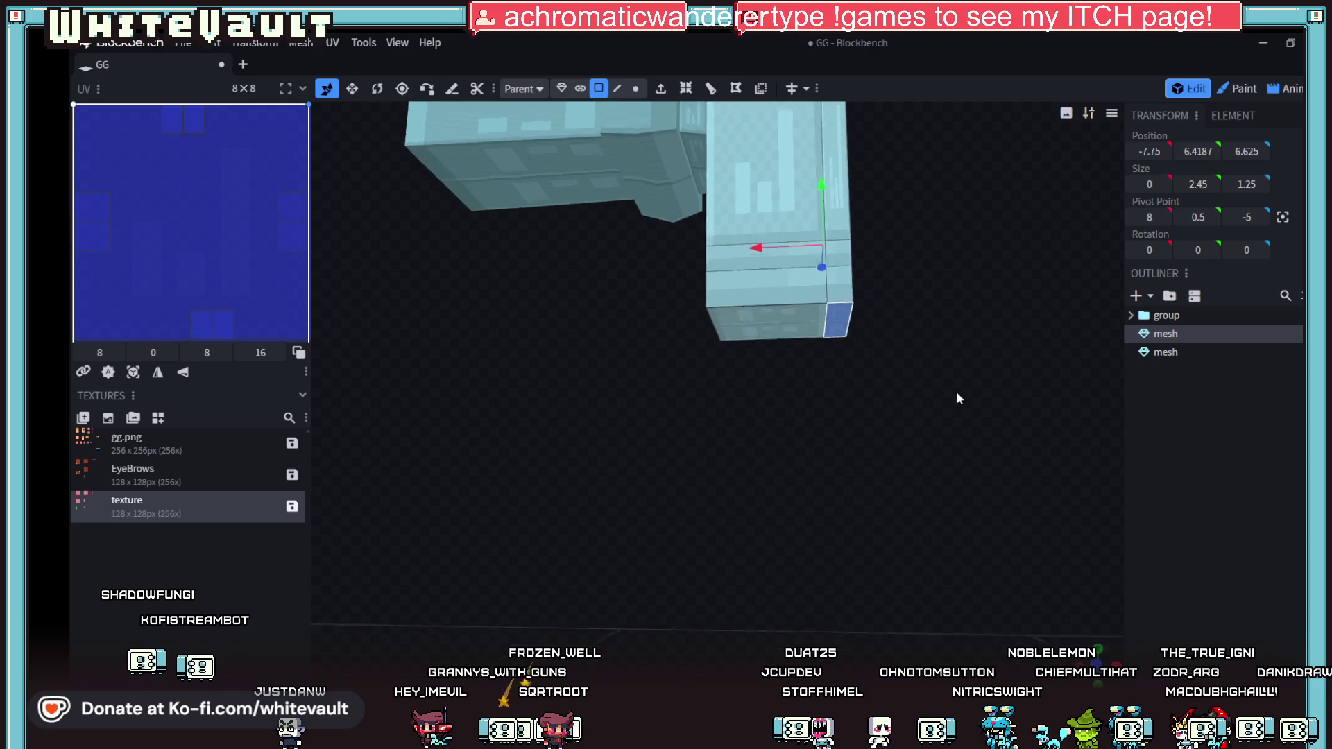
click(802, 331)
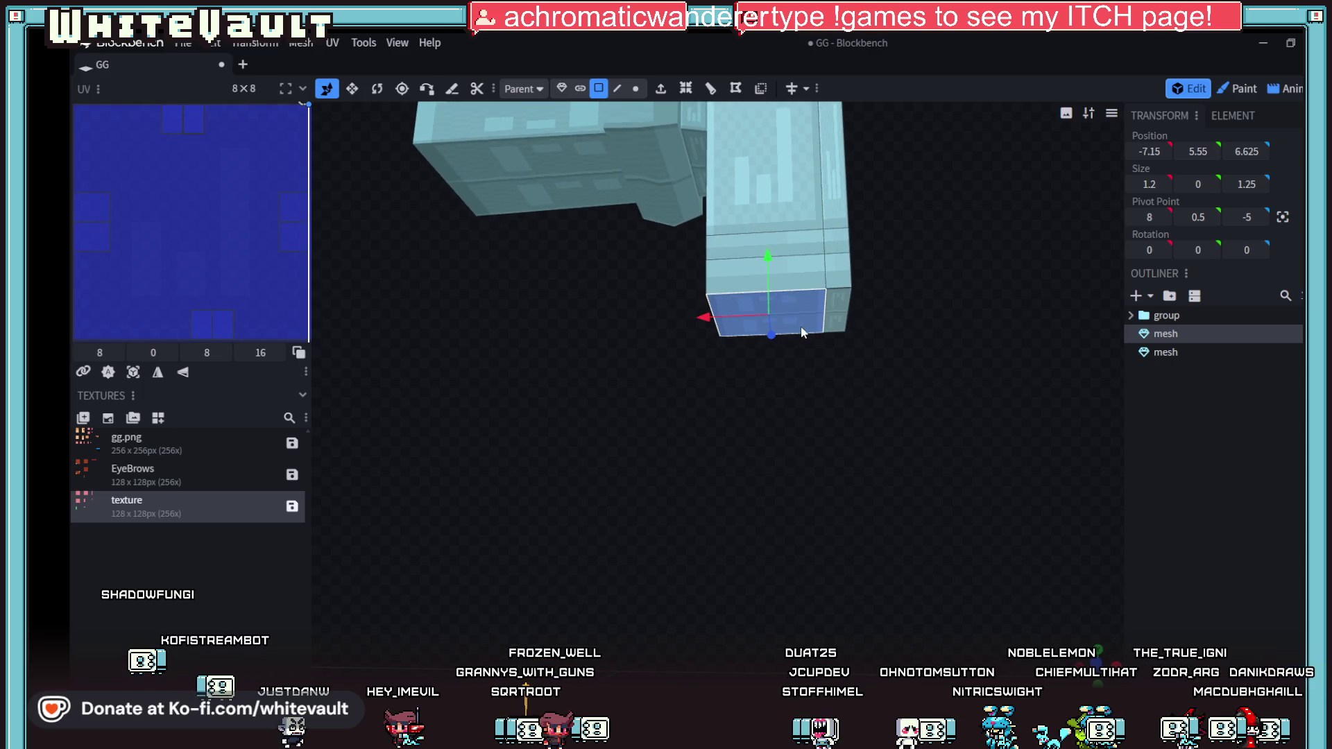
click(736, 88)
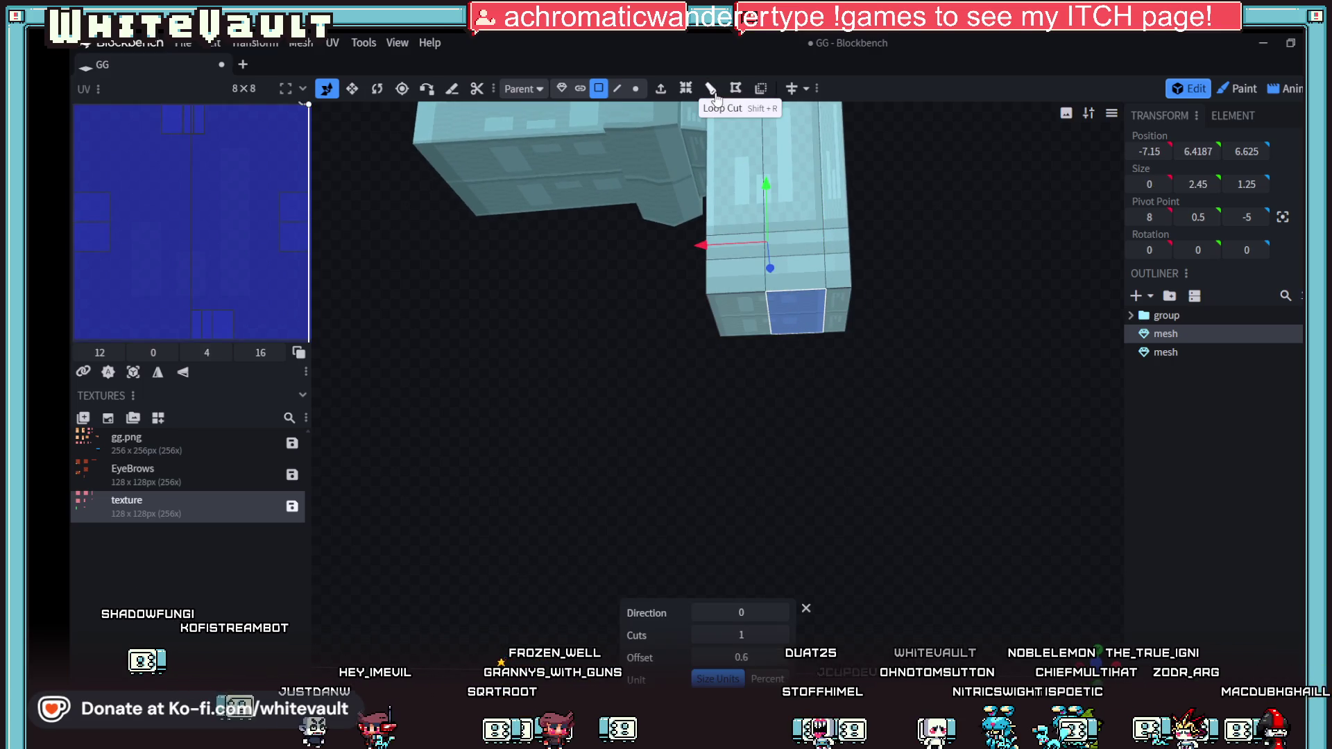
key(ctrl+z)
click(660, 88)
mouse_move(800, 290)
mouse_down()
mouse_move(944, 532)
mouse_move(948, 498)
mouse_up()
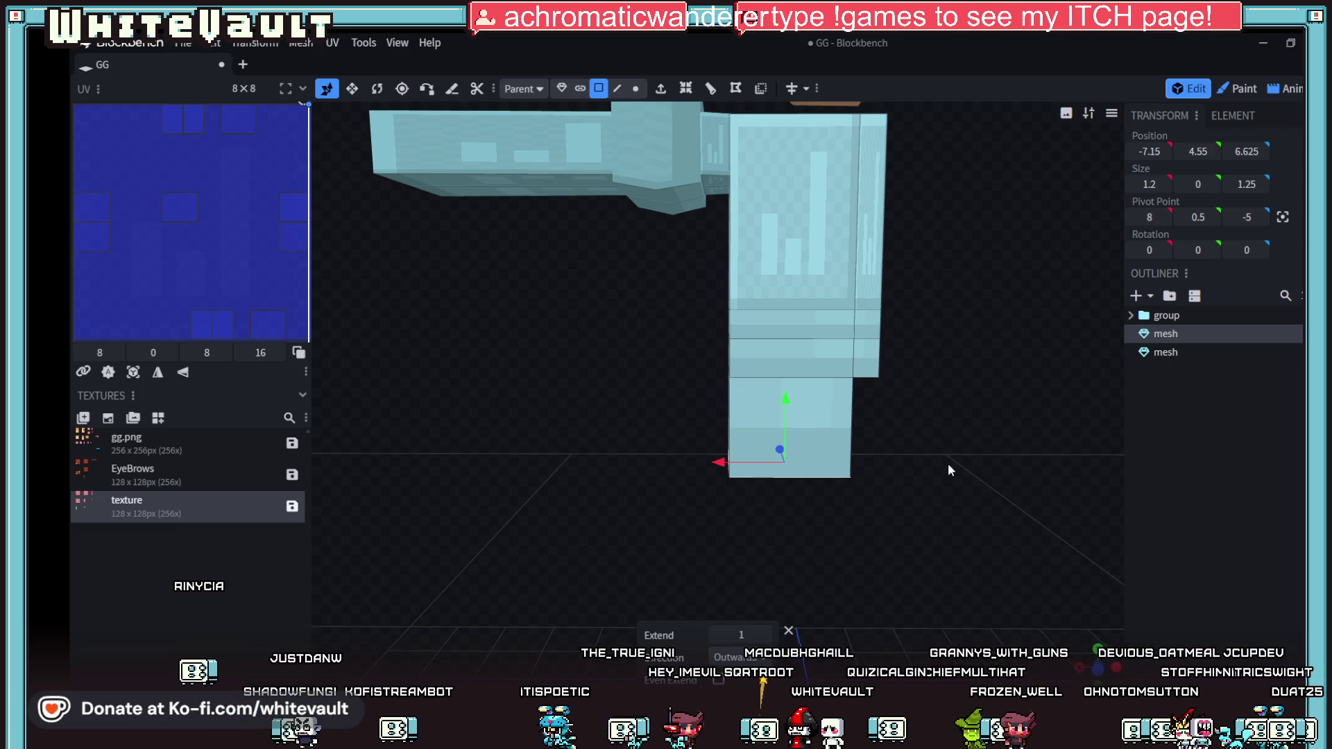
Step: Lower the leg's bottom face slightly and widen it to 1.3
scroll(914, 460, down, 4)
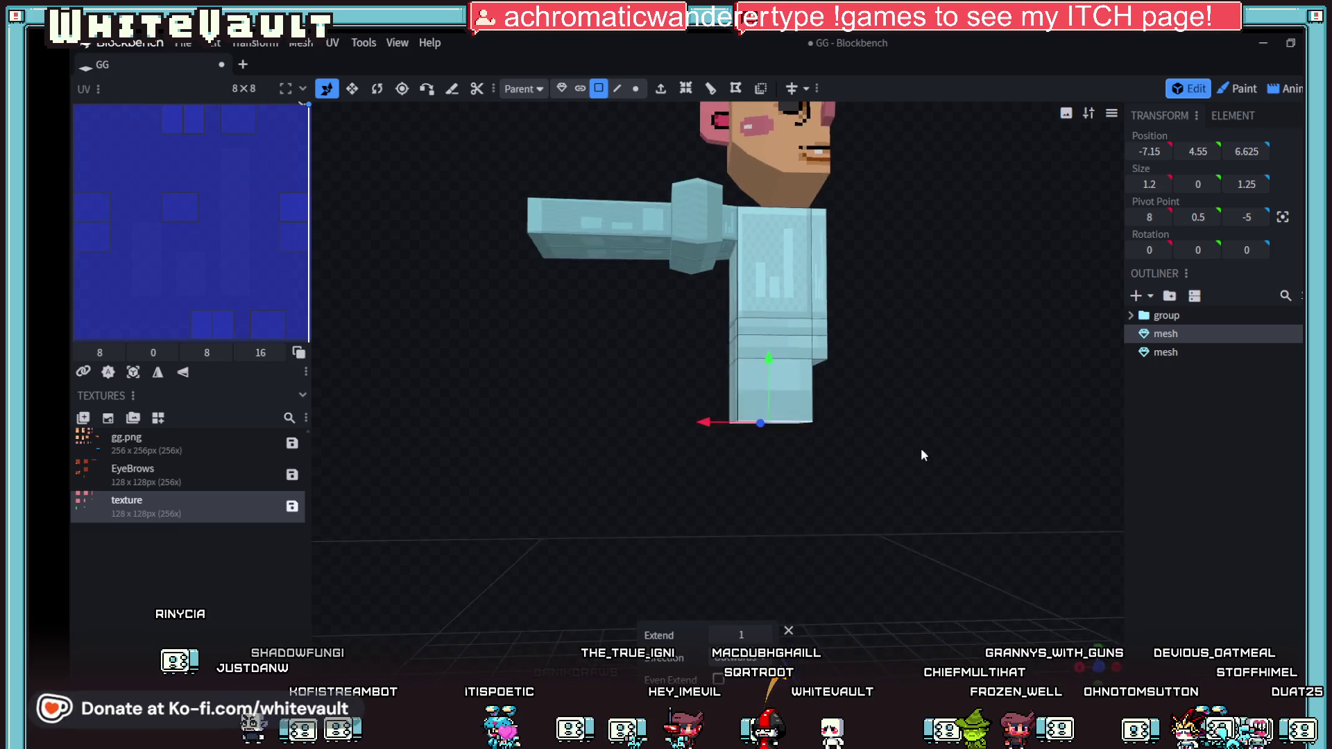
drag(921, 454, 918, 413)
drag(767, 344, 769, 349)
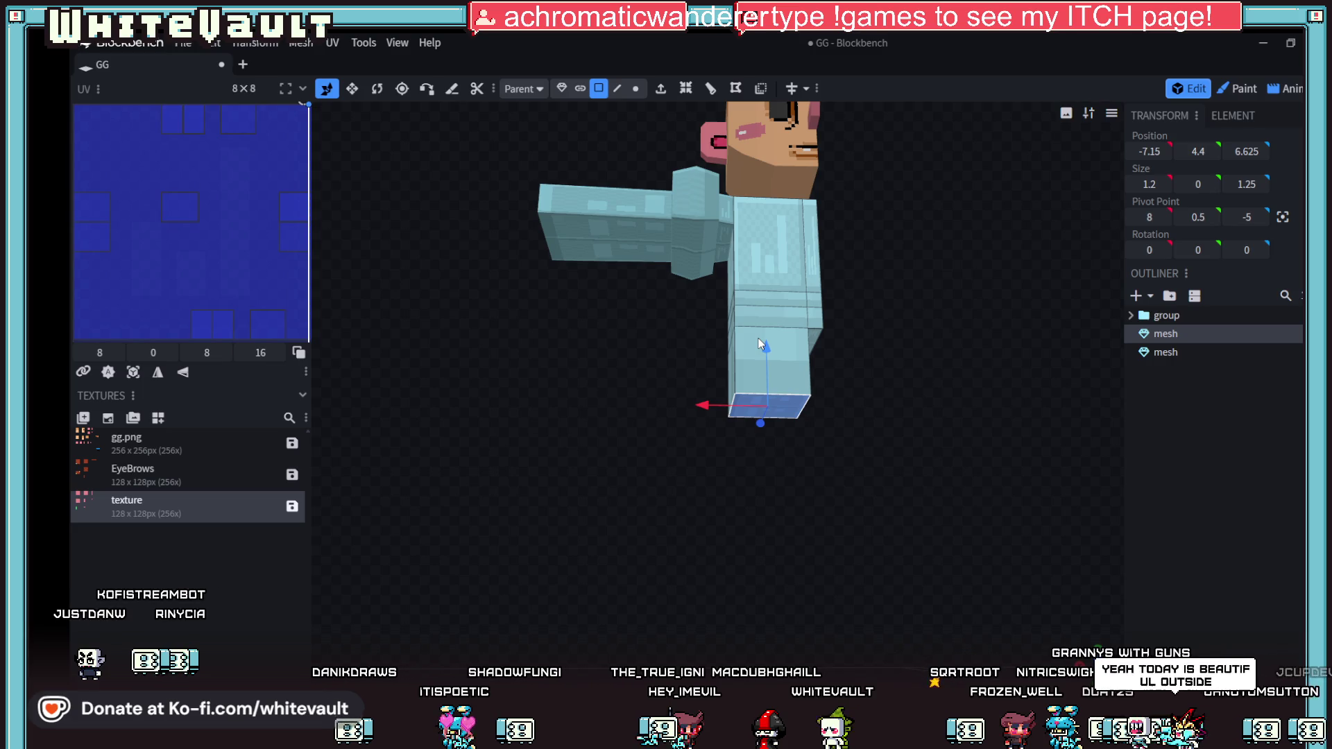
mouse_move(759, 339)
mouse_down()
mouse_move(881, 368)
mouse_move(874, 466)
mouse_move(884, 431)
mouse_move(864, 497)
mouse_move(853, 485)
mouse_up()
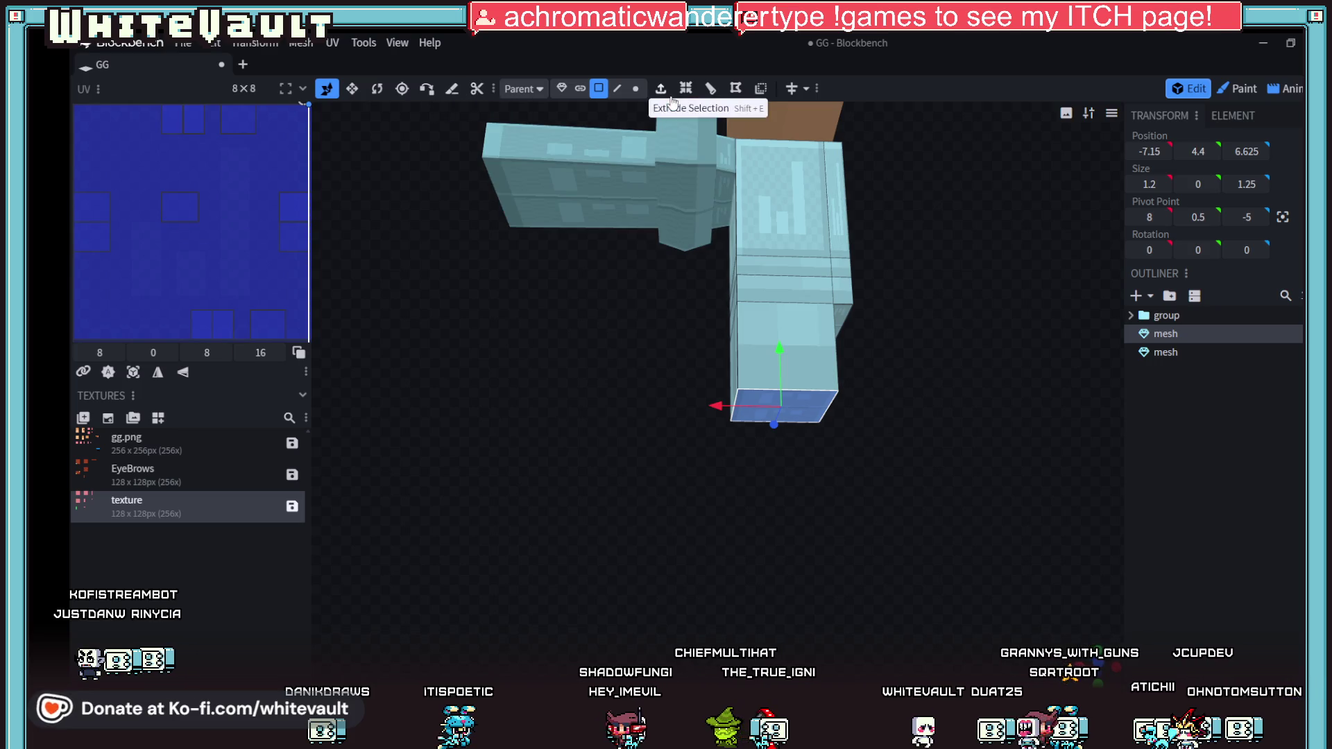
click(351, 89)
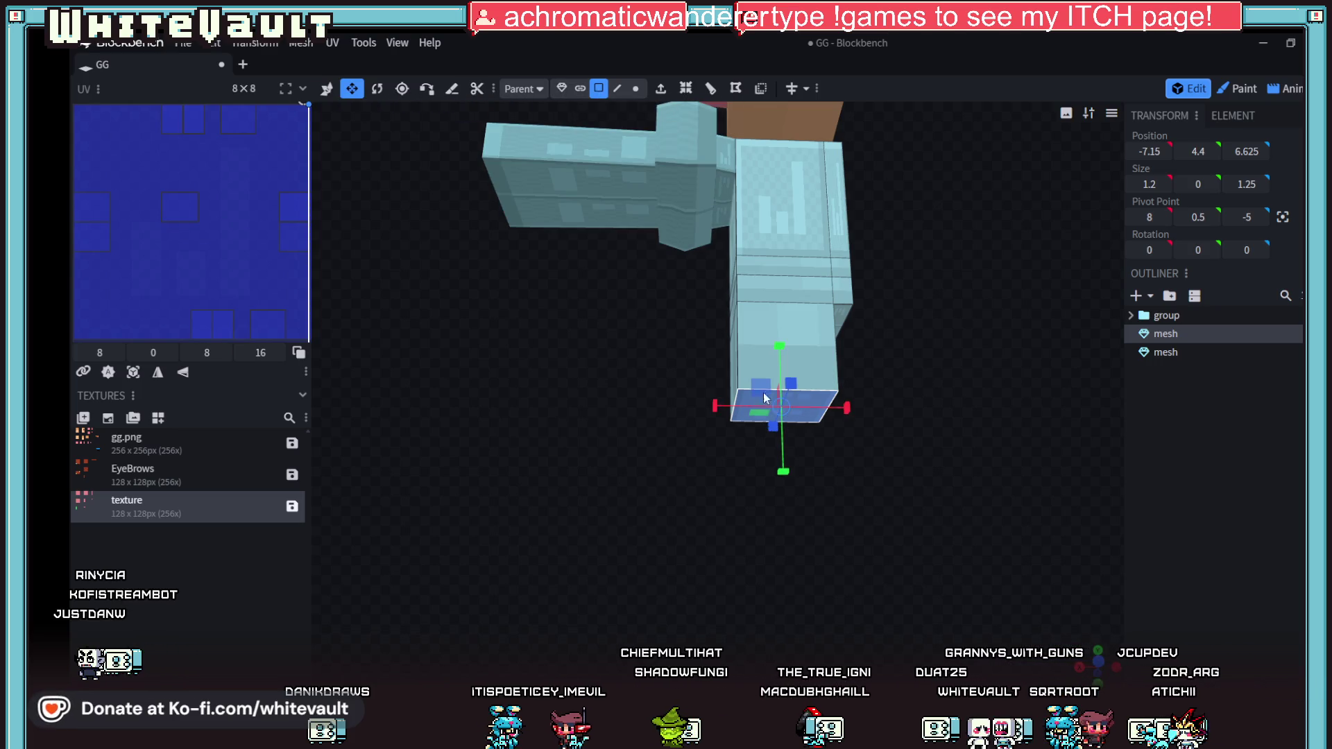
drag(710, 411, 900, 517)
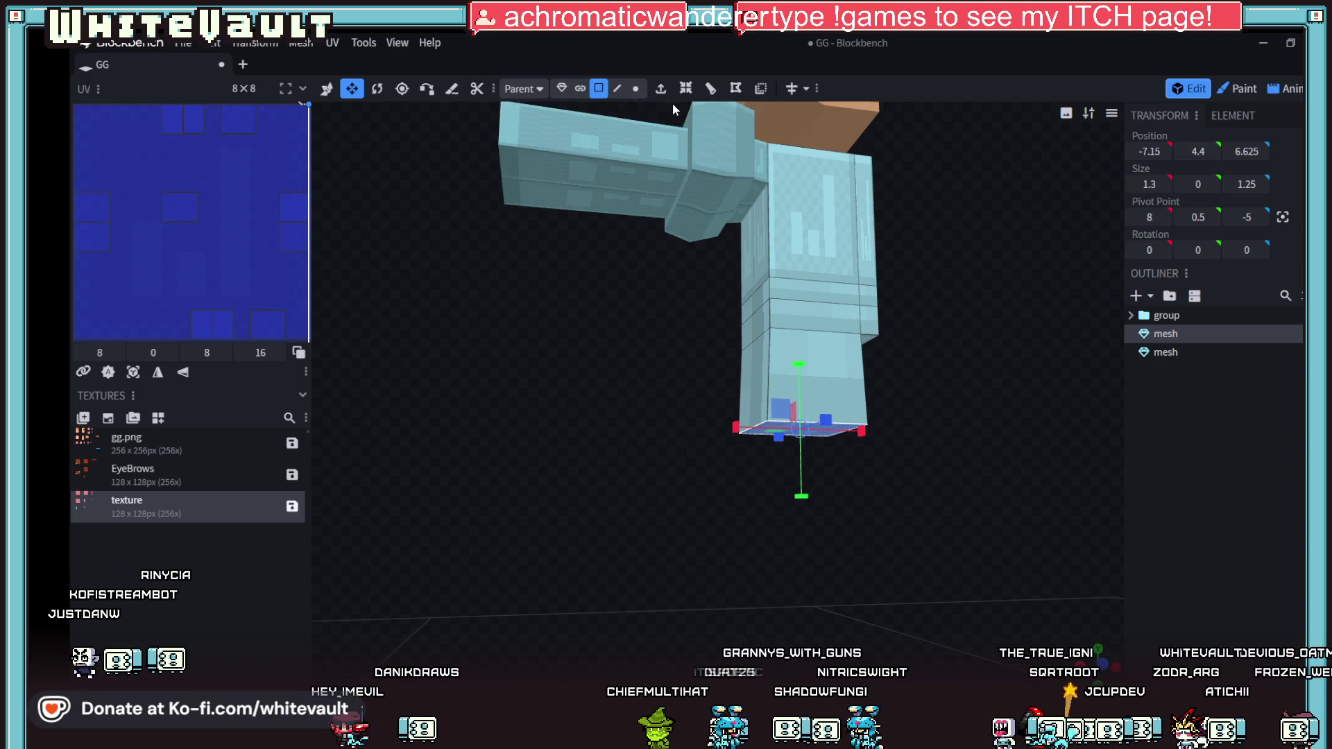
Step: Tilt the leg's bottom face 7.5° in local space and shift it slightly along X
click(368, 91)
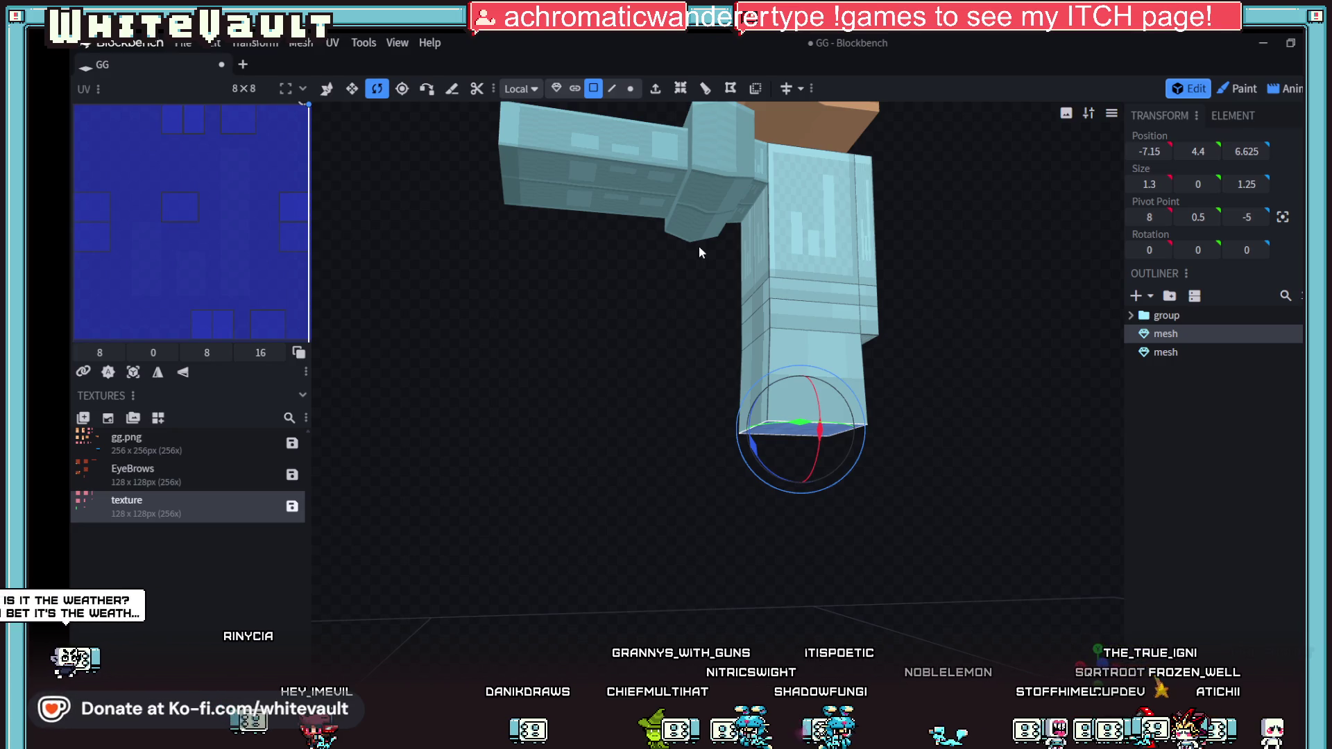
mouse_move(698, 246)
mouse_down()
mouse_move(1060, 497)
mouse_move(970, 593)
mouse_move(972, 610)
mouse_up()
mouse_move(720, 392)
mouse_down()
mouse_move(711, 433)
mouse_move(725, 436)
mouse_up()
click(332, 91)
drag(856, 509, 826, 518)
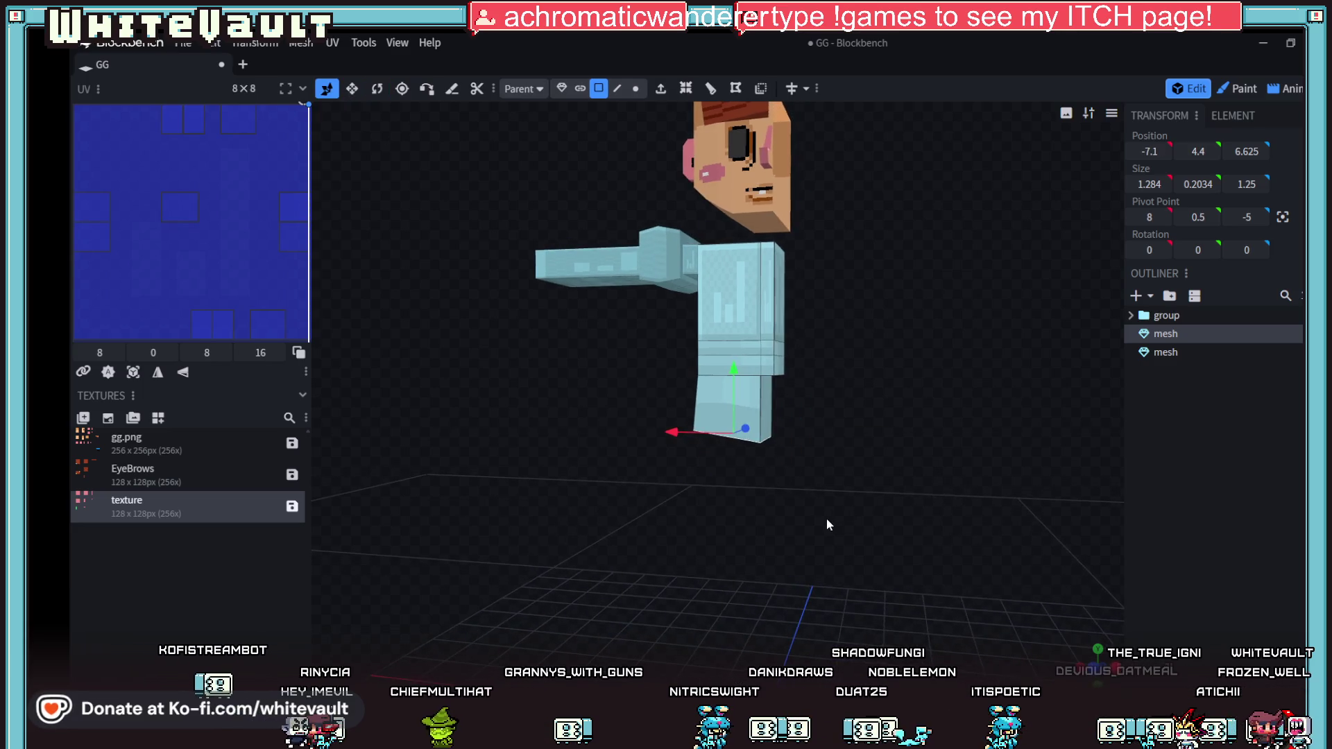
click(769, 397)
scroll(794, 423, up, 2)
Step: Slide the selected leg side face 0.1 along the X axis
drag(718, 411, 726, 414)
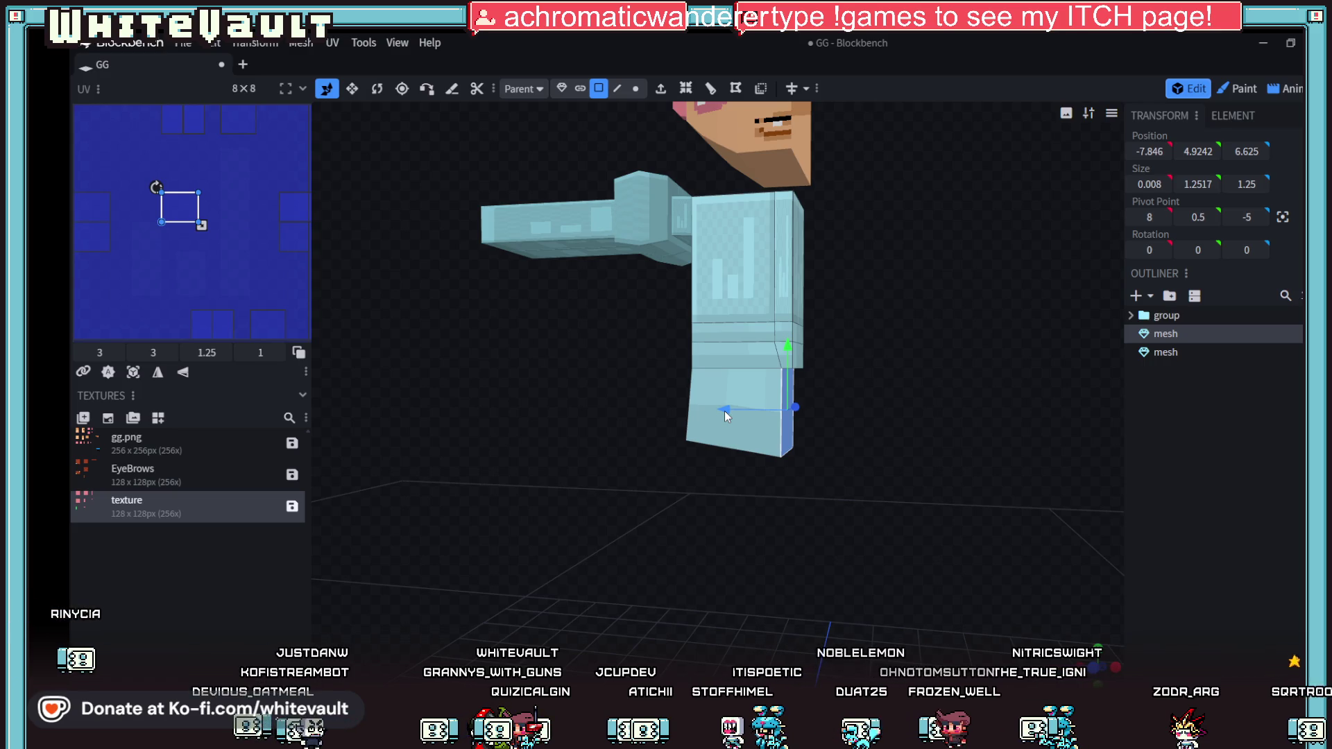
Step: Resize the leg's bottom face to a depth of 1.45 along Z
mouse_move(844, 435)
mouse_down()
mouse_move(891, 501)
mouse_move(877, 466)
mouse_move(902, 498)
mouse_move(922, 481)
mouse_move(827, 505)
mouse_move(960, 525)
mouse_move(818, 384)
mouse_up()
click(800, 431)
click(823, 370)
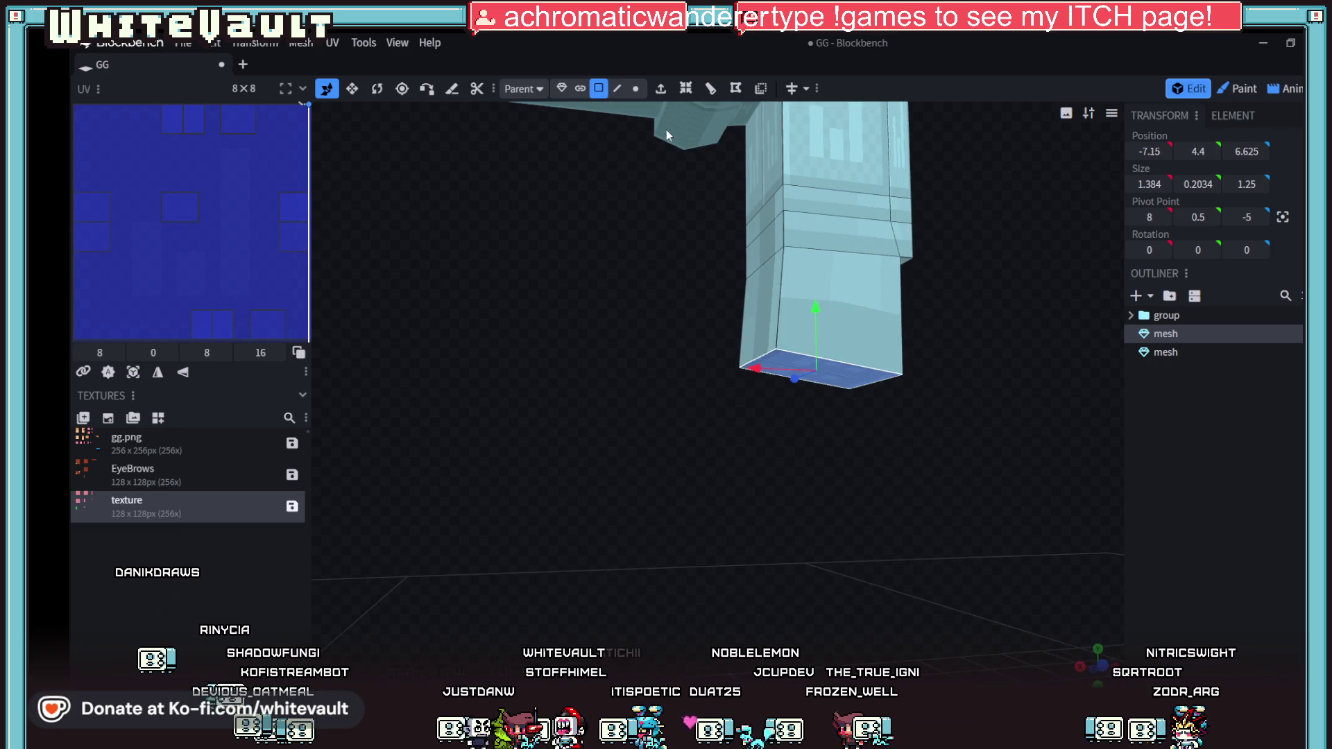
click(354, 90)
drag(845, 360, 852, 361)
mouse_move(860, 444)
mouse_down()
mouse_move(861, 502)
mouse_move(884, 522)
mouse_move(813, 532)
mouse_move(948, 521)
mouse_move(754, 387)
mouse_up()
key(ctrl+z)
mouse_move(913, 506)
mouse_down()
mouse_move(742, 500)
mouse_move(640, 521)
mouse_move(582, 498)
mouse_up()
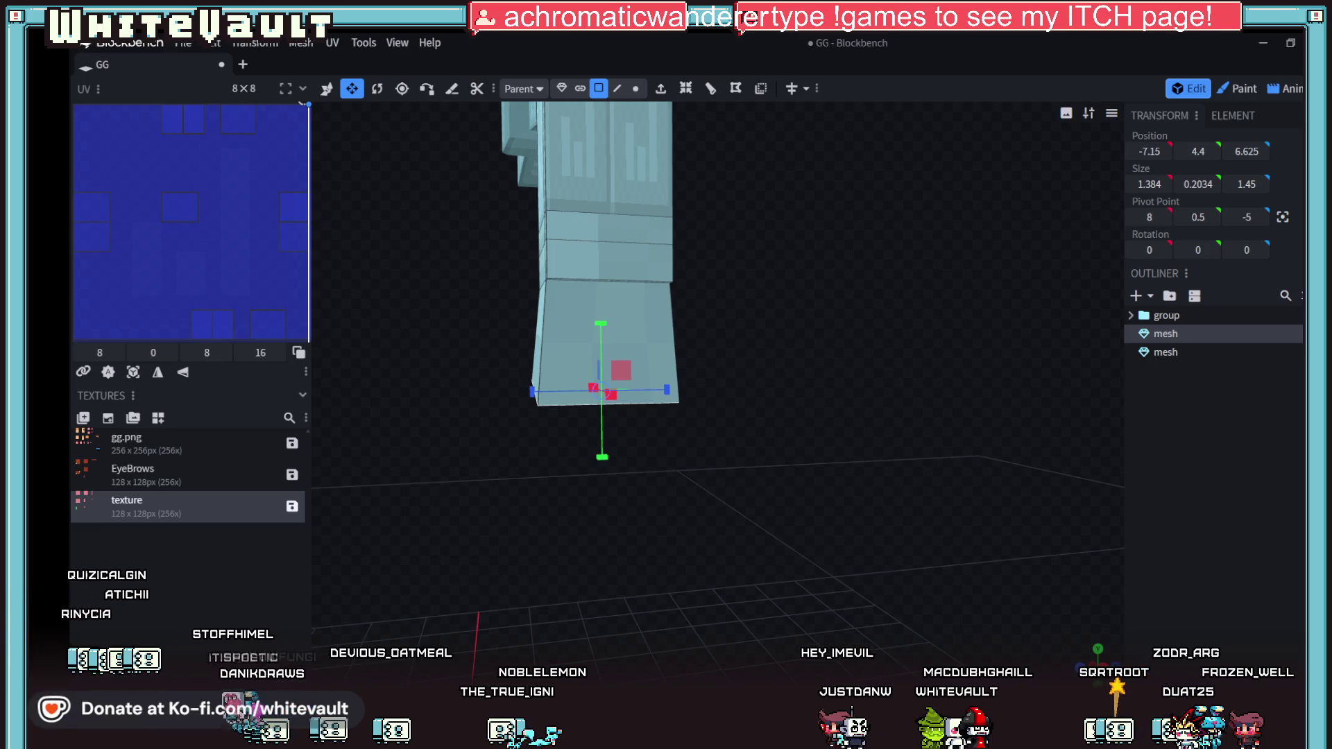
Step: Orbit around the whole character to review it from the front, then open the add-element options
mouse_move(643, 729)
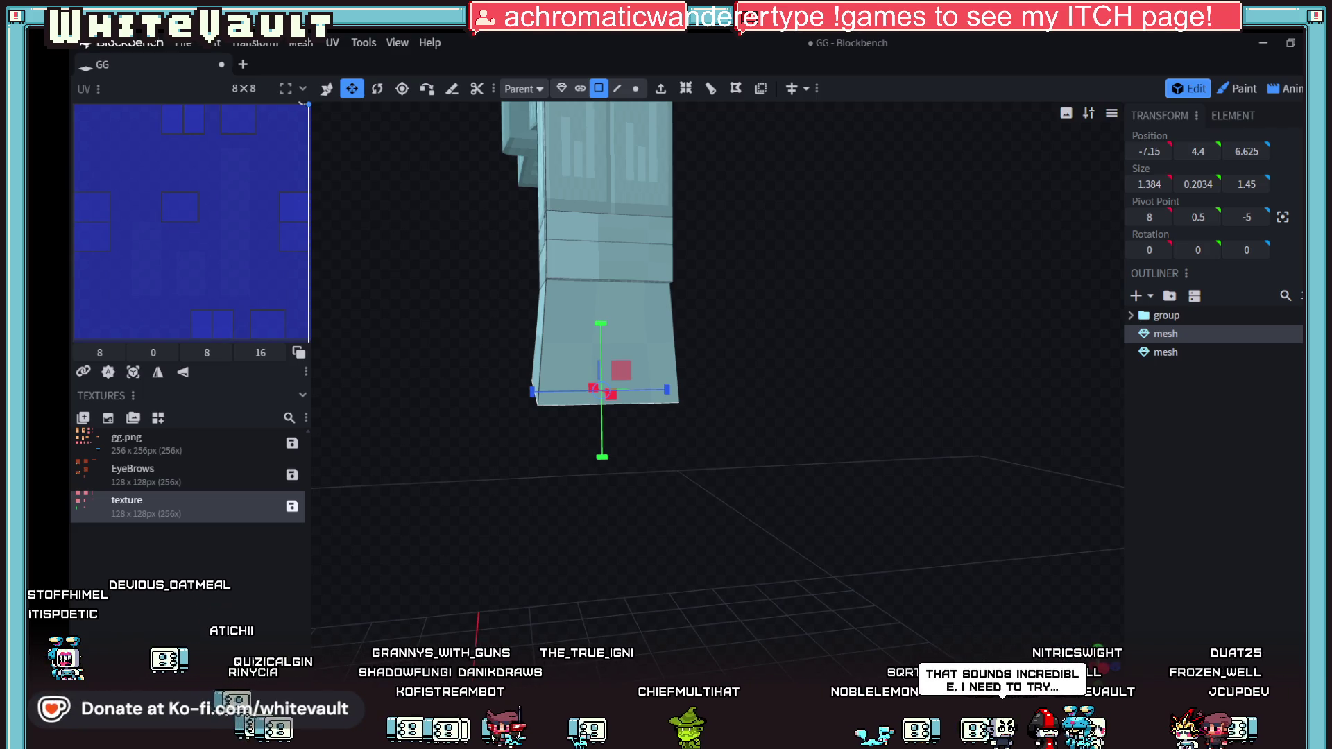
mouse_move(786, 390)
mouse_down()
mouse_move(827, 431)
mouse_move(943, 479)
mouse_move(977, 463)
mouse_up()
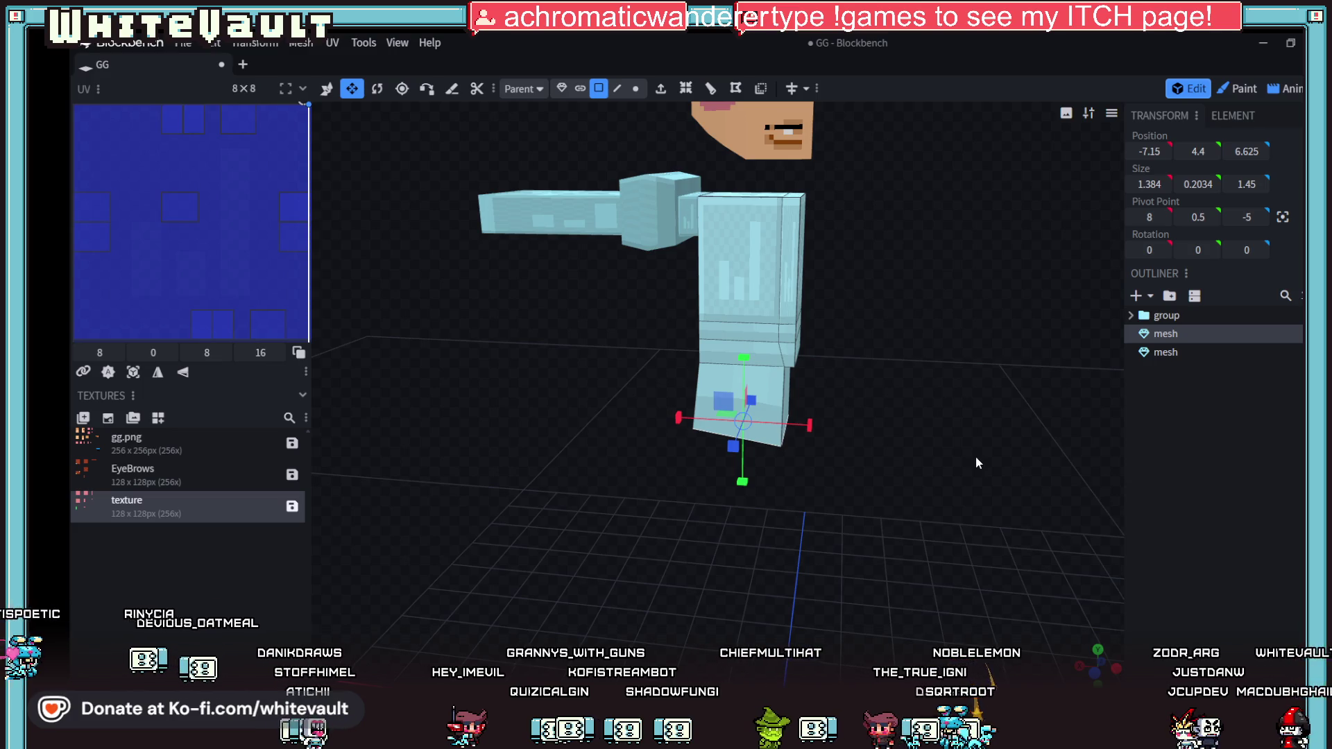
mouse_move(976, 456)
mouse_down()
mouse_move(947, 523)
mouse_move(736, 538)
mouse_move(964, 520)
mouse_move(948, 502)
mouse_move(975, 472)
mouse_move(915, 500)
mouse_move(1001, 372)
mouse_up()
scroll(960, 530, up, 2)
click(1150, 296)
Step: Add a 16×8×16 cuboid mesh at the origin, then show the Windows desktop
click(1166, 319)
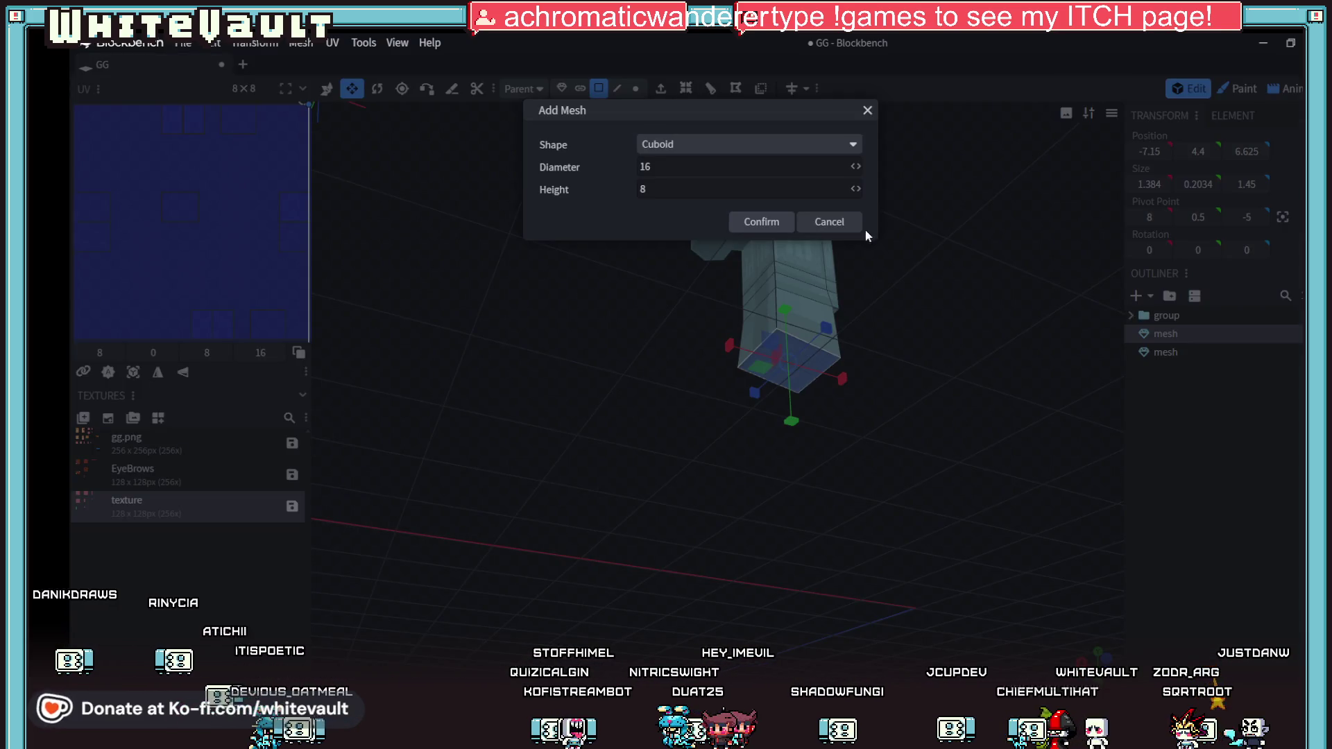
click(762, 221)
scroll(882, 444, down, 10)
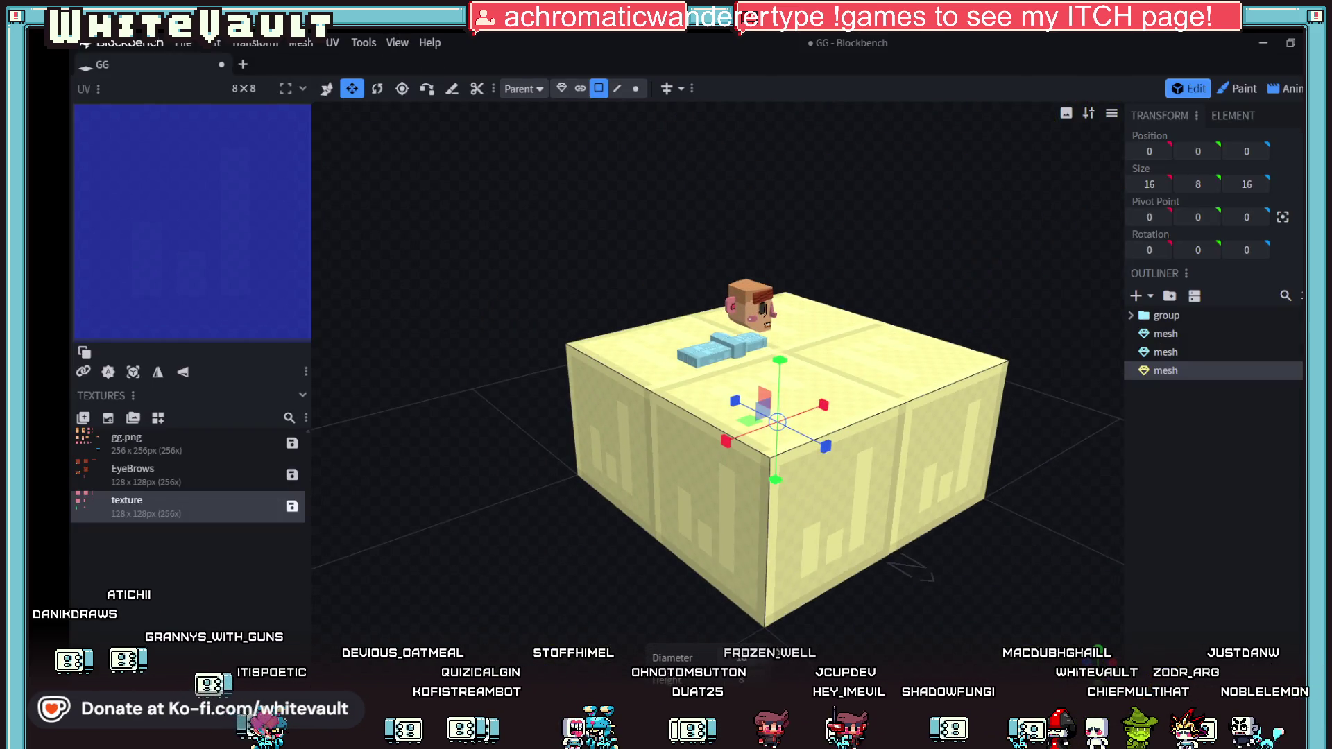
key(super+d)
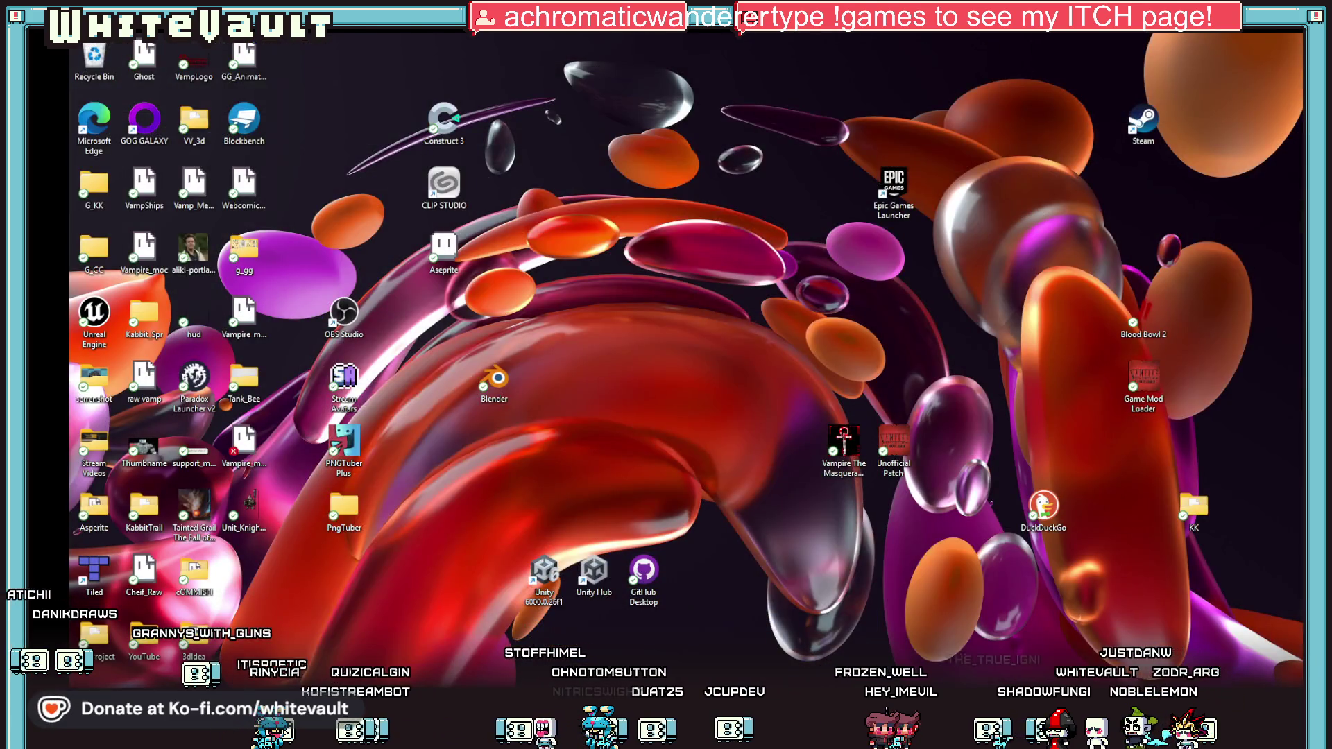
Step: Press Win+D again to bring the Blockbench window back over the desktop
key(super+d)
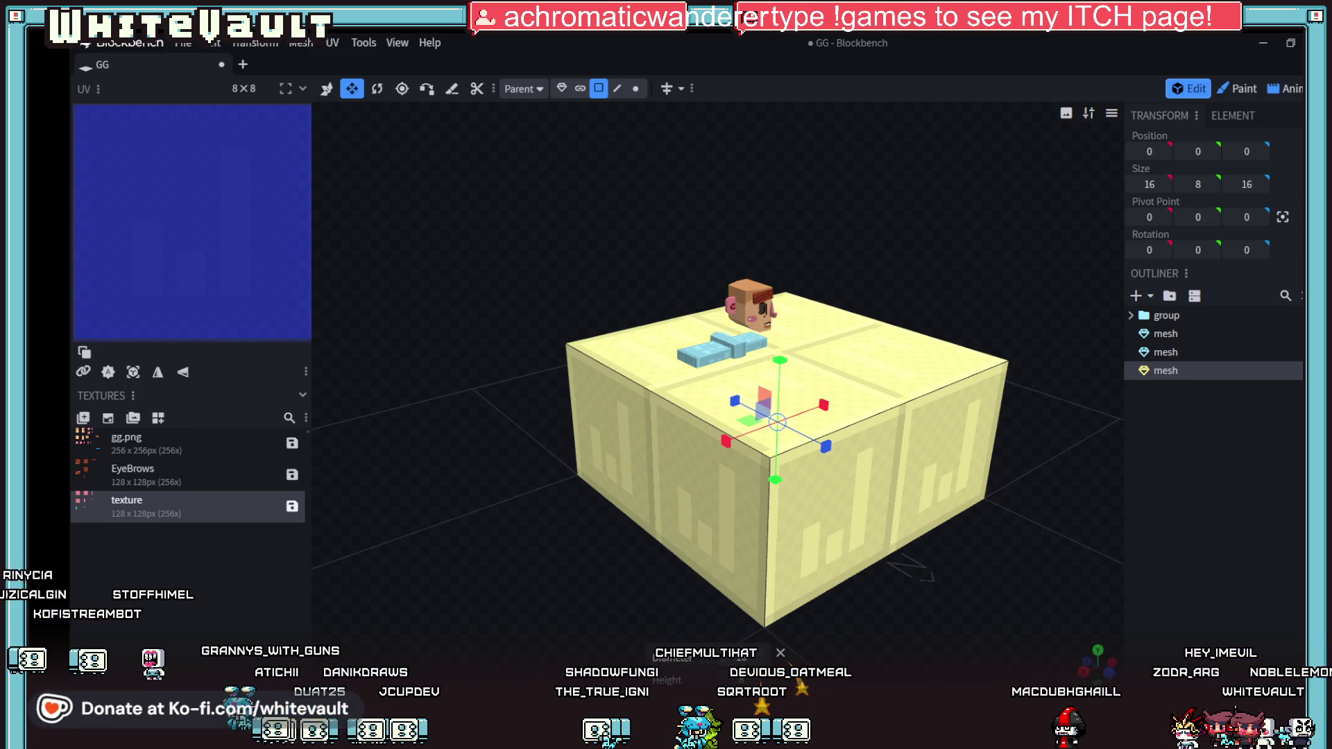
Step: Glance at the BMX Animations browser page, then return to Blockbench and zoom out
key(alt+Tab)
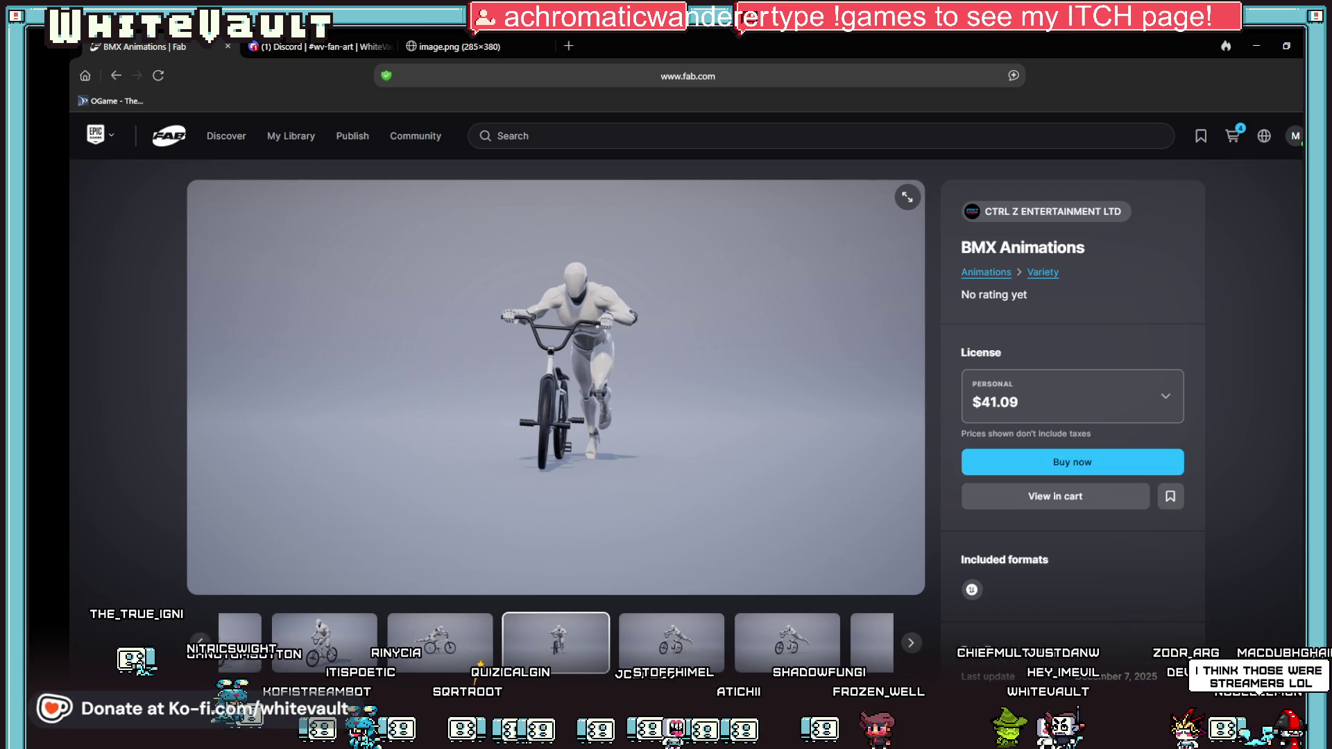
key(alt+Tab)
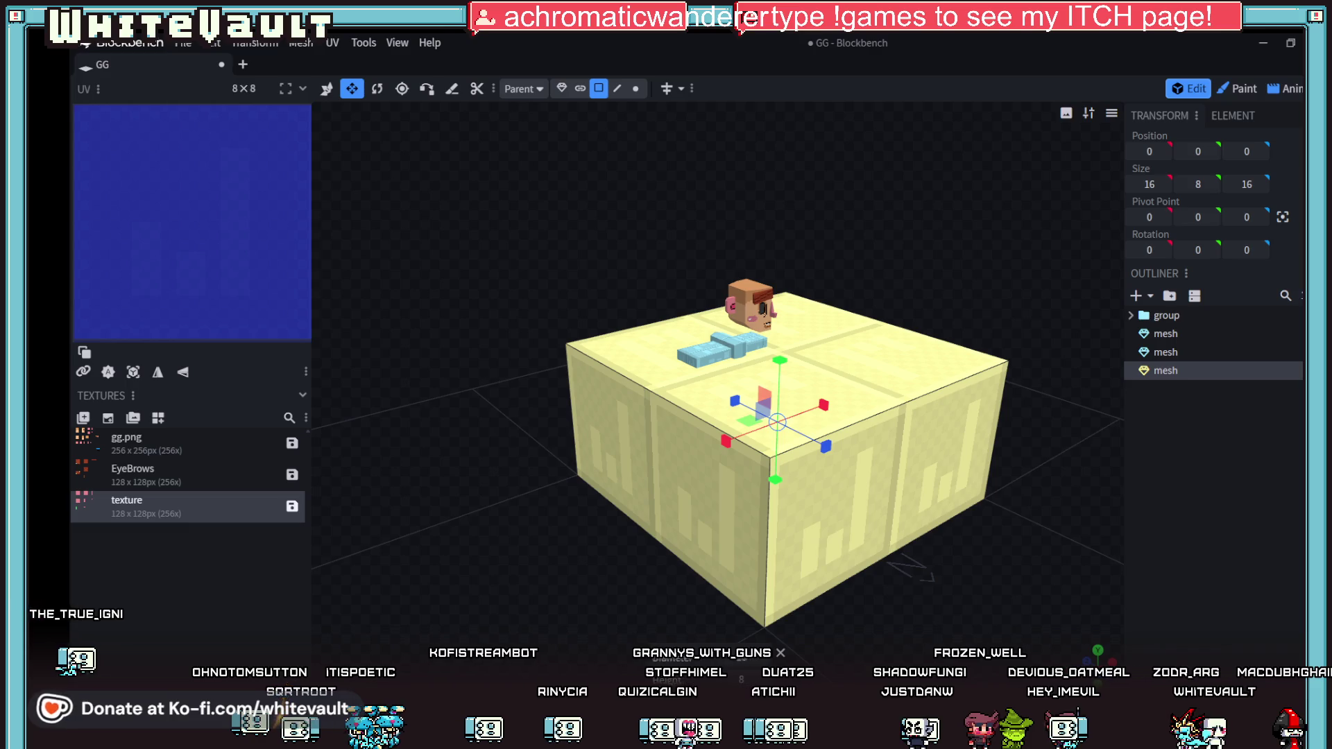
scroll(838, 548, down, 3)
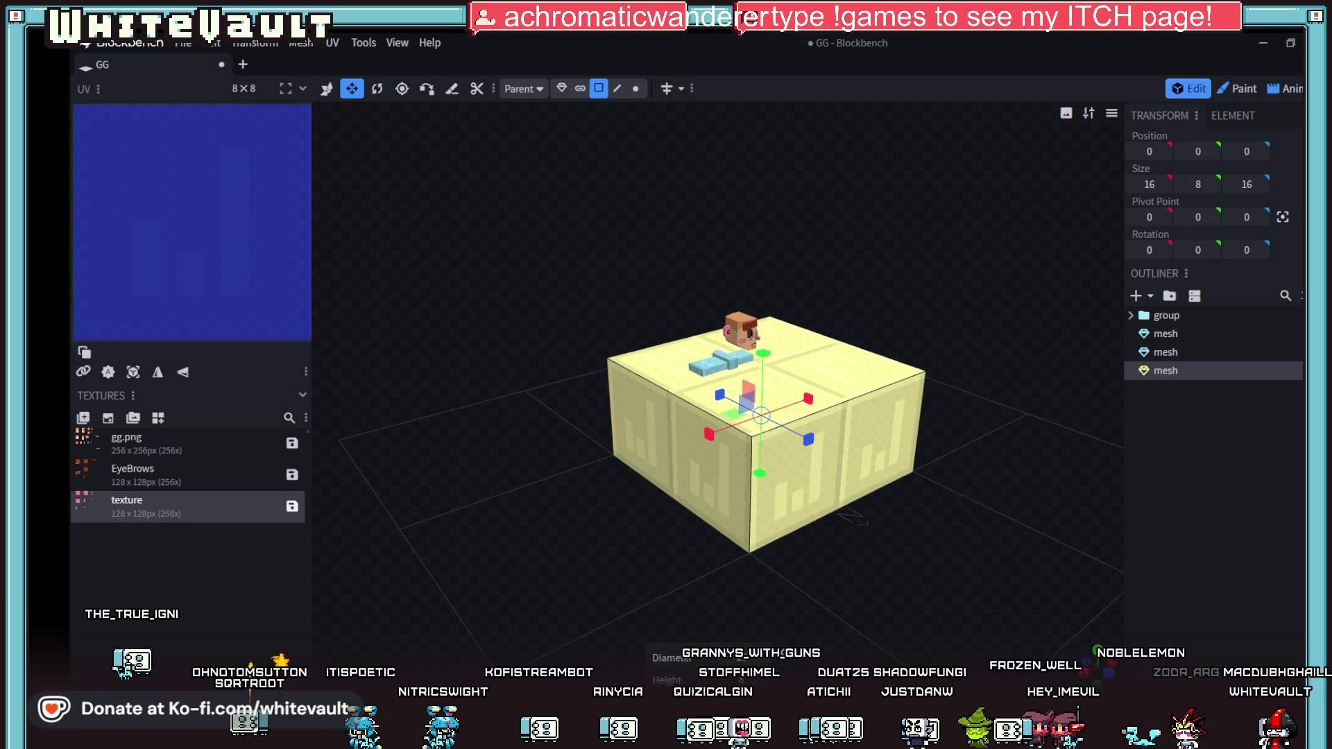
Step: Squeeze the yellow box's faces along Z and X into a thin 1×8×1 pole, then delete it
click(331, 88)
click(855, 469)
drag(801, 438, 673, 374)
click(638, 423)
mouse_move(639, 424)
mouse_down()
mouse_move(661, 415)
mouse_move(624, 431)
mouse_up()
mouse_move(798, 485)
mouse_down()
mouse_move(855, 491)
mouse_move(692, 452)
mouse_move(868, 469)
mouse_move(915, 529)
mouse_move(760, 556)
mouse_move(677, 531)
mouse_move(782, 523)
mouse_move(684, 518)
mouse_move(856, 543)
mouse_move(843, 518)
mouse_move(832, 561)
mouse_move(889, 567)
mouse_move(938, 538)
mouse_move(922, 565)
mouse_move(868, 589)
mouse_move(934, 540)
mouse_up()
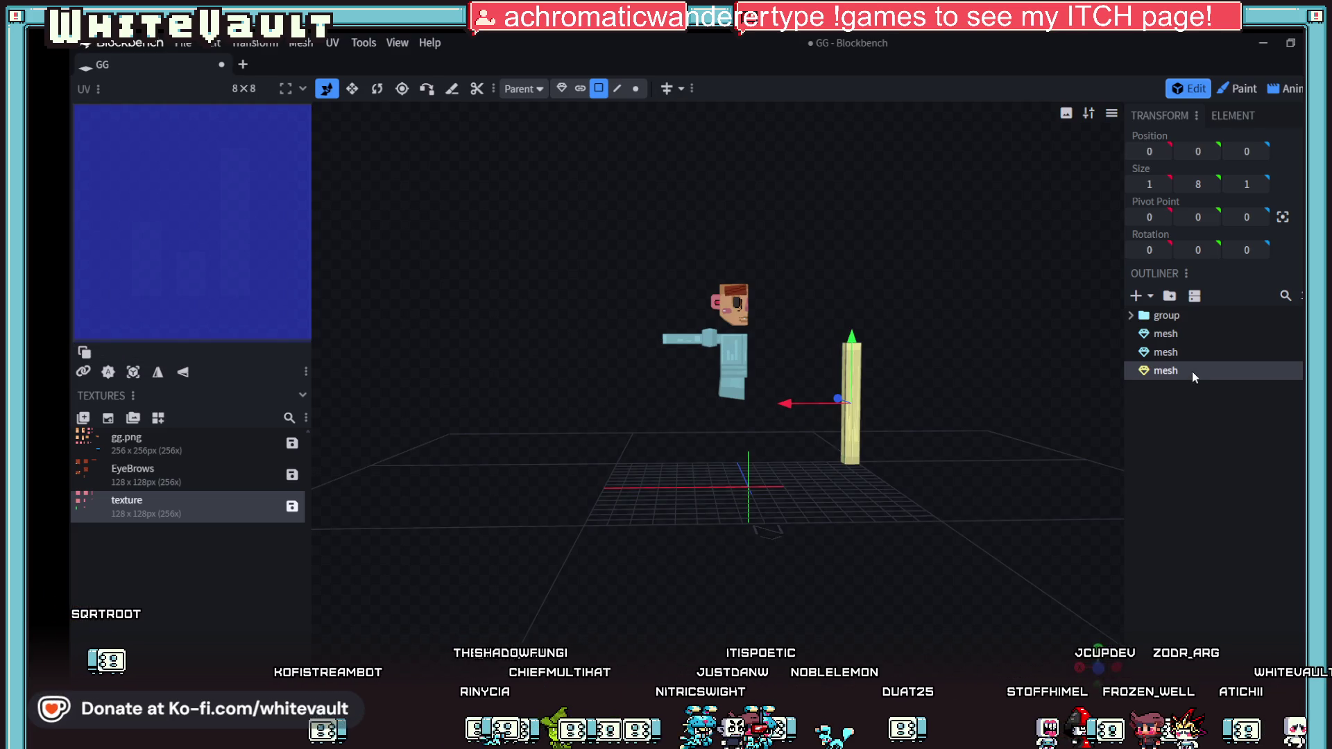
key(Delete)
drag(850, 476, 1040, 406)
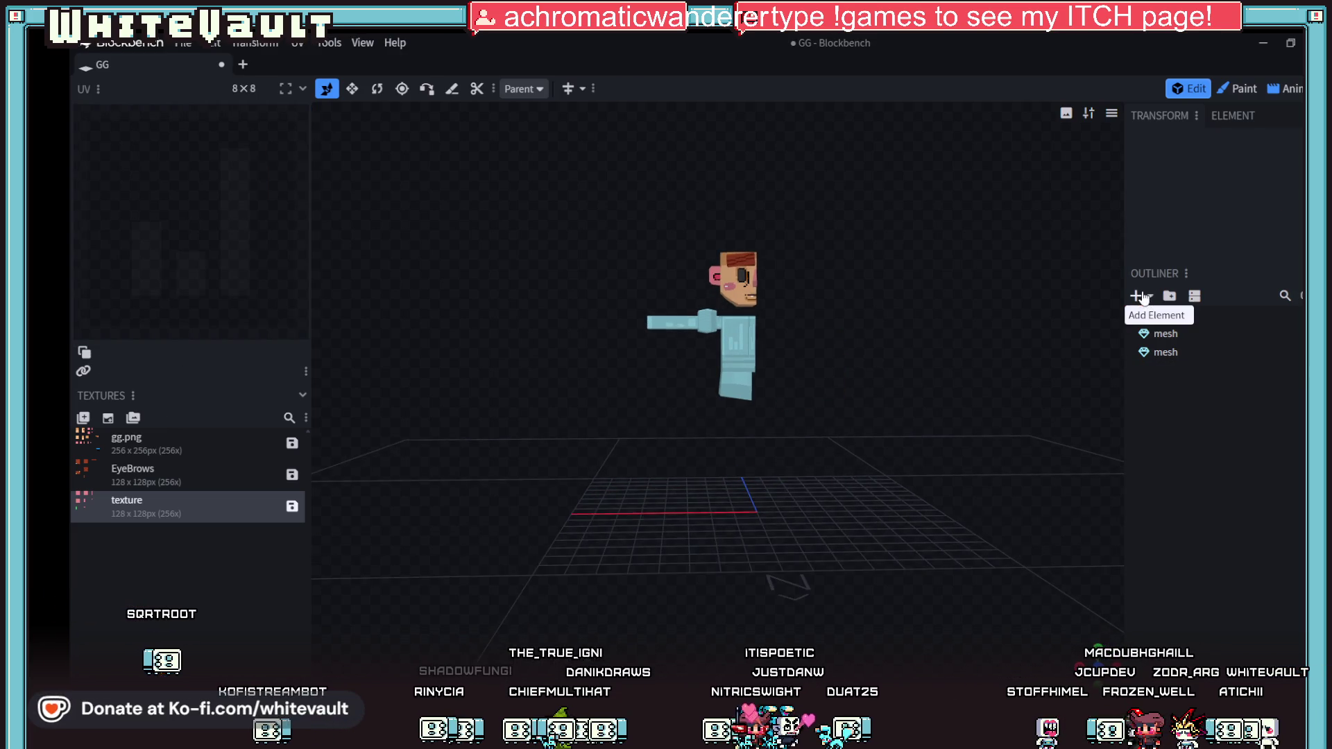
click(1136, 296)
click(746, 143)
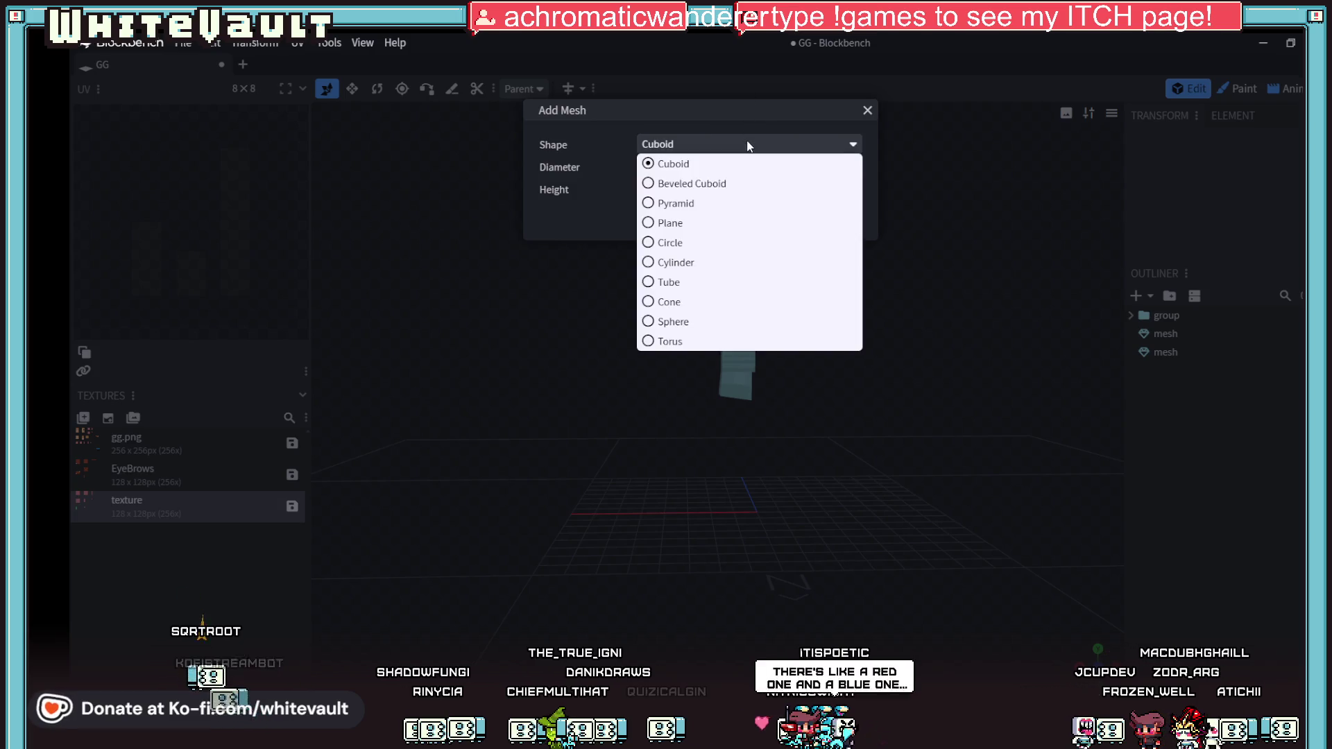
click(766, 270)
click(766, 272)
scroll(744, 464, down, 5)
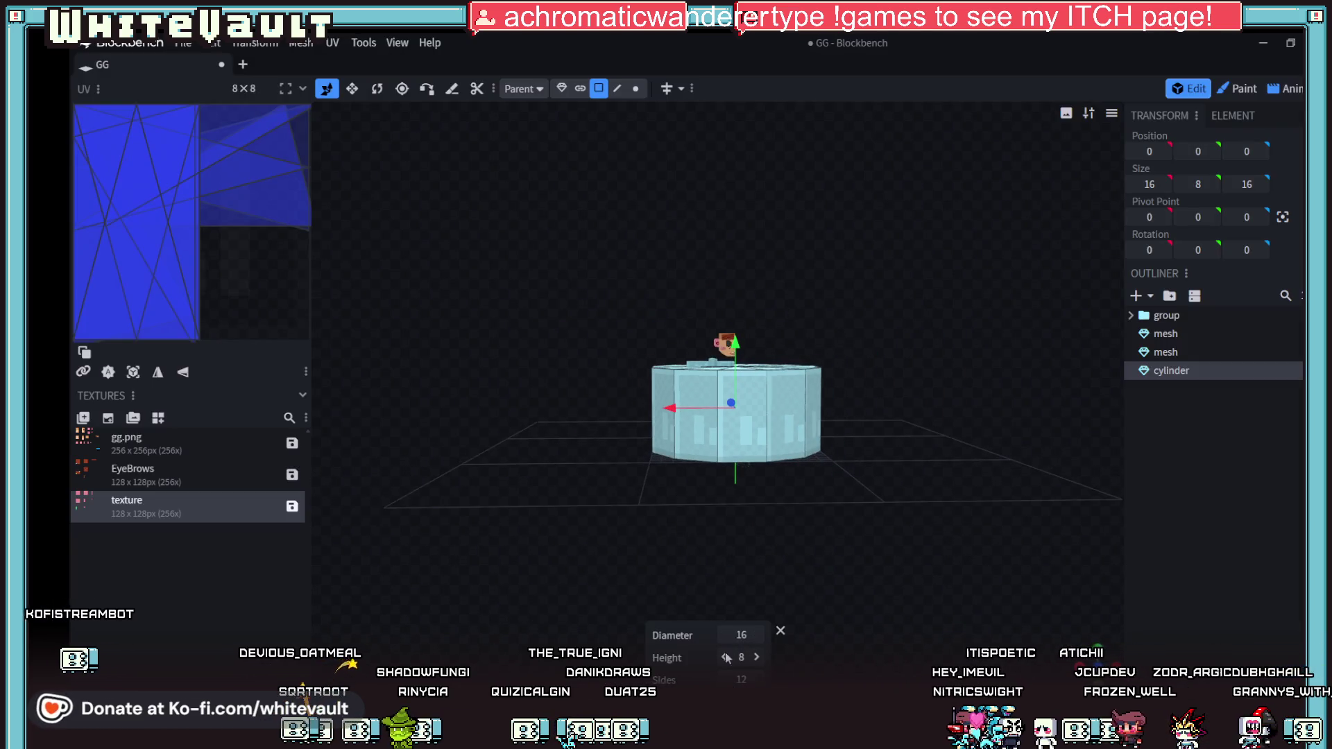
key(ctrl+z)
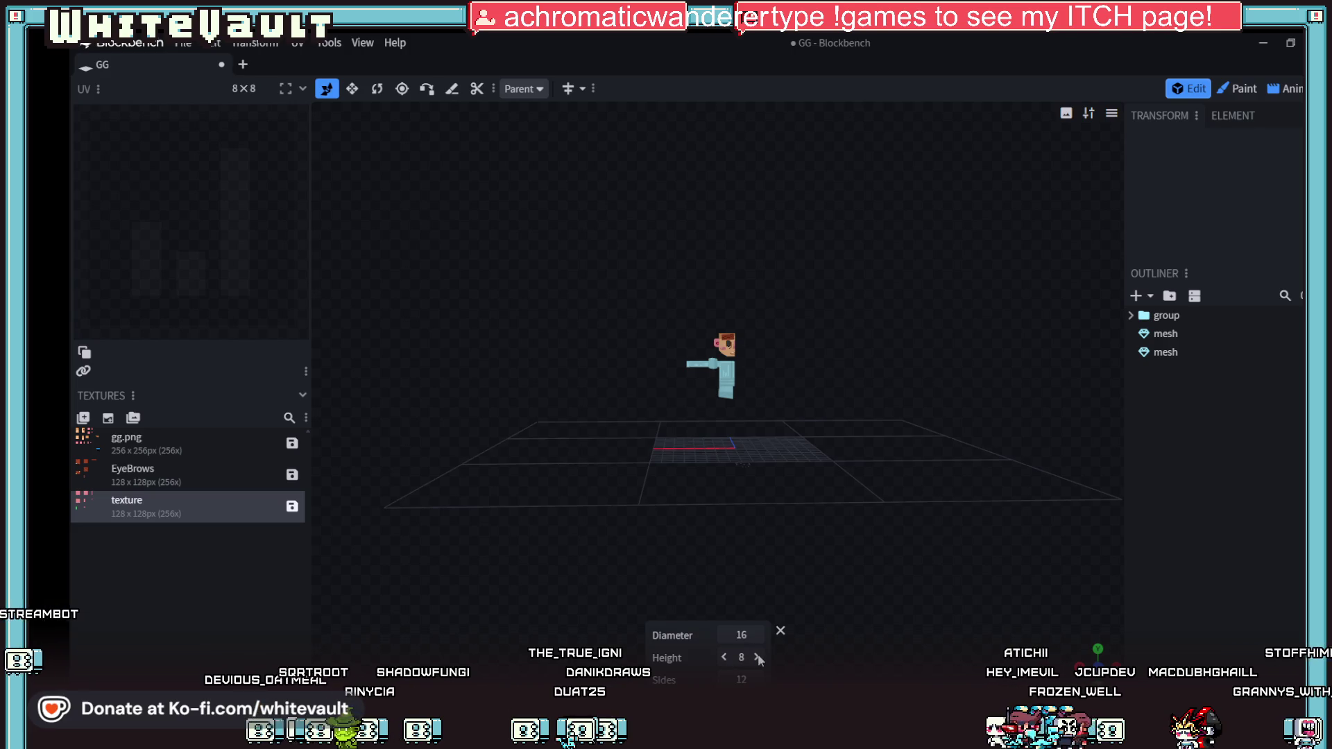
key(ctrl+y)
drag(802, 523, 817, 560)
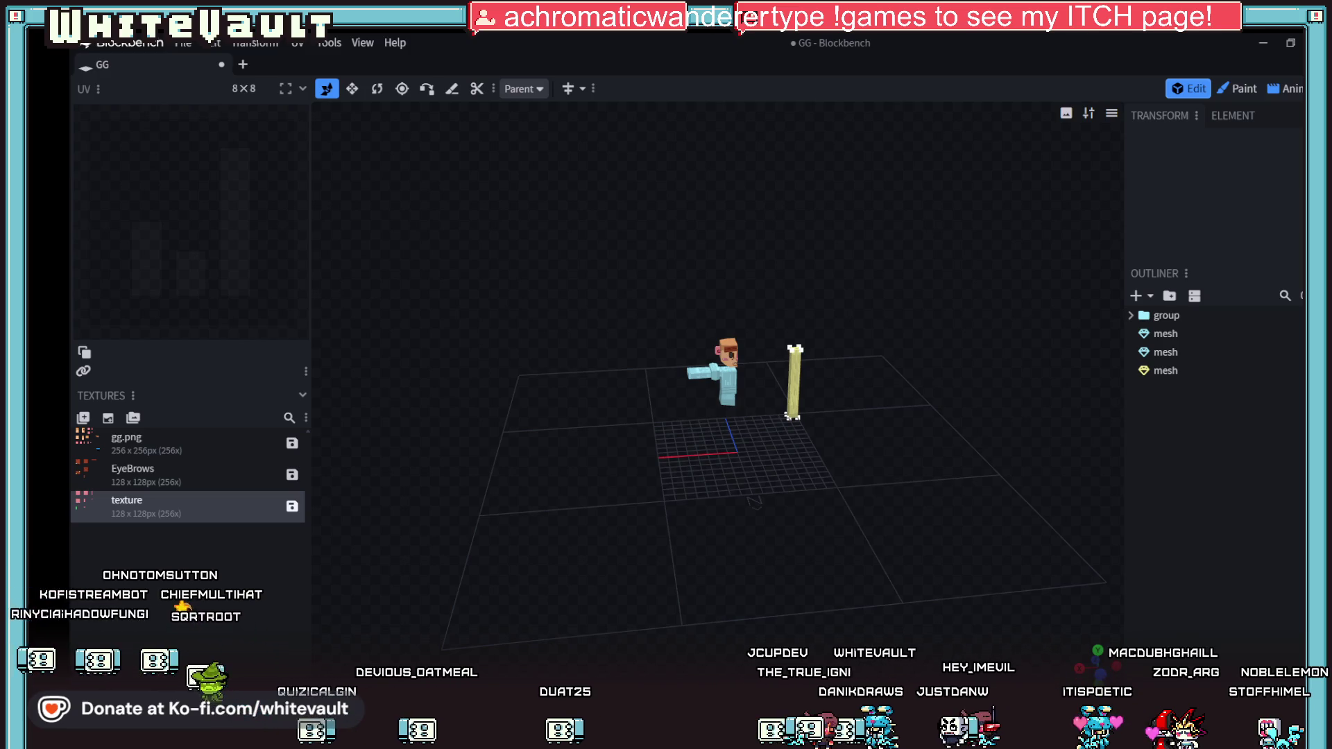
Step: Switch to the browser showing DuckDuckGo results for 'iinitial d another stage for the gba'
mouse_move(813, 663)
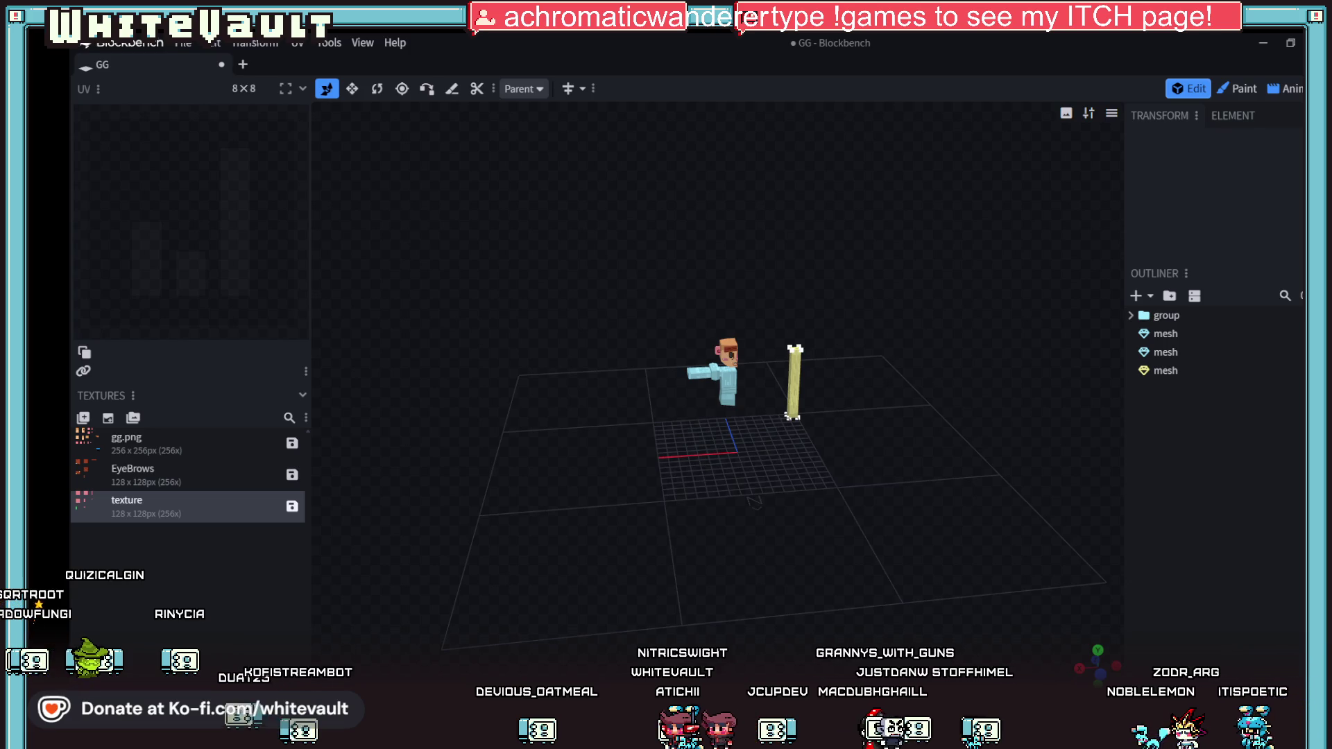
key(alt+Tab)
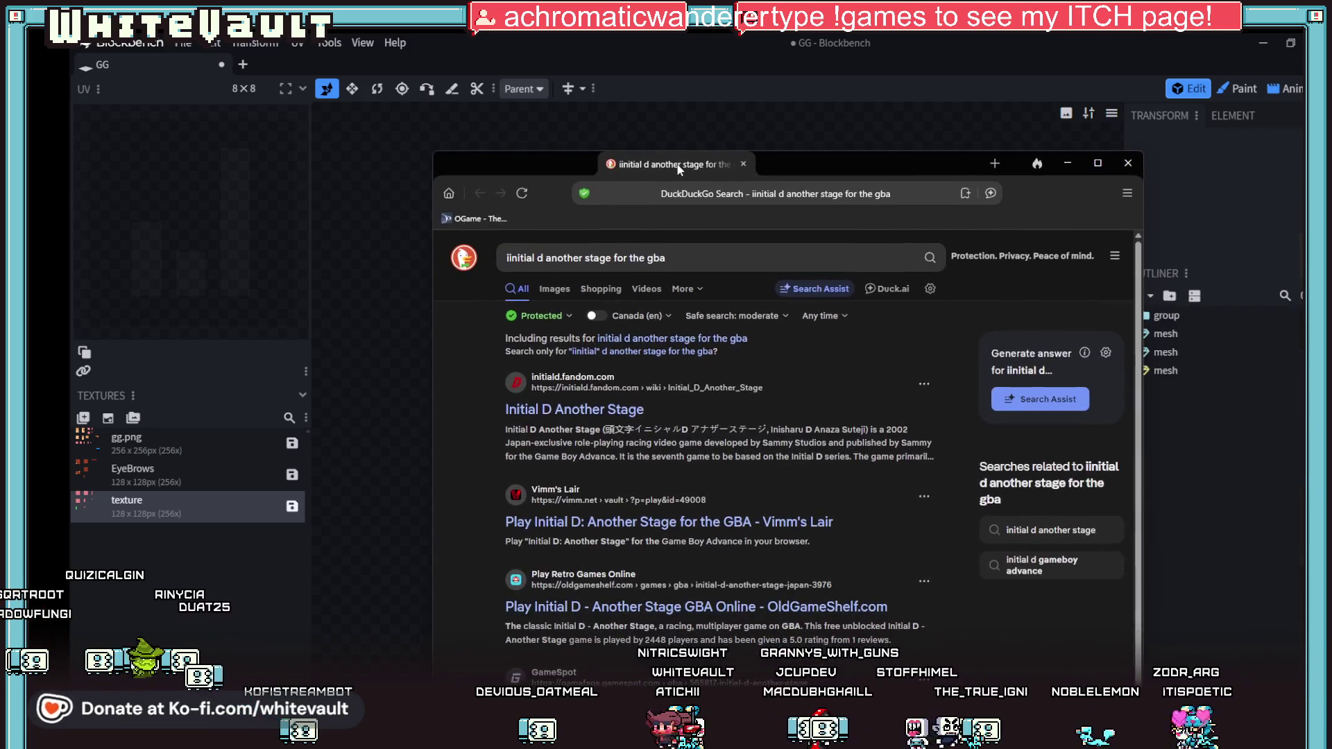
Step: Move the search results window off-screen and bring the Initial D Duck Player window over Blockbench
drag(866, 168, 1328, 173)
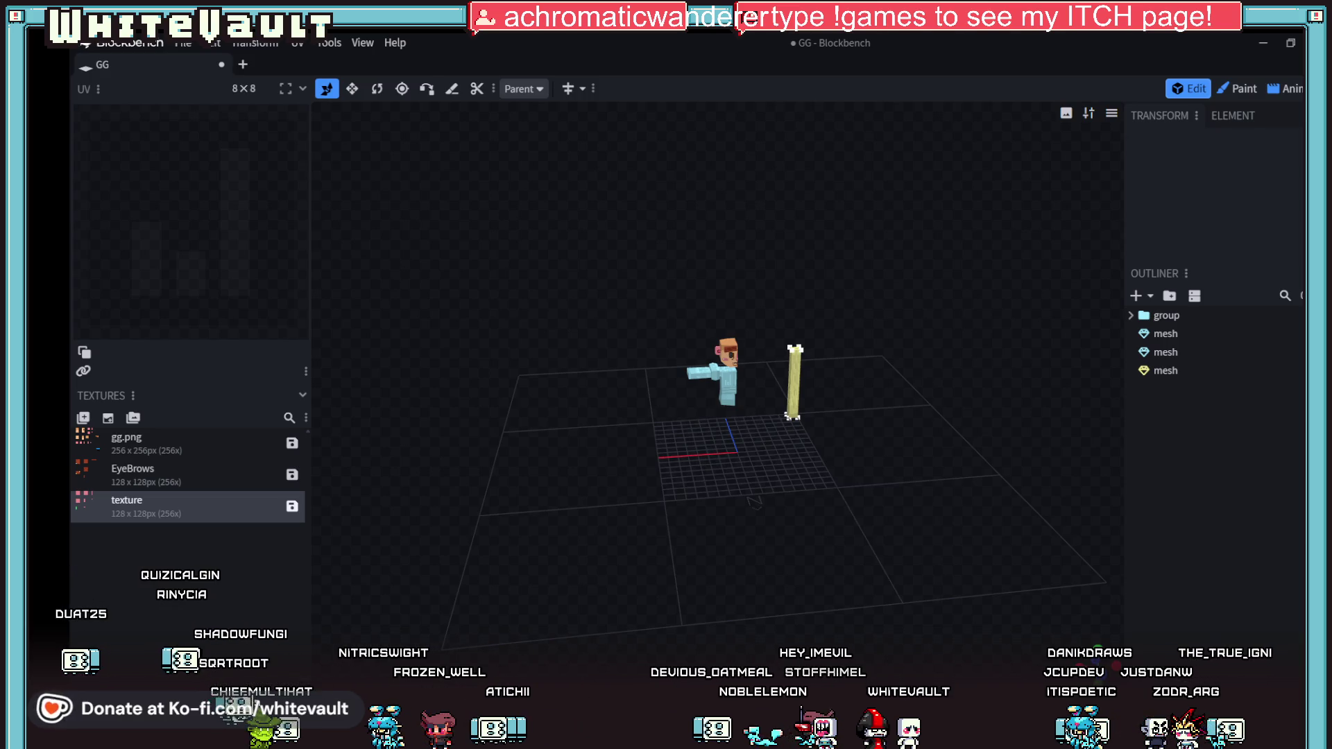
mouse_move(1331, 306)
mouse_down()
mouse_move(1076, 298)
mouse_move(764, 218)
mouse_up()
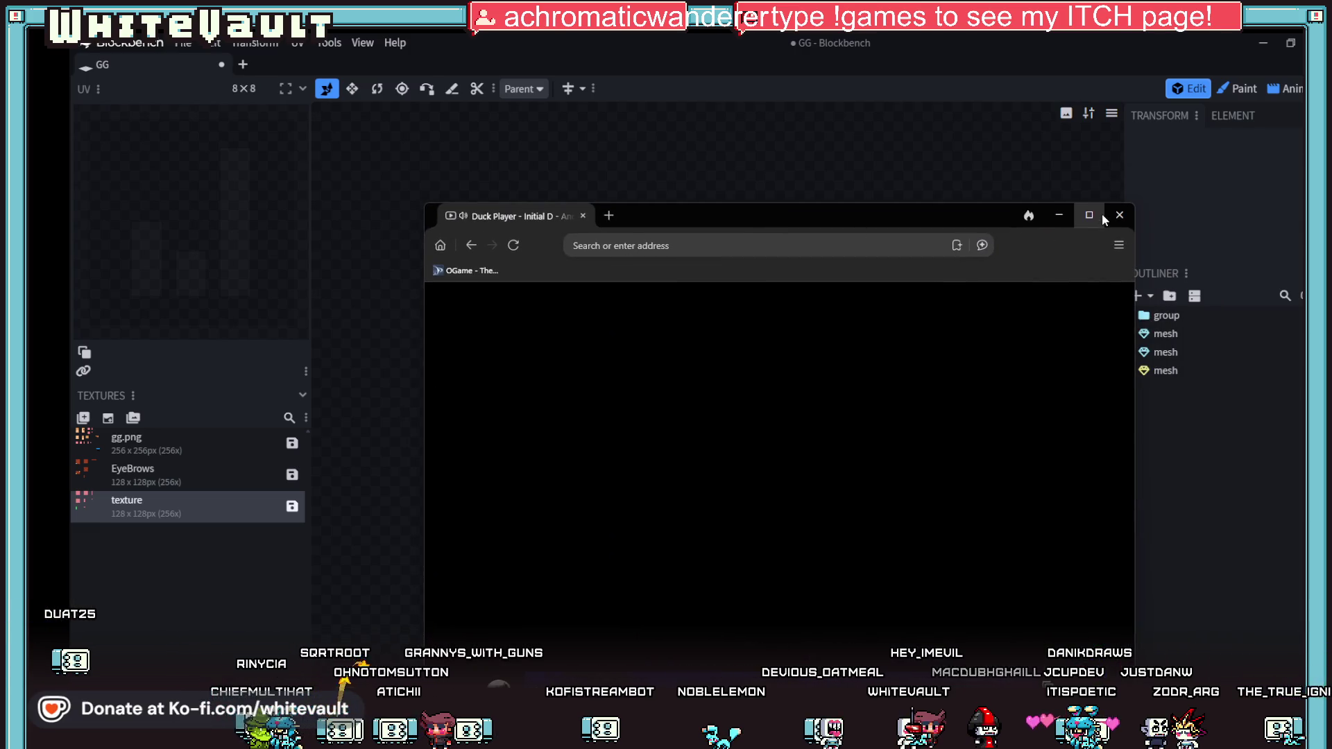
Step: Maximize Duck Player, watch the Initial D video, open the Captain Tsubasa tab, and return to Blockbench
click(1090, 215)
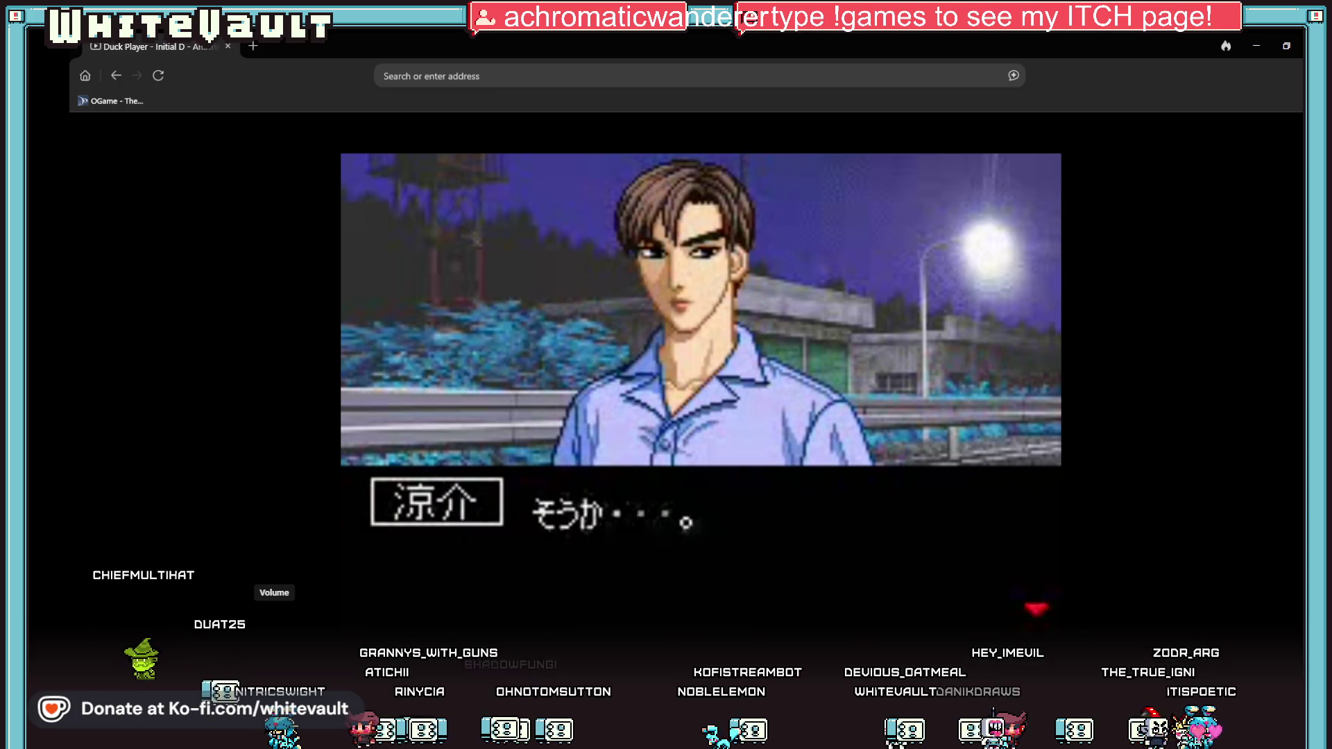
mouse_move(900, 564)
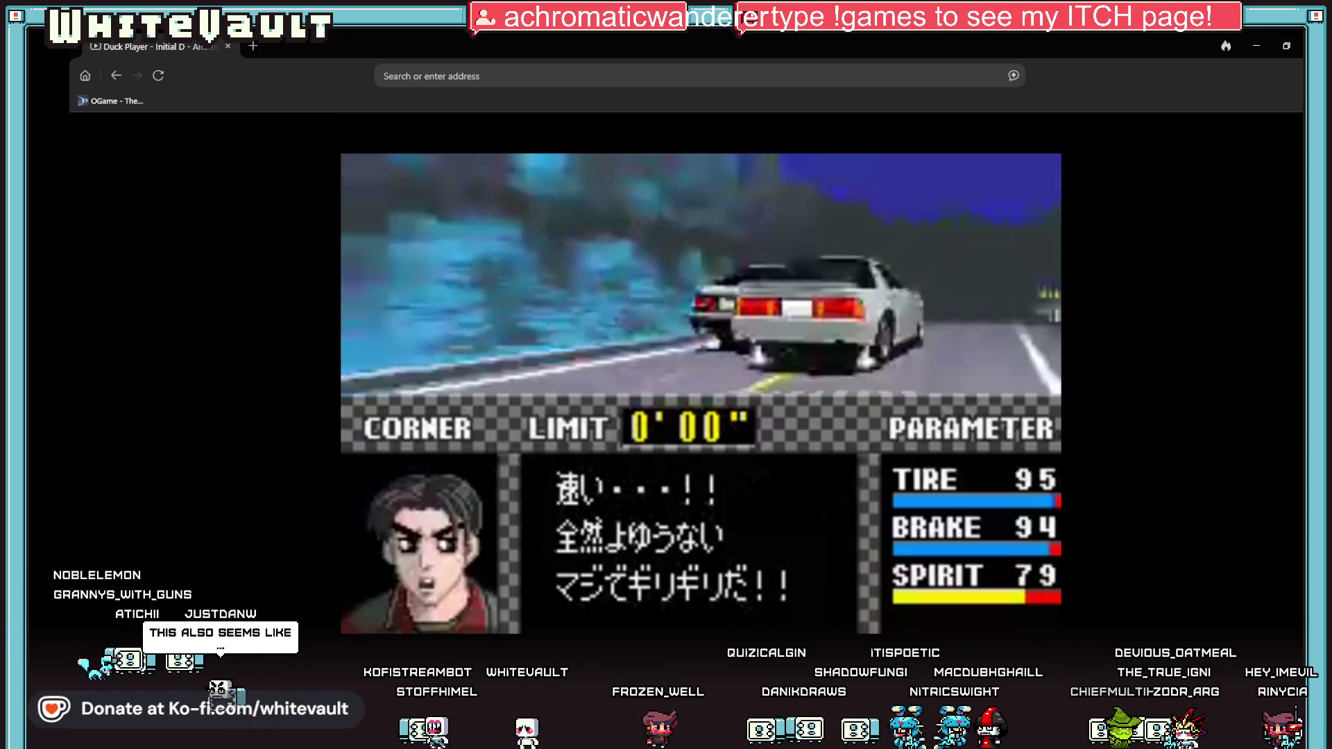
mouse_move(714, 523)
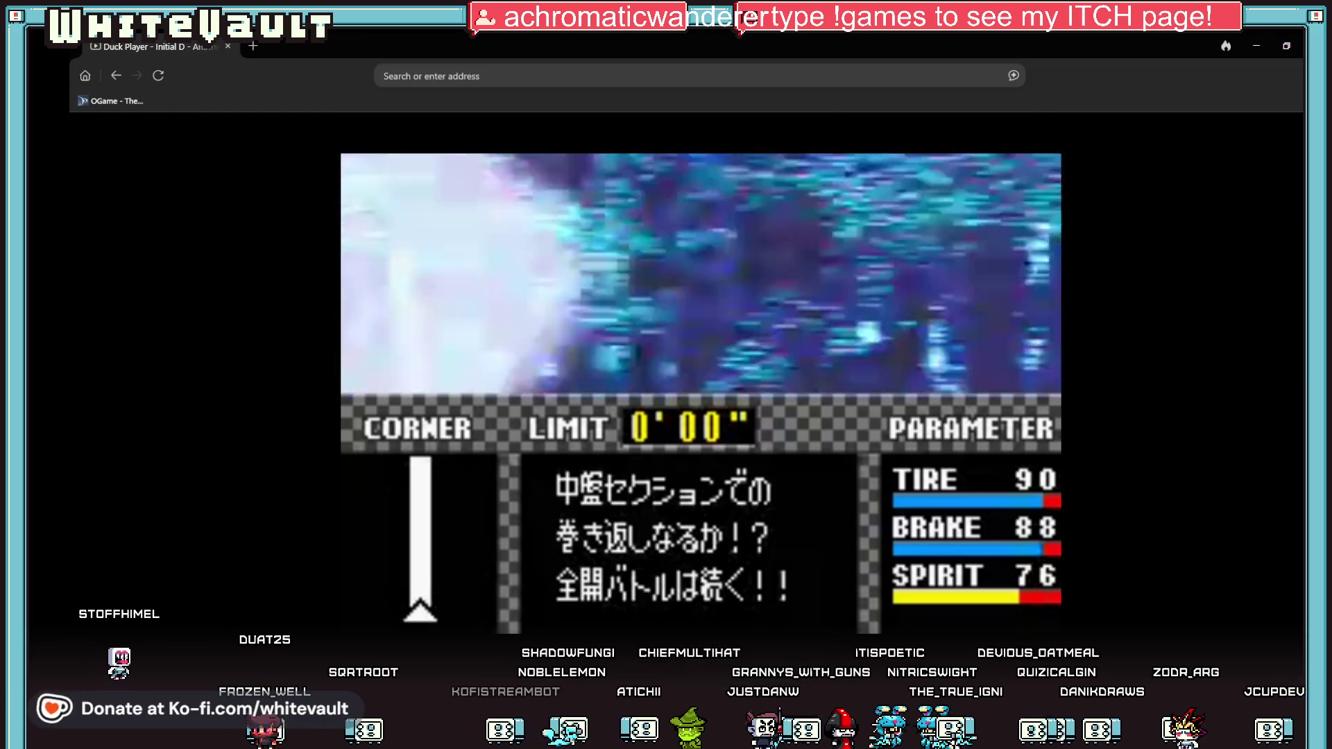
mouse_move(447, 290)
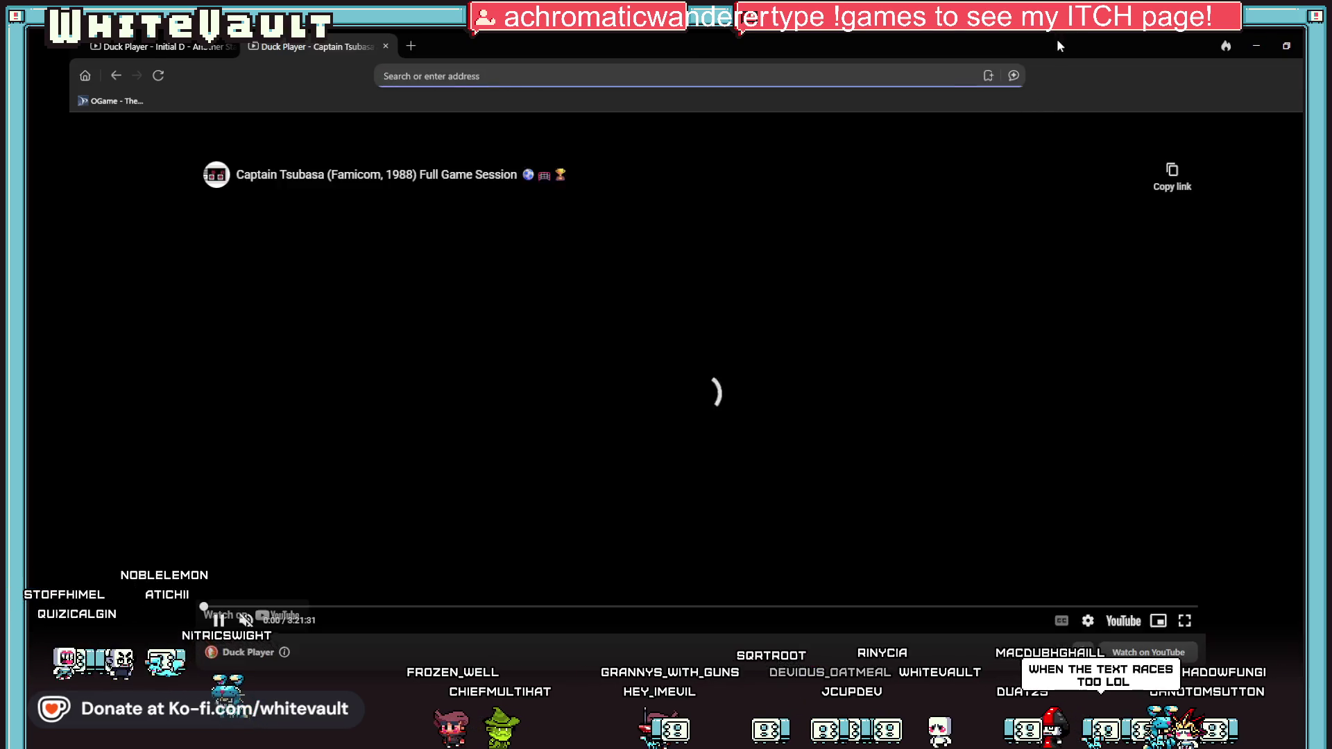
key(alt+Tab)
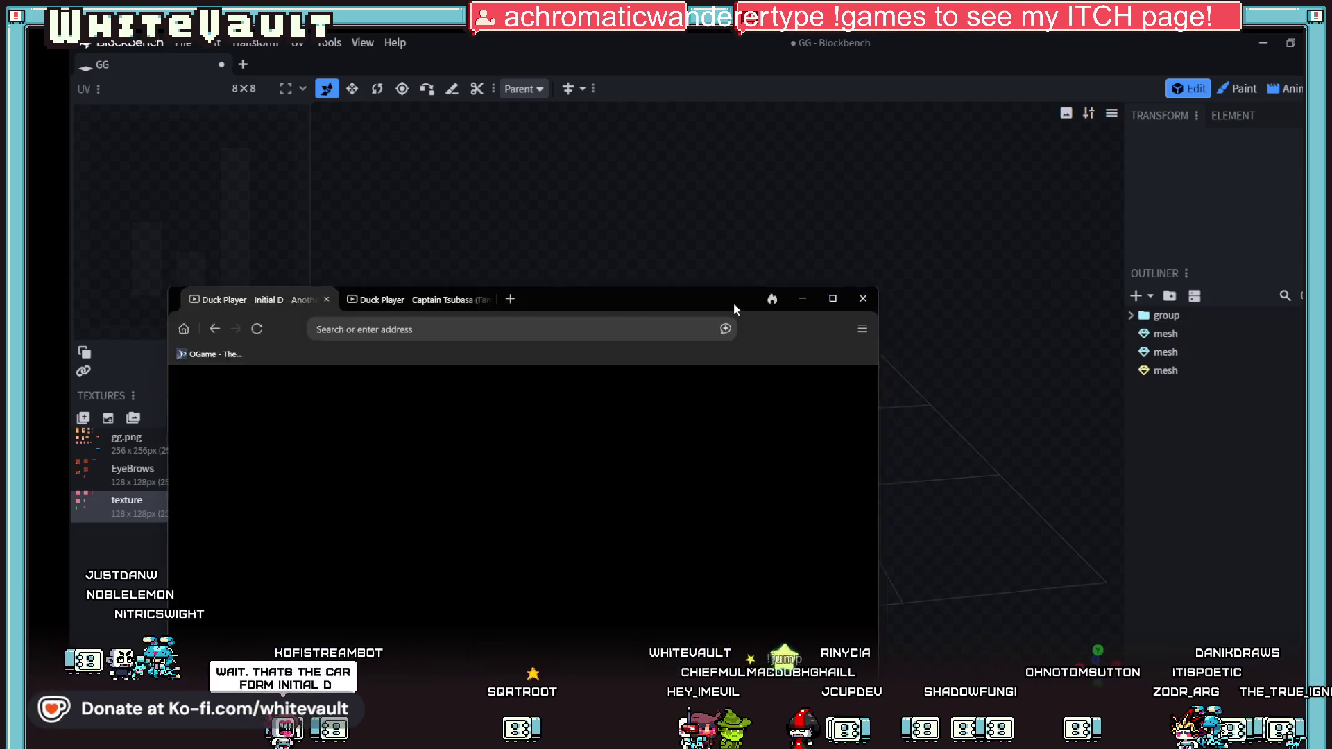
Step: Move the Duck Player browser back over the model and maximize it
drag(734, 302, 970, 169)
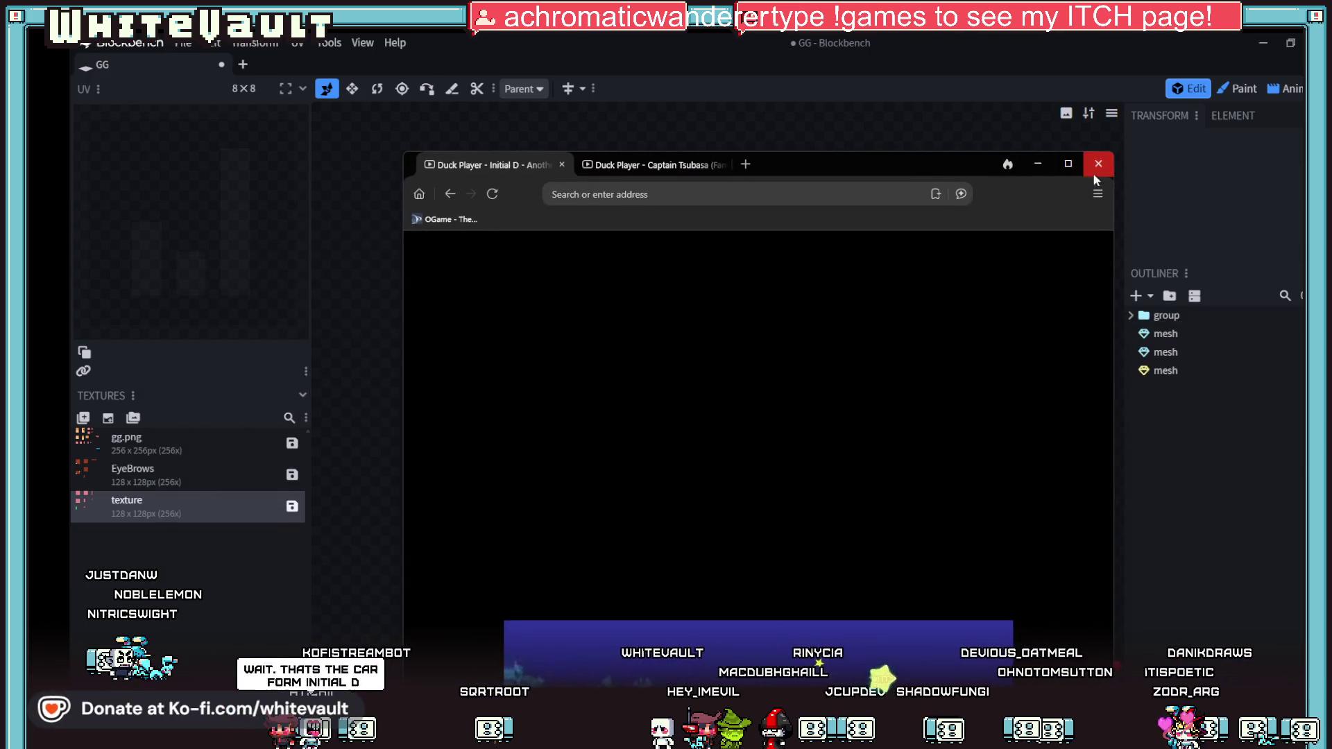
click(1062, 166)
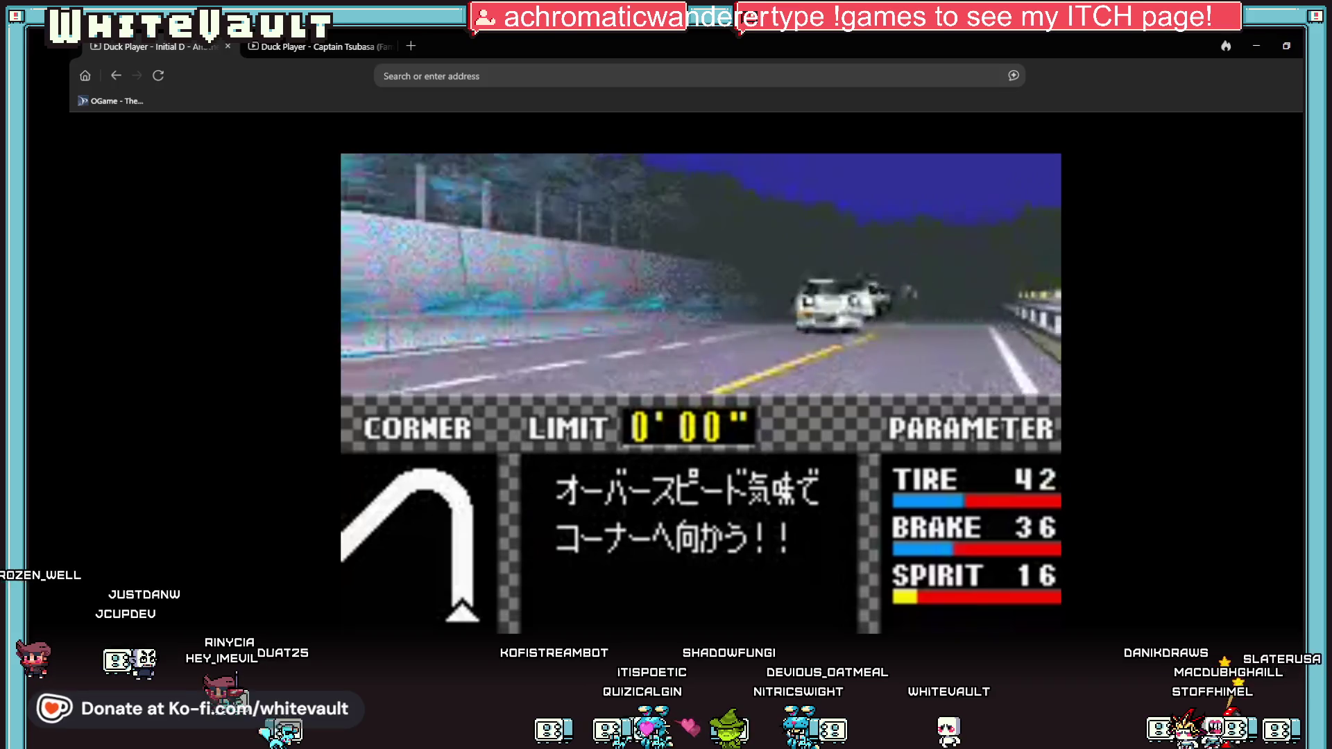
Step: Resume the Initial D – Another Stage video, then switch to the pixel-art editor
mouse_move(1079, 532)
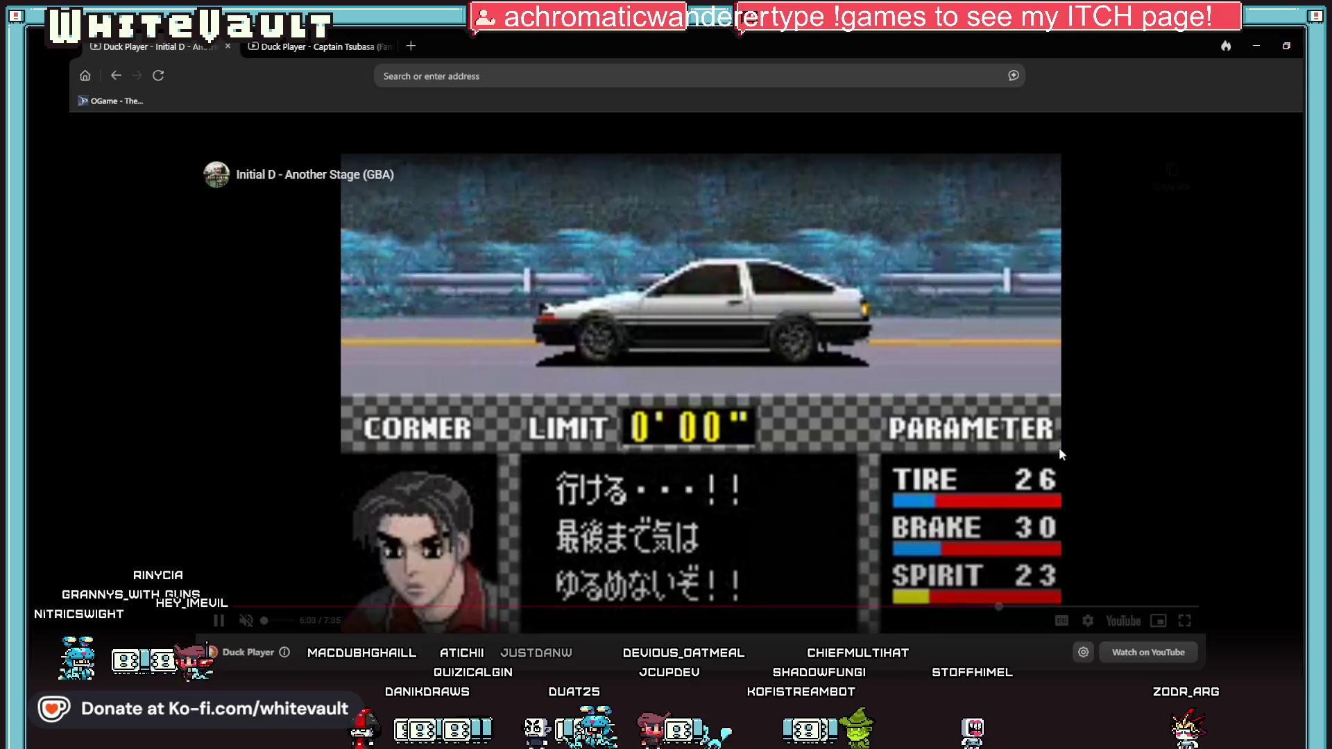
click(1060, 453)
key(alt+Tab)
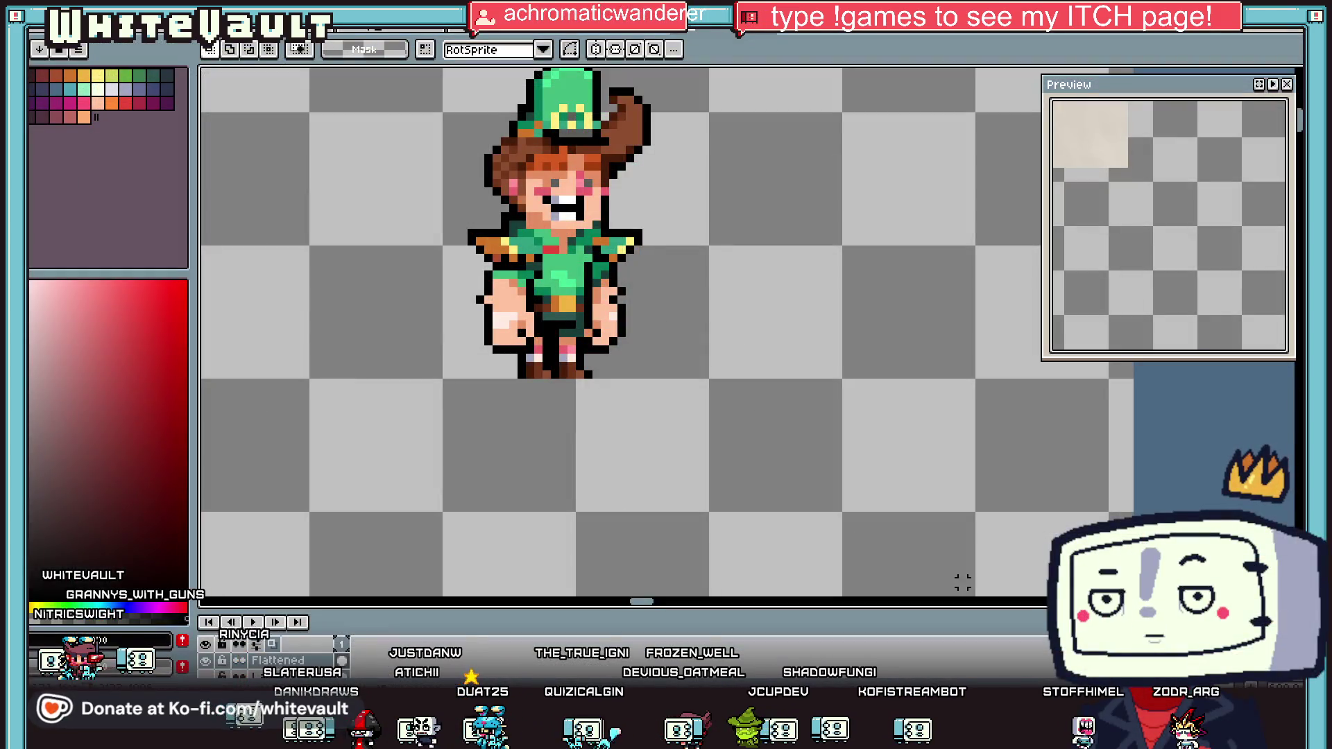
Step: Zoom out and pan across the KK_raw.aseprite sprite sheet to reveal the BRB sketch
scroll(861, 476, down, 5)
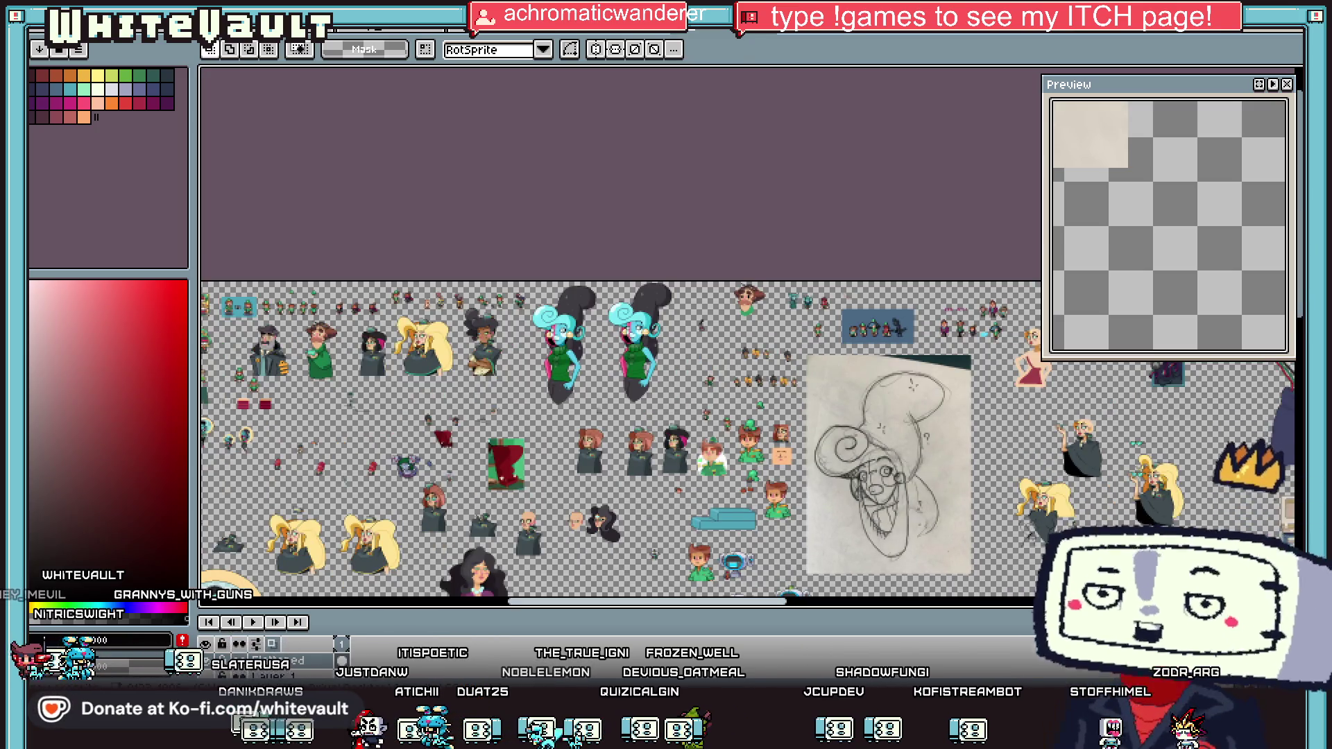
drag(710, 601, 1194, 603)
scroll(1093, 507, down, 1)
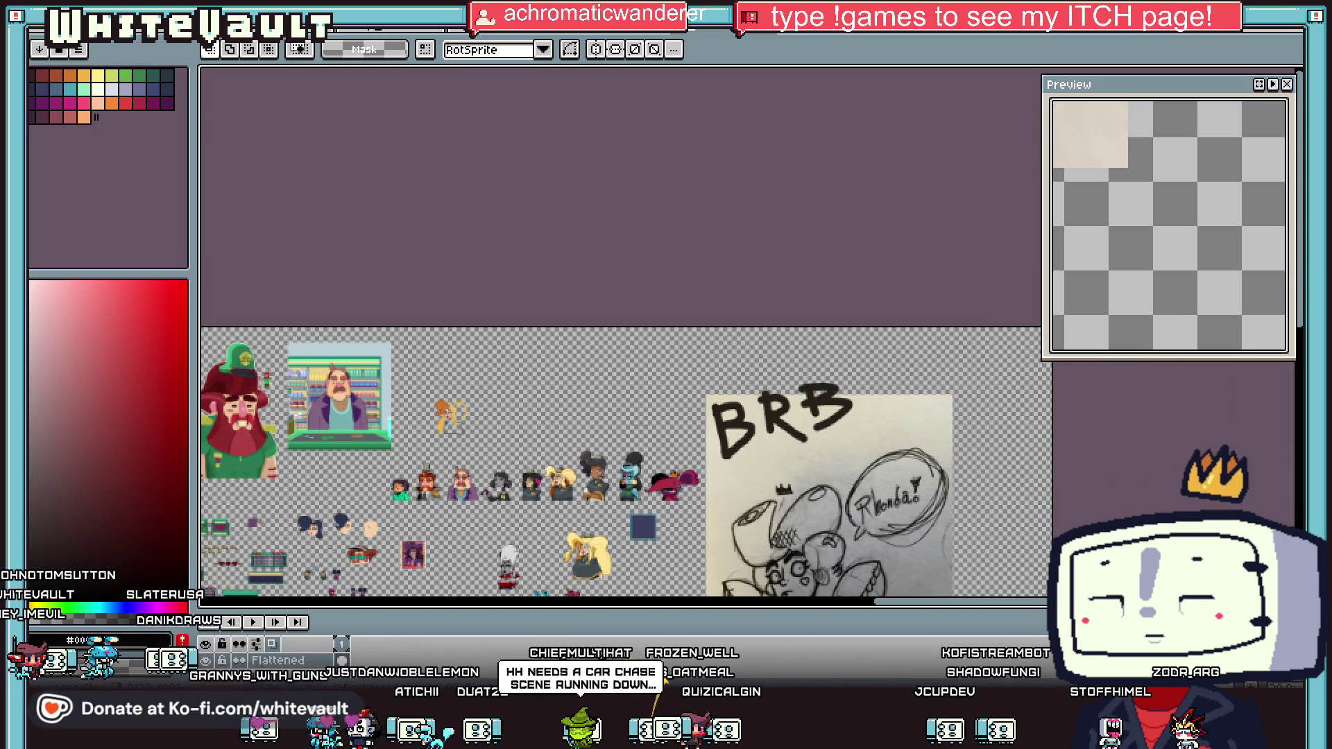
scroll(1112, 330, down, 4)
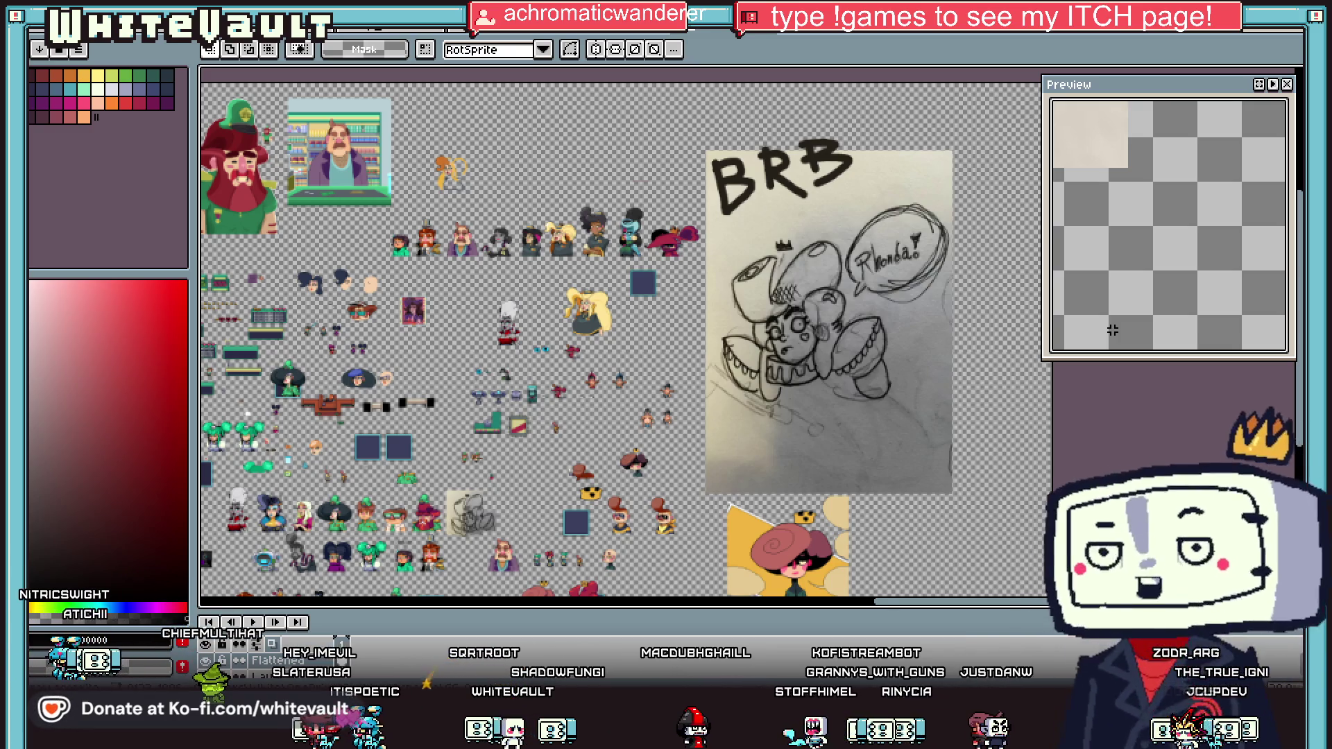
scroll(874, 201, up, 2)
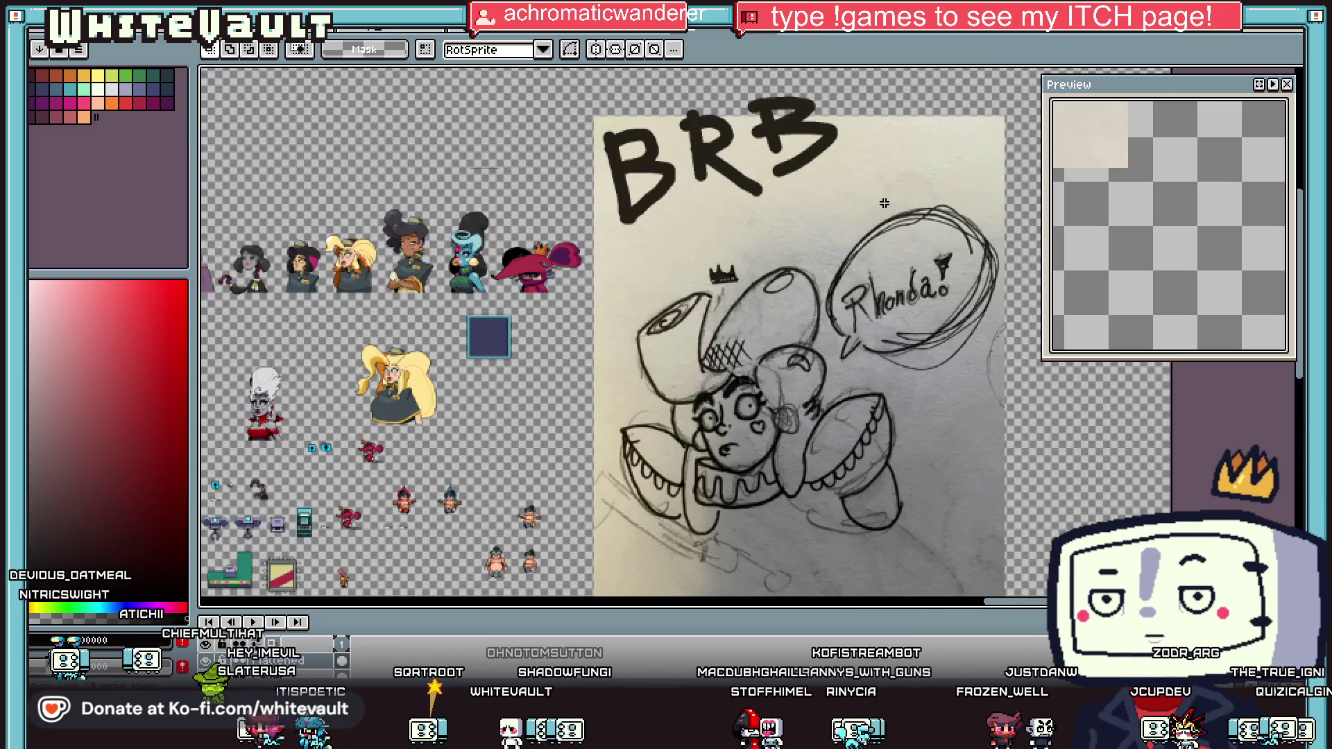
scroll(1270, 309, down, 1)
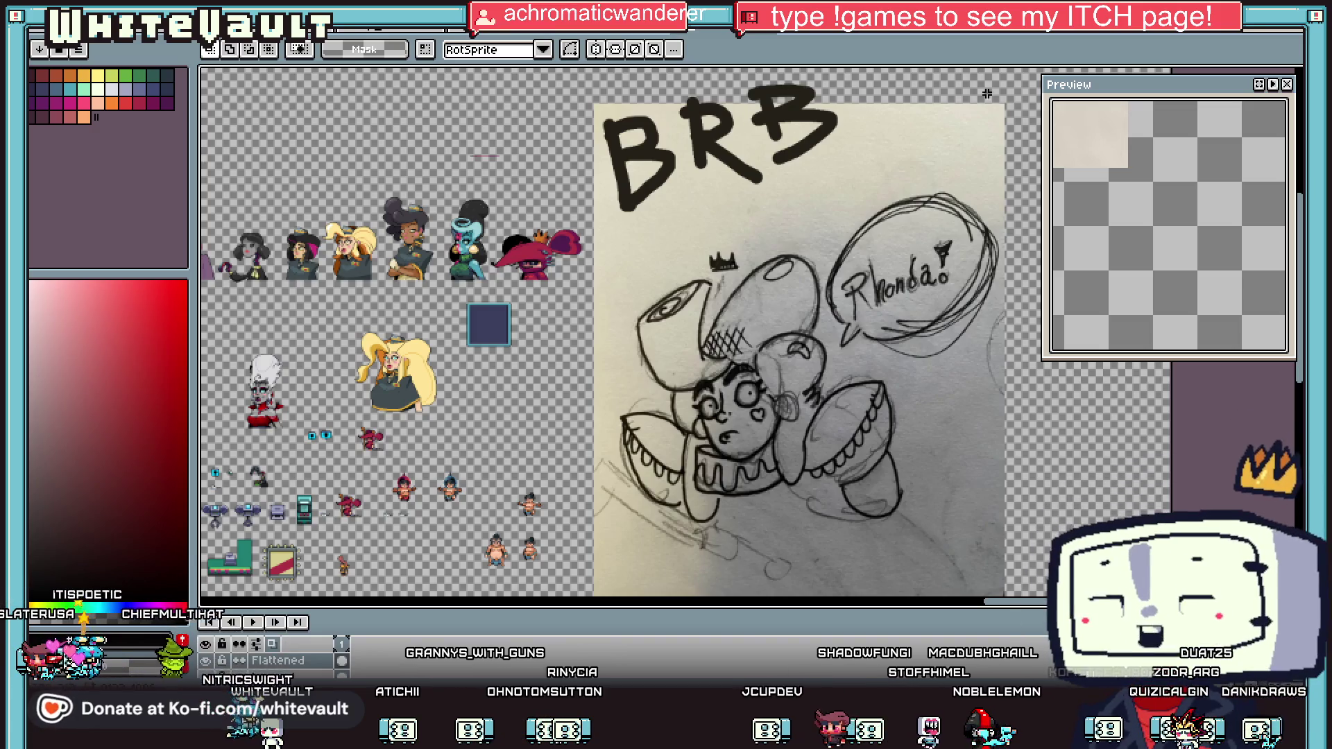
scroll(1302, 236, up, 2)
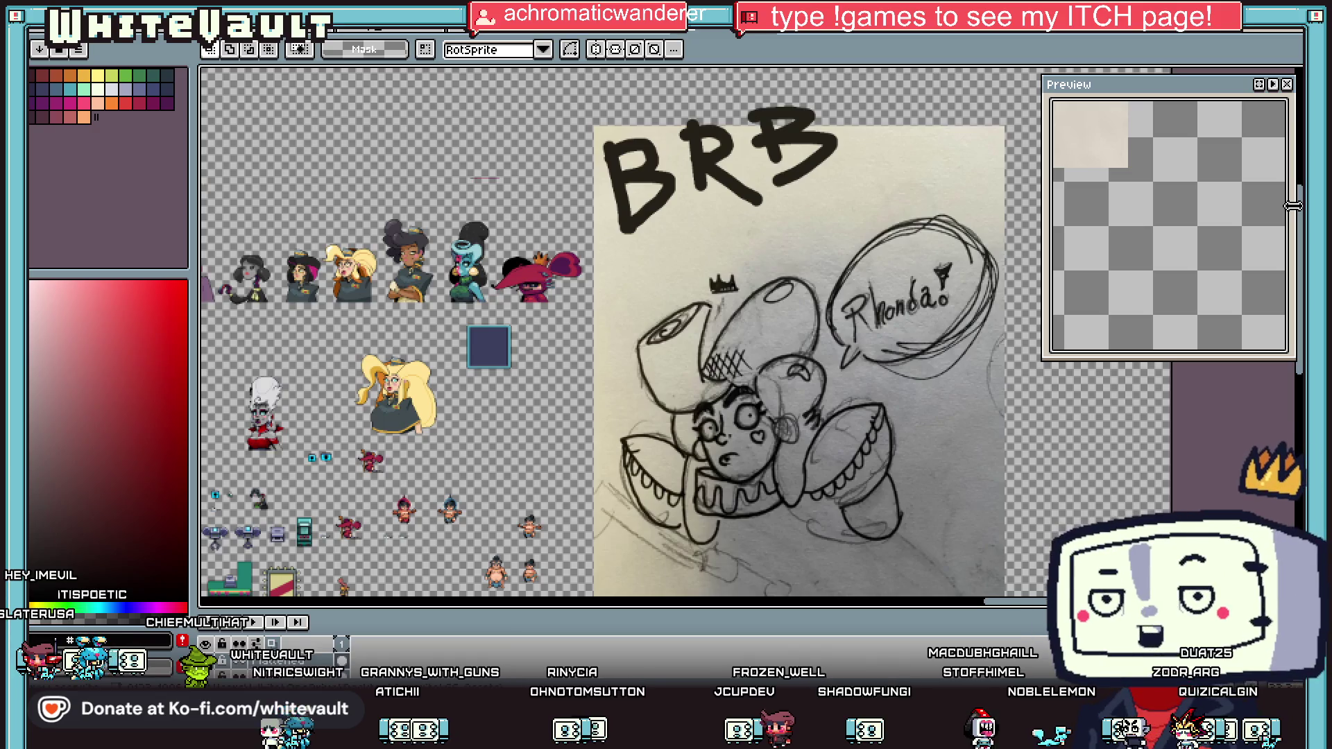
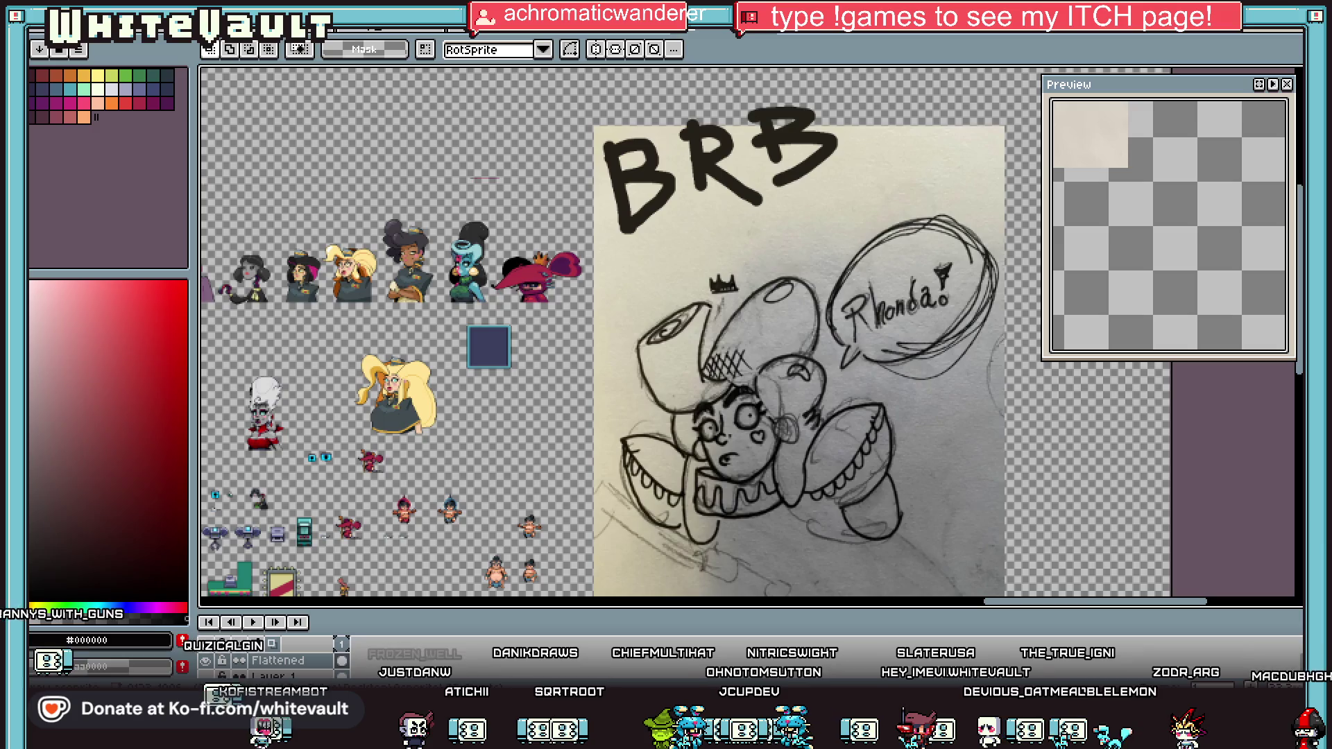
Step: Select the thin yellow bar mesh in object mode and delete it
scroll(538, 267, up, 1)
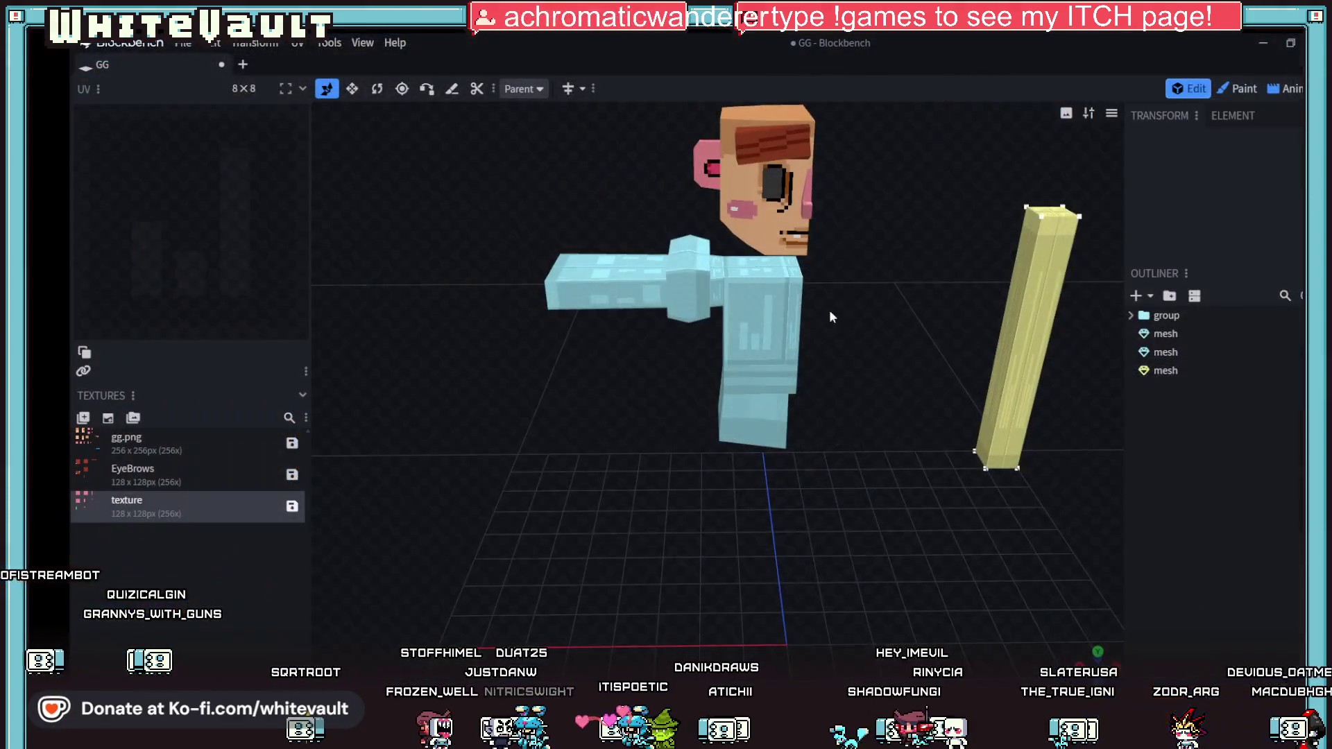
click(1027, 309)
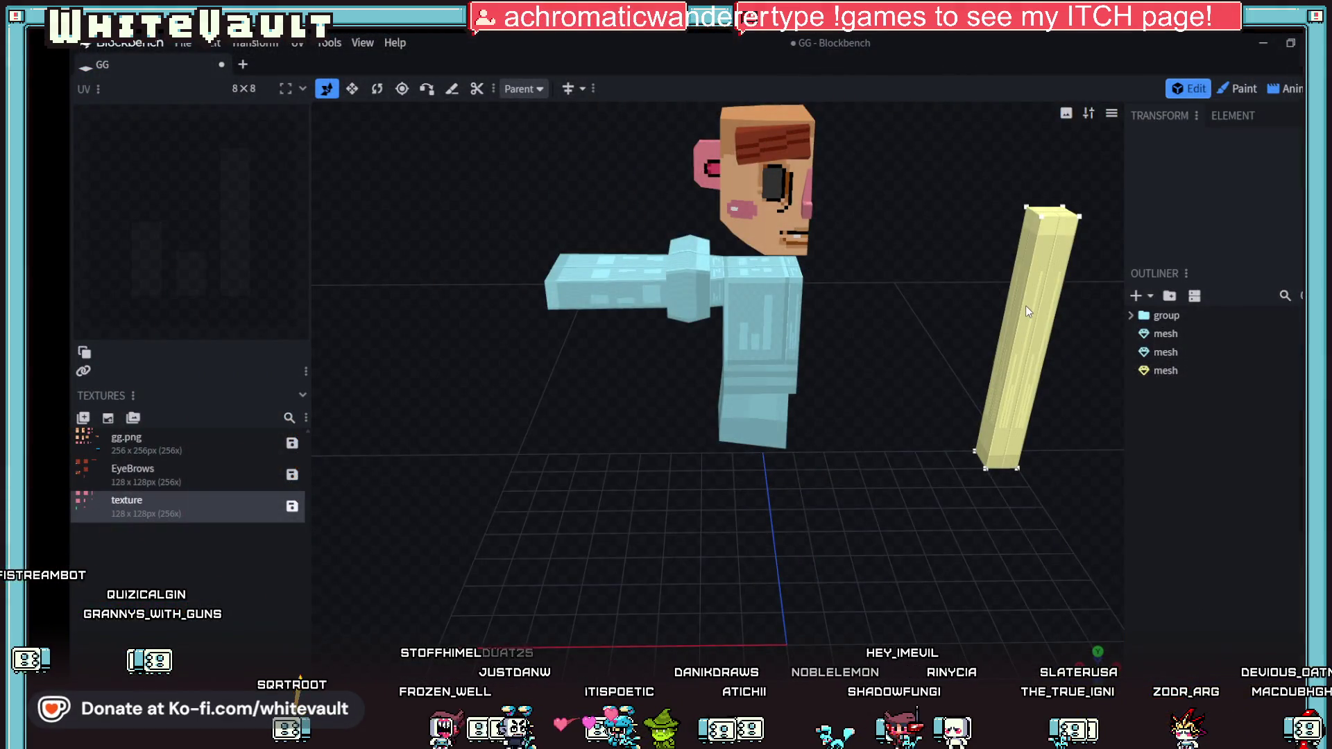
click(1026, 305)
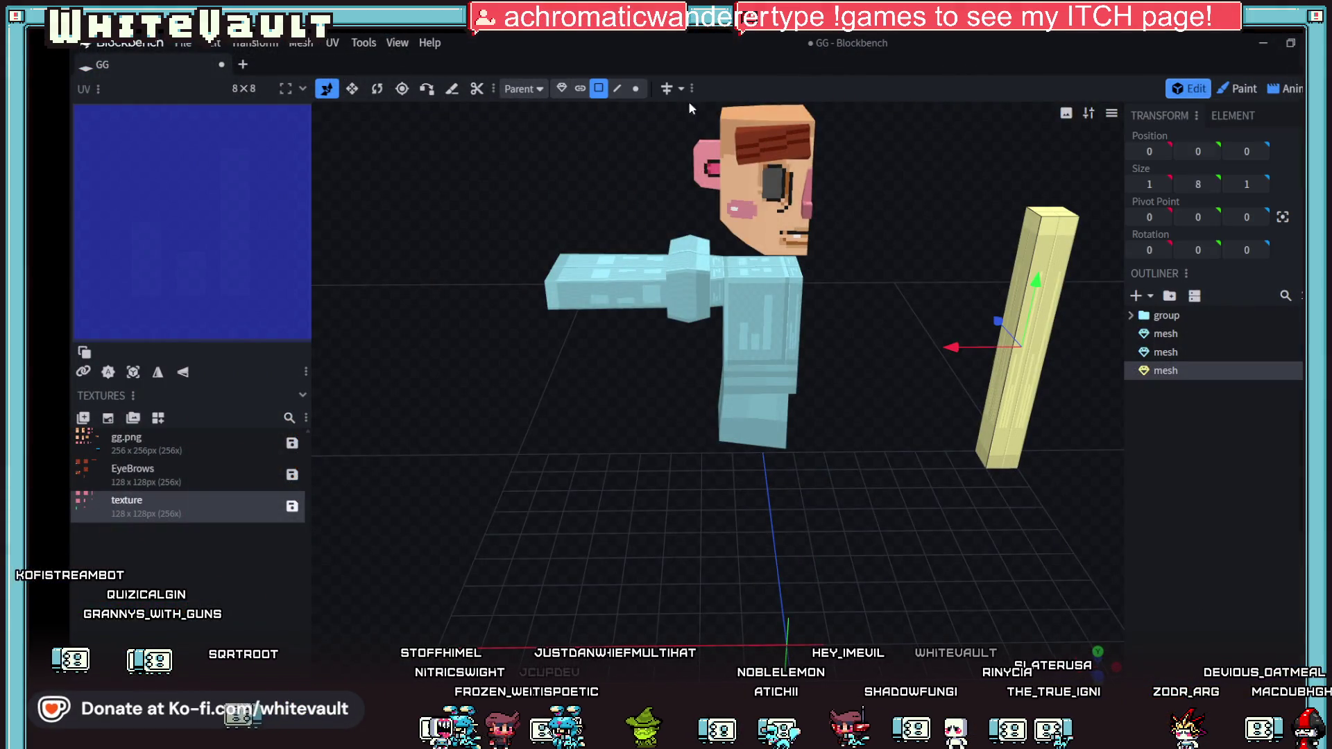
click(561, 88)
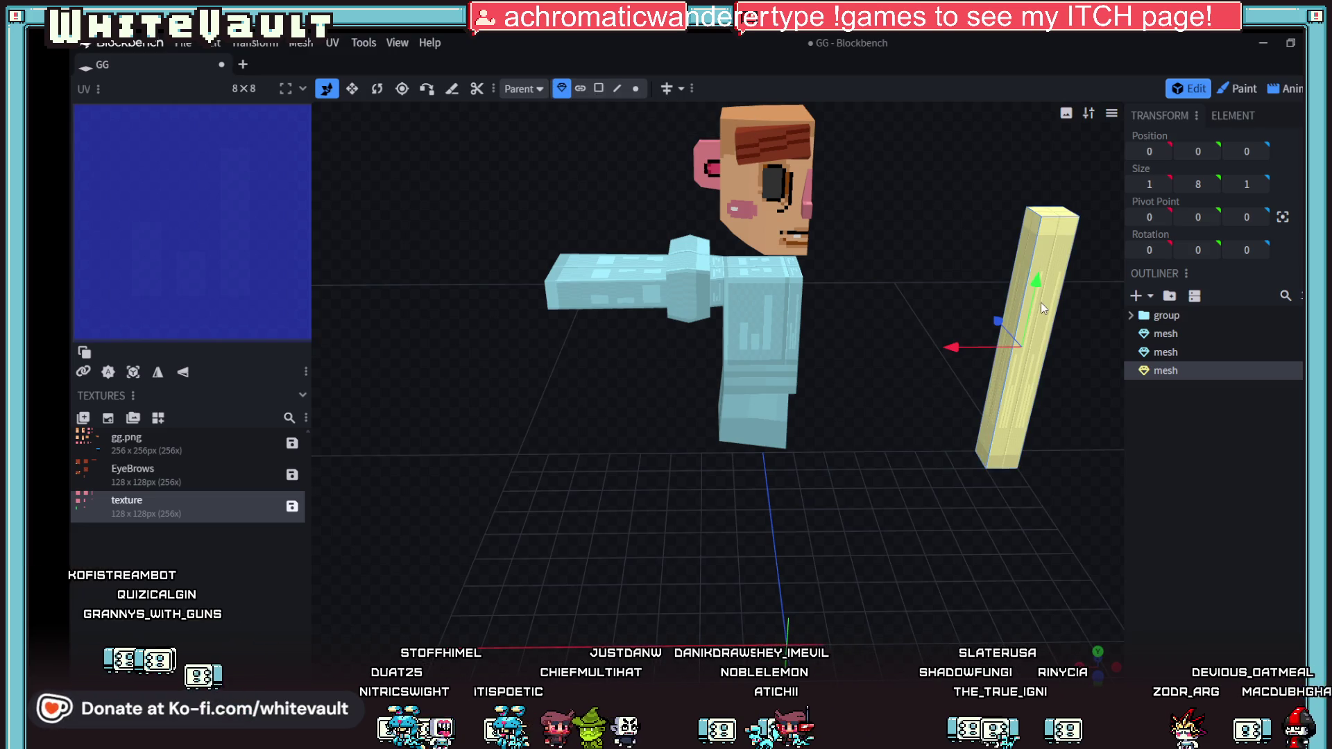
key(Delete)
scroll(992, 416, down, 3)
drag(937, 454, 1047, 381)
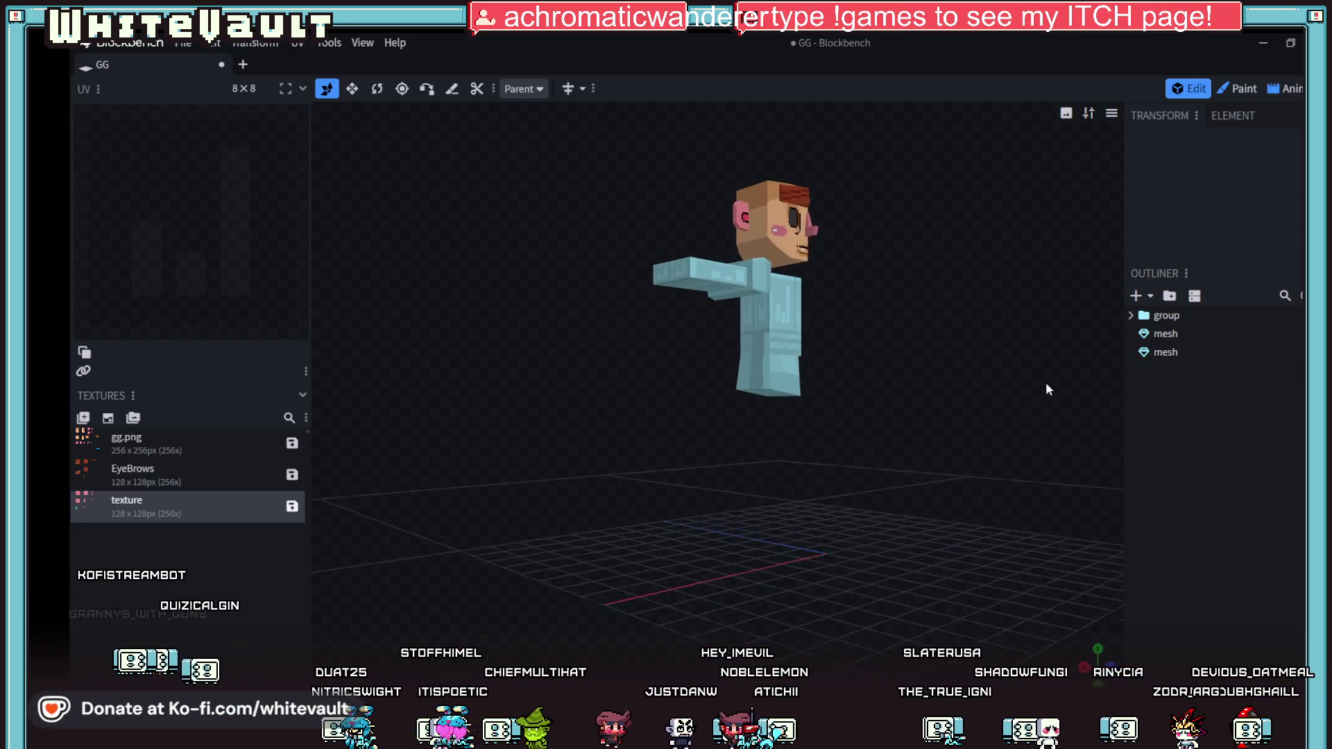
scroll(960, 432, up, 5)
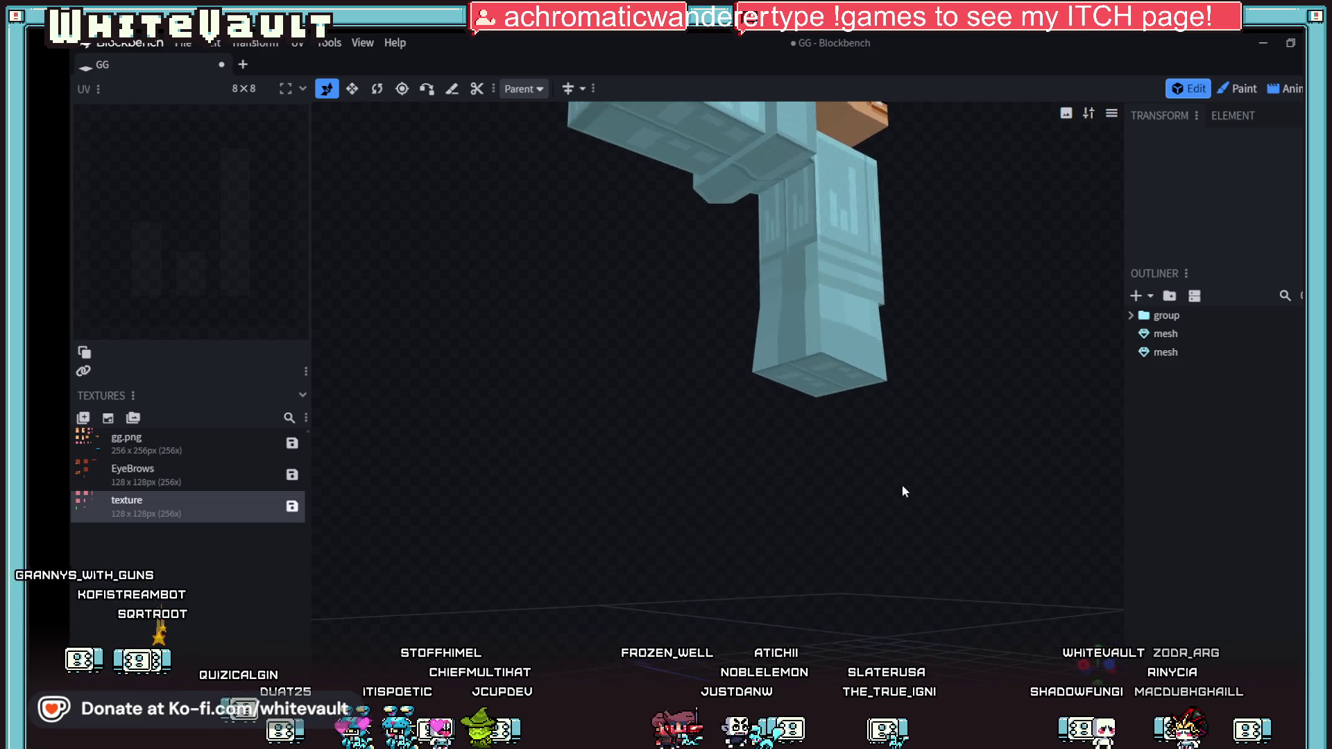
scroll(888, 497, down, 5)
Step: Add a test cylinder mesh with default settings, then delete it
click(1137, 295)
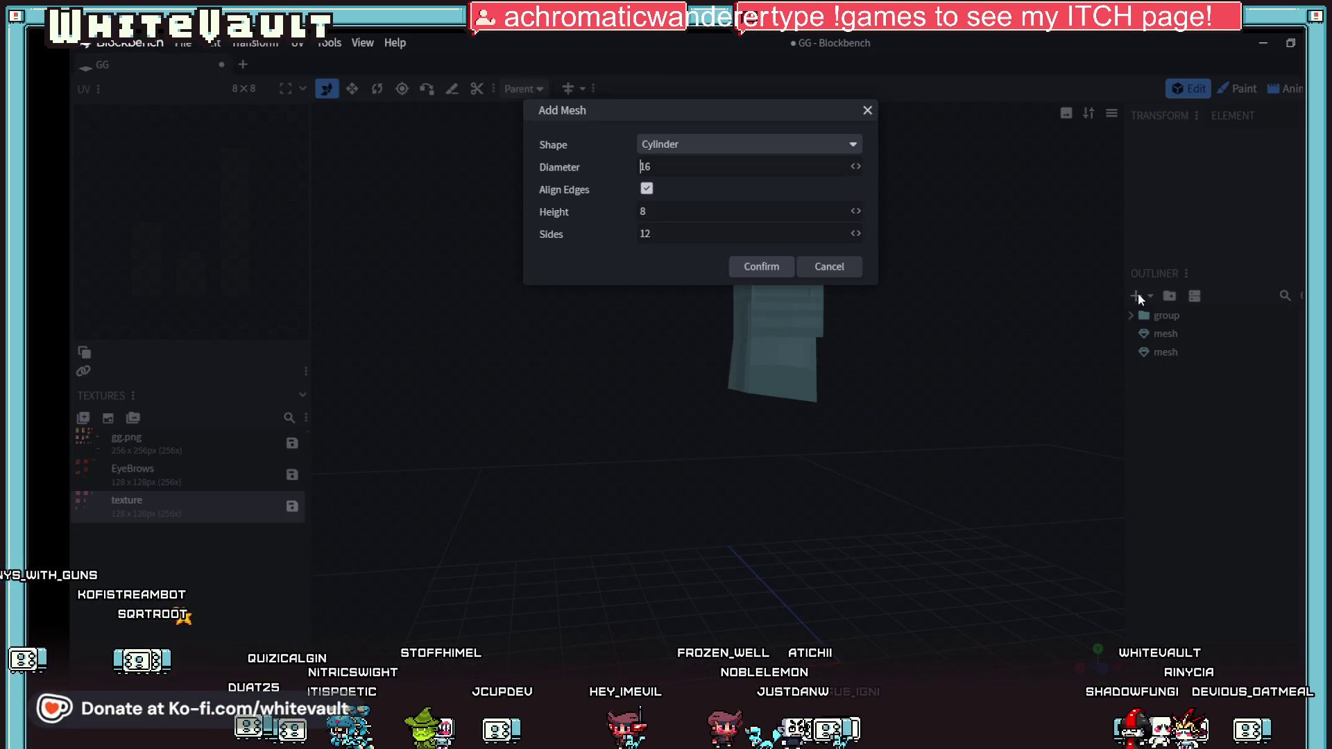
click(764, 267)
scroll(825, 387, down, 8)
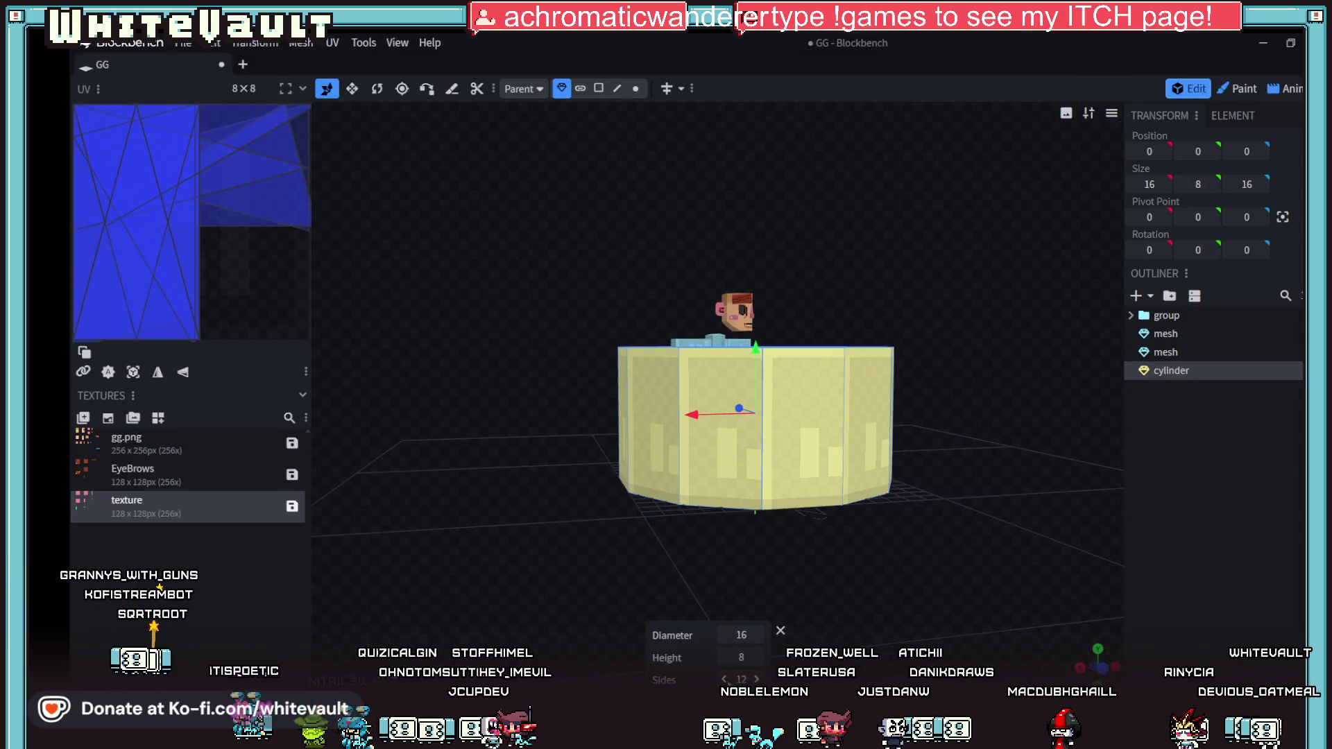
key(Delete)
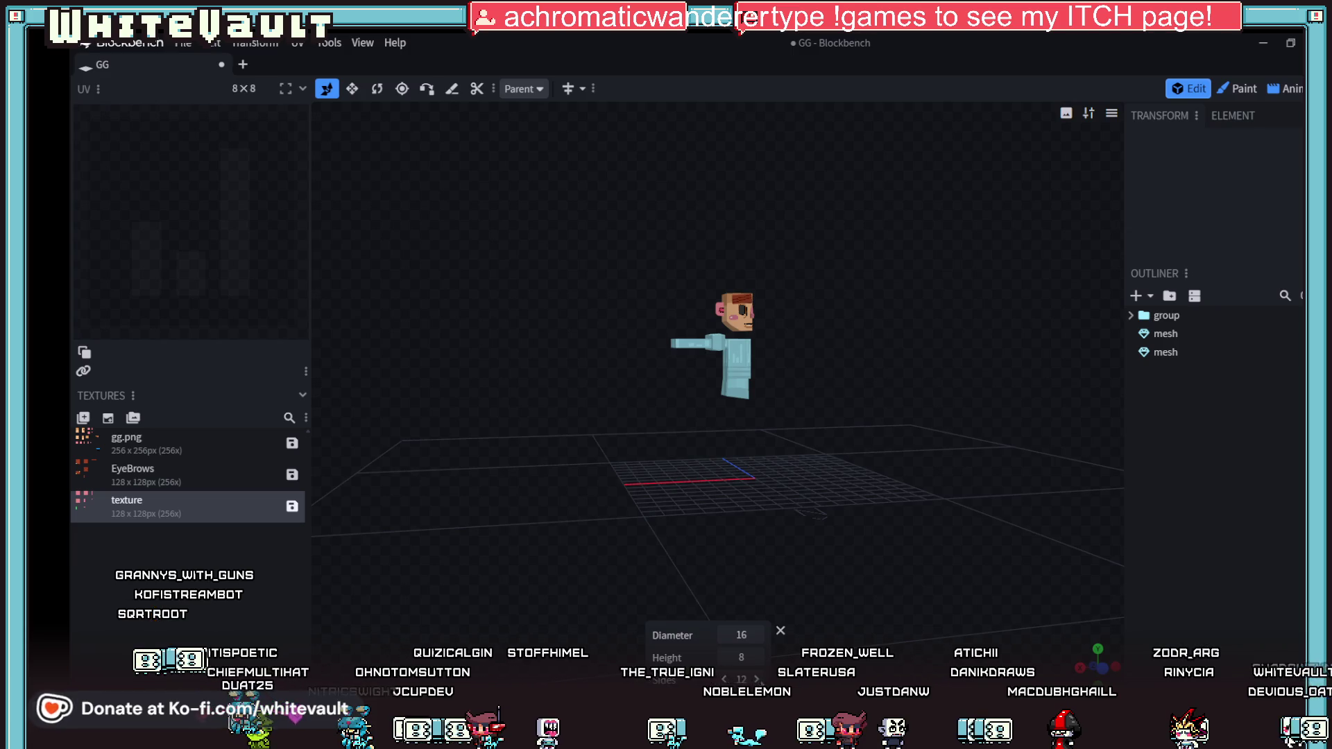
scroll(855, 572, down, 3)
drag(859, 568, 876, 627)
Step: Undo back to the yellow bar mesh, then select and delete it again
key(ctrl+z)
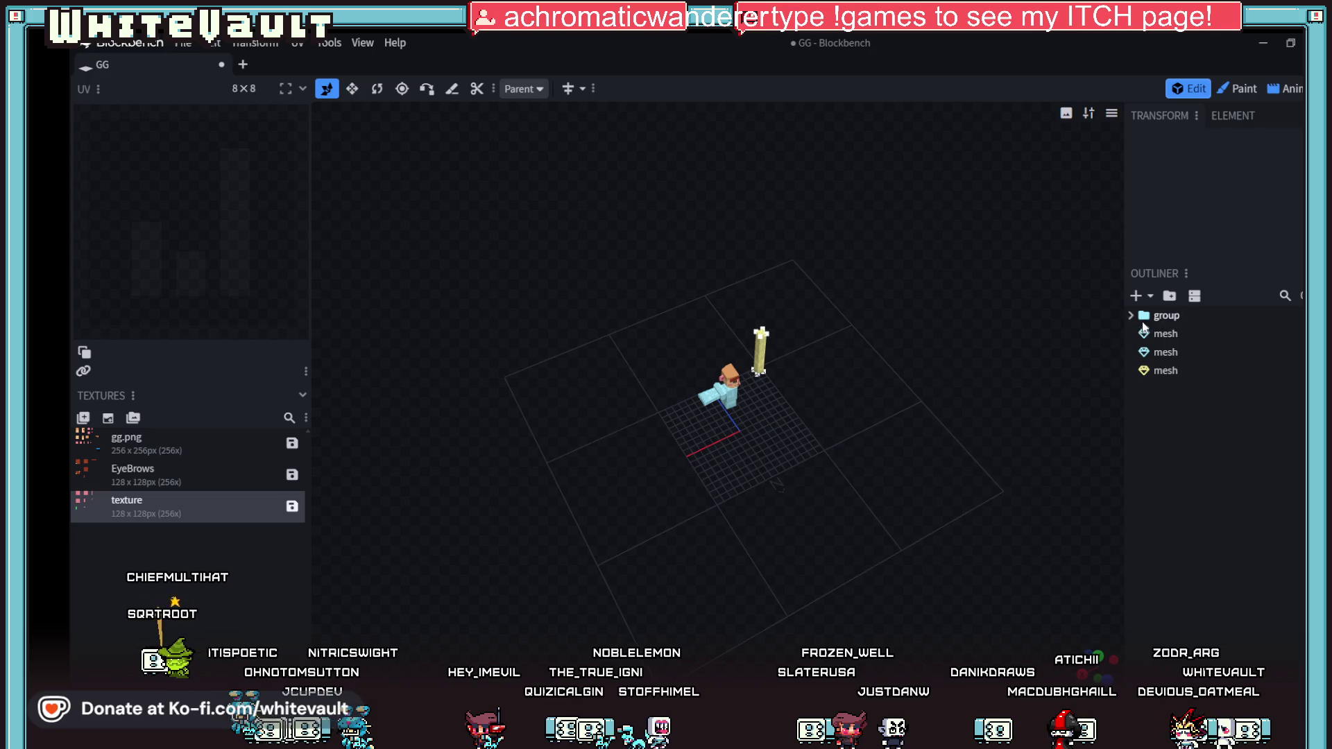
click(1176, 372)
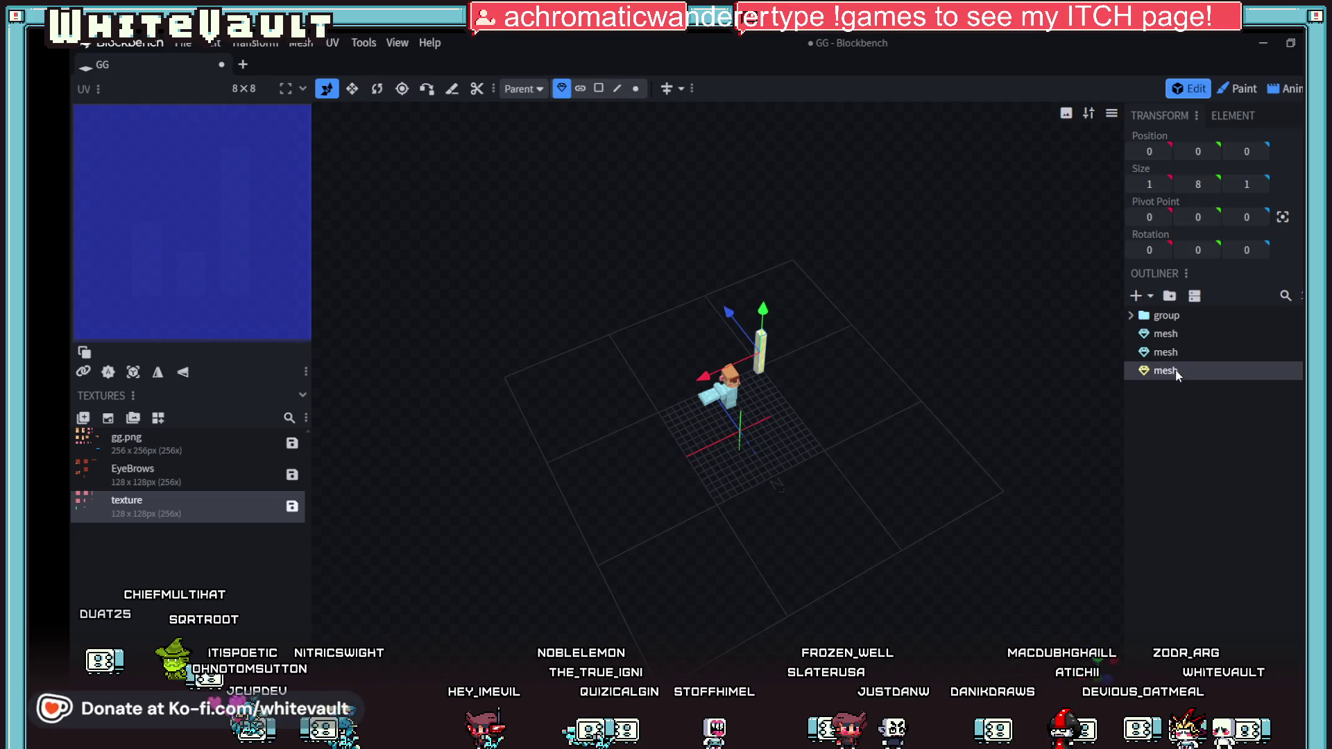
key(Delete)
Step: Test a 12-sided cylinder mesh, delete it, and raise the side count to 13
click(1142, 297)
click(1071, 318)
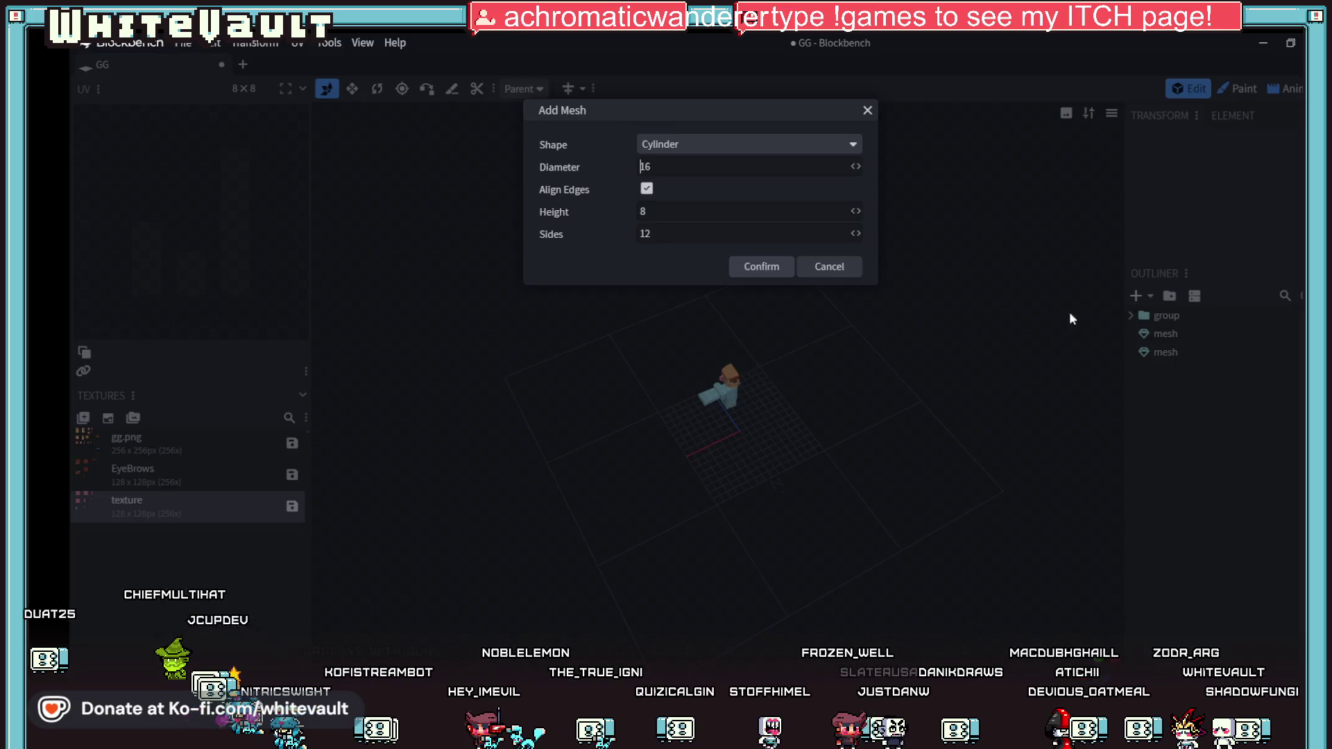
click(761, 267)
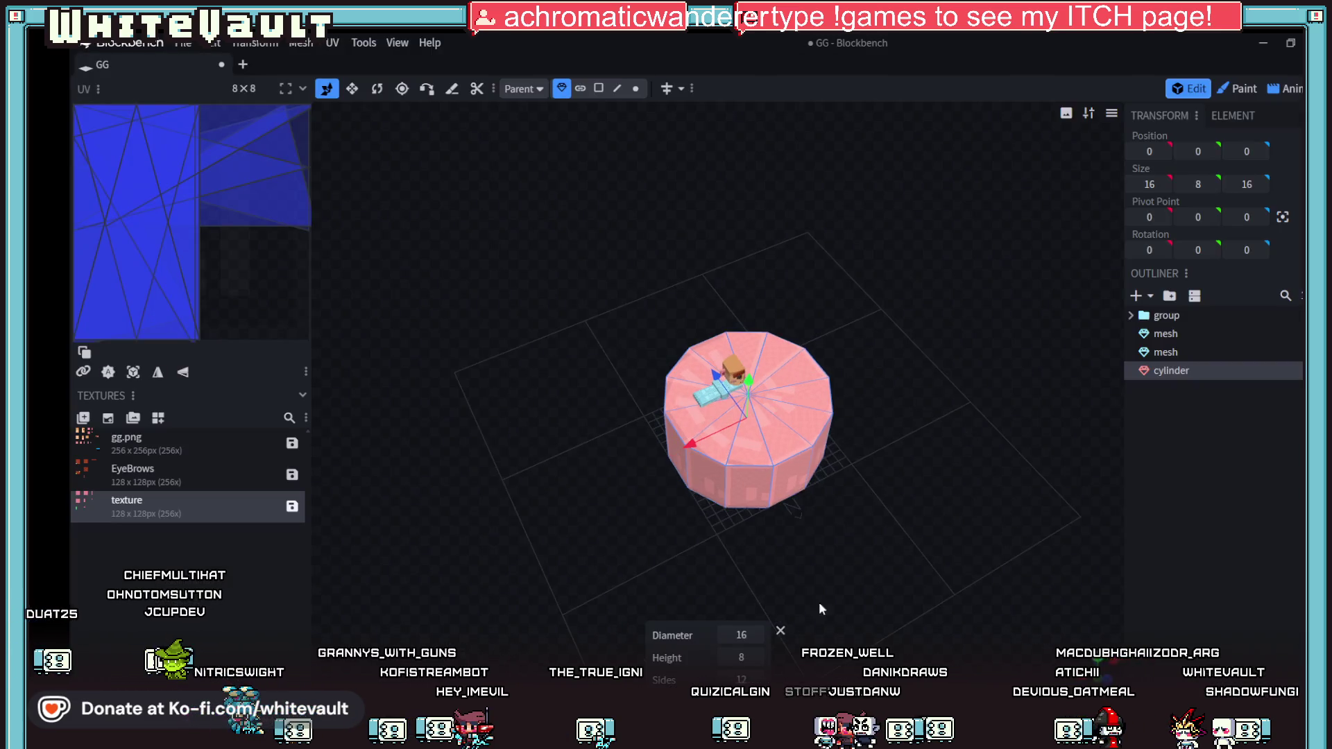
key(Delete)
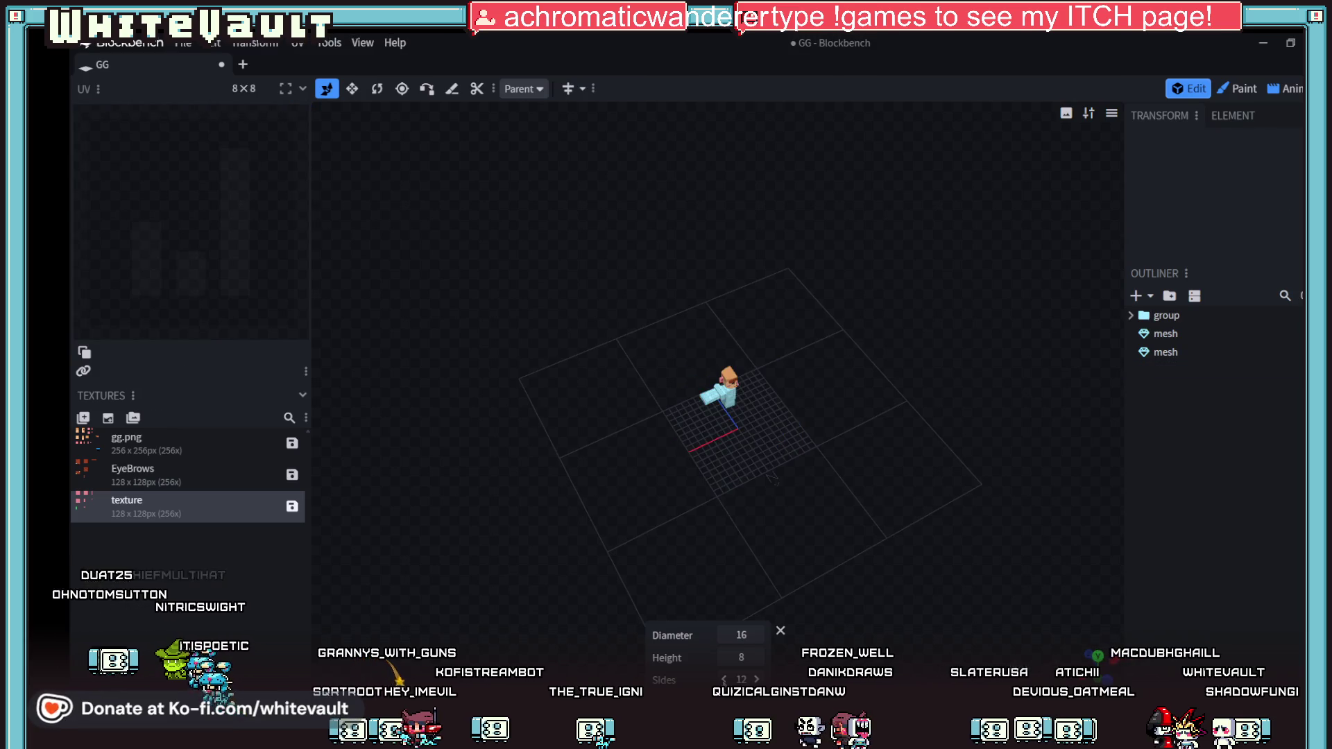
click(757, 680)
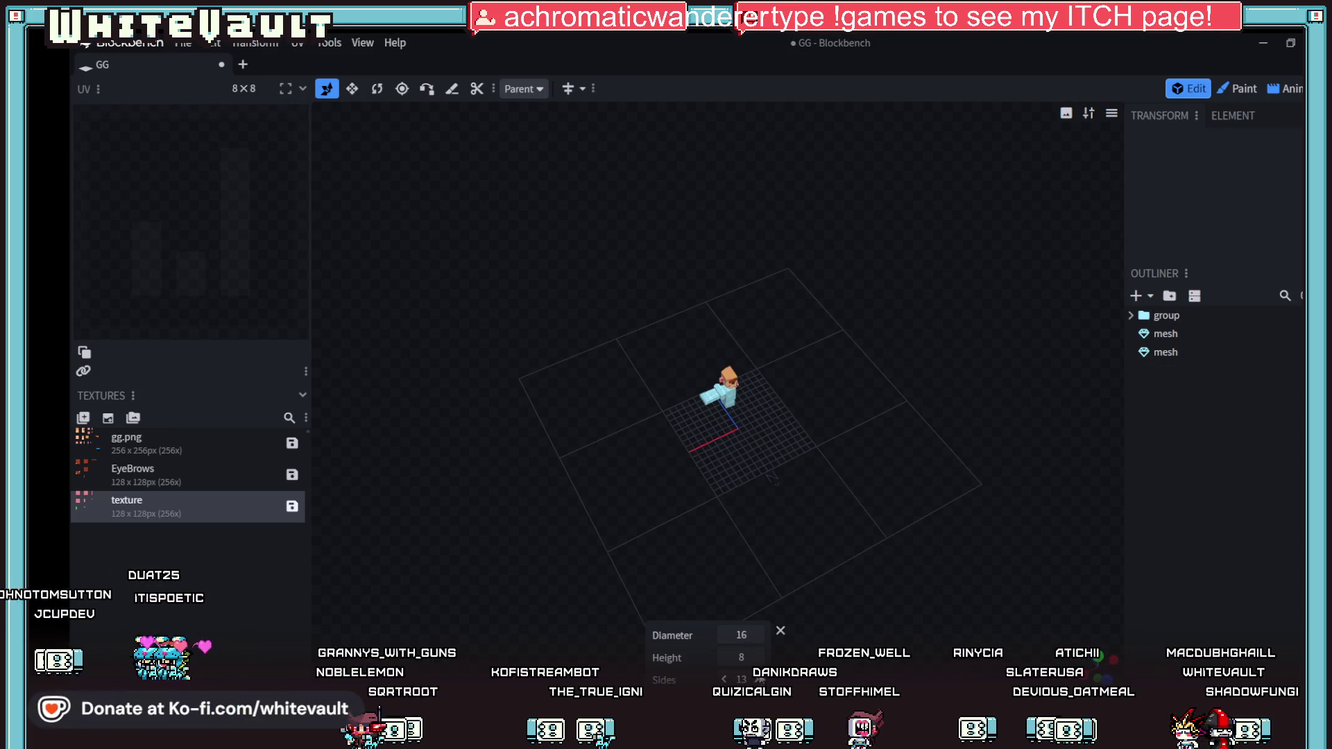
click(780, 630)
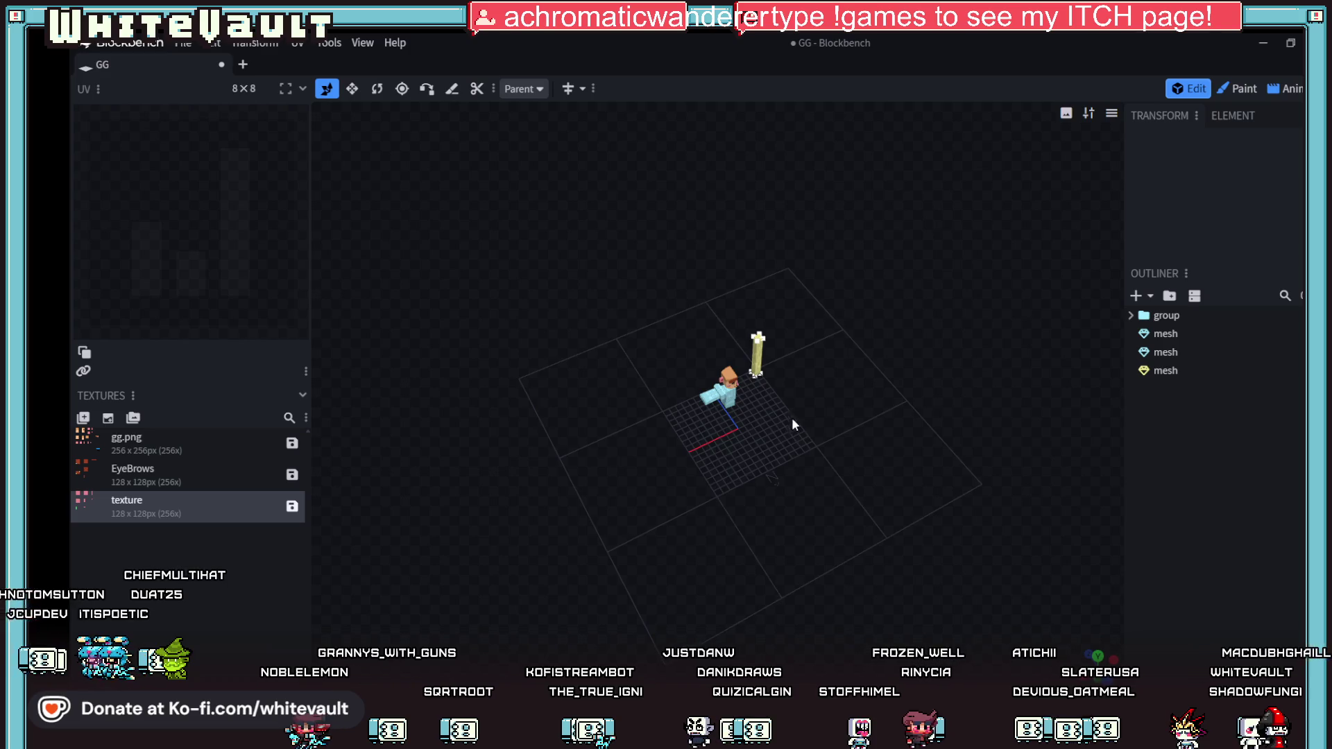
Step: Reselect the yellow bar mesh and delete it
scroll(774, 371, up, 3)
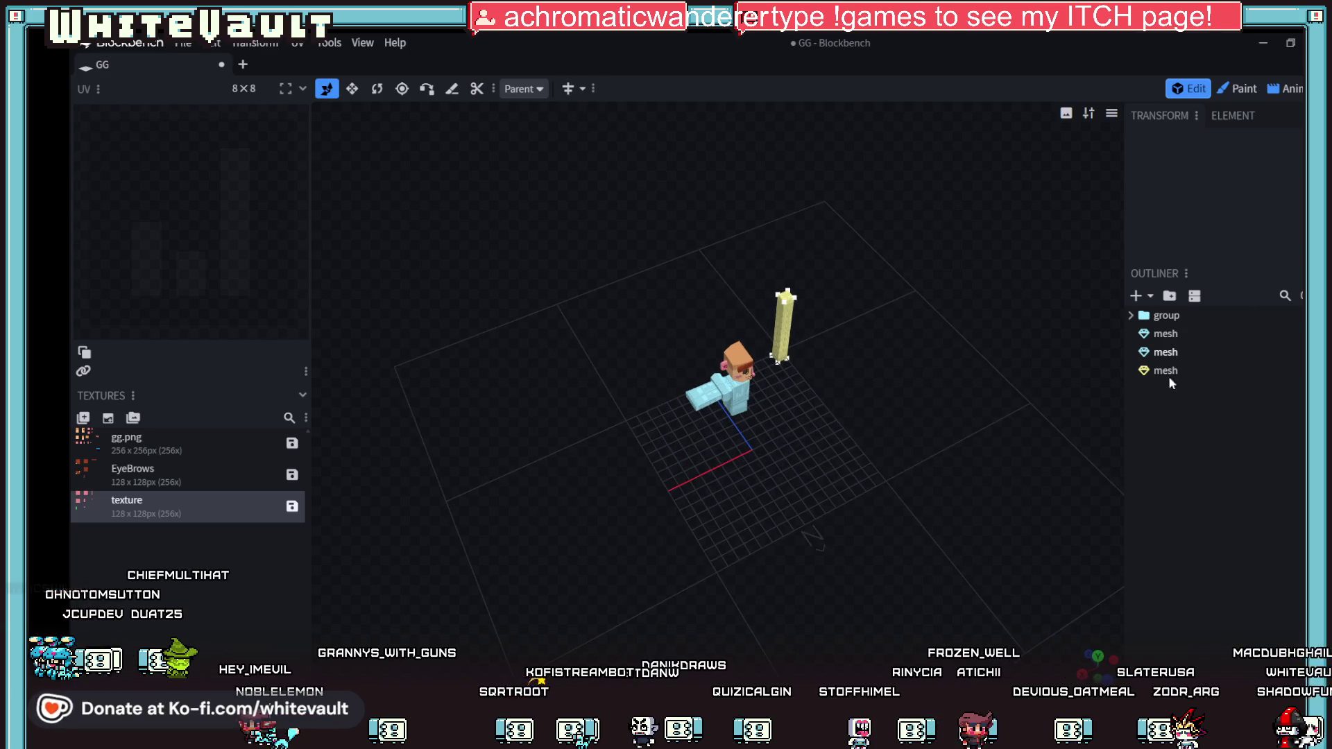
click(1166, 375)
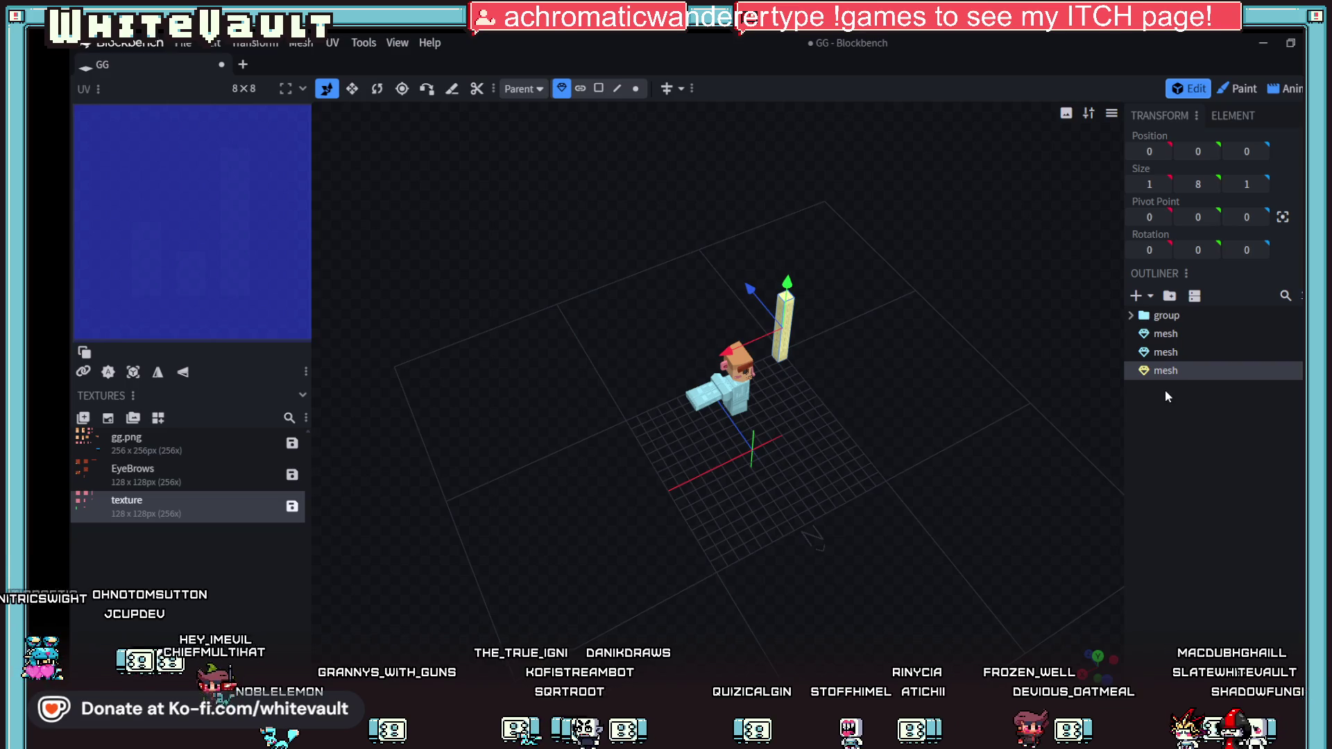
key(Delete)
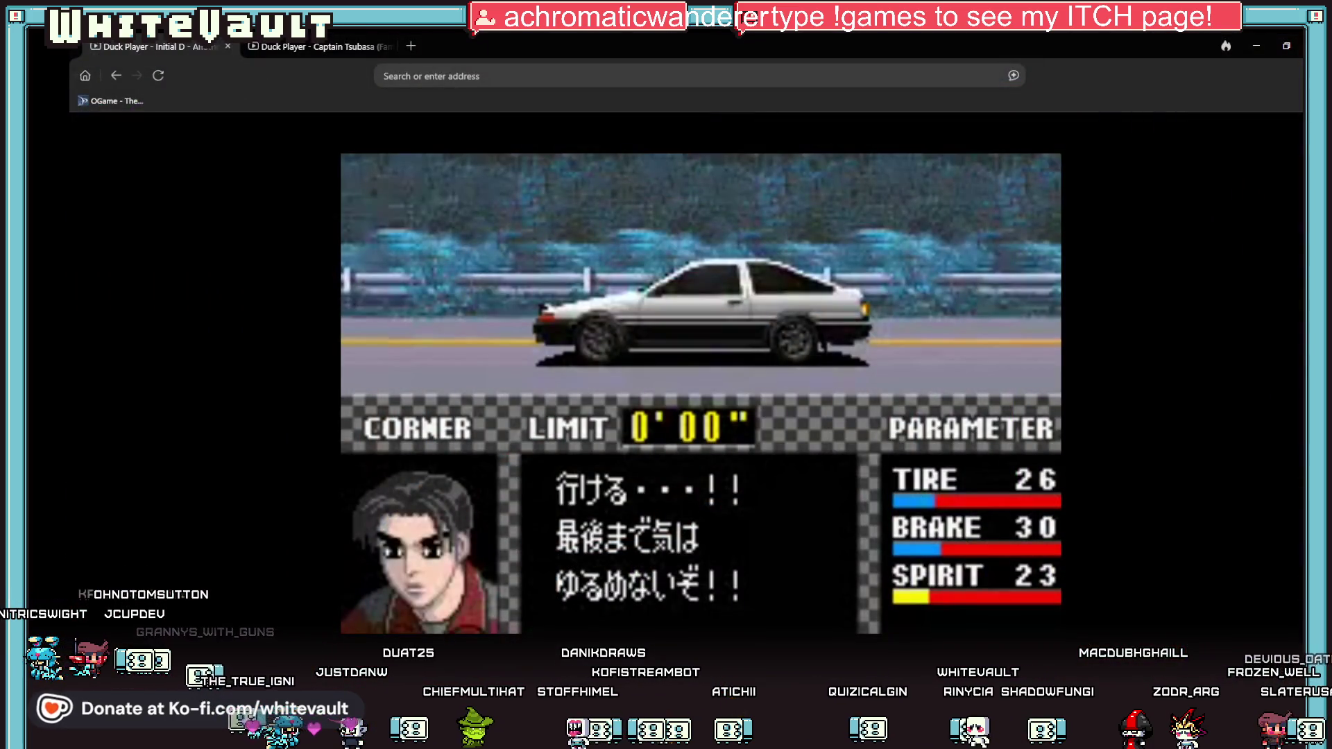
Step: Alt-Tab from the Initial D video back to the Blockbench window
key(alt+Tab)
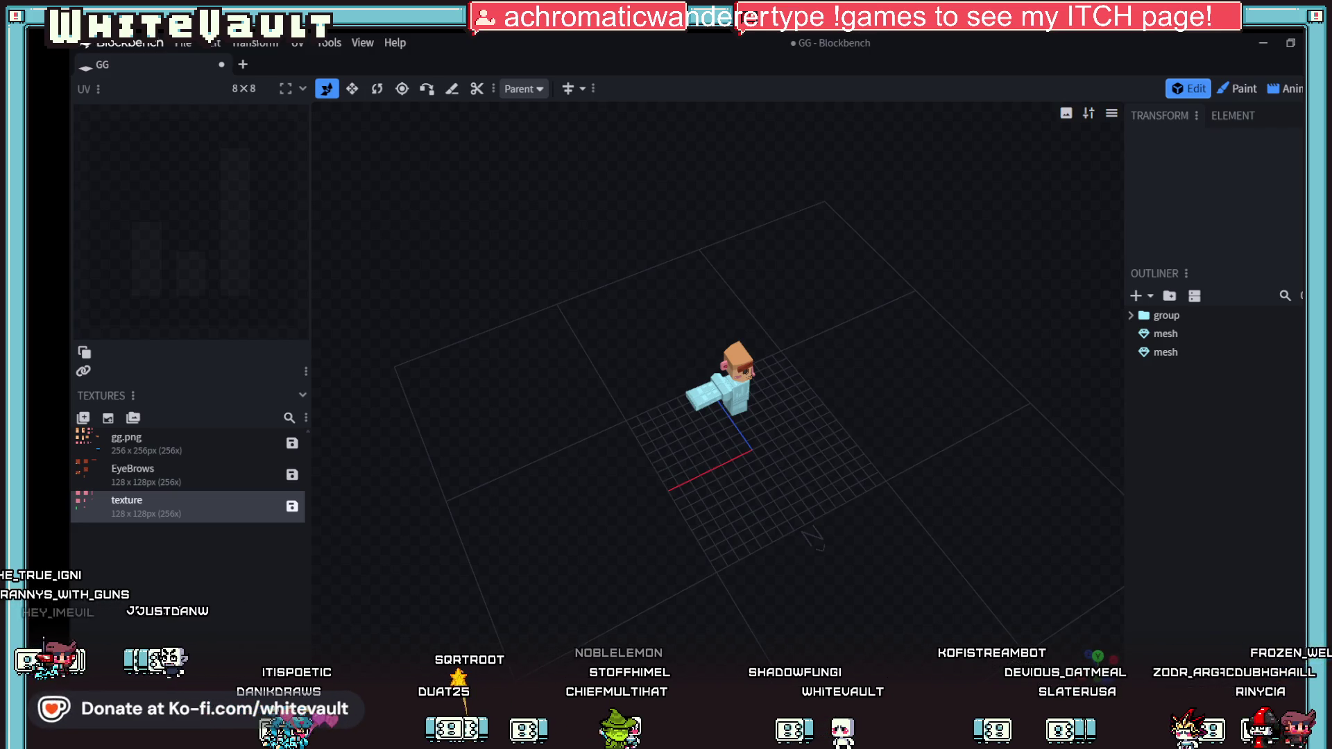
Step: Try adding a many-sided cylinder mesh, then undo it
mouse_move(741, 684)
mouse_down()
mouse_move(869, 607)
mouse_move(826, 493)
mouse_move(840, 465)
mouse_move(860, 537)
mouse_up()
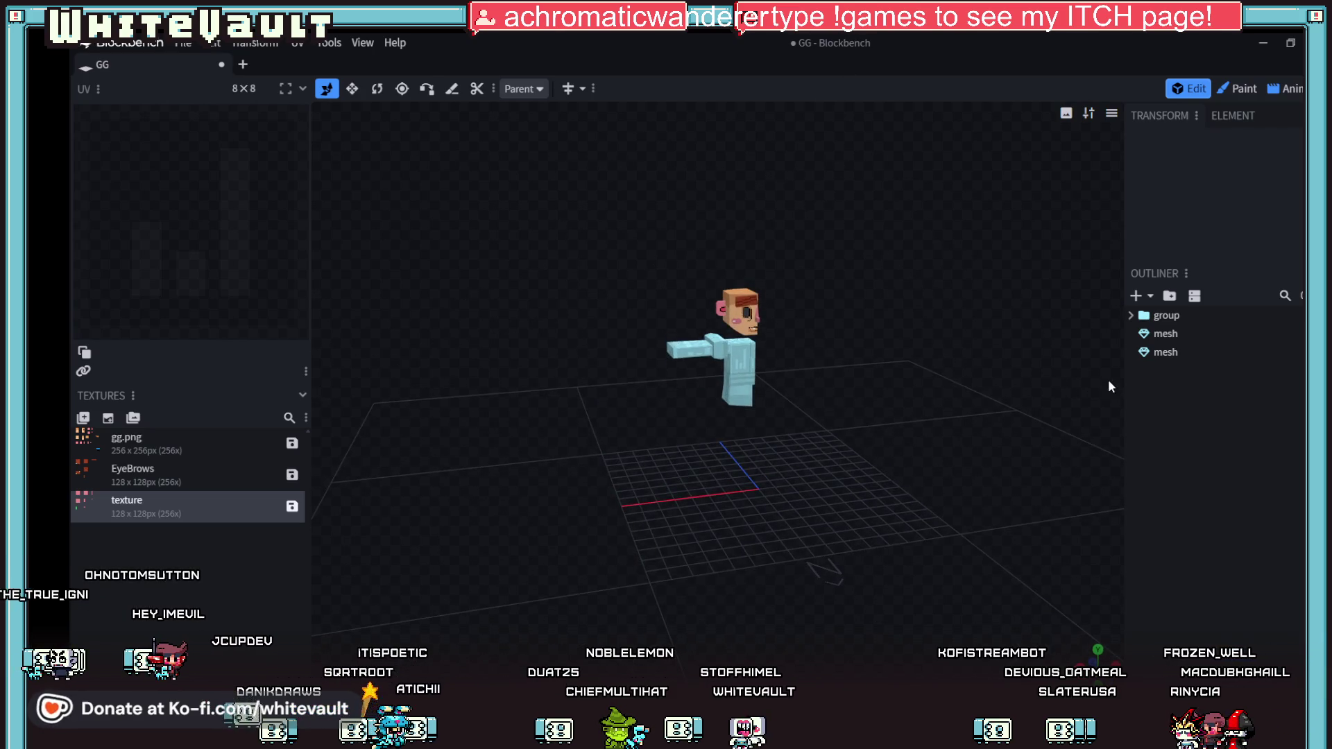
click(1142, 296)
click(1099, 322)
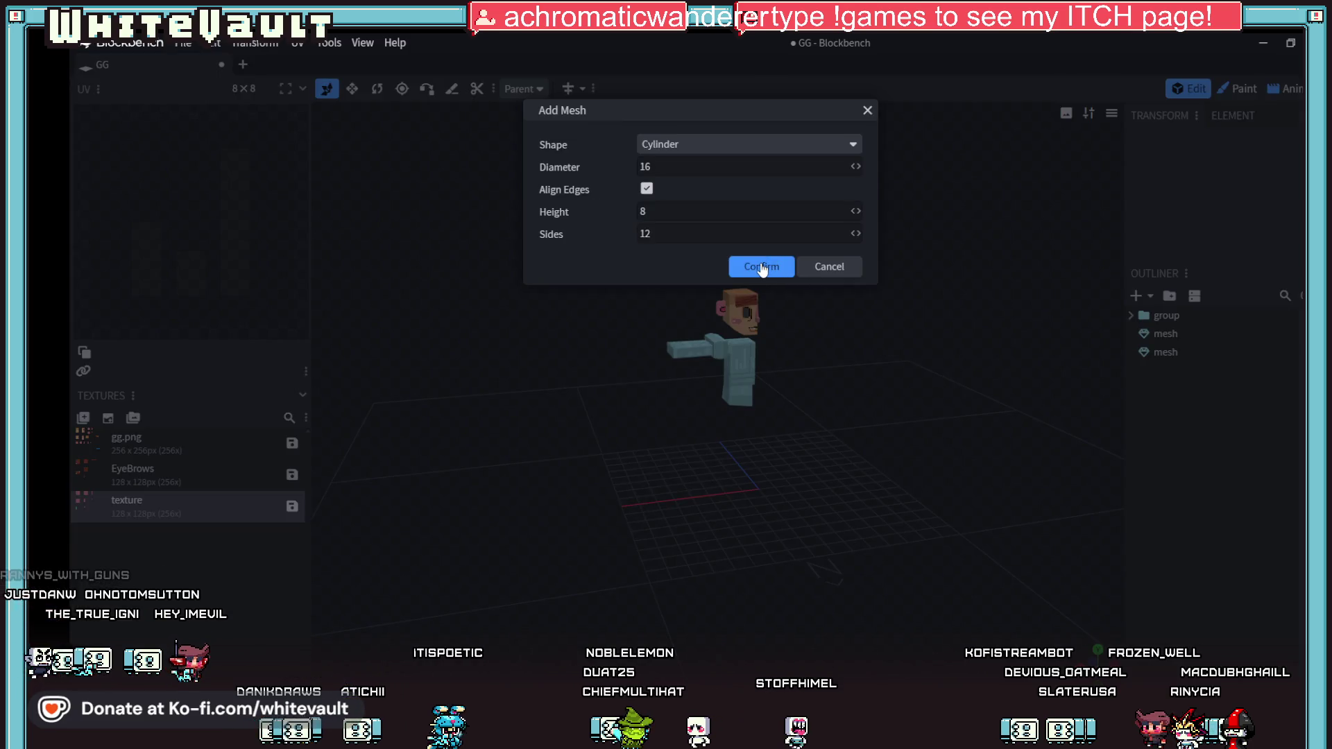
click(673, 233)
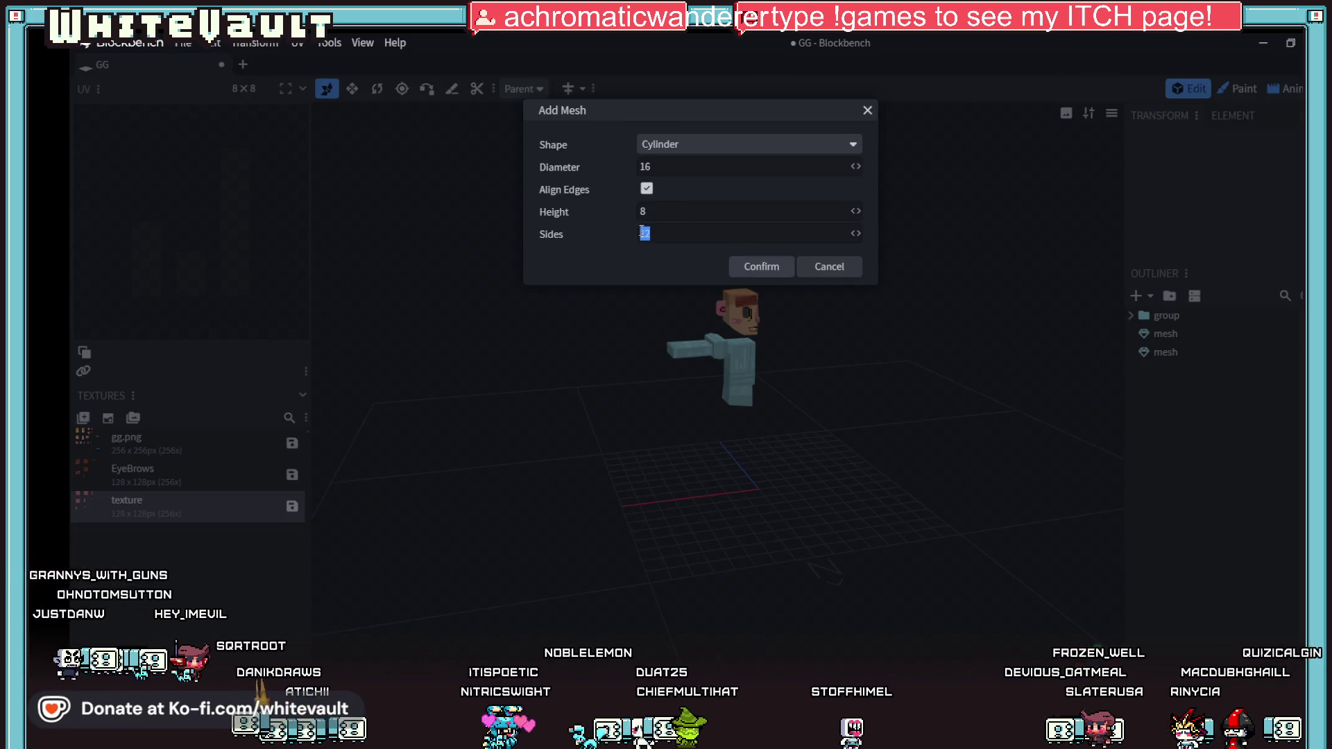
text(80)
click(771, 271)
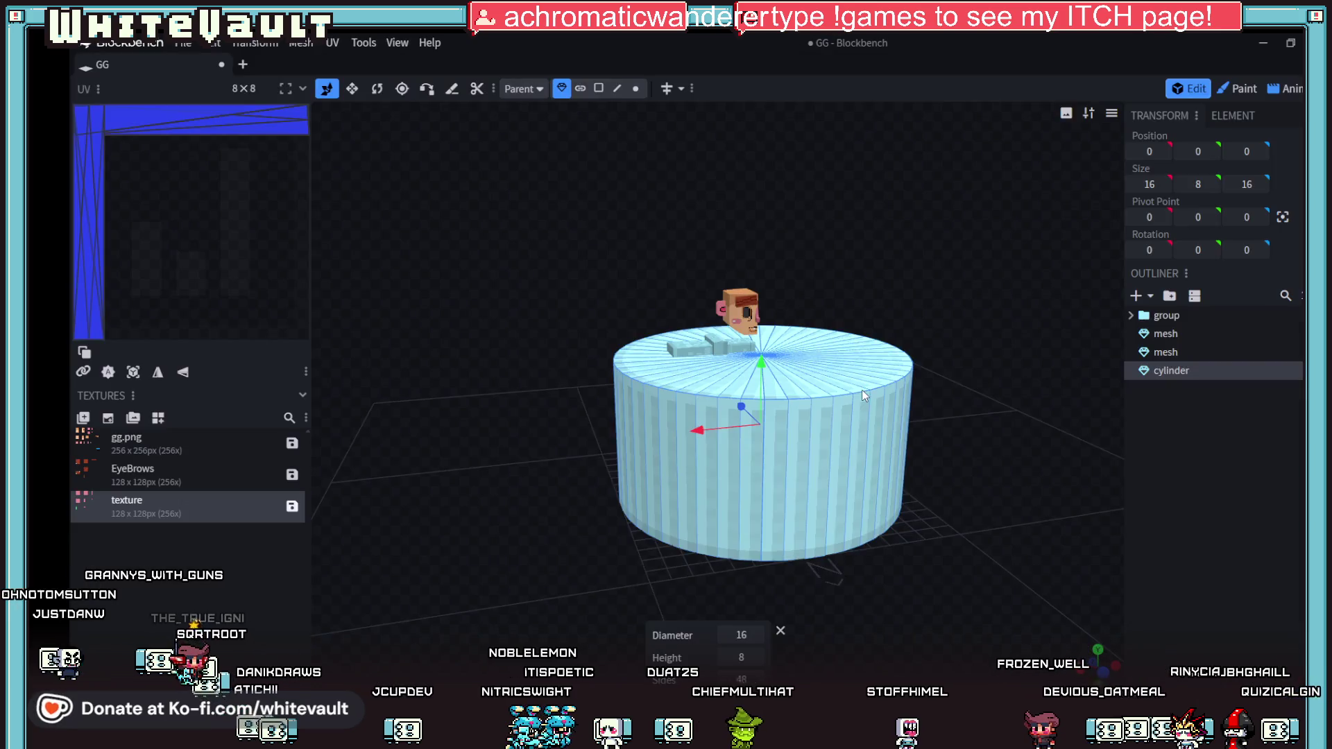
key(ctrl+z)
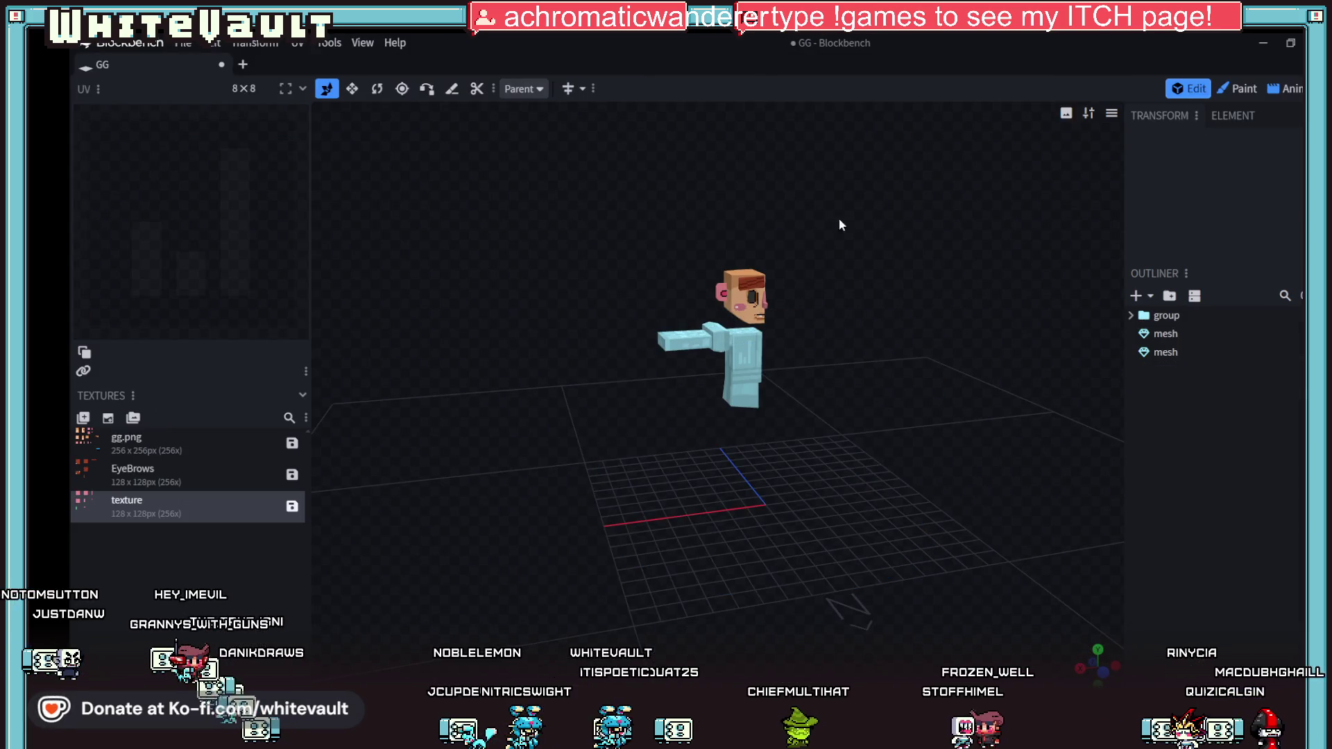
Step: Add an 8-sided cylinder, 16 across and 8 tall, and bring up Transform > Scale
click(1138, 296)
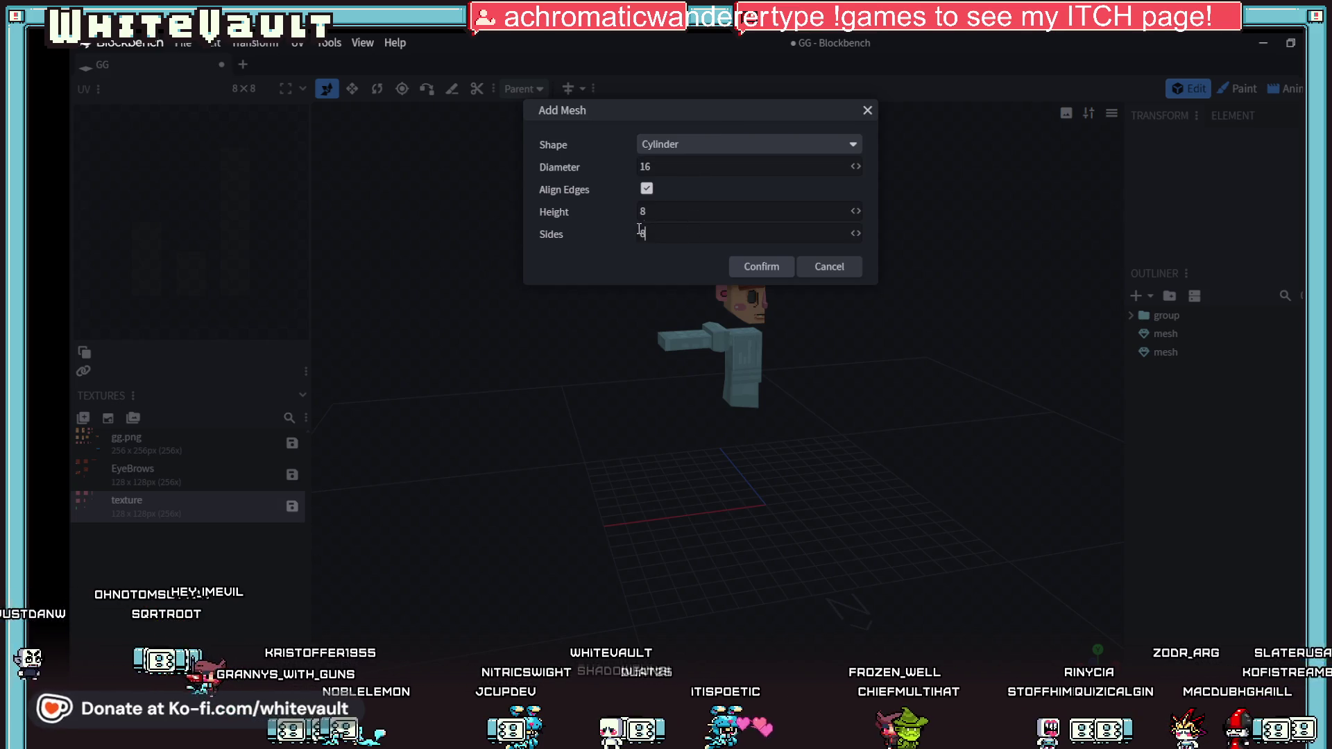
click(789, 269)
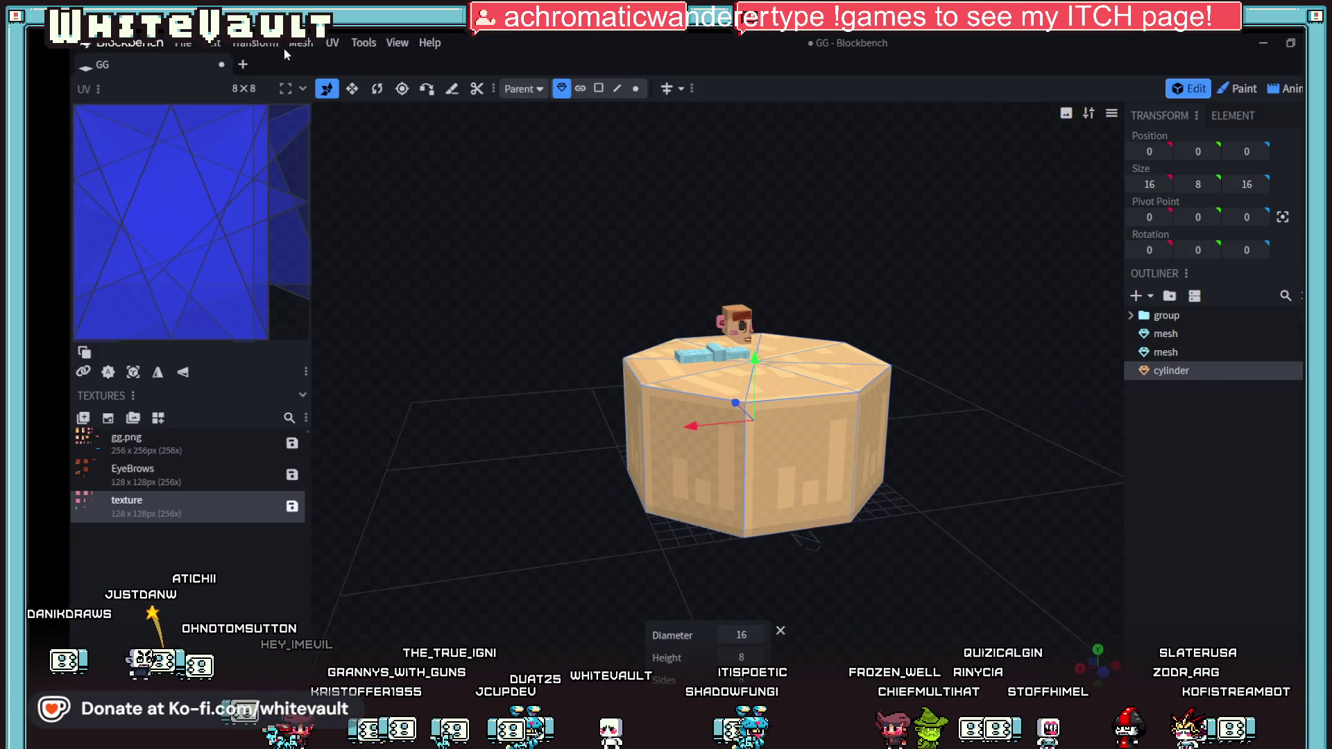
click(249, 44)
click(258, 62)
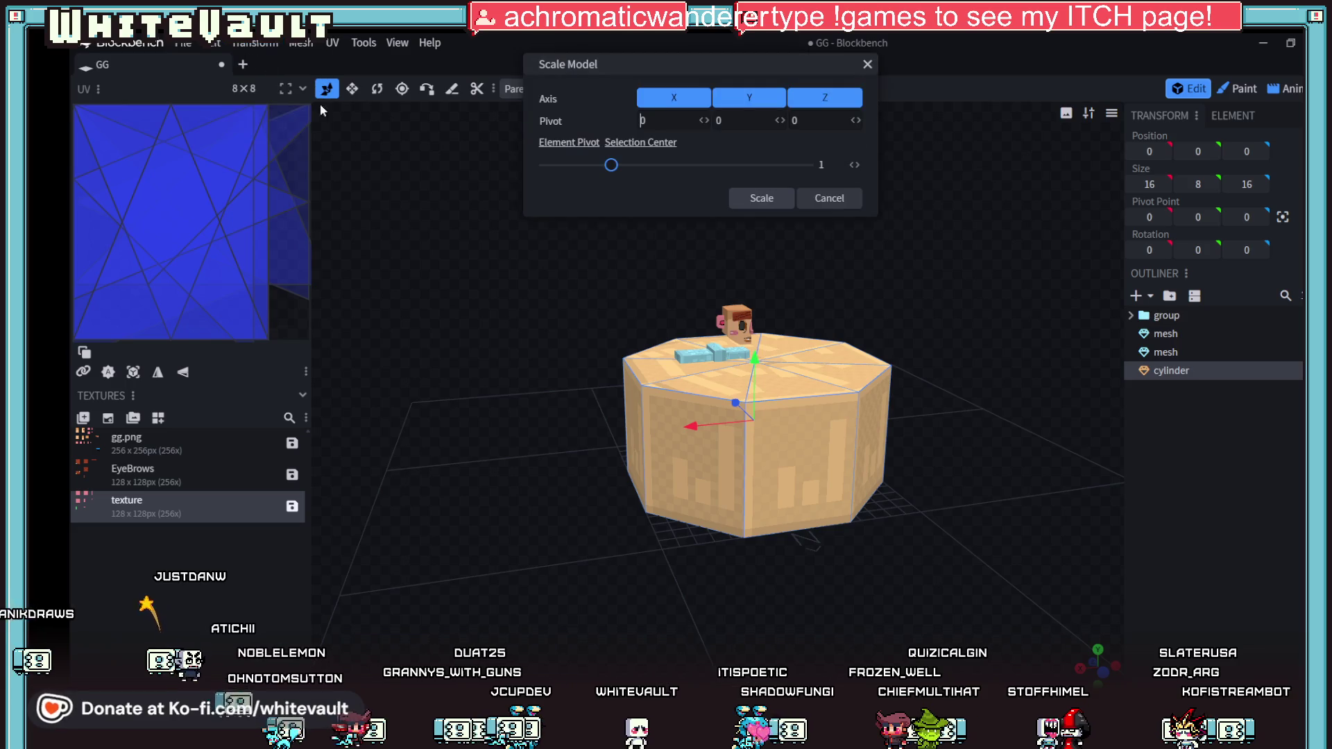
Step: Scale the cylinder by 0.05 on all axes into a 0.8 × 0.4 × 0.8 disc
drag(609, 169, 551, 175)
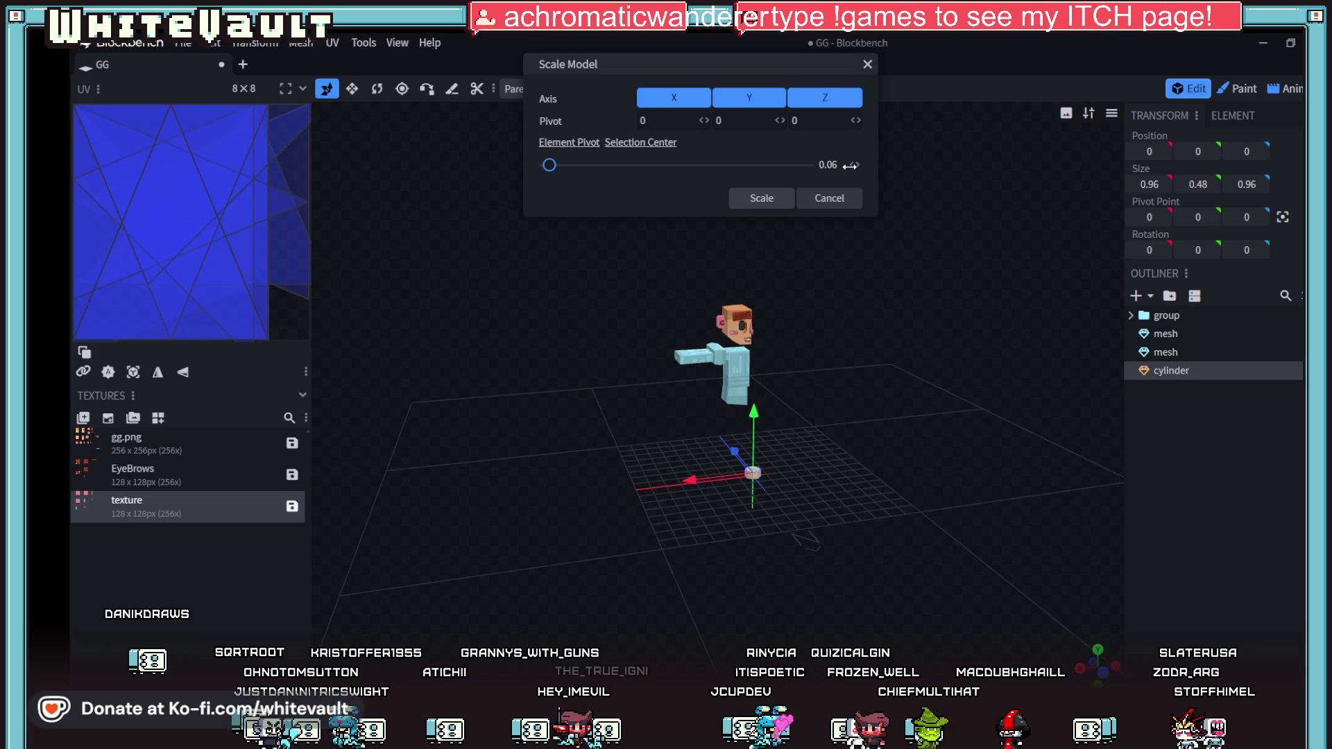
drag(548, 174, 549, 171)
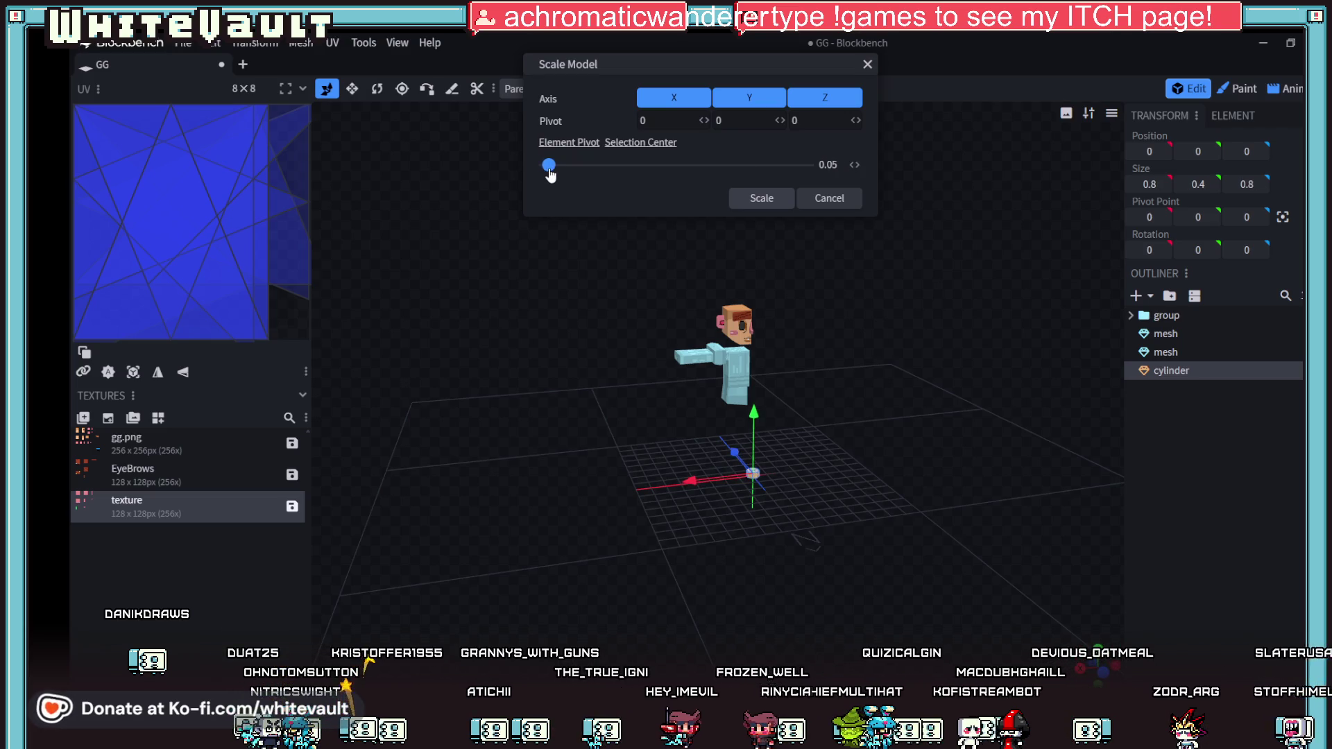
click(789, 206)
mouse_move(834, 480)
mouse_down()
mouse_move(786, 583)
mouse_move(806, 631)
mouse_move(848, 619)
mouse_up()
scroll(764, 521, up, 3)
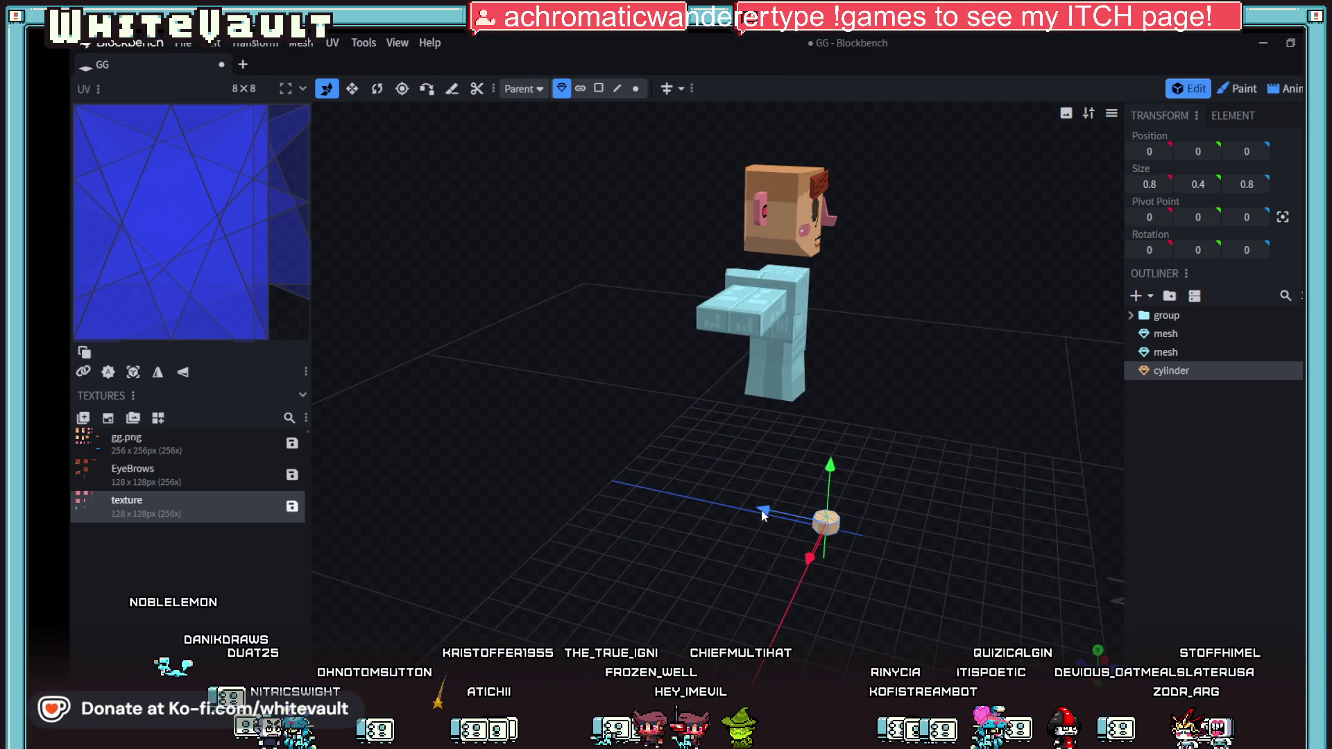
Step: Move the cylinder back along the depth axis and one unit along X
drag(761, 510, 708, 494)
mouse_move(913, 575)
mouse_down()
mouse_move(780, 524)
mouse_move(796, 531)
mouse_move(706, 568)
mouse_move(939, 620)
mouse_move(895, 624)
mouse_up()
scroll(960, 642, up, 3)
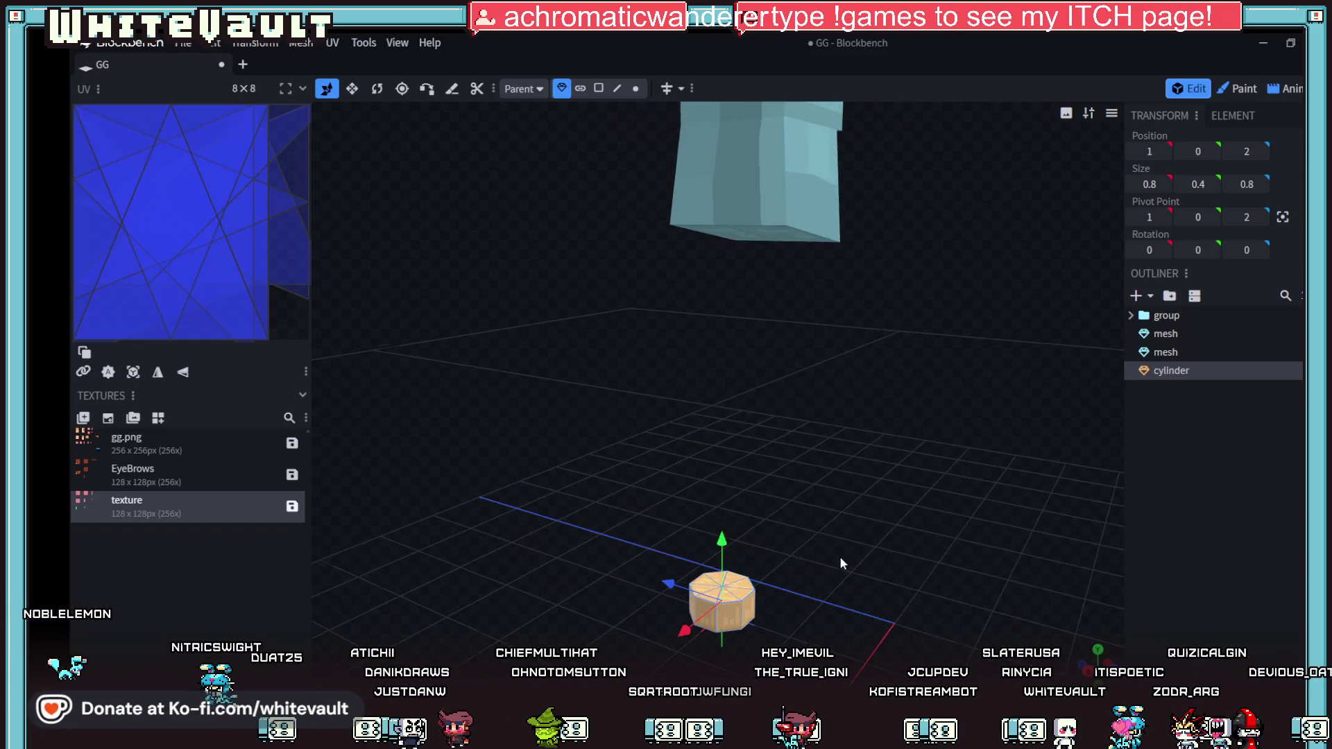
mouse_move(842, 564)
mouse_down()
mouse_move(877, 589)
mouse_move(843, 504)
mouse_up()
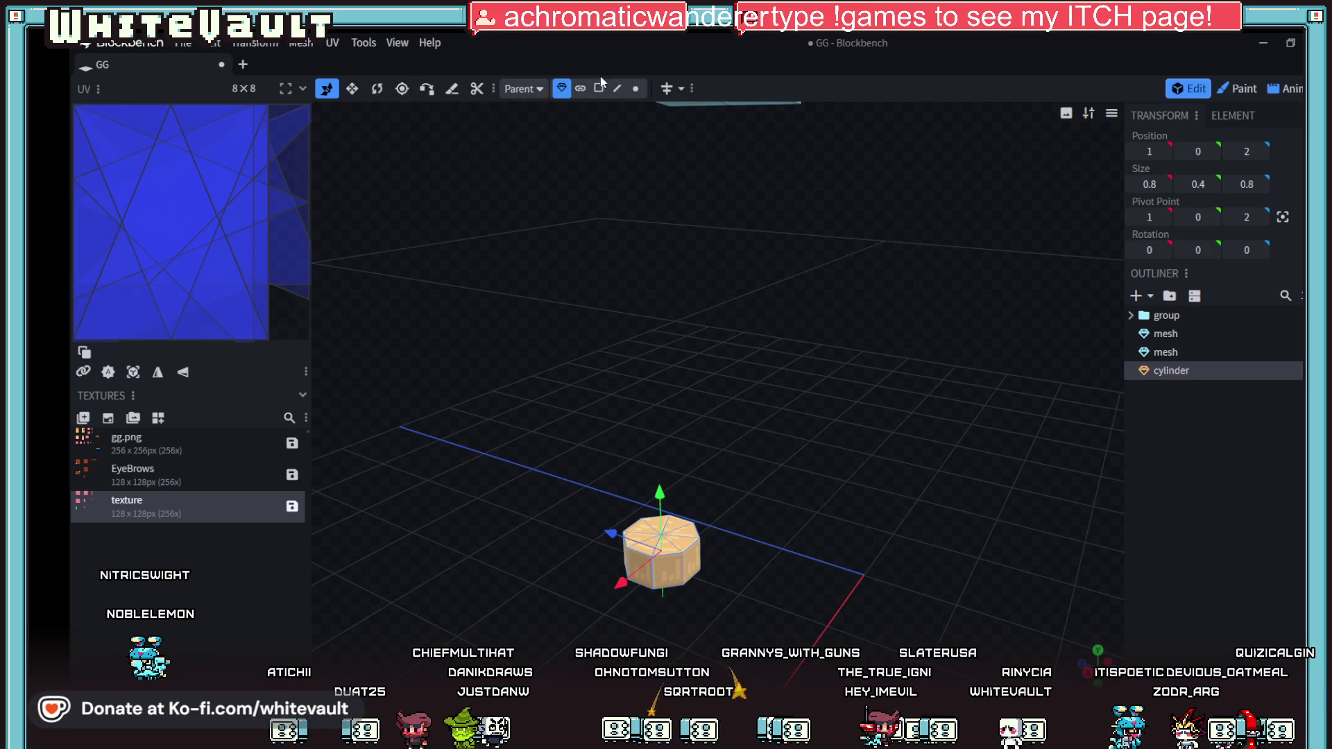
Step: Select the cylinder's top faces and pull them up to make it tall
click(599, 88)
click(688, 531)
shift+click(689, 544)
shift+click(666, 548)
shift+click(643, 552)
shift+click(635, 538)
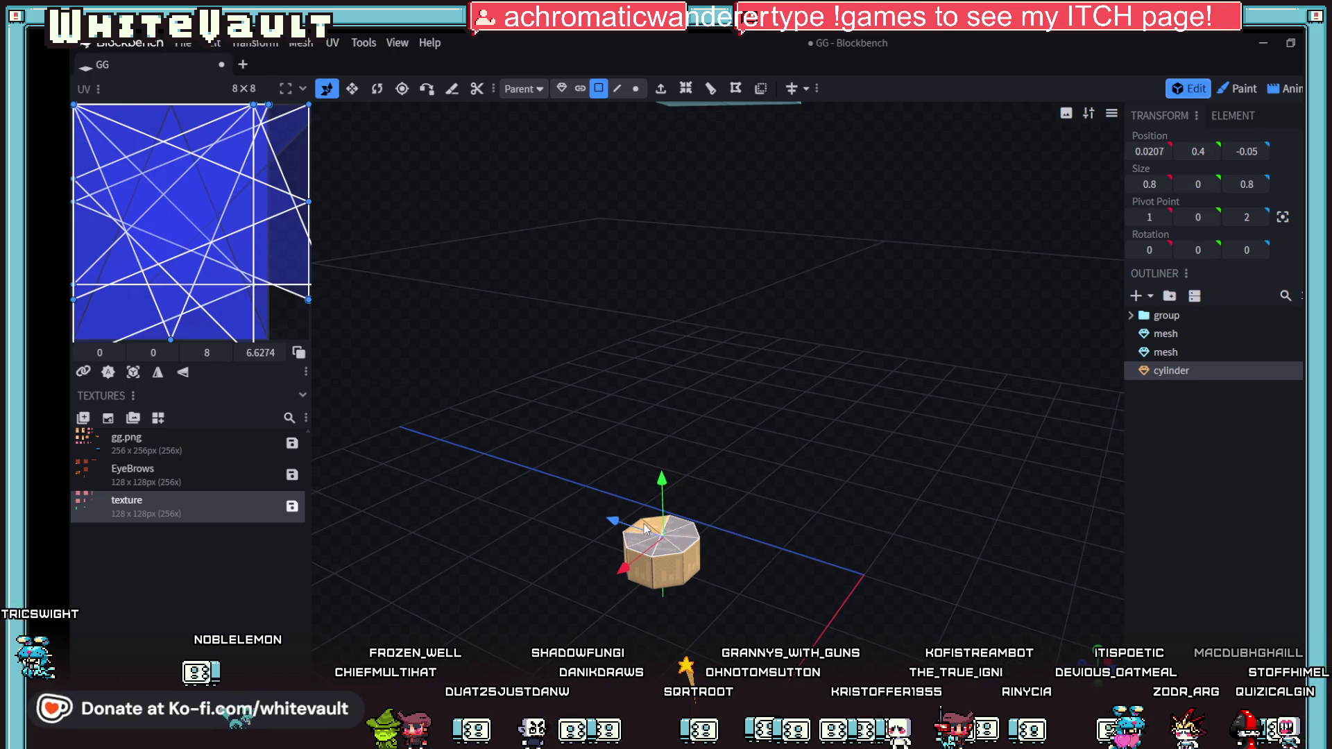
shift+click(652, 528)
shift+click(665, 522)
mouse_move(660, 489)
mouse_down()
mouse_move(628, 104)
mouse_move(630, 175)
mouse_up()
mouse_move(798, 374)
mouse_down()
mouse_move(789, 487)
mouse_move(689, 461)
mouse_move(851, 460)
mouse_up()
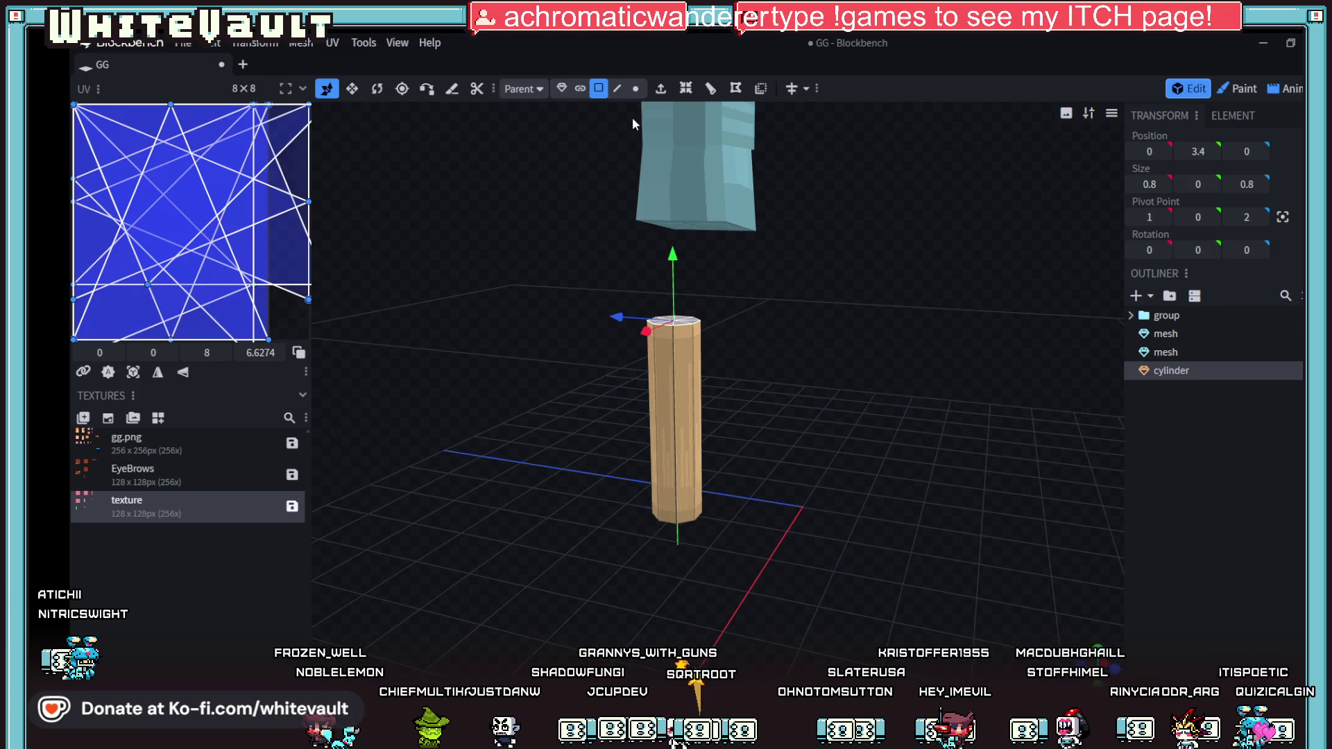
Step: Raise the whole cylinder under the torso and nudge it slightly forward along Z
click(561, 88)
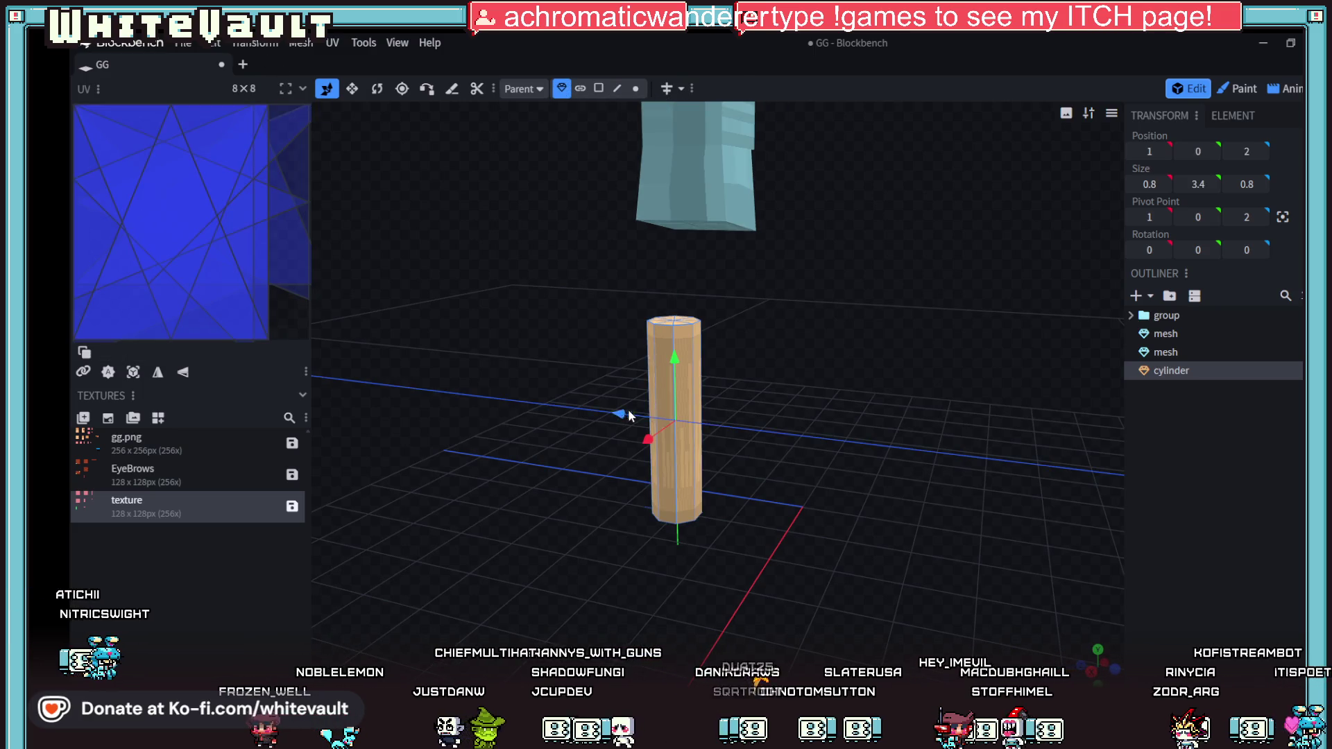
drag(629, 414, 639, 417)
drag(693, 360, 678, 238)
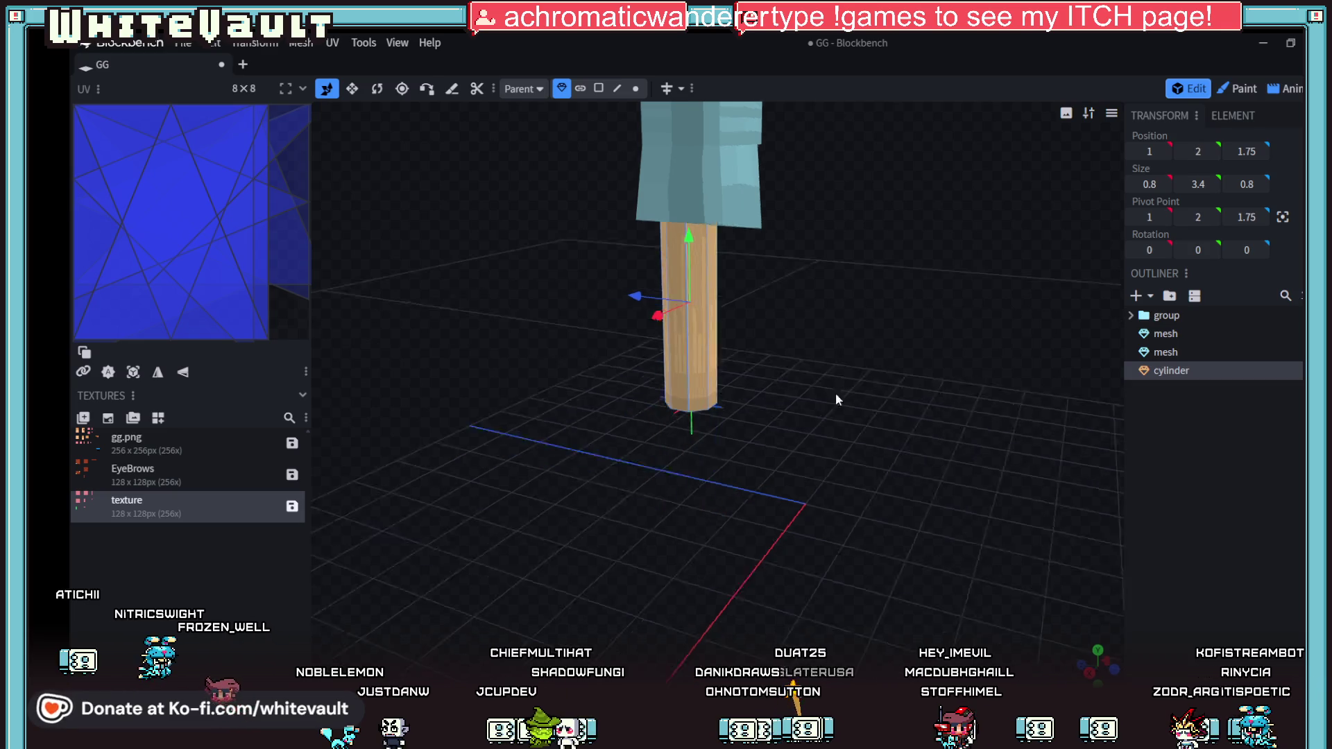
key(KP_3)
drag(818, 306, 798, 307)
mouse_move(566, 456)
mouse_down()
mouse_move(836, 486)
mouse_move(717, 449)
mouse_move(731, 477)
mouse_move(788, 451)
mouse_up()
scroll(738, 466, down, 3)
scroll(789, 450, up, 3)
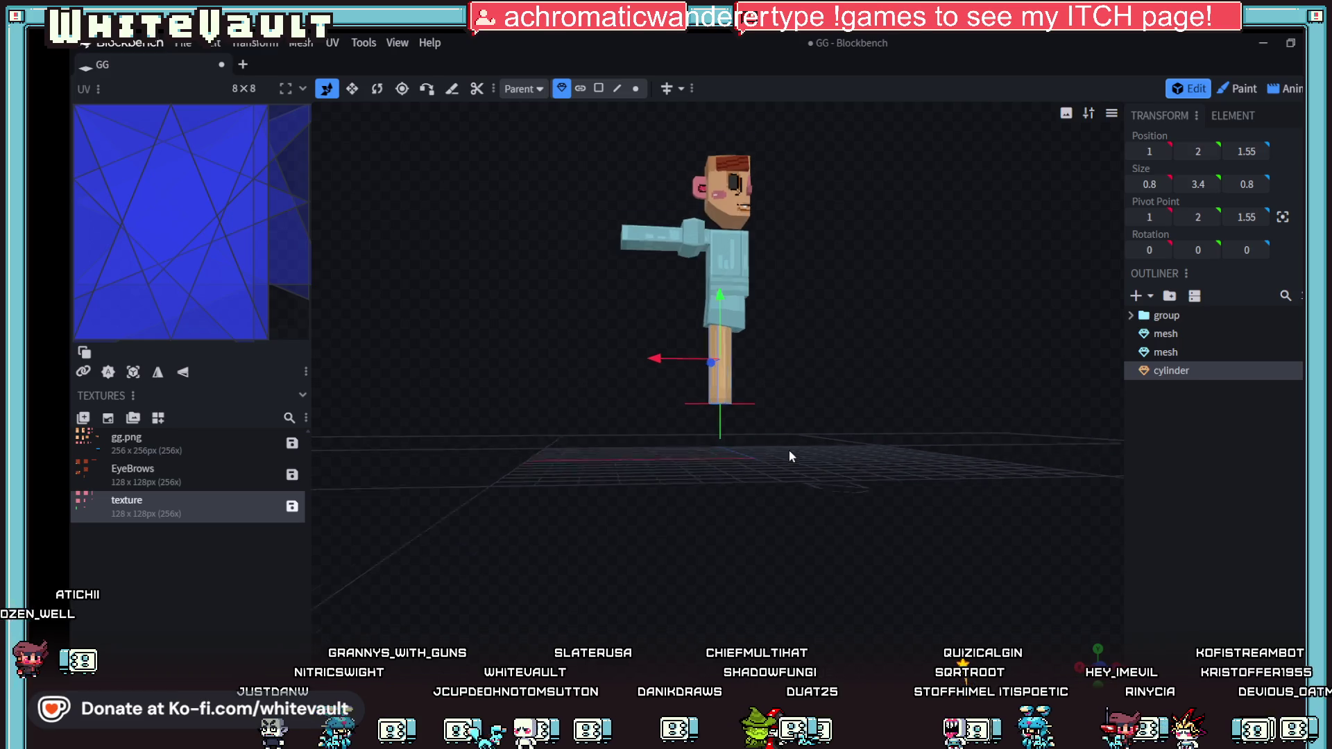
Step: Try narrowing the cylinder's width with the resize tool, then undo it
click(351, 88)
mouse_move(618, 434)
mouse_down()
mouse_move(517, 426)
mouse_move(628, 463)
mouse_move(771, 367)
mouse_move(698, 481)
mouse_move(611, 452)
mouse_up()
drag(788, 356, 787, 360)
mouse_move(738, 527)
mouse_down()
mouse_move(820, 501)
mouse_move(819, 452)
mouse_move(715, 529)
mouse_up()
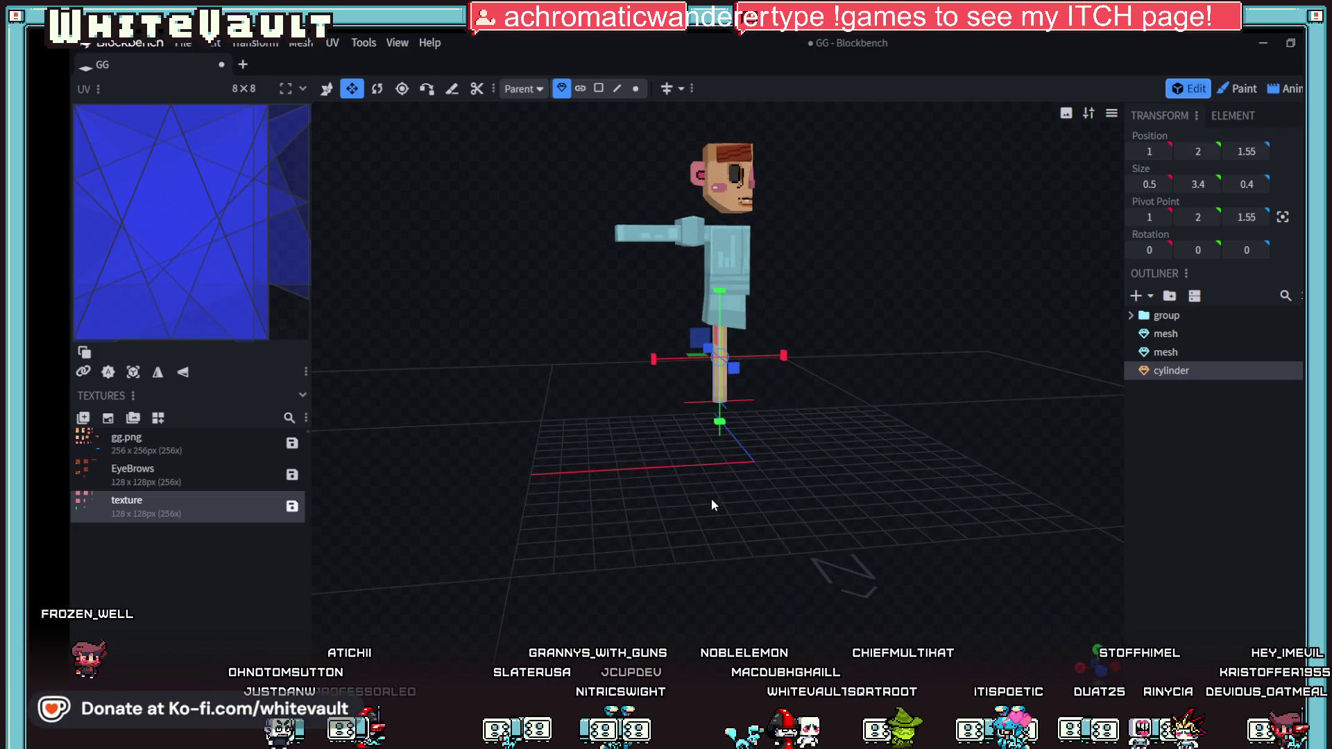
mouse_move(775, 456)
mouse_down()
mouse_move(785, 503)
mouse_move(768, 468)
mouse_move(830, 472)
mouse_move(747, 494)
mouse_up()
key(ctrl+z)
scroll(865, 491, up, 5)
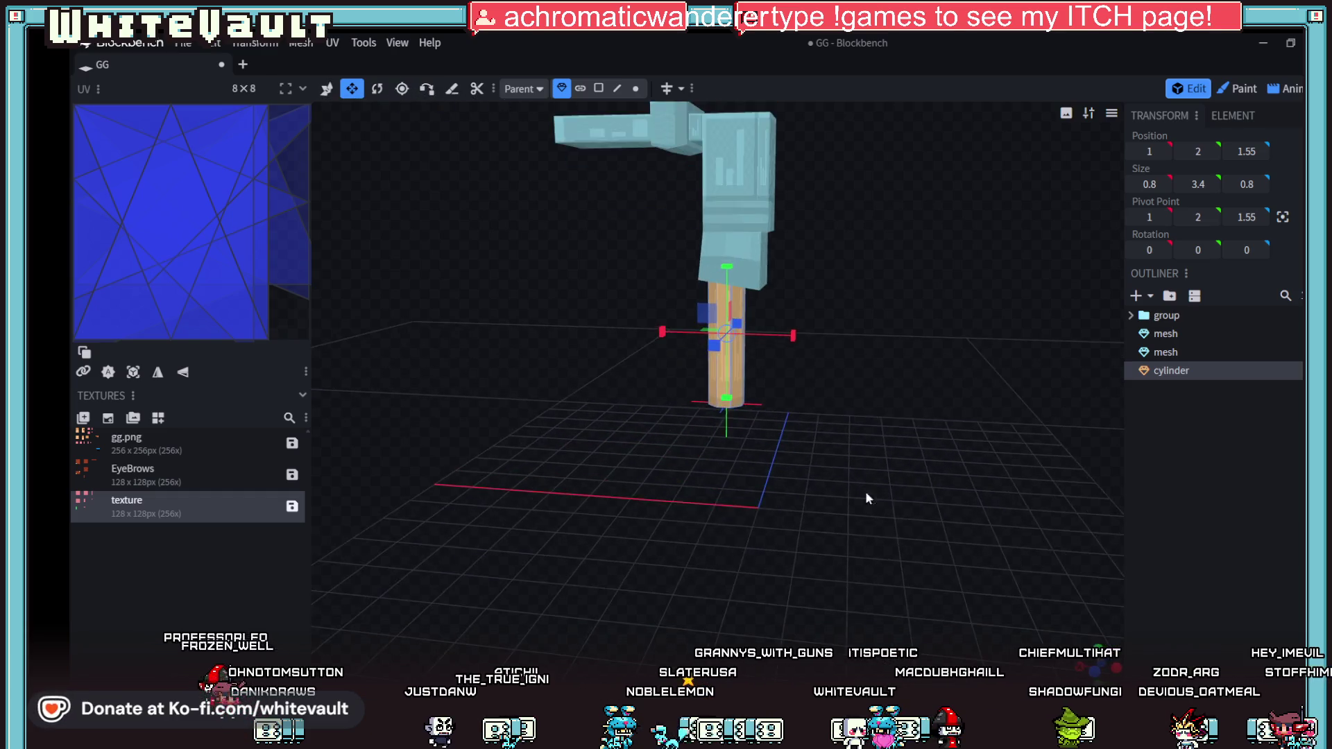
drag(878, 423, 851, 361)
click(598, 88)
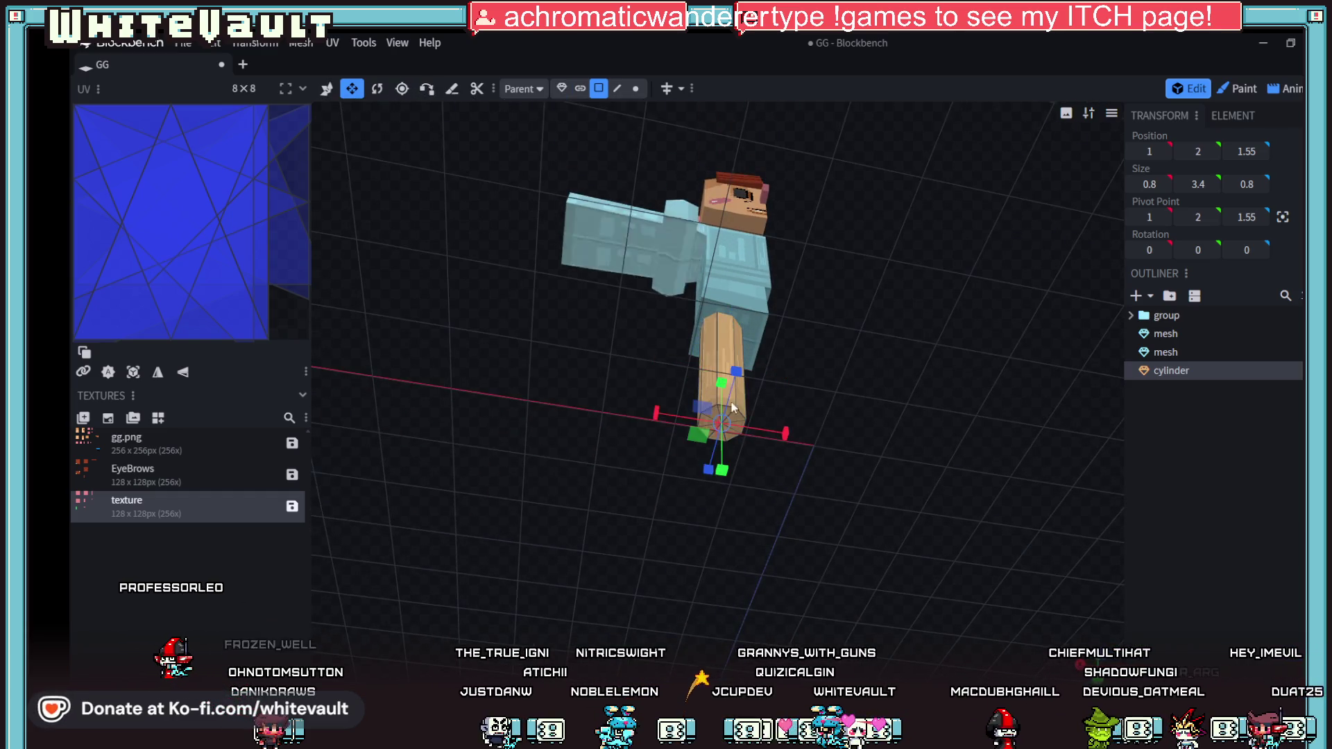
Step: Select all the triangles of the cylinder's bottom end cap
click(755, 438)
scroll(760, 451, up, 4)
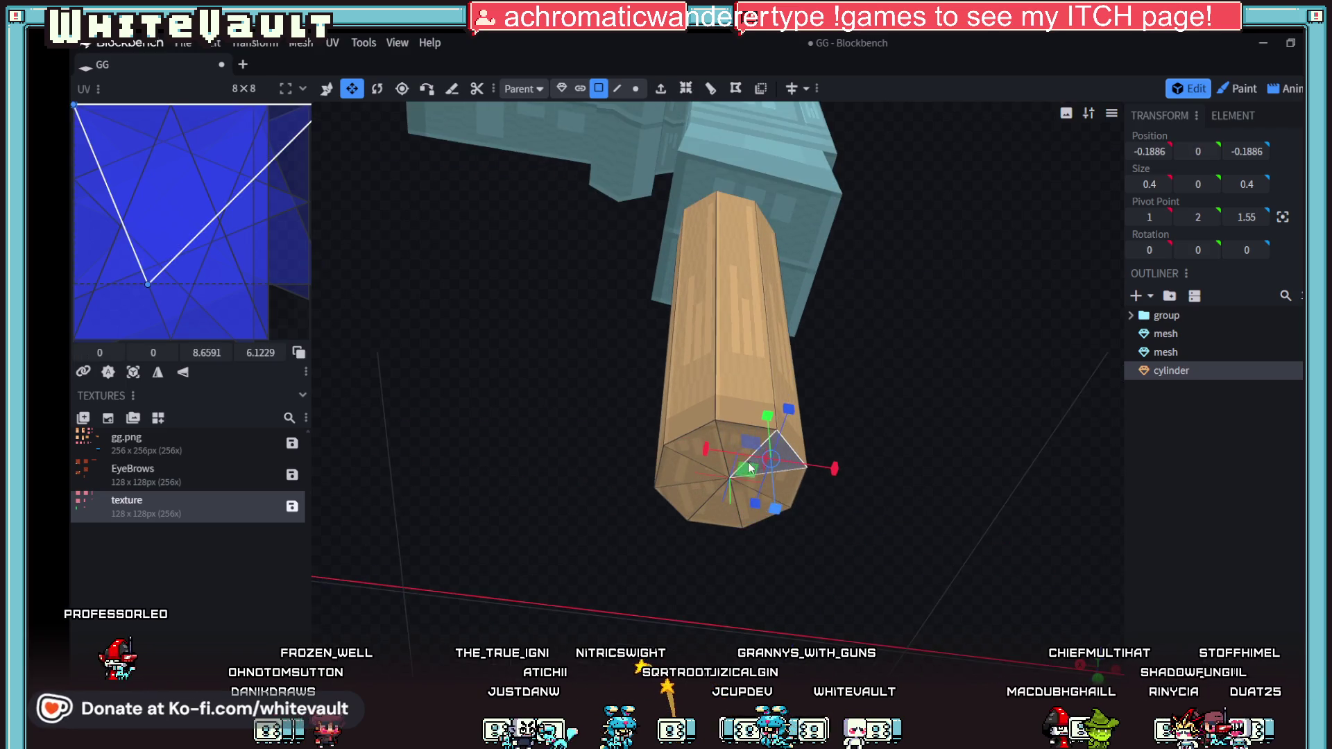
click(727, 432)
shift+click(690, 448)
shift+click(702, 494)
shift+click(741, 519)
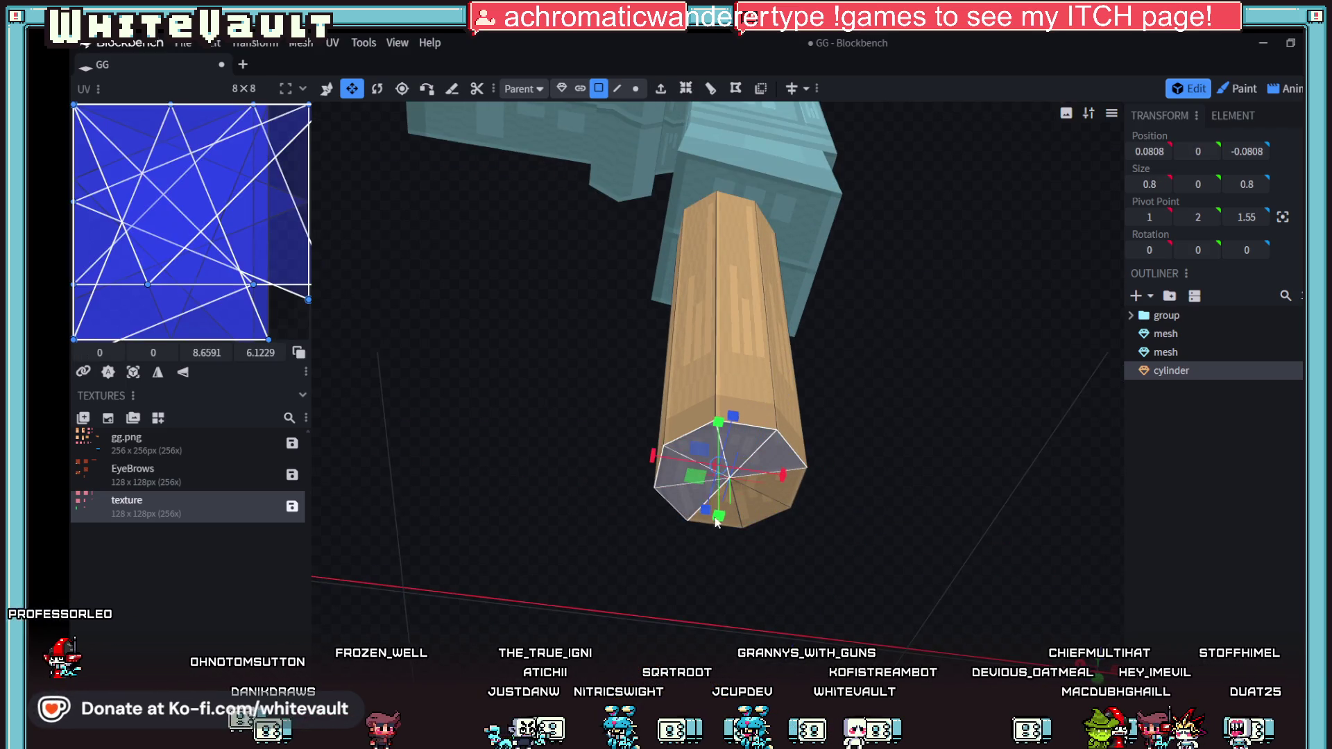
shift+click(763, 506)
shift+click(780, 475)
shift+click(760, 444)
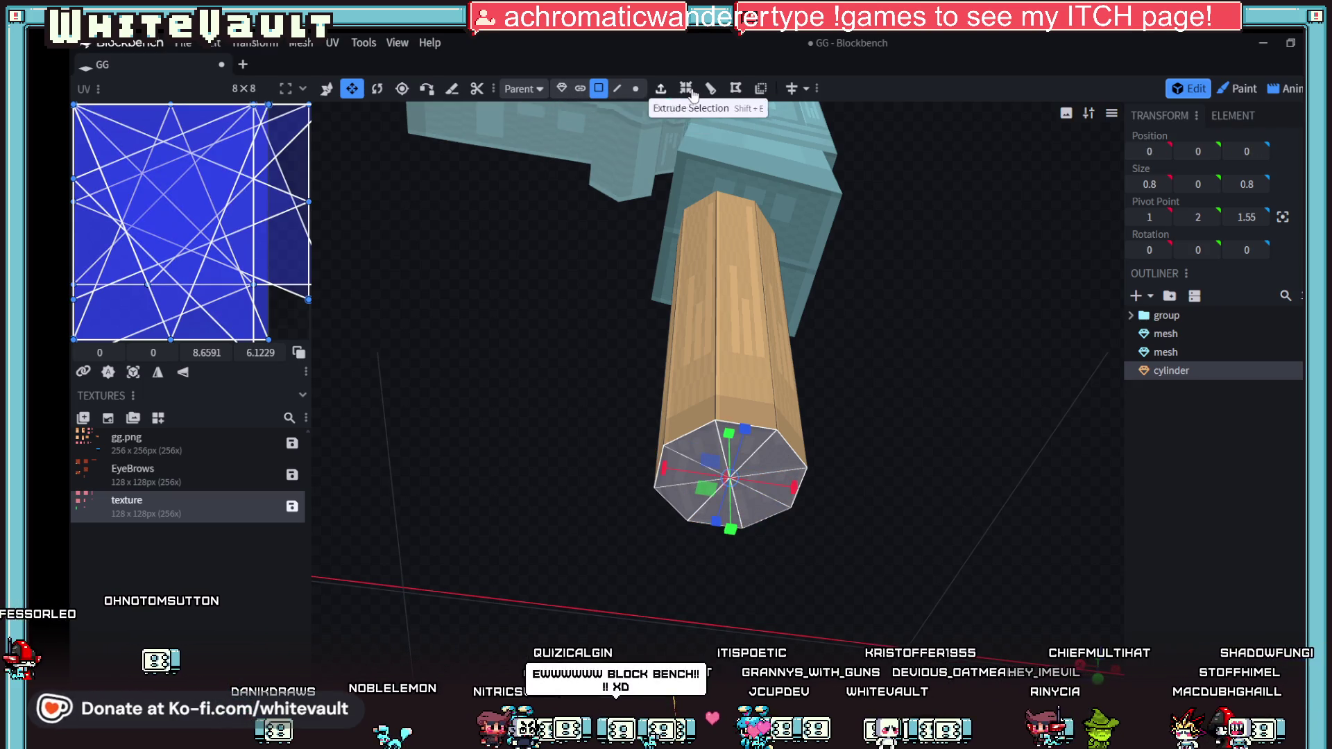
Step: Move the bottom cap up so the leg shortens to 0.8 × 2.925 × 0.8
click(329, 91)
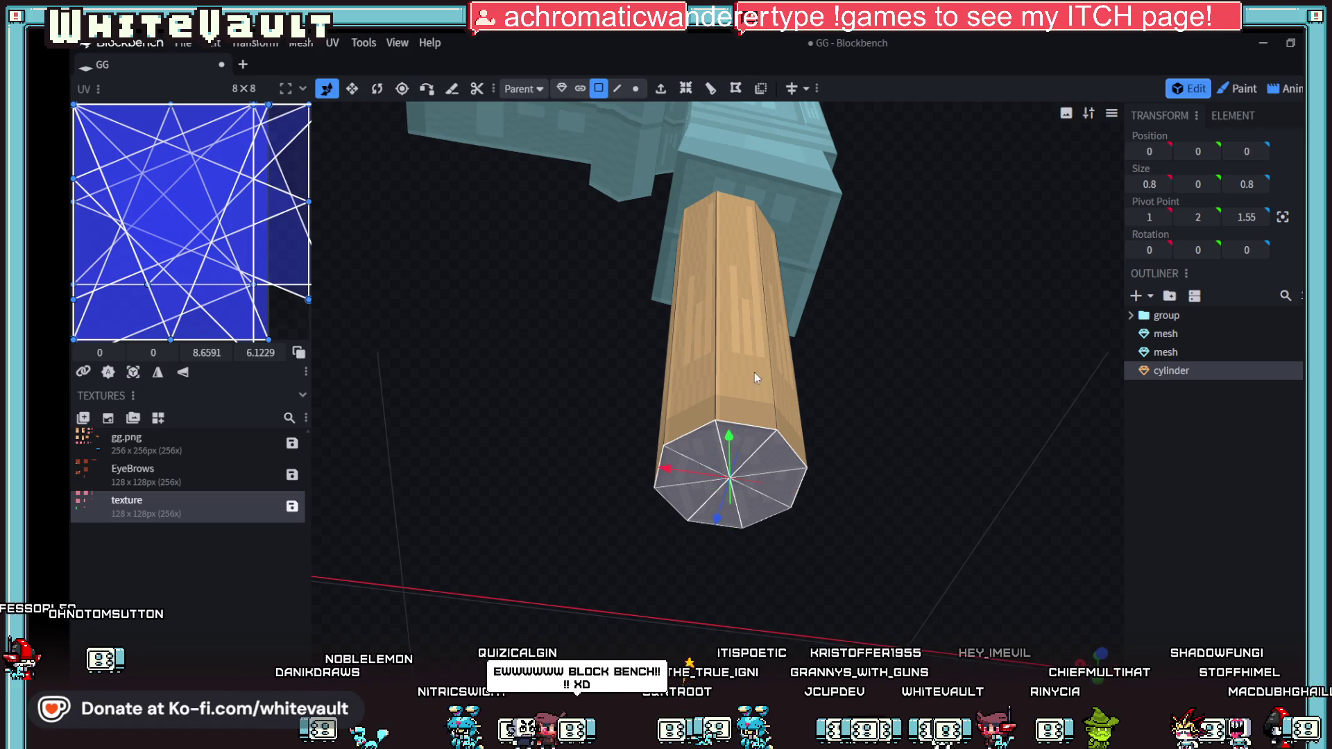
mouse_move(797, 381)
mouse_down()
mouse_move(890, 426)
mouse_move(888, 543)
mouse_move(748, 339)
mouse_move(699, 145)
mouse_move(712, 250)
mouse_up()
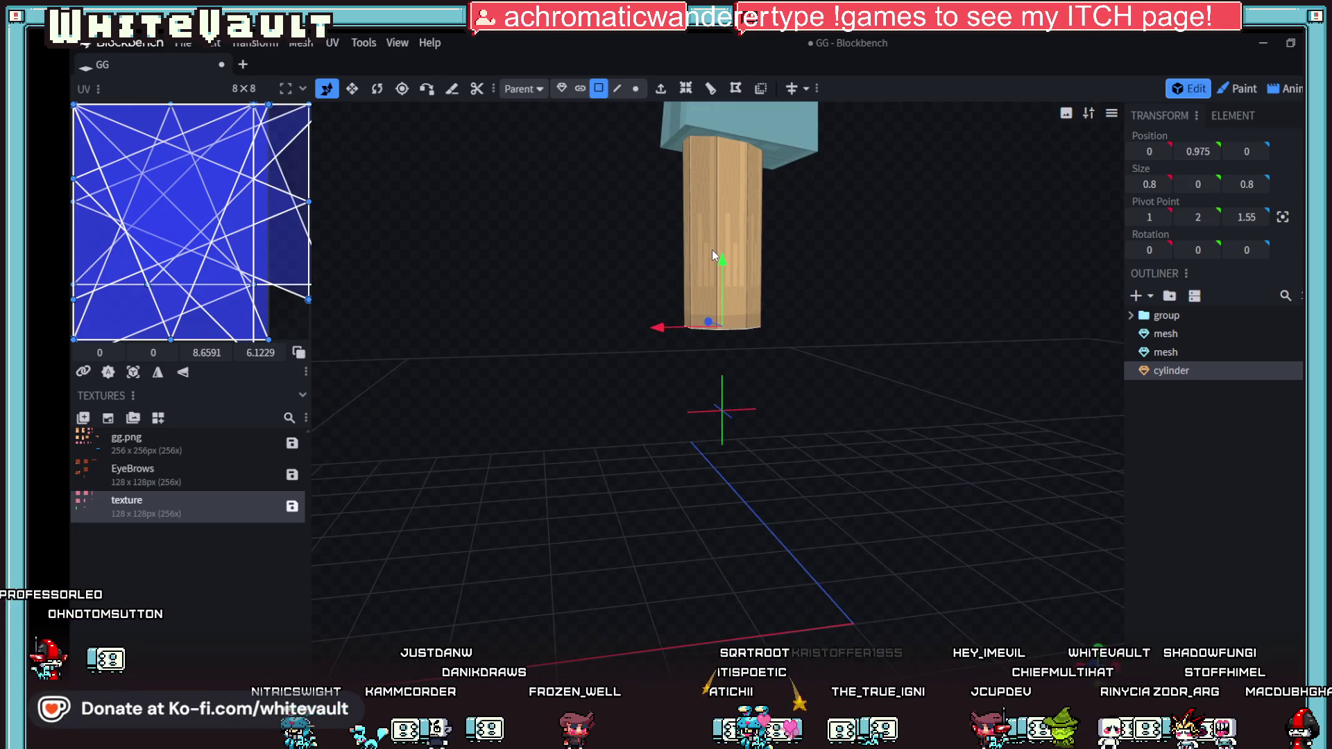
scroll(849, 302, down, 3)
mouse_move(859, 303)
mouse_down()
mouse_move(834, 334)
mouse_move(757, 315)
mouse_move(788, 299)
mouse_move(730, 329)
mouse_up()
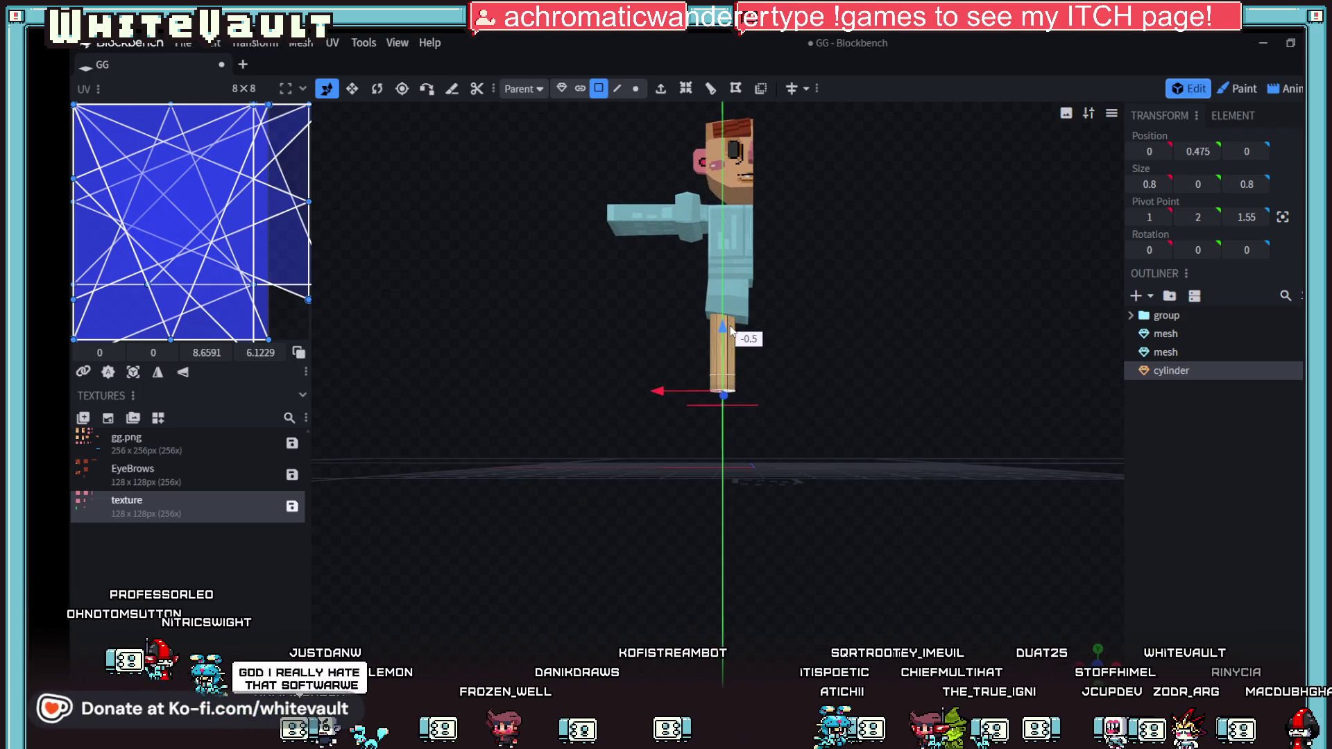
drag(806, 368, 832, 385)
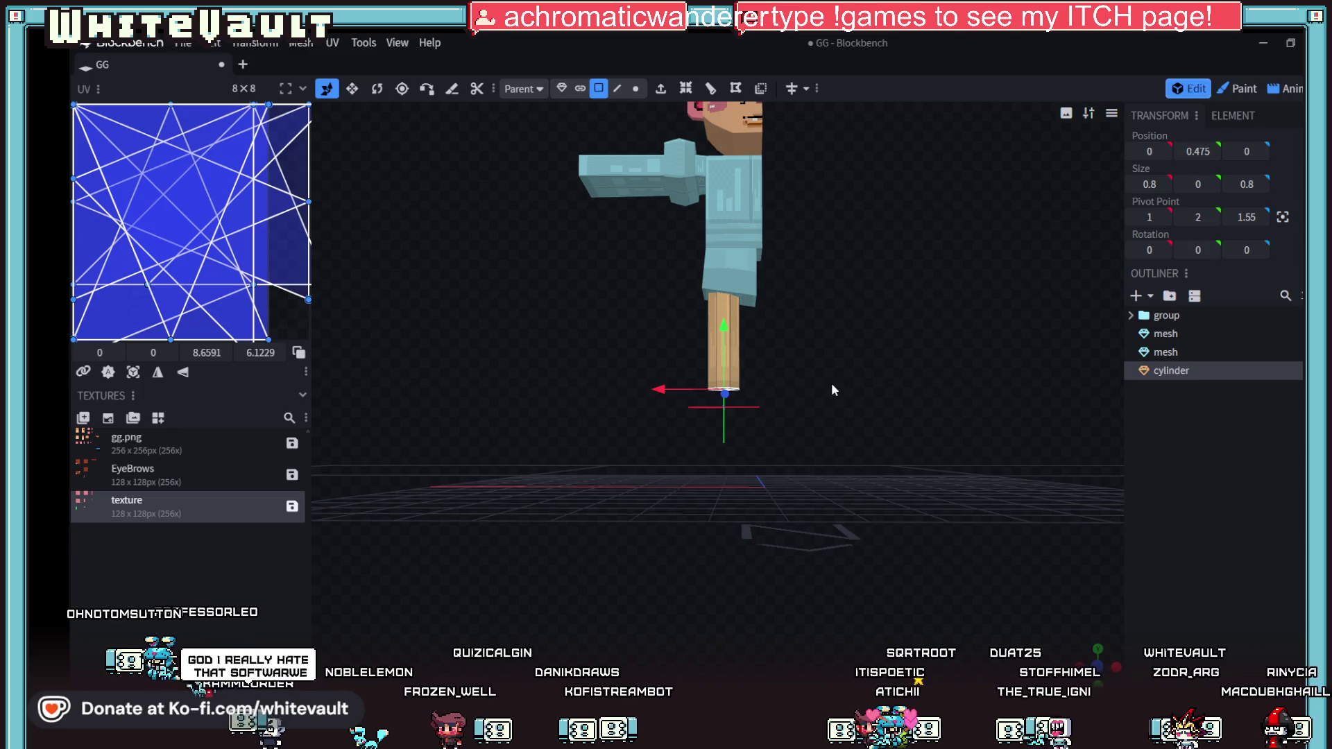
scroll(805, 322, down, 2)
mouse_move(805, 323)
mouse_down()
mouse_move(818, 355)
mouse_move(818, 344)
mouse_up()
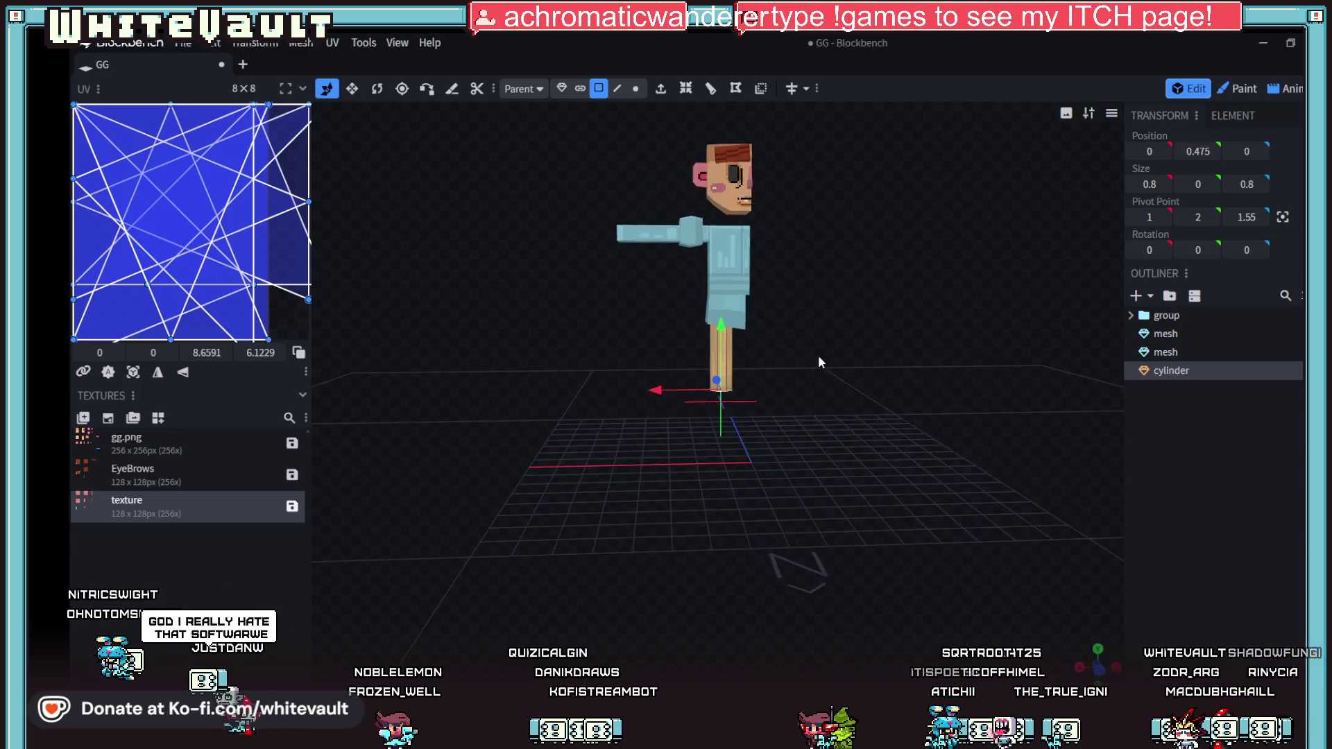
click(561, 88)
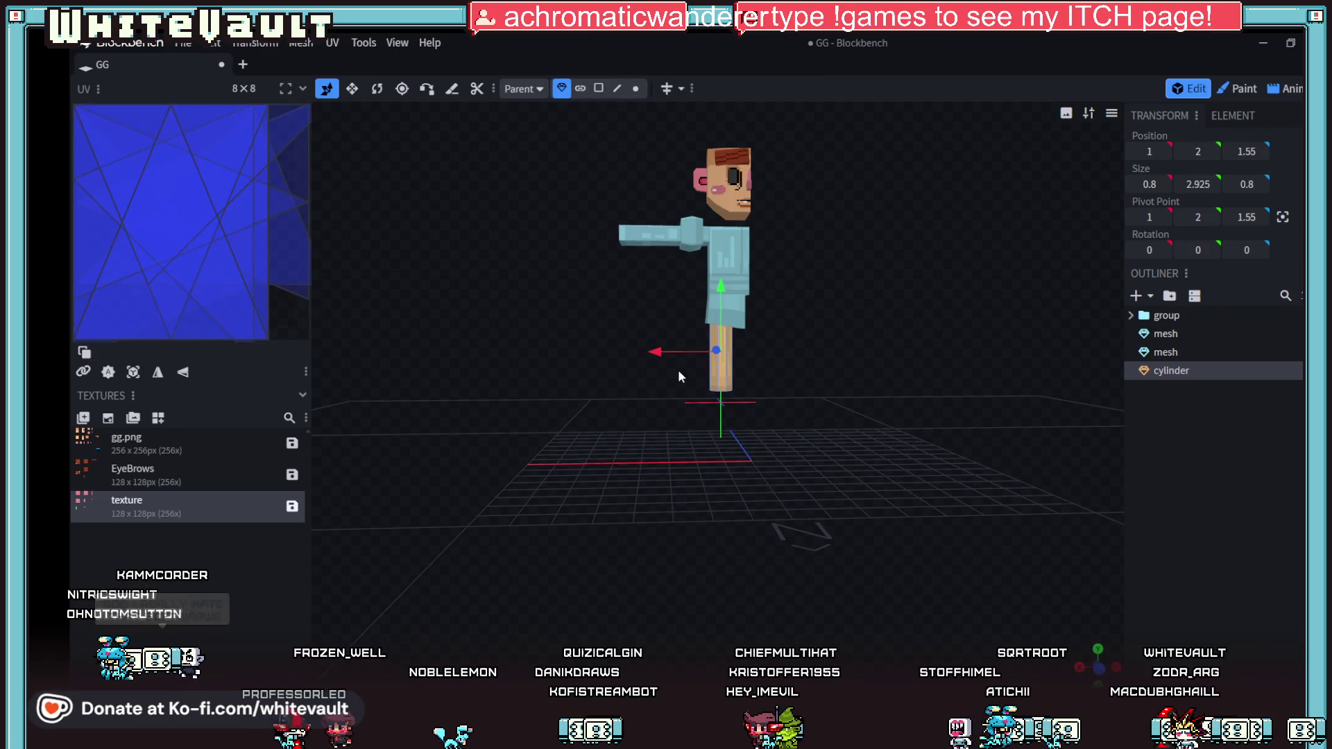
Step: Drag the leg along X to position 0.85, 2, 1.55 and inspect it from below
drag(660, 354, 668, 354)
mouse_move(654, 401)
mouse_down()
mouse_move(819, 443)
mouse_move(901, 423)
mouse_move(663, 414)
mouse_move(528, 445)
mouse_move(717, 375)
mouse_up()
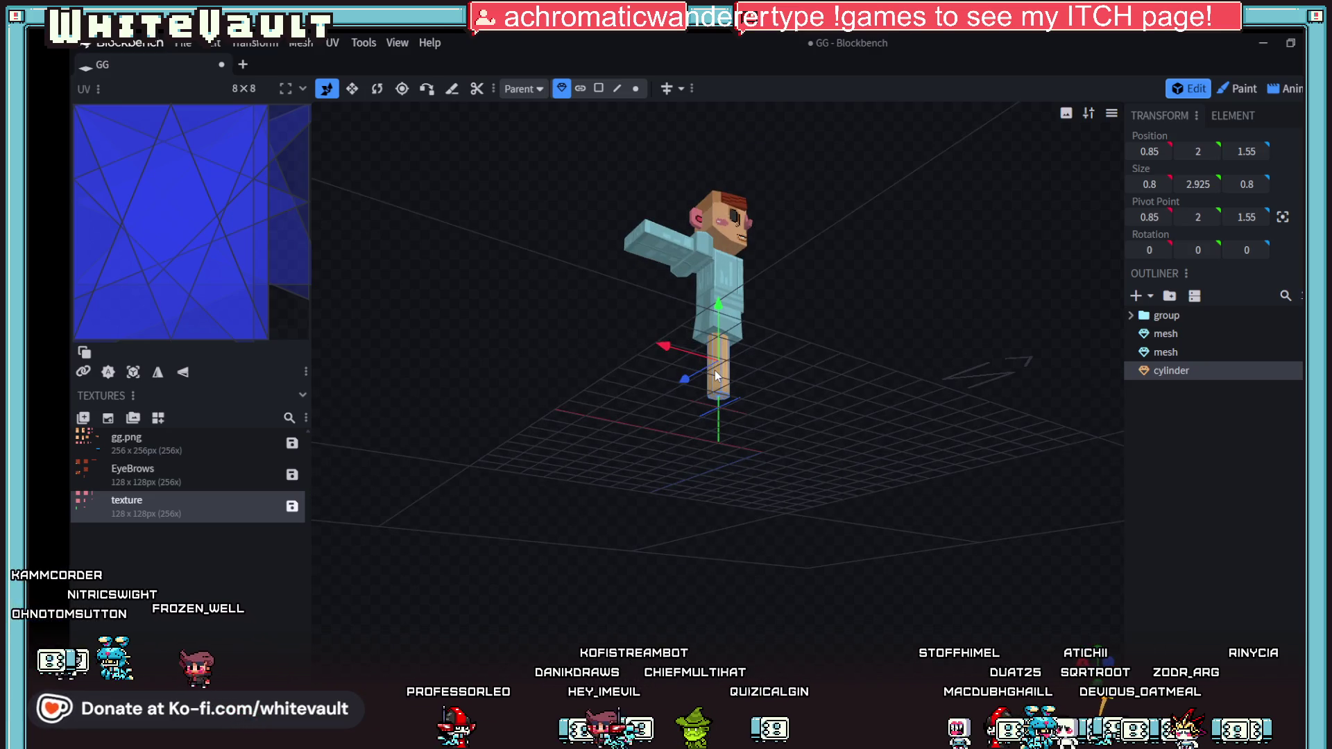
mouse_move(715, 375)
mouse_down()
mouse_move(784, 361)
mouse_move(684, 415)
mouse_move(813, 388)
mouse_up()
scroll(805, 416, up, 2)
mouse_move(793, 439)
mouse_down()
mouse_move(863, 390)
mouse_move(876, 351)
mouse_move(830, 432)
mouse_up()
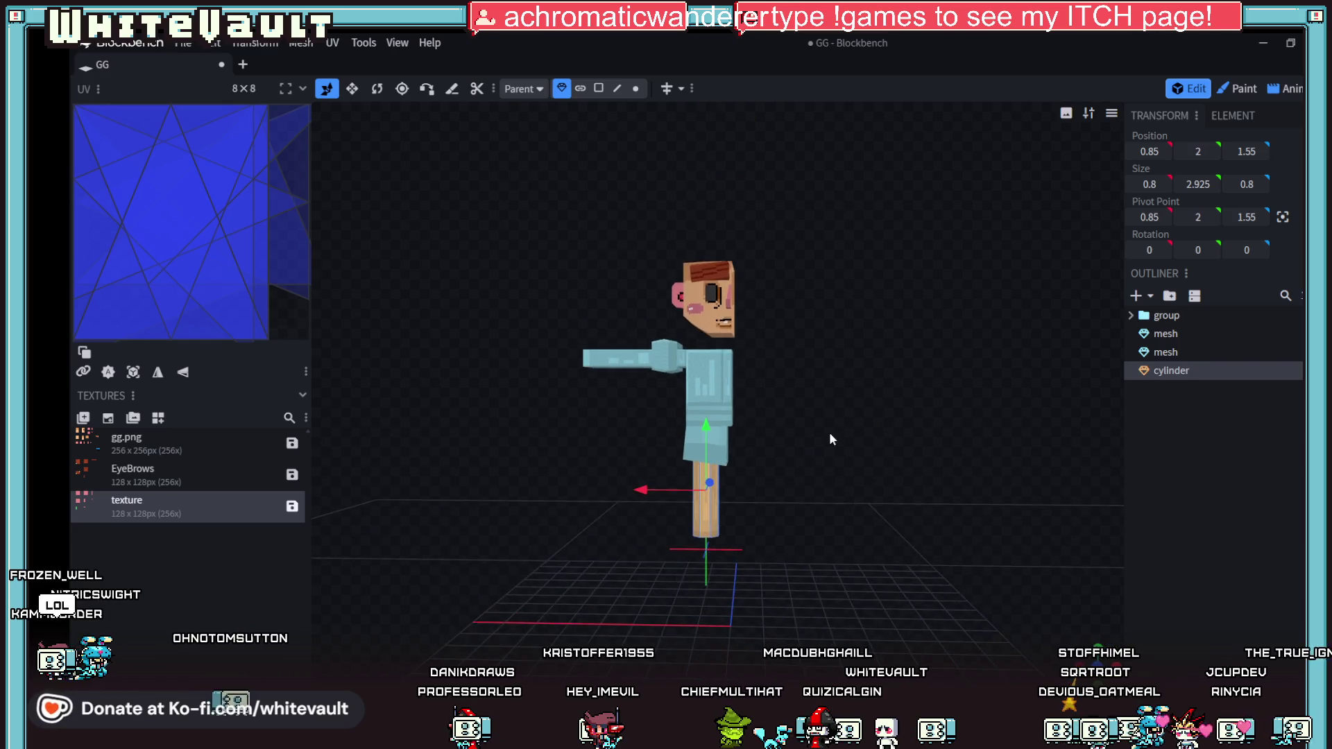
scroll(836, 437, up, 2)
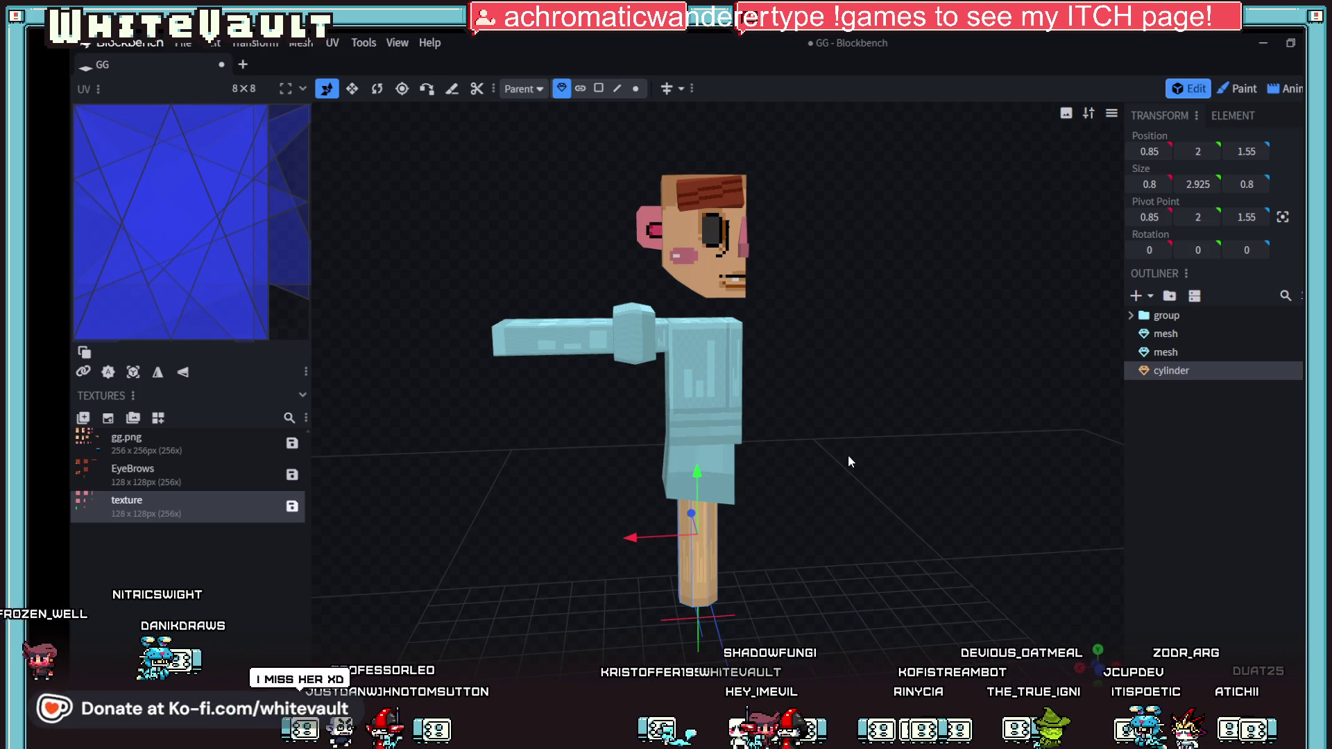
scroll(845, 578, down, 3)
mouse_move(845, 572)
mouse_down()
mouse_move(909, 515)
mouse_move(938, 440)
mouse_move(713, 578)
mouse_move(622, 573)
mouse_move(741, 625)
mouse_move(827, 534)
mouse_move(764, 389)
mouse_up()
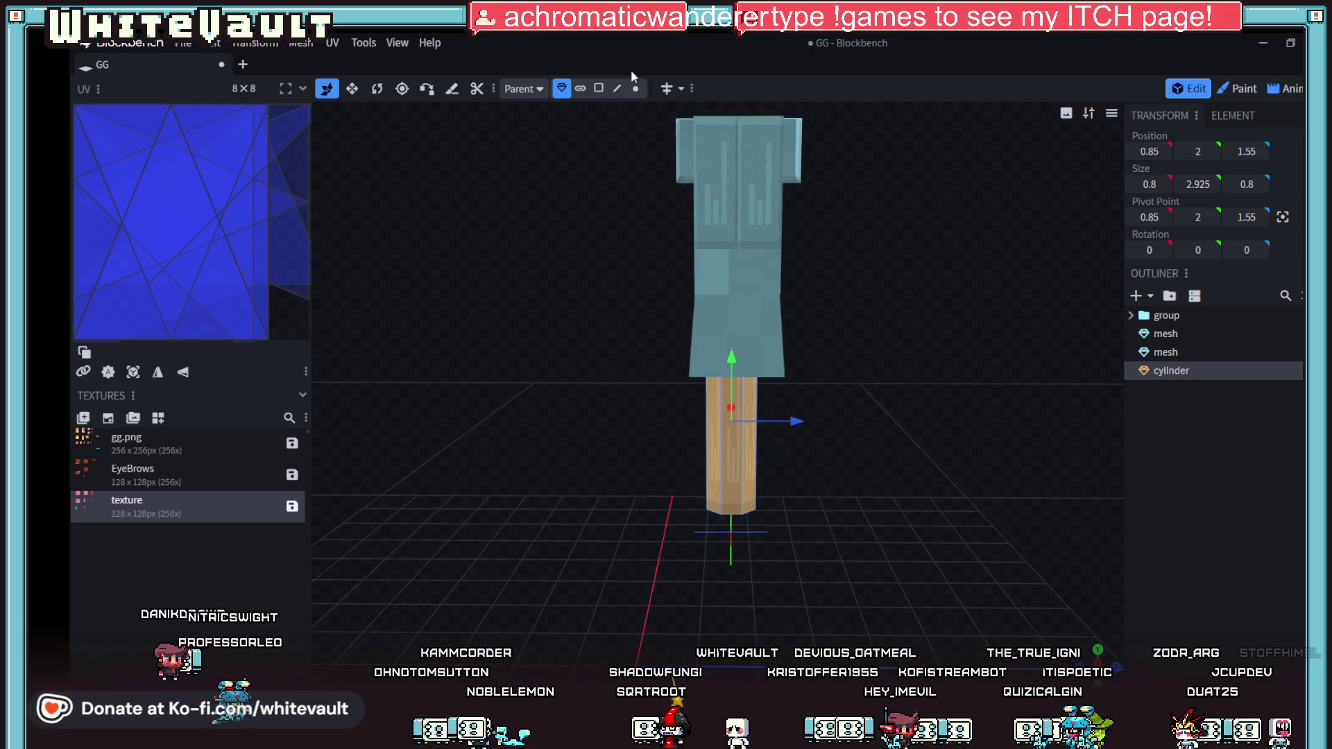
Step: Select a few faces on the leg cylinder in face mode
click(598, 89)
click(730, 461)
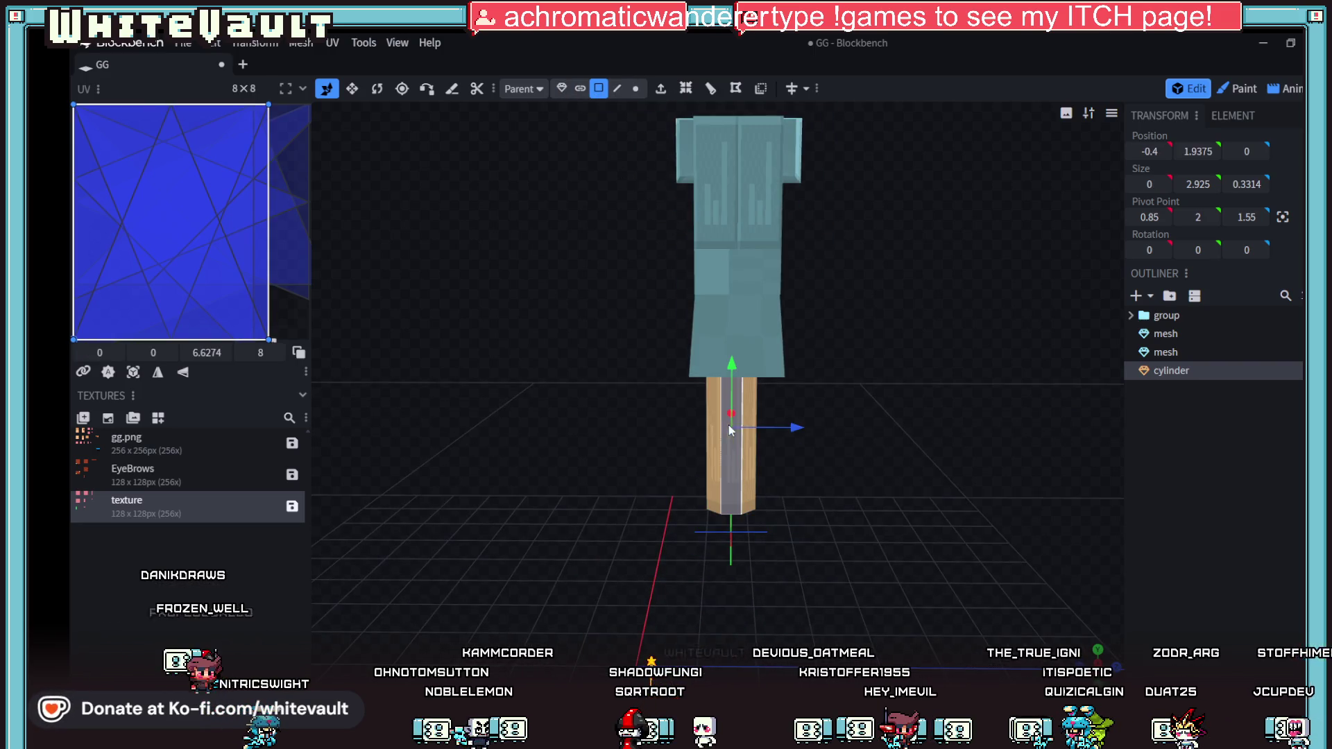
shift+click(747, 467)
shift+click(710, 490)
mouse_move(763, 522)
mouse_down()
mouse_move(839, 580)
mouse_move(661, 225)
mouse_up()
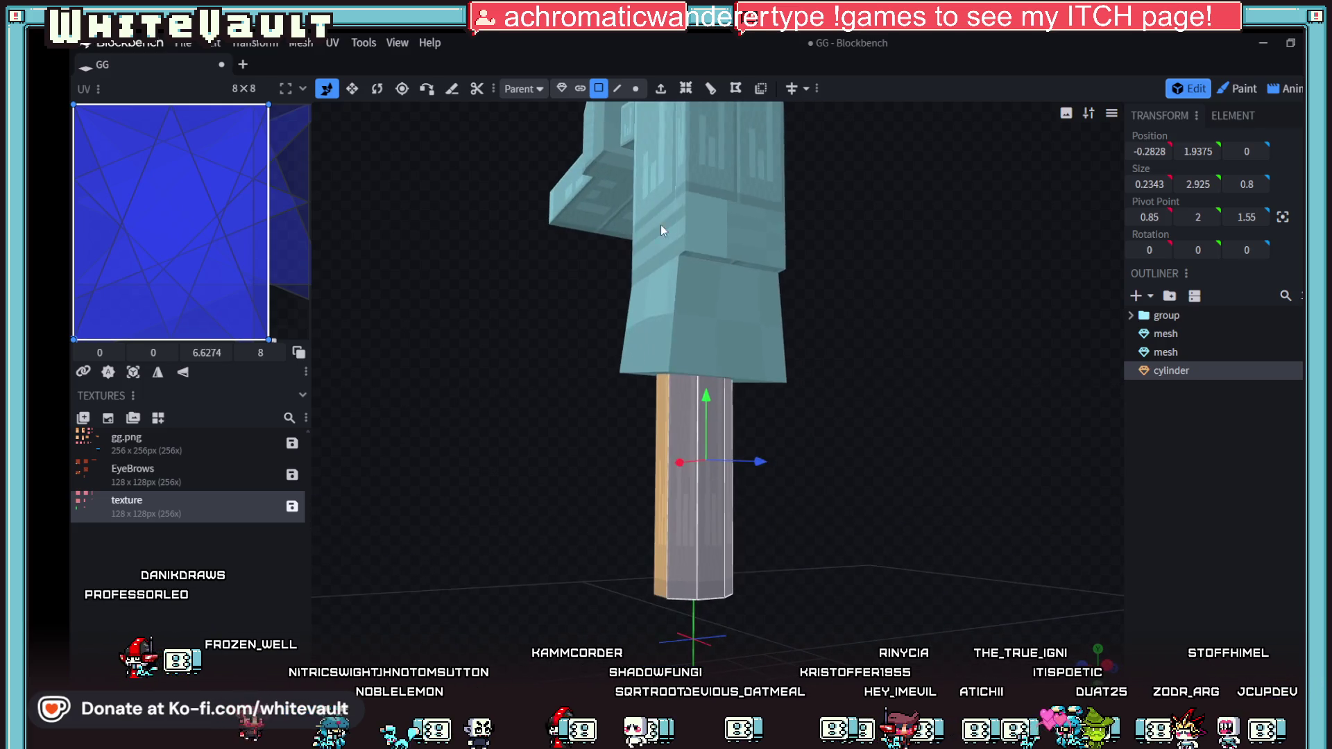
Step: Add loop cuts around the leg, increasing the cut count to 3
click(723, 92)
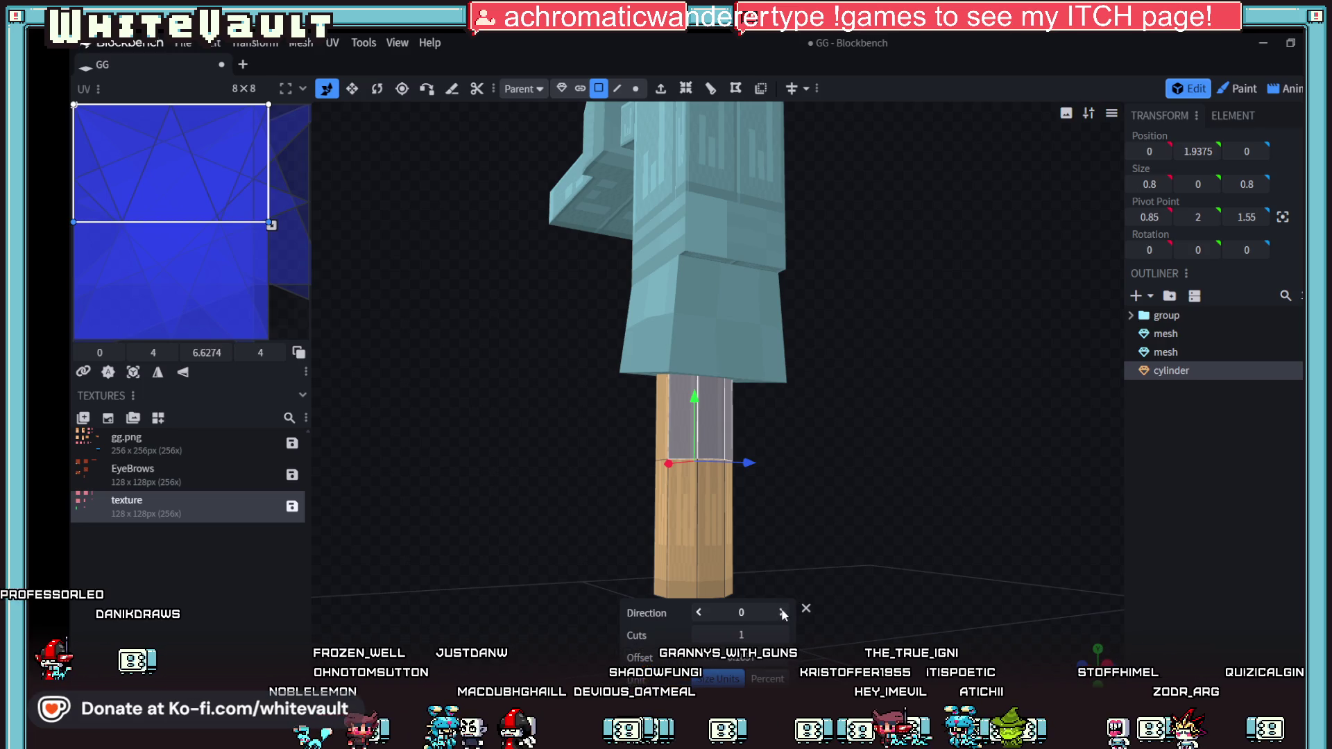
click(784, 636)
click(784, 635)
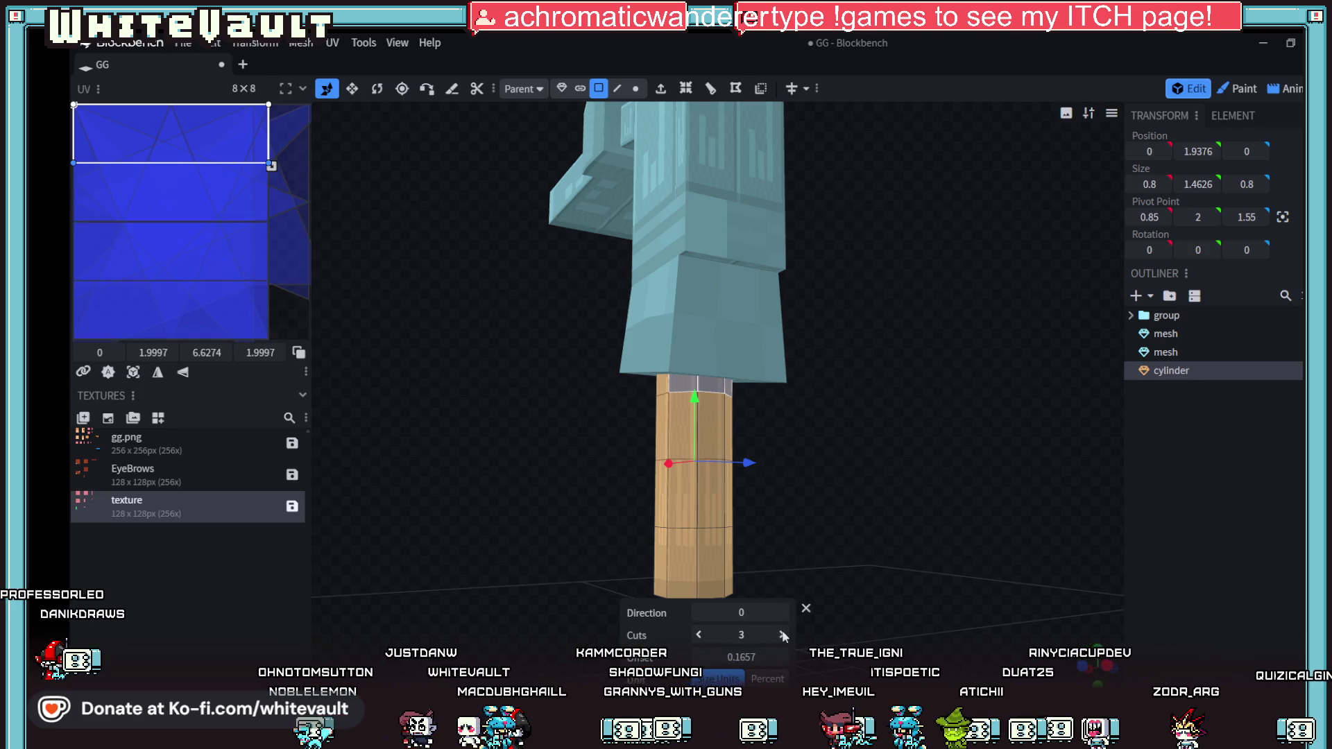
mouse_move(833, 611)
mouse_down()
mouse_move(881, 573)
mouse_move(938, 493)
mouse_up()
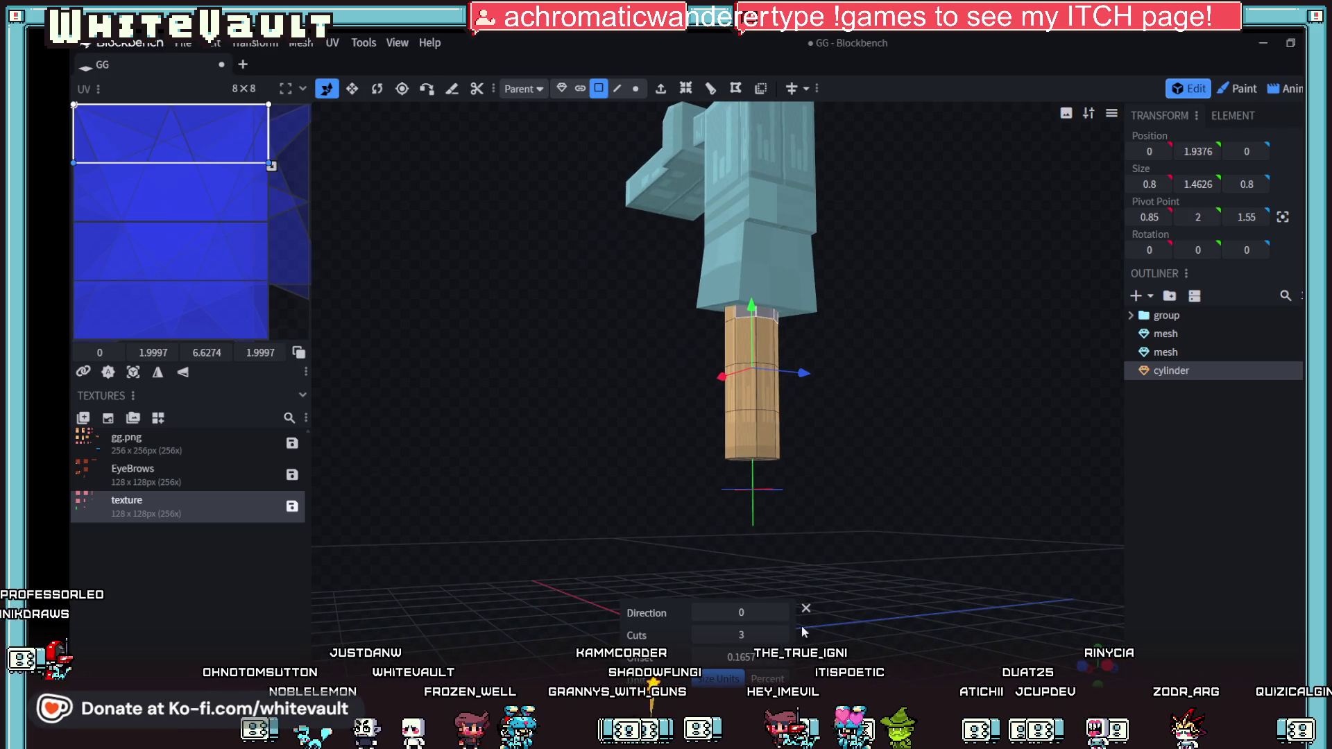
scroll(898, 608, up, 3)
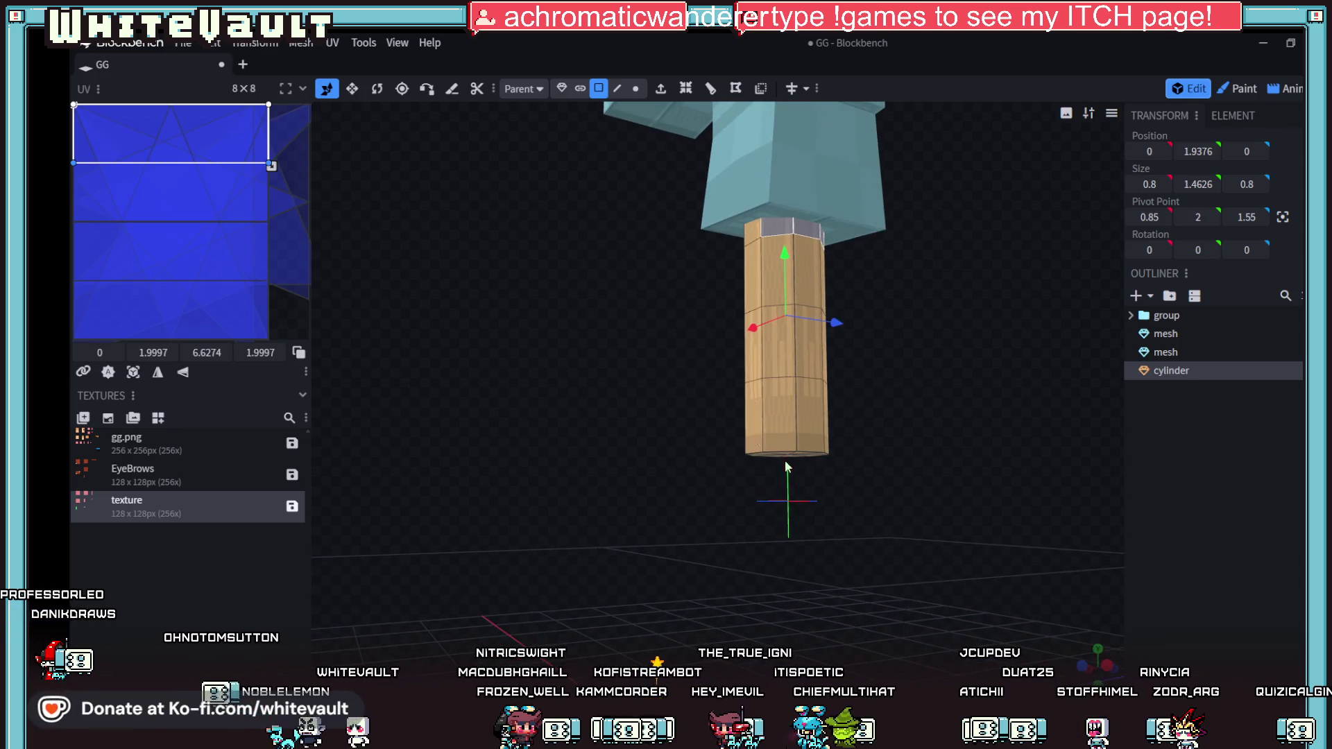
Step: Select the ring of bottom faces around the cylinder's base
click(756, 429)
drag(881, 497, 679, 563)
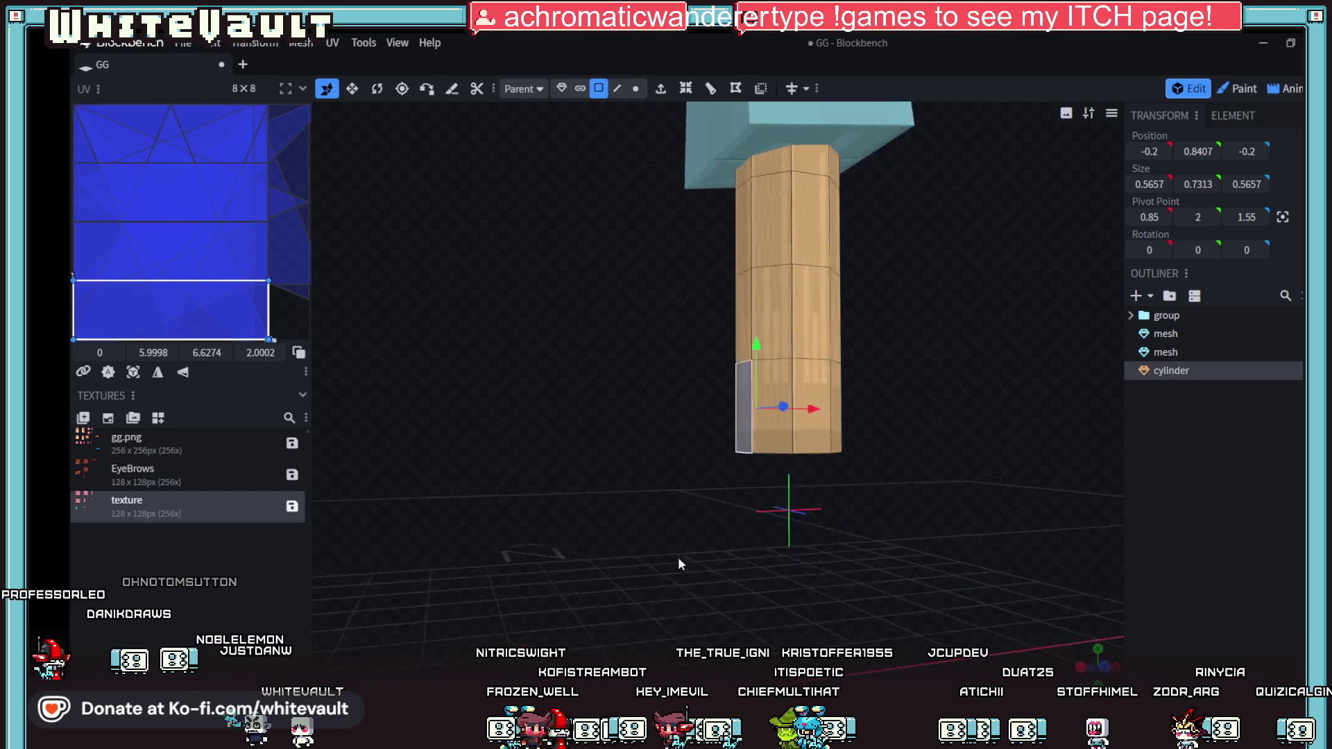
click(718, 379)
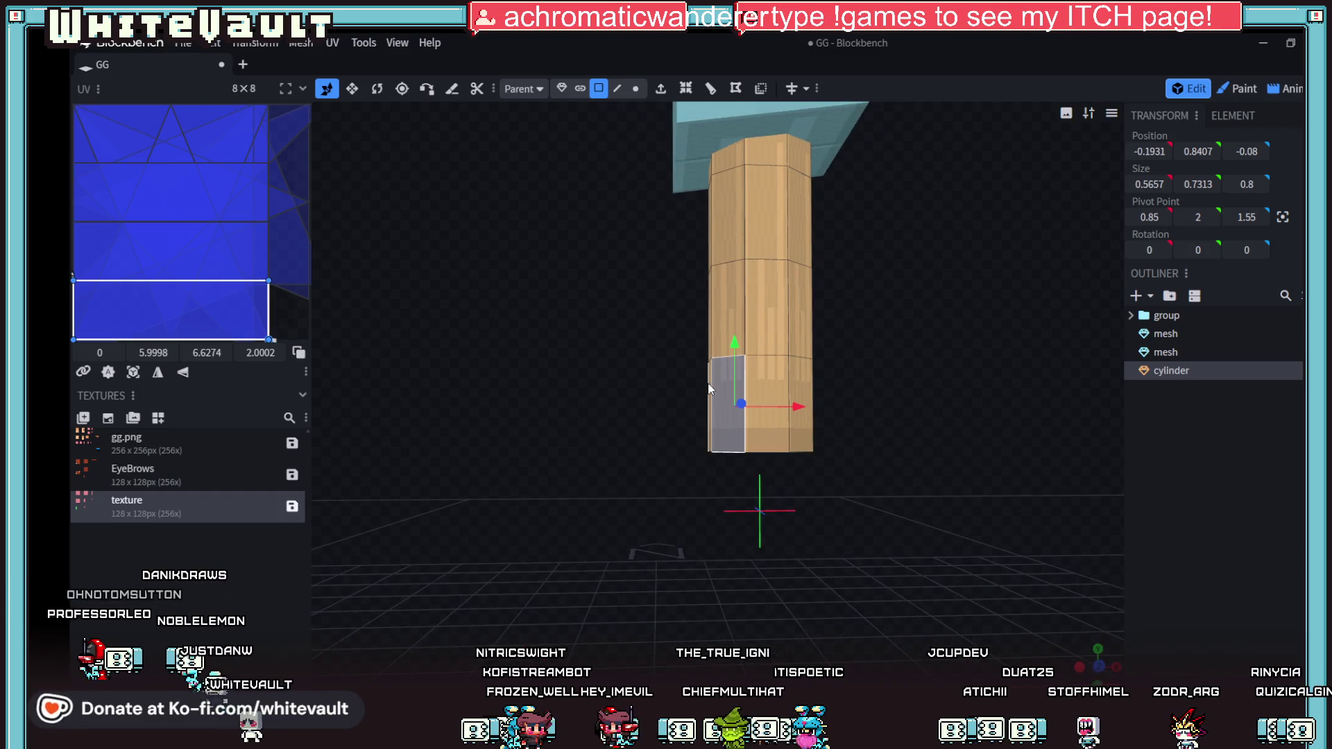
drag(710, 389, 715, 532)
shift+click(822, 409)
shift+click(836, 394)
drag(901, 551, 794, 566)
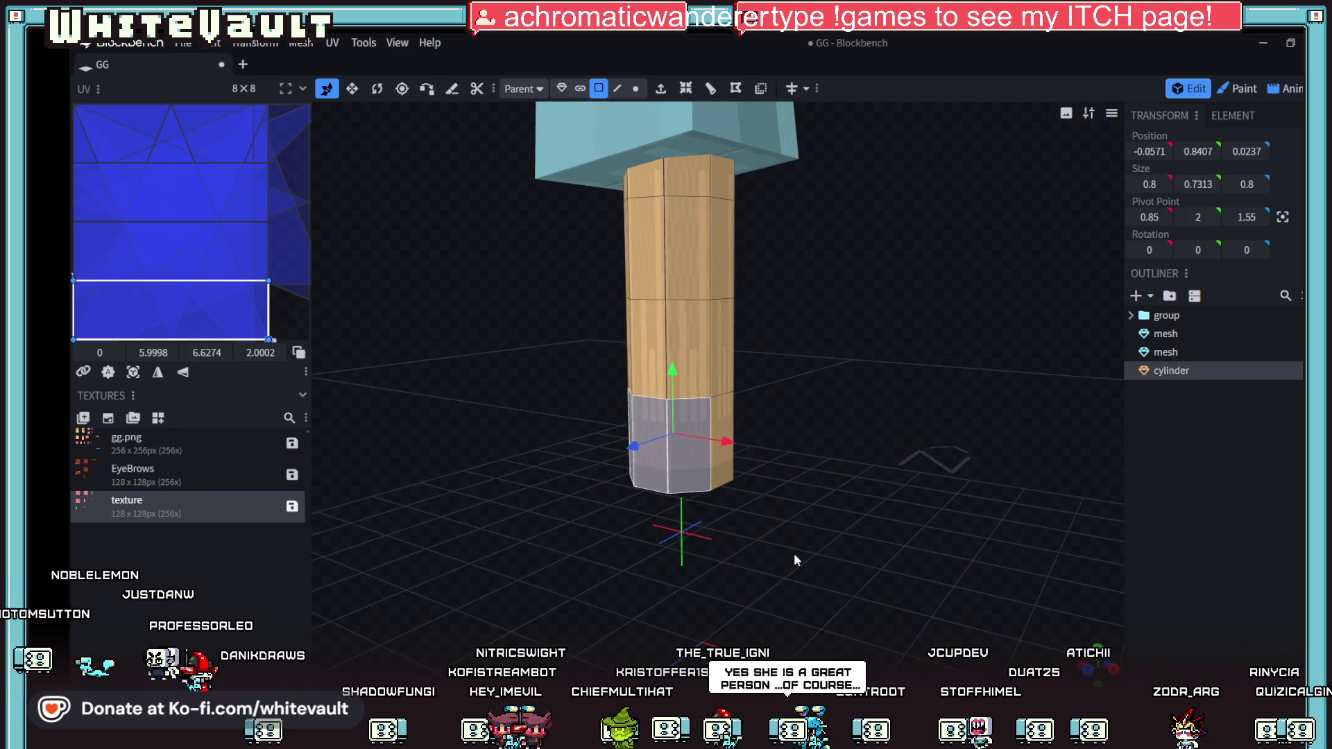
scroll(823, 552, up, 2)
mouse_move(823, 552)
mouse_down()
mouse_move(799, 574)
mouse_move(734, 572)
mouse_move(633, 406)
mouse_move(666, 486)
mouse_move(755, 576)
mouse_move(742, 347)
mouse_up()
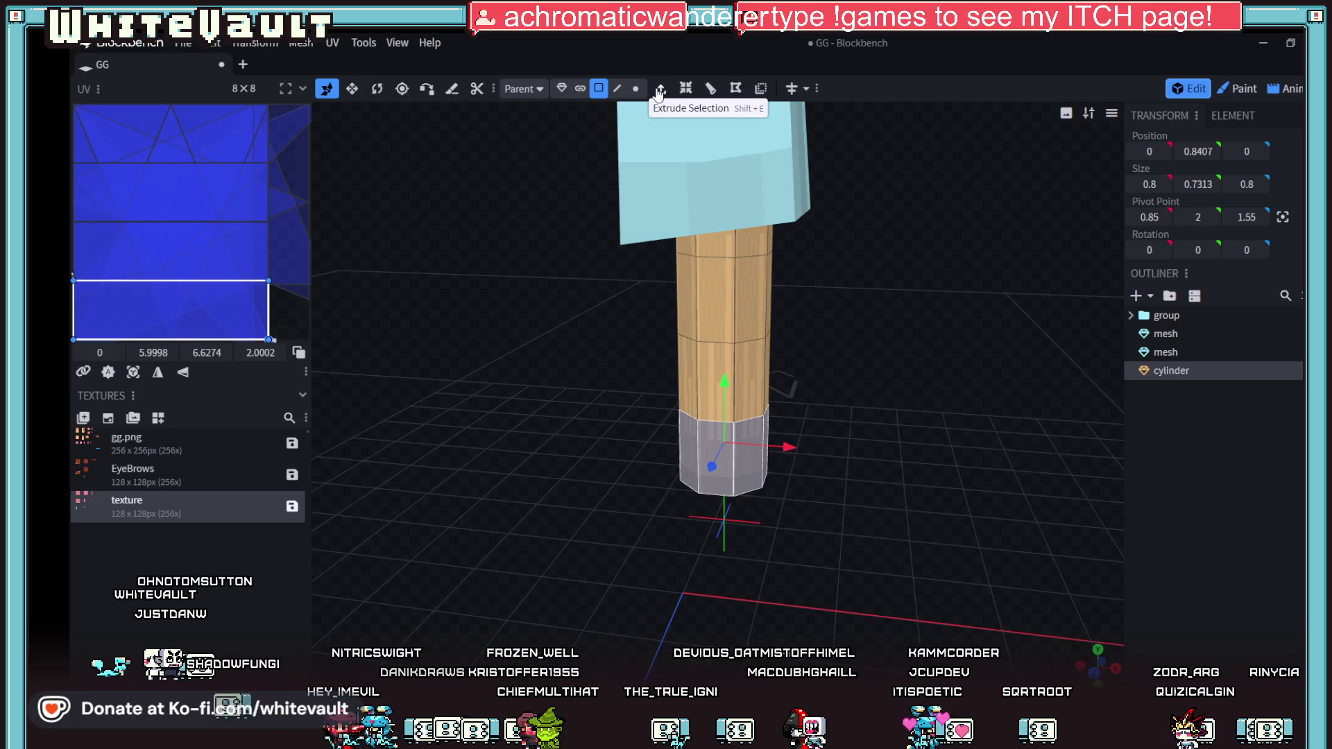
Step: Extrude the selected bottom faces outward with an Extend value of 0.15
click(660, 90)
mouse_move(722, 635)
mouse_down()
mouse_move(749, 637)
mouse_move(718, 637)
mouse_up()
mouse_move(854, 597)
mouse_down()
mouse_move(905, 546)
mouse_move(977, 566)
mouse_move(945, 567)
mouse_move(939, 555)
mouse_move(1026, 555)
mouse_move(909, 539)
mouse_move(914, 576)
mouse_move(894, 594)
mouse_move(930, 435)
mouse_move(901, 418)
mouse_move(915, 410)
mouse_move(819, 417)
mouse_move(875, 421)
mouse_up()
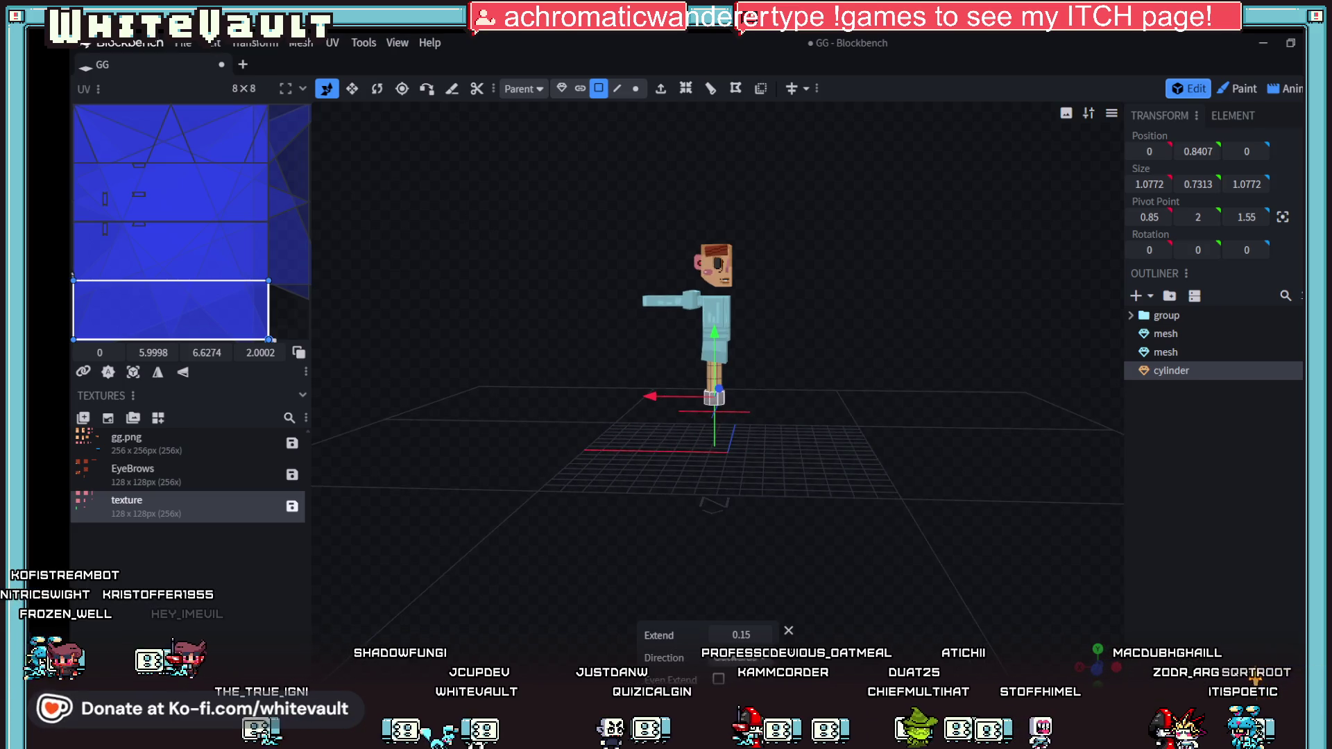
click(183, 42)
mouse_move(263, 83)
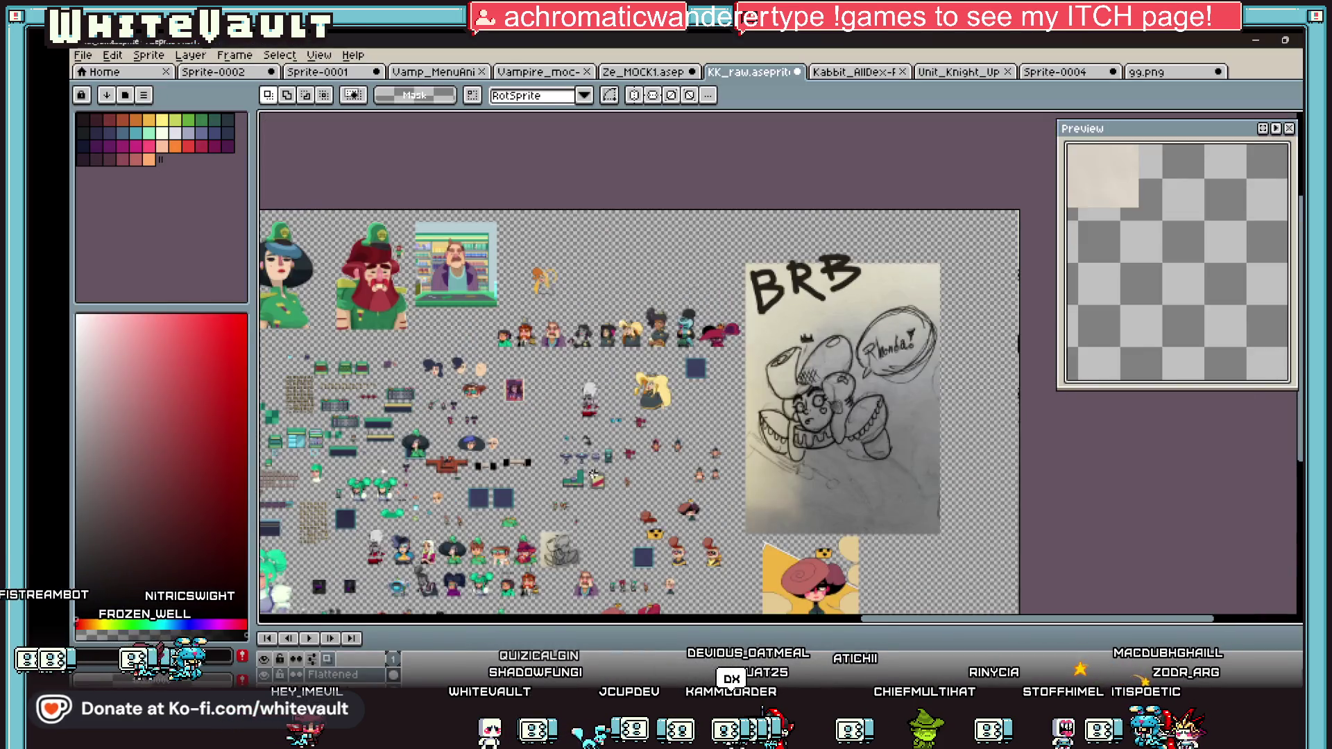
Step: Switch through the open documents to the Sprite-0004 character sprite
scroll(594, 474, up, 1)
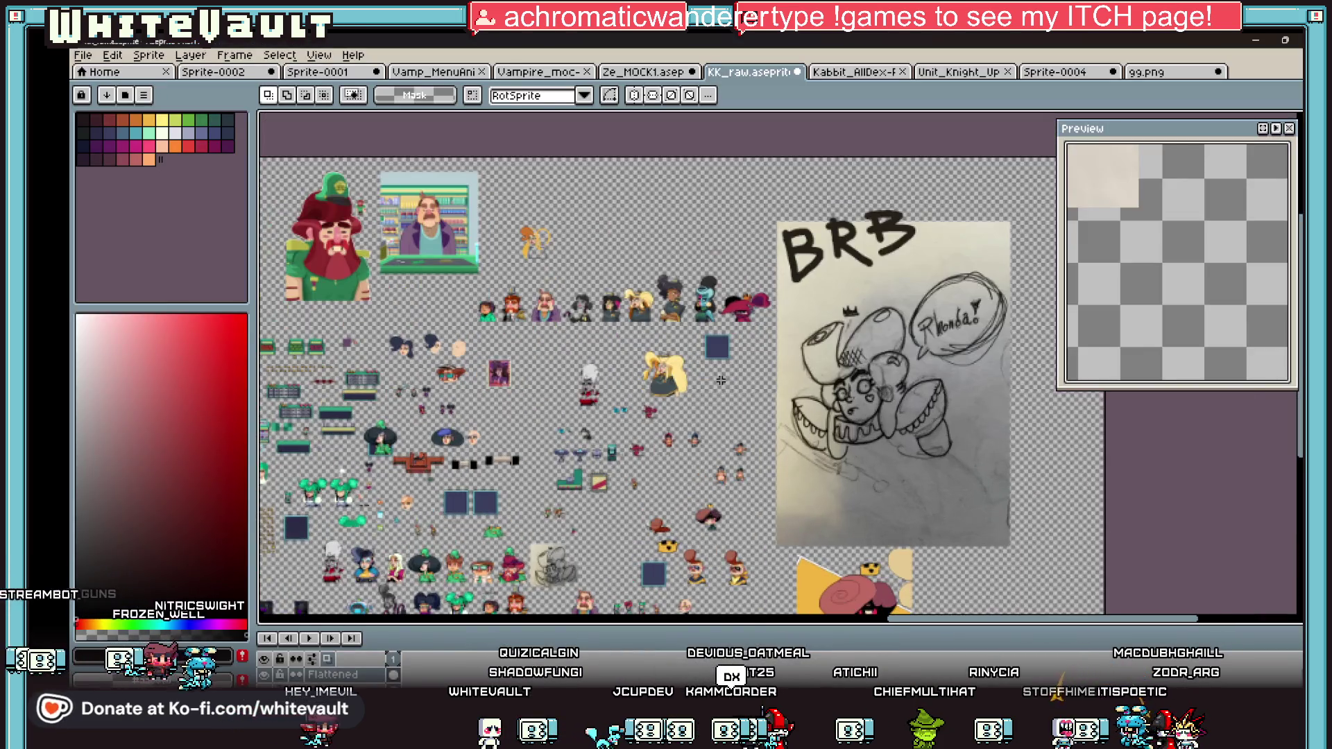
scroll(965, 356, down, 5)
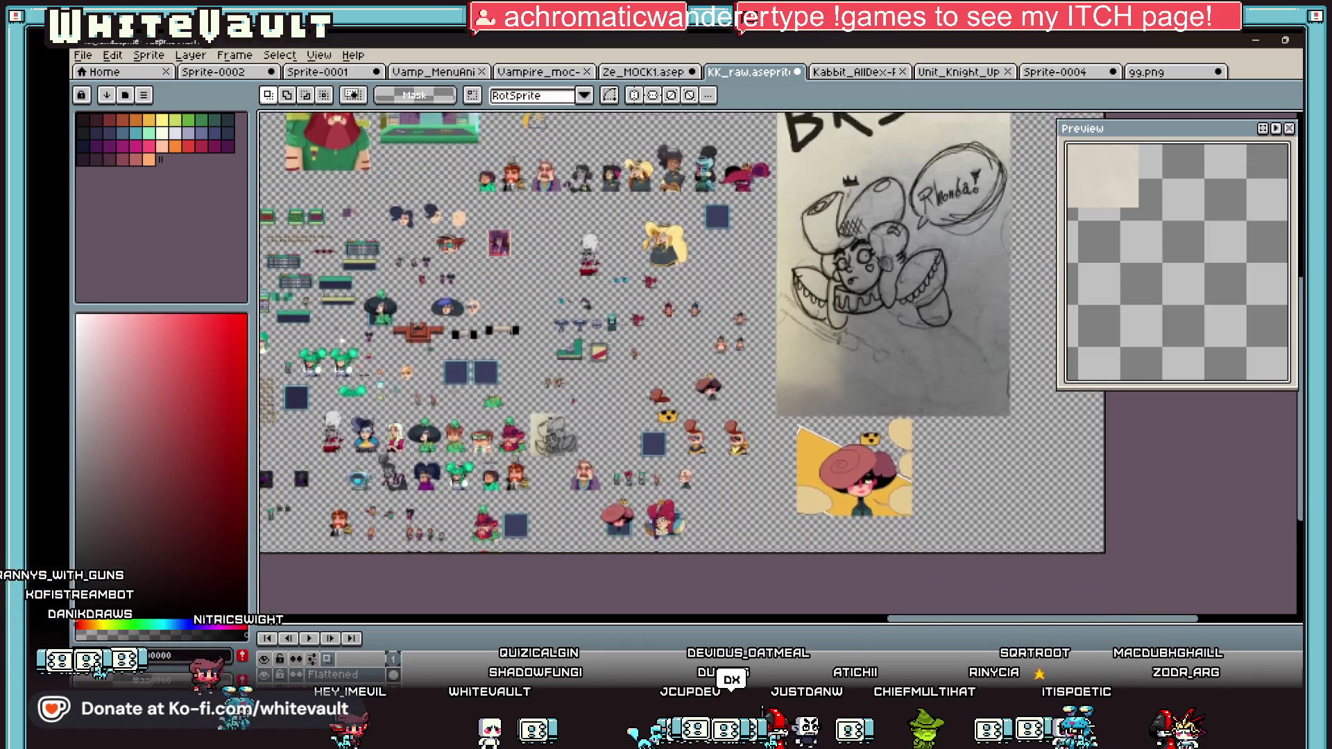
scroll(467, 405, up, 1)
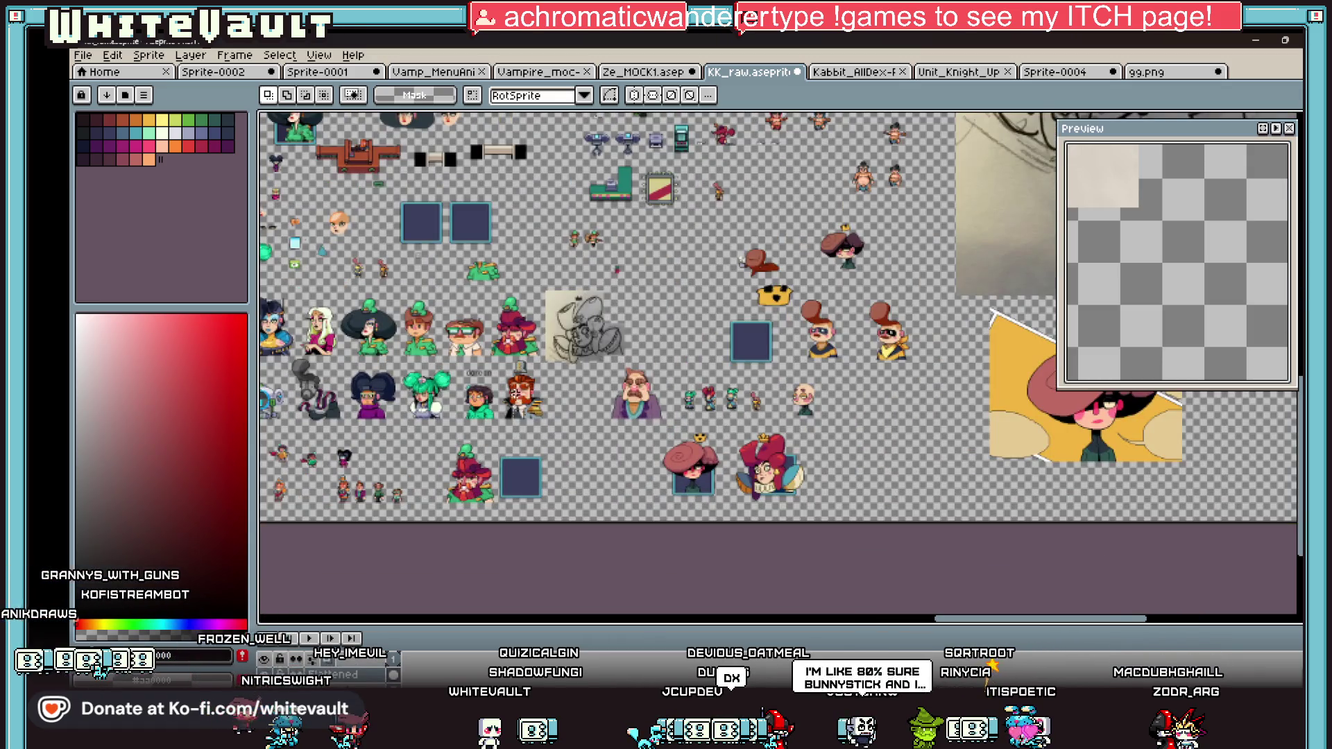
click(852, 72)
click(956, 72)
click(1054, 72)
scroll(902, 283, down, 1)
scroll(923, 305, up, 1)
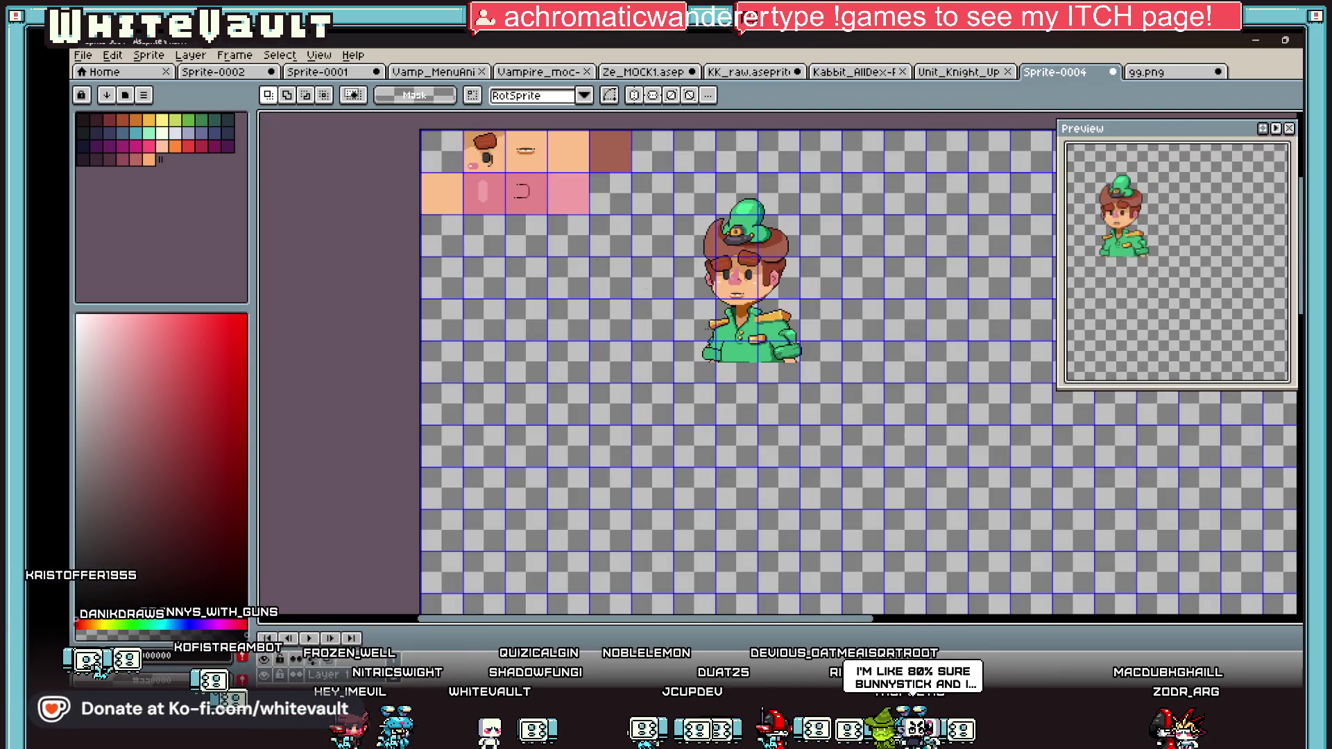
Step: Move the mouth piece beside the head tile on the sheet
mouse_move(476, 149)
mouse_down()
mouse_move(511, 152)
mouse_move(607, 225)
mouse_move(686, 322)
mouse_move(689, 279)
mouse_move(649, 280)
mouse_up()
scroll(580, 300, down, 1)
scroll(398, 239, up, 2)
mouse_move(374, 142)
mouse_down()
mouse_move(444, 188)
mouse_move(880, 335)
mouse_up()
scroll(444, 187, down, 2)
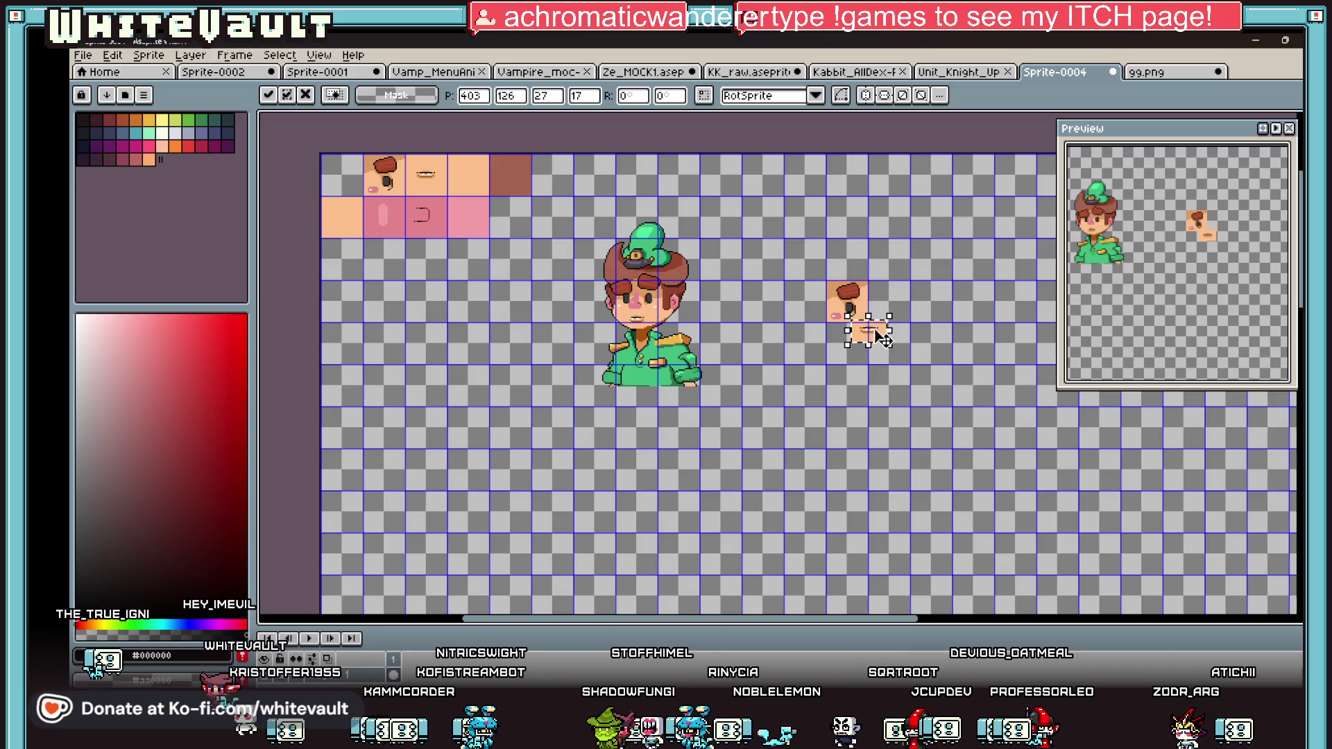
scroll(880, 336, up, 2)
click(755, 280)
Step: Select the mouth piece and nudge it one pixel left
drag(671, 227, 817, 493)
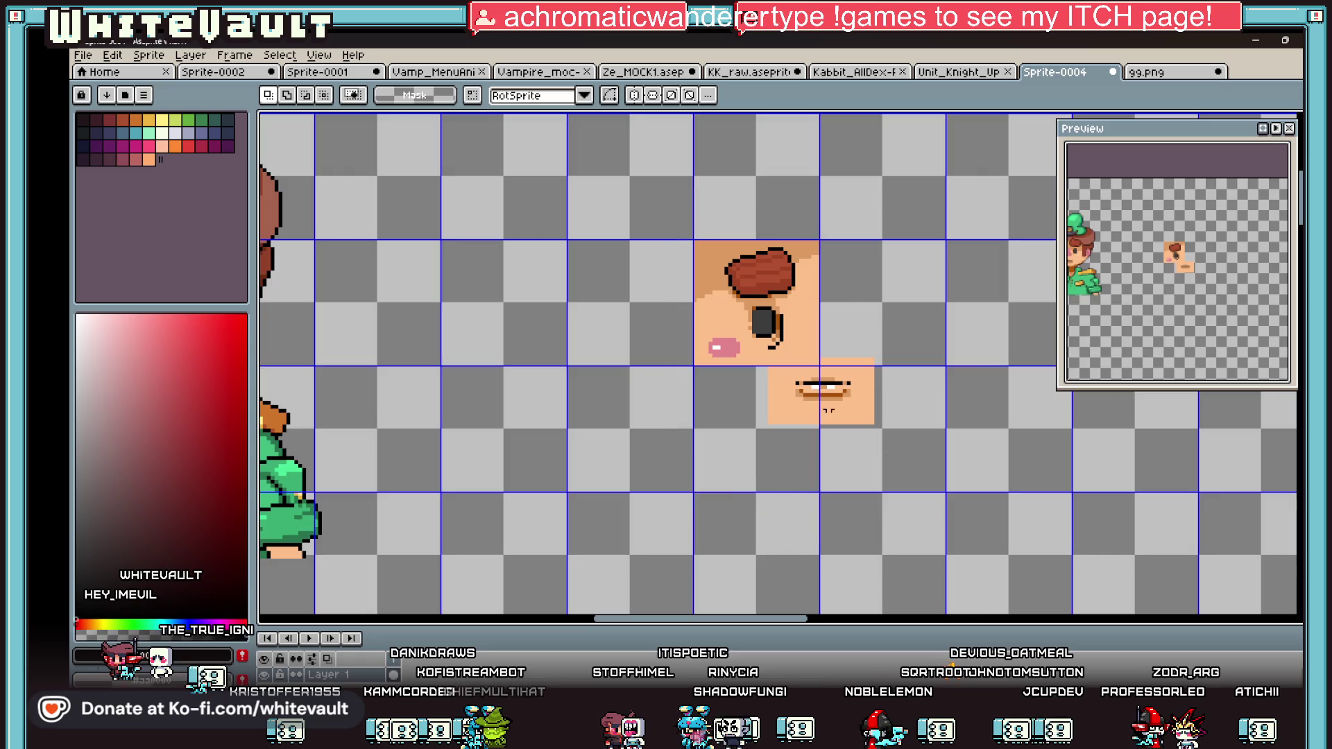
scroll(819, 392, up, 1)
drag(753, 343, 901, 425)
key(ctrl+d)
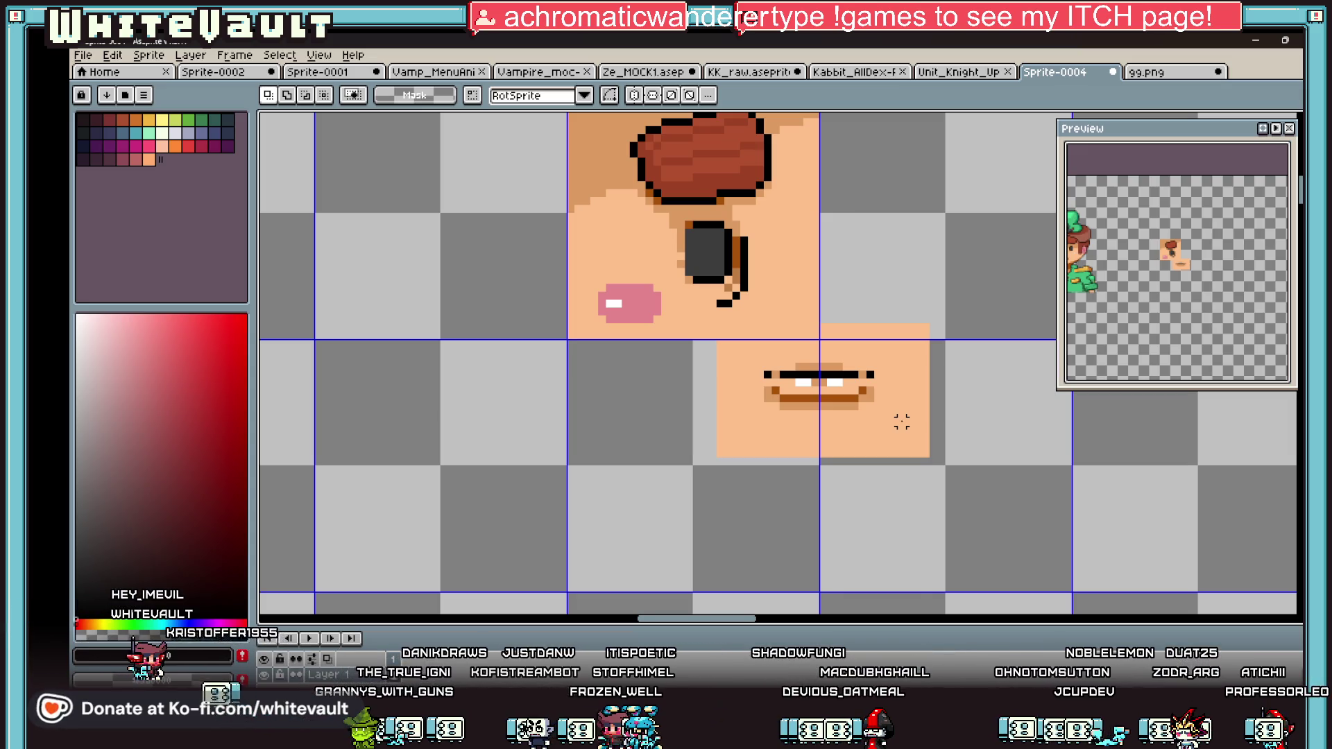
Step: Copy the eye-and-mouth half-face, paste it flipped horizontally, and place it as the right half
scroll(901, 422, down, 2)
scroll(812, 334, up, 1)
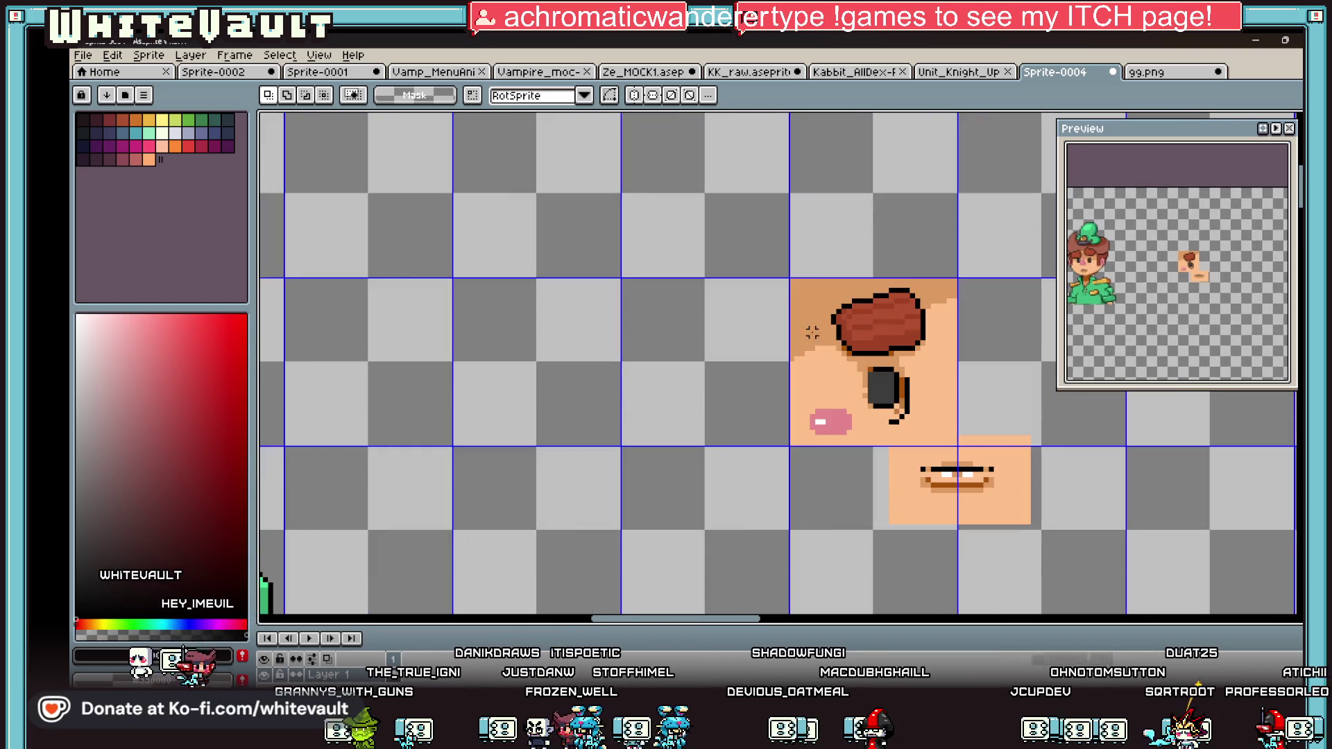
mouse_move(791, 279)
mouse_down()
mouse_move(906, 483)
mouse_move(960, 528)
mouse_up()
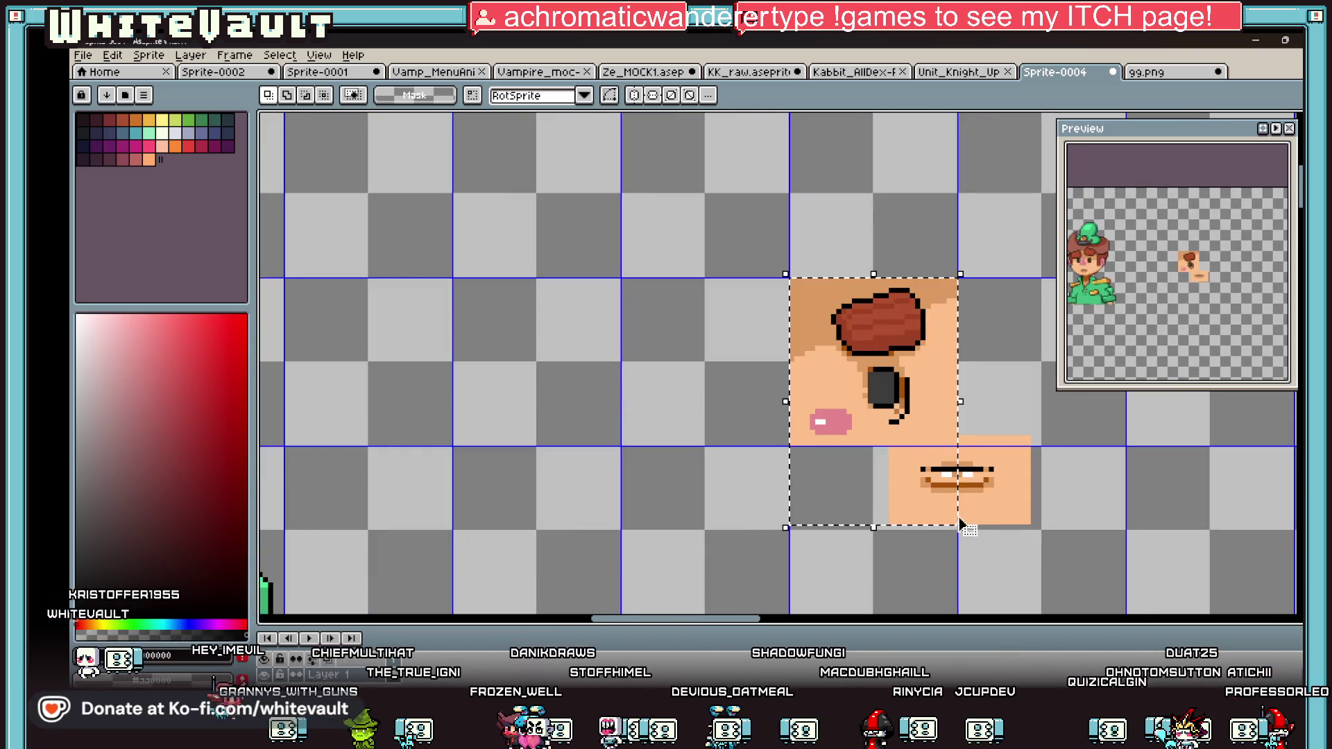
key(ctrl+c)
key(ctrl+v)
key(shift+h)
scroll(938, 466, down, 1)
drag(909, 437, 991, 435)
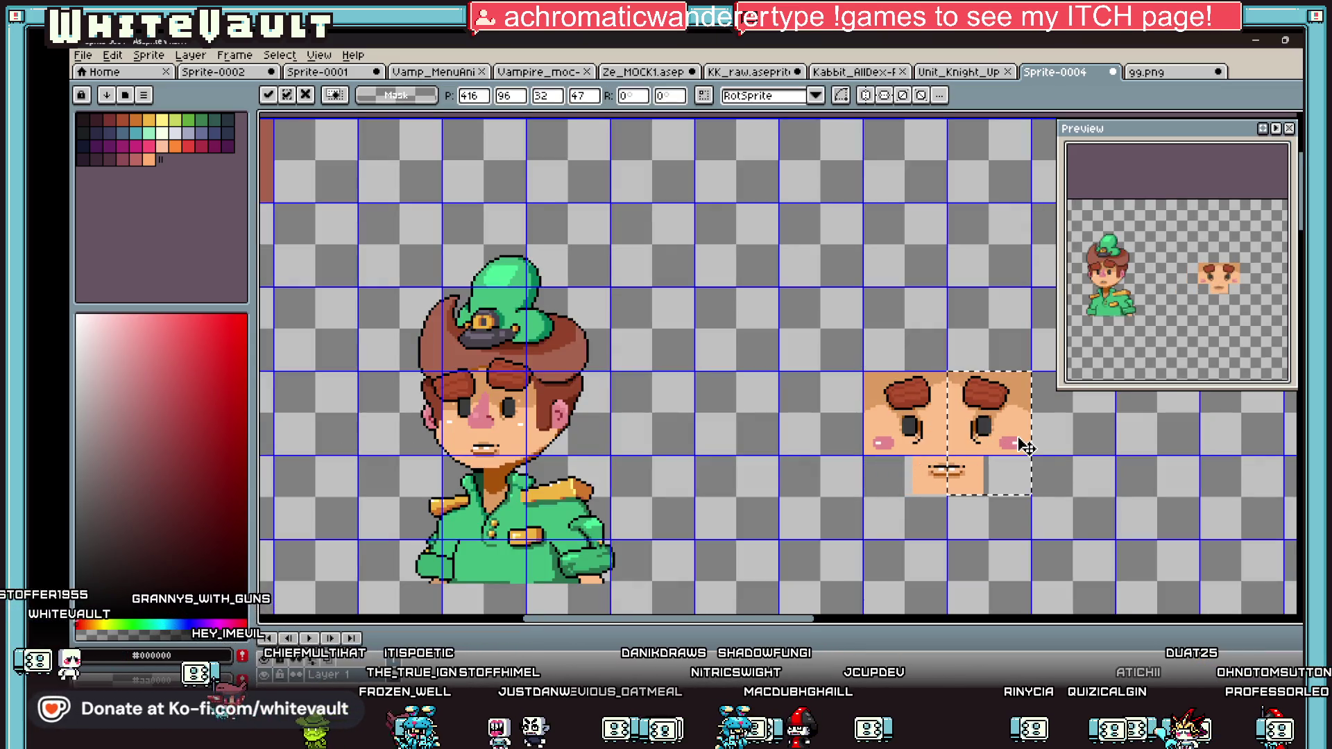
key(ctrl+d)
key(alt+Tab)
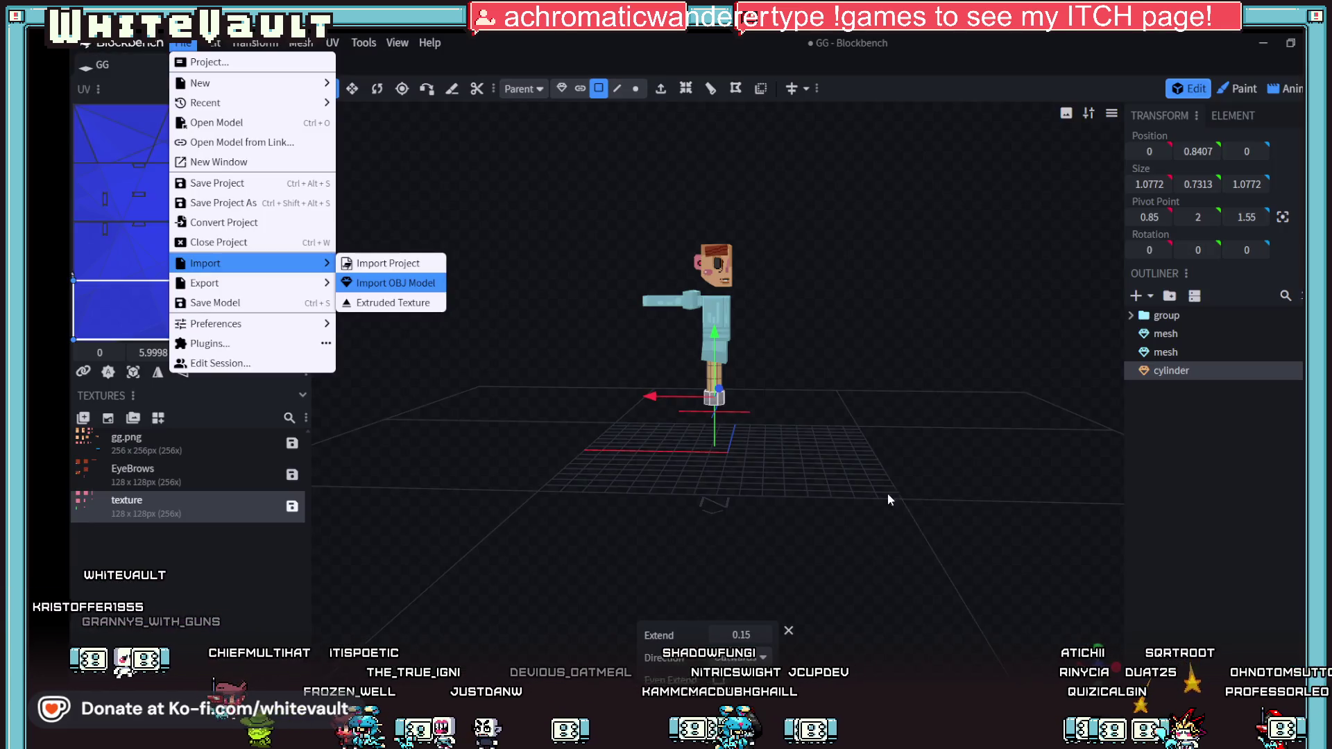
Step: Dismiss Blockbench's import options so the head texture reloads, then browse the Tools menu
click(766, 191)
scroll(783, 208, up, 2)
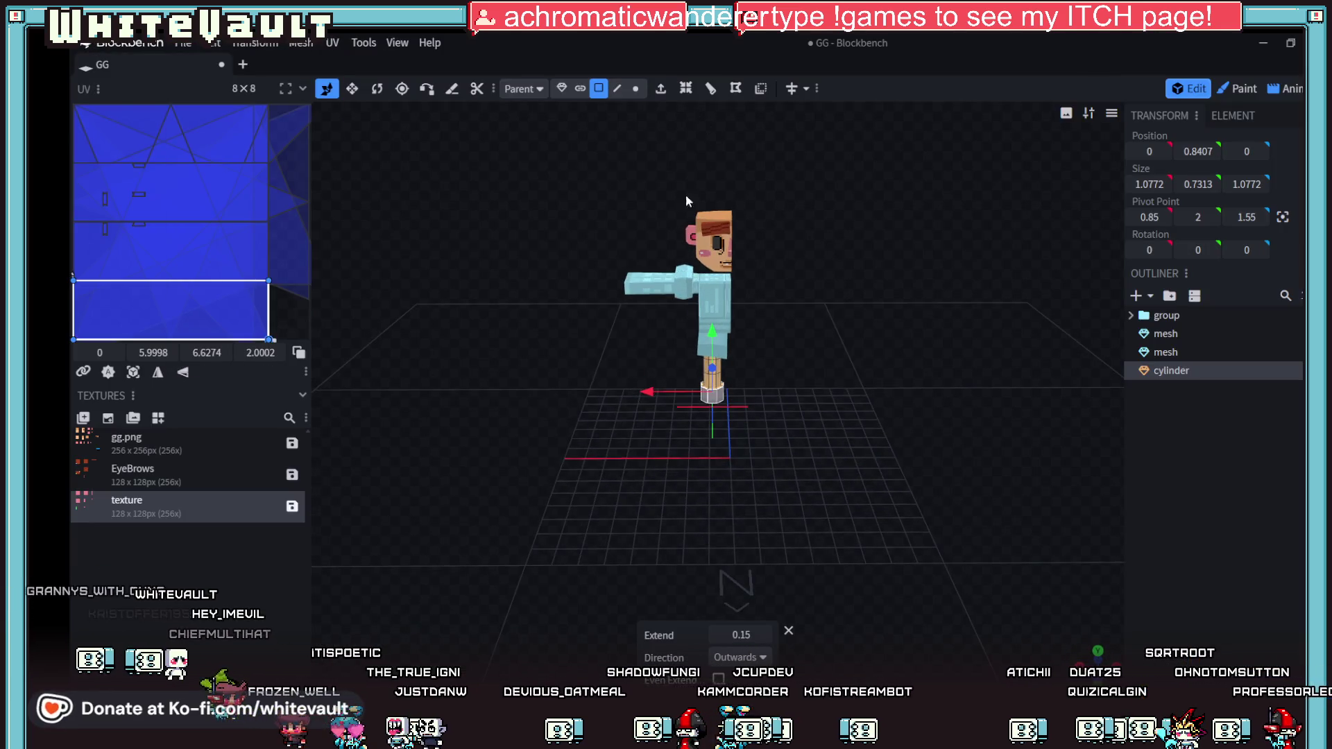
click(534, 89)
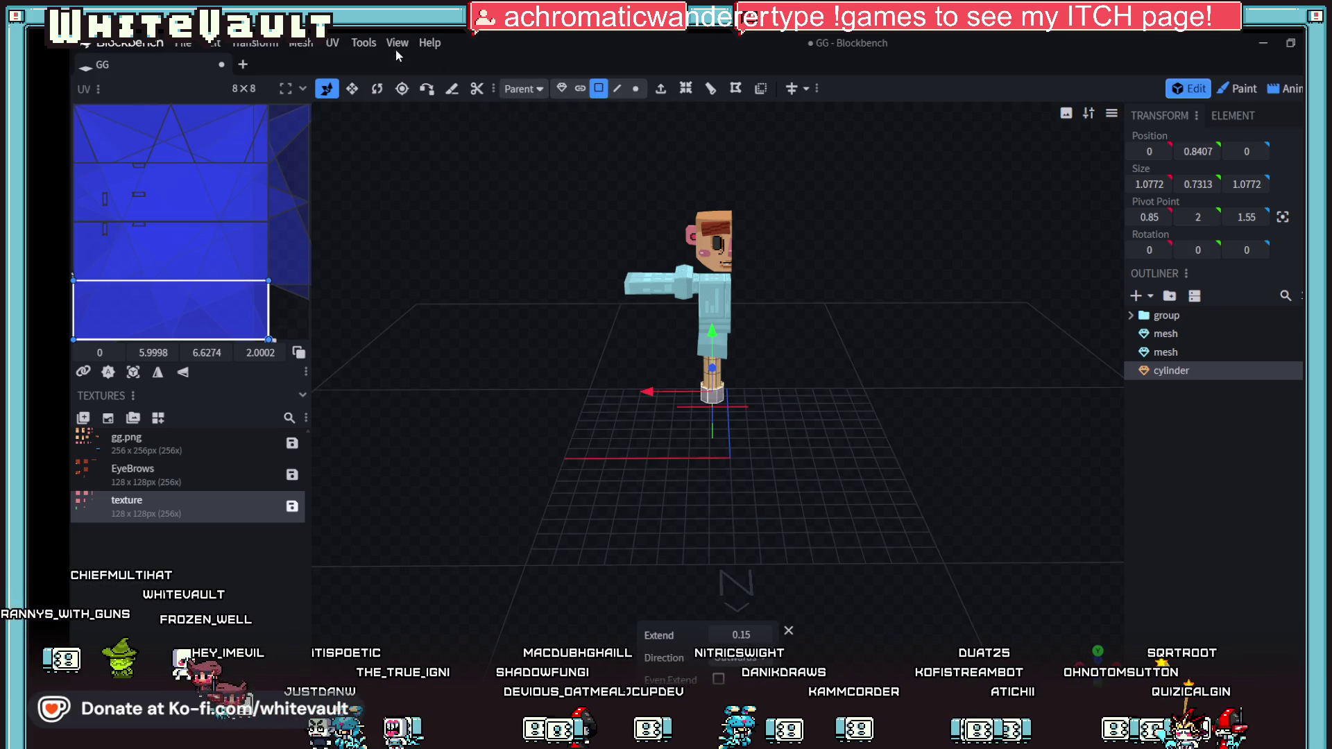
click(370, 43)
mouse_move(326, 46)
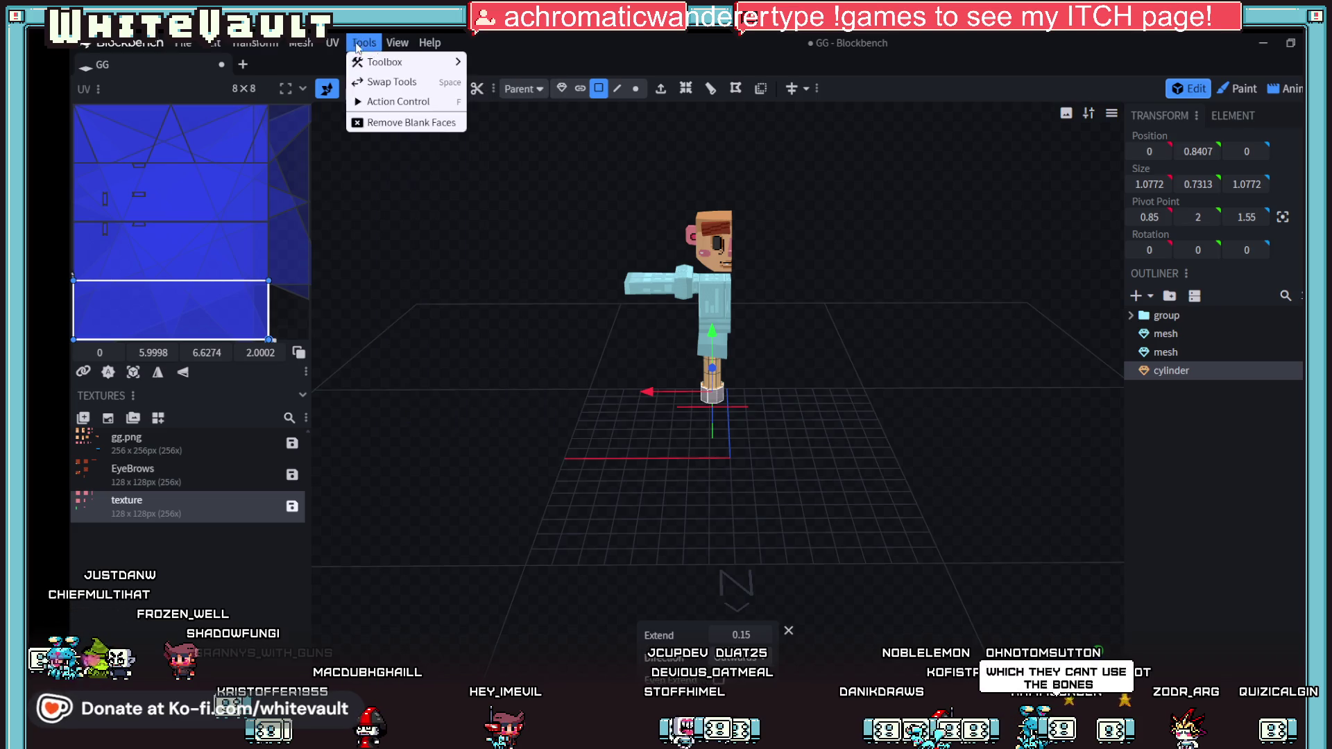
Step: Look over the Toolbox painting tools and Paint Brush options, then minimize Blockbench
mouse_move(378, 67)
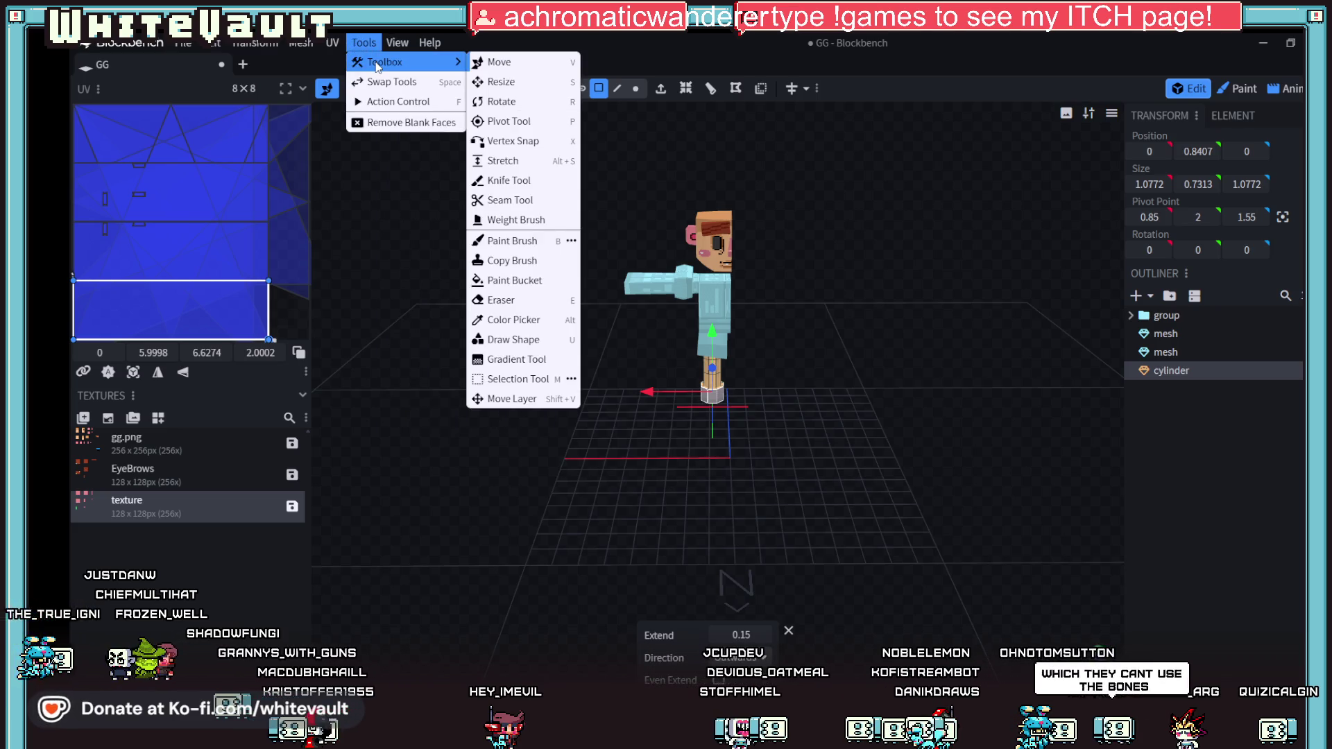
mouse_move(437, 83)
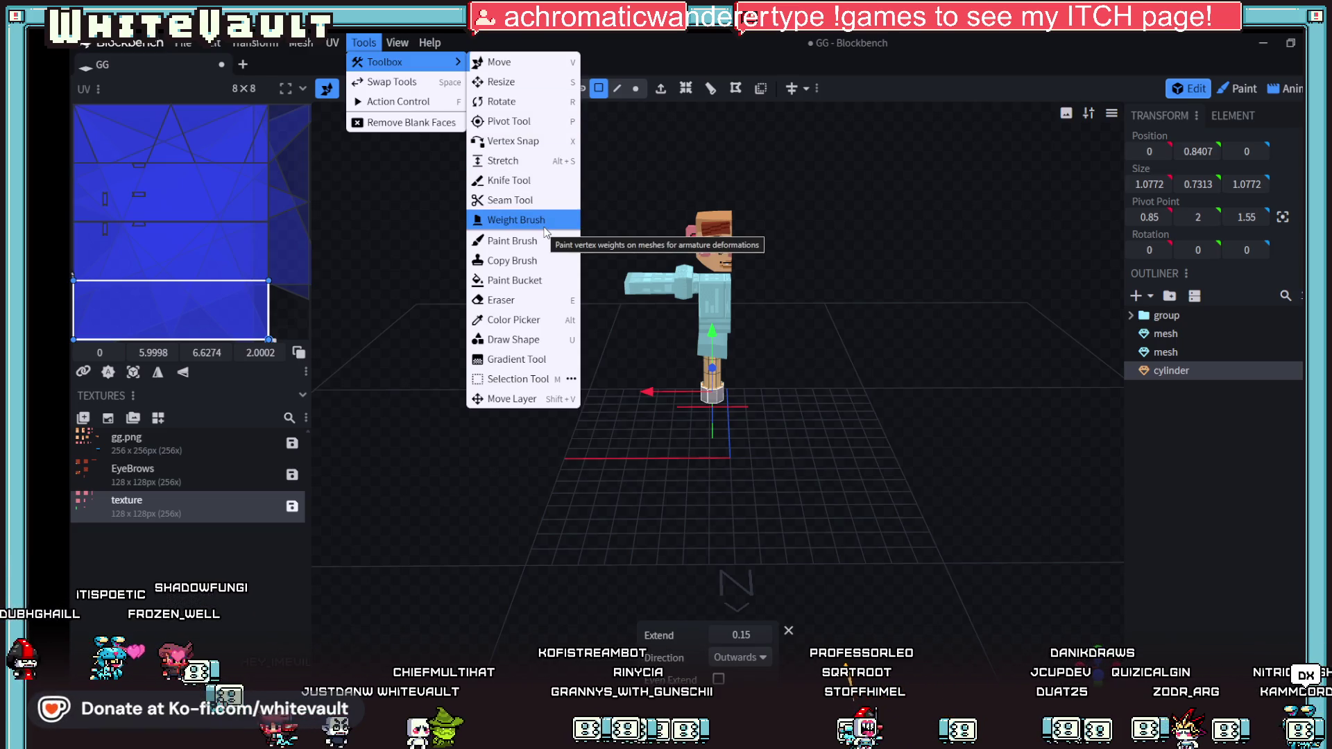
mouse_move(571, 241)
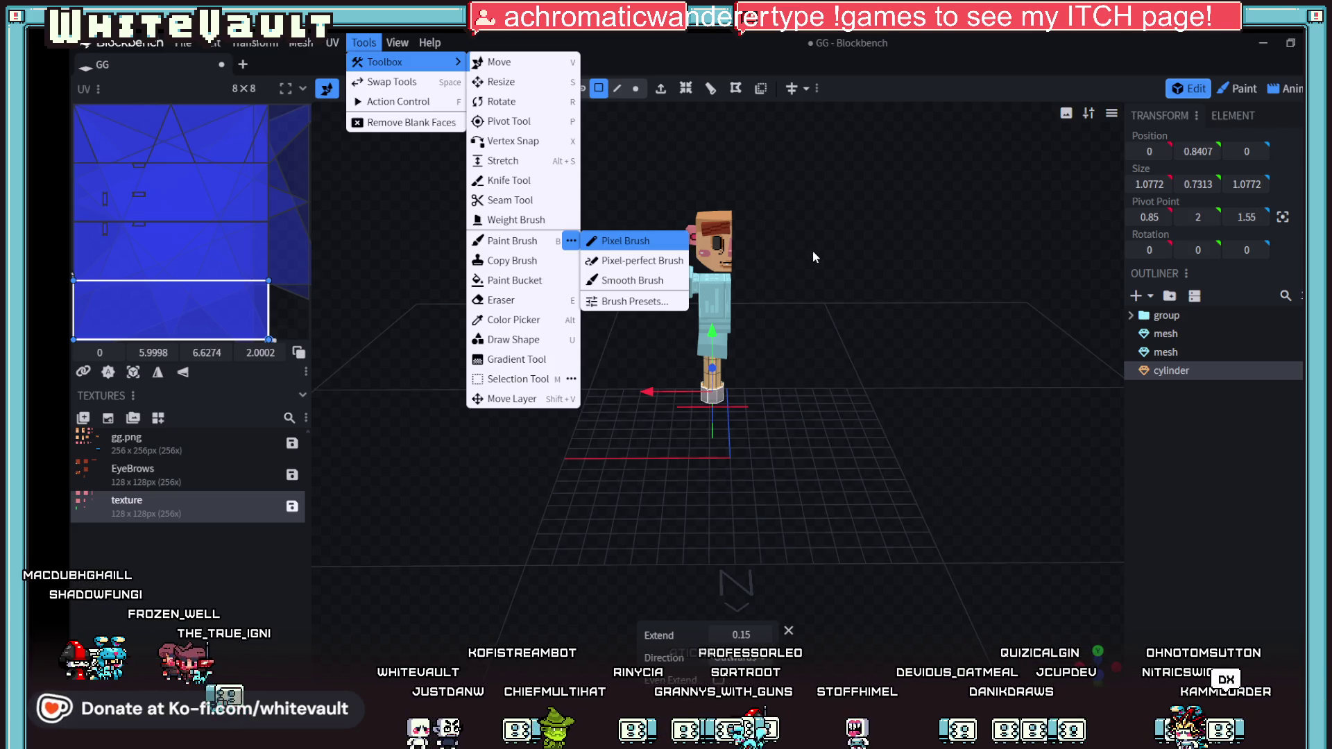
click(814, 257)
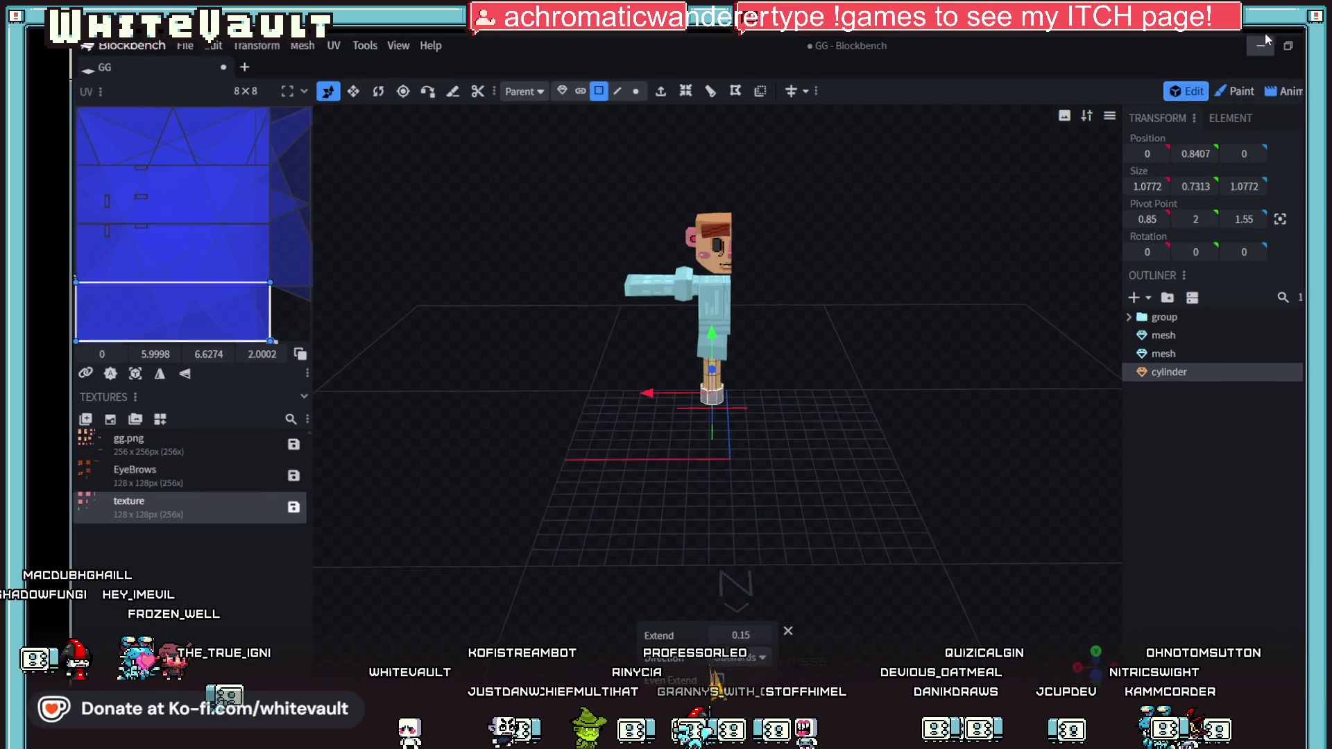
click(1264, 42)
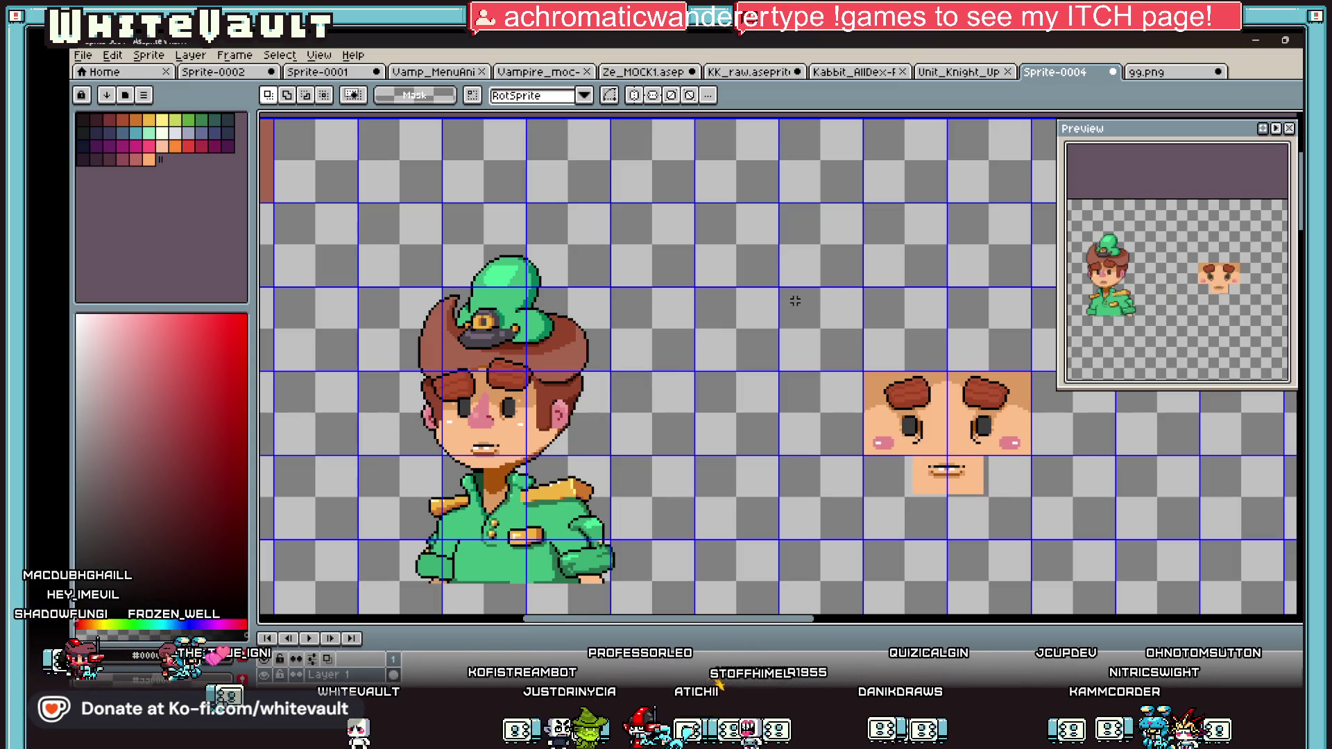
Step: Select the one-pixel brush and centre the symmetry line on the face
scroll(1050, 546, up, 1)
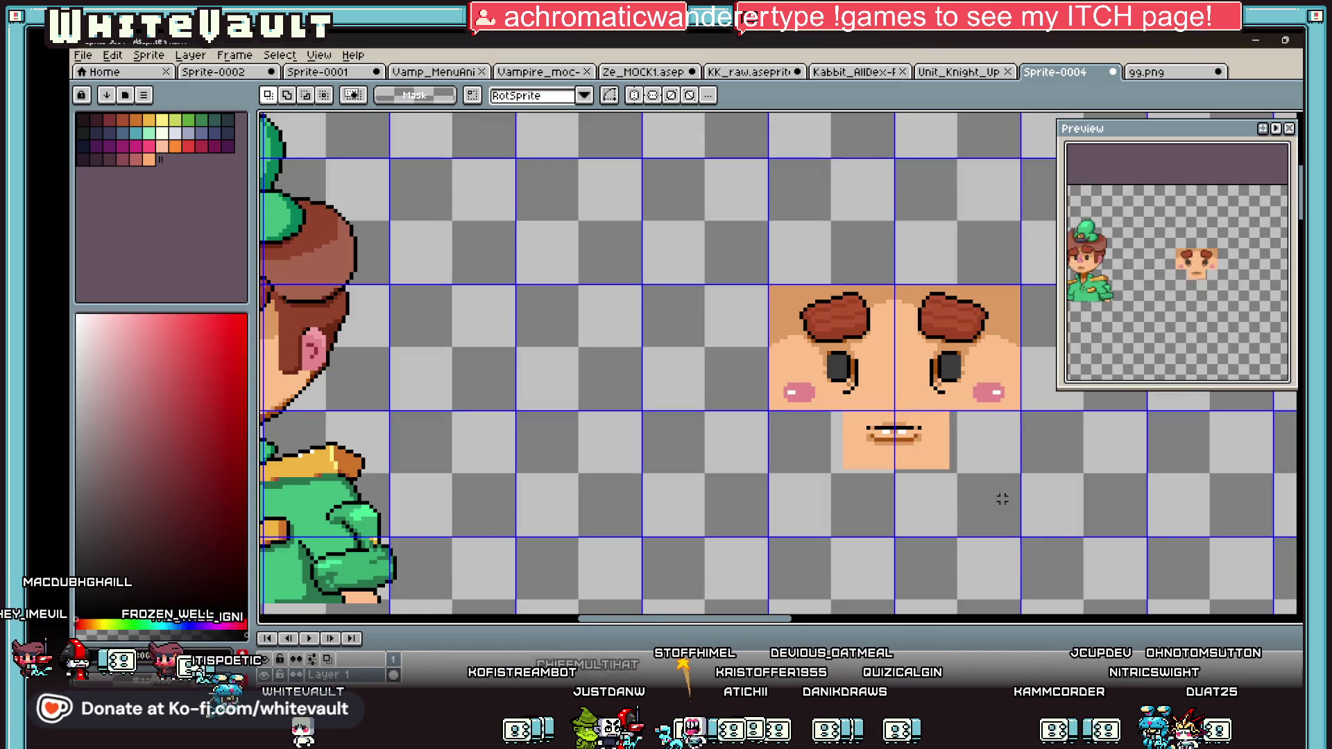
key(b)
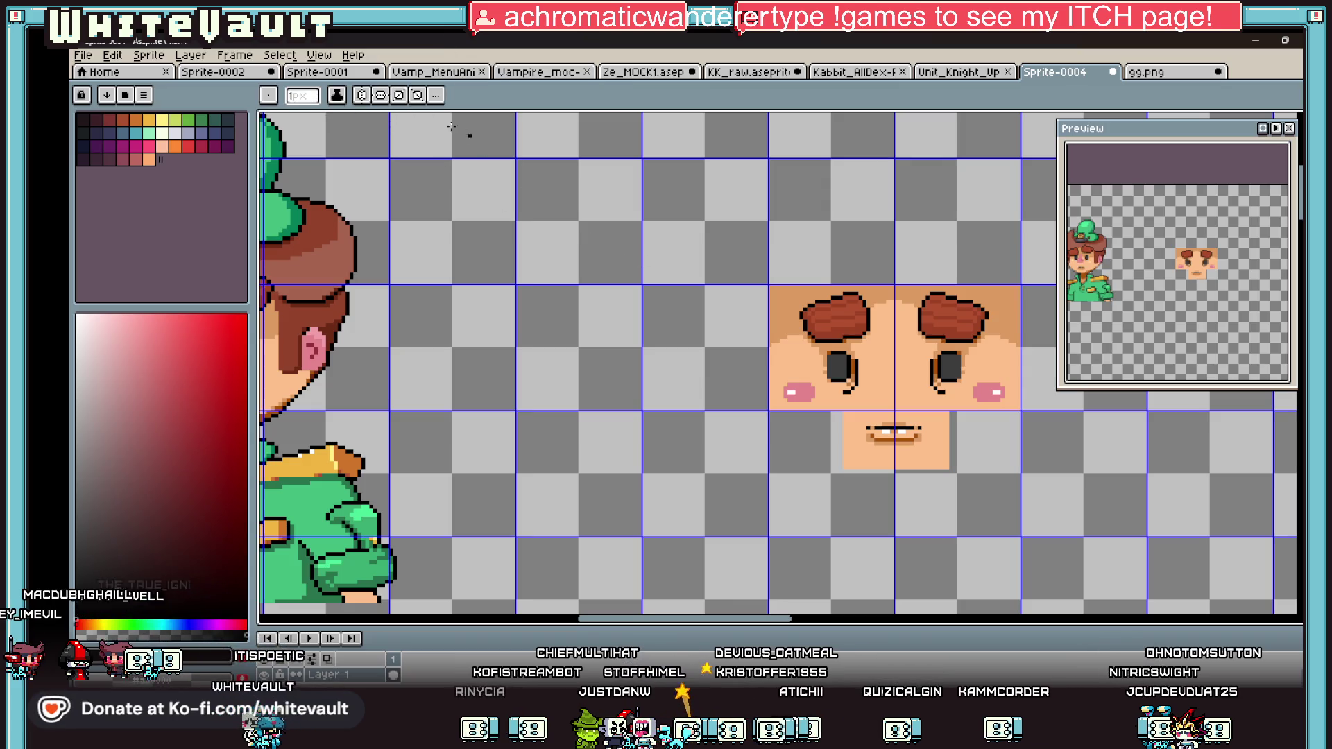
scroll(708, 291, down, 2)
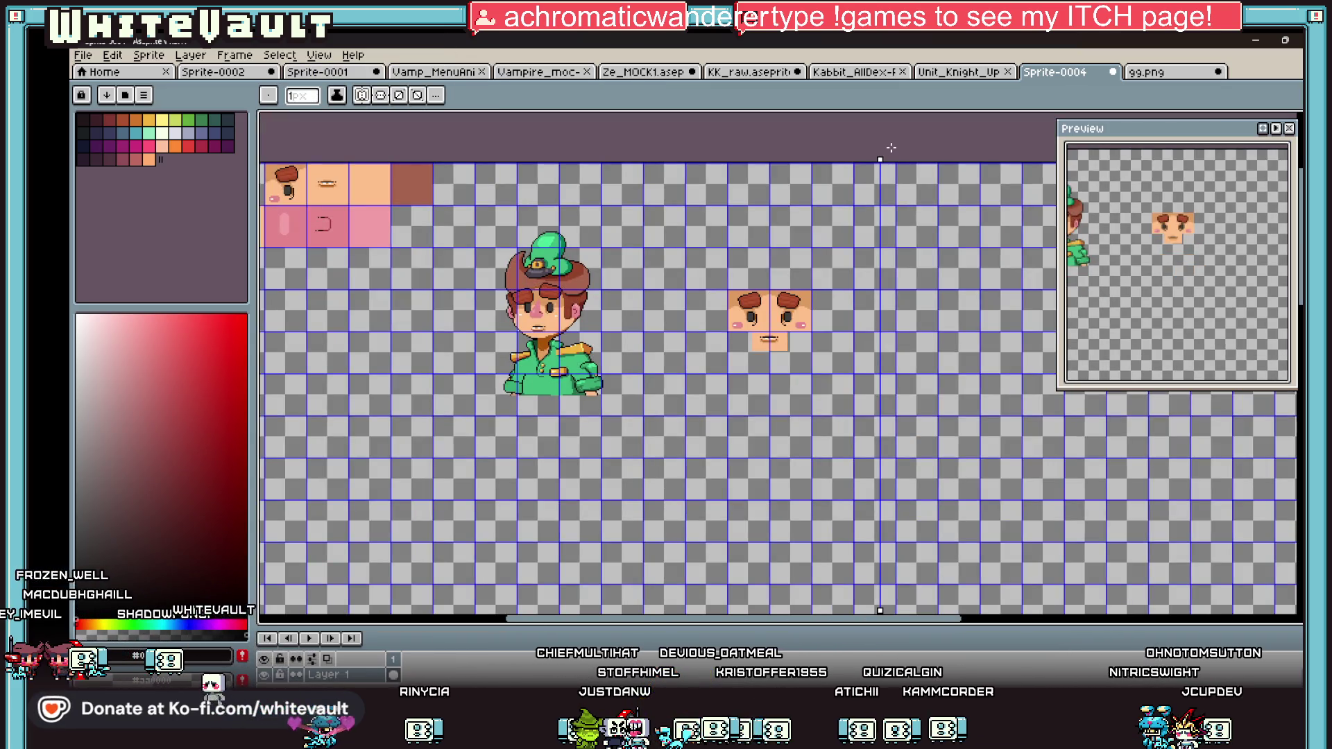
scroll(832, 247, up, 2)
mouse_move(879, 162)
mouse_down()
mouse_move(818, 340)
mouse_move(652, 340)
mouse_up()
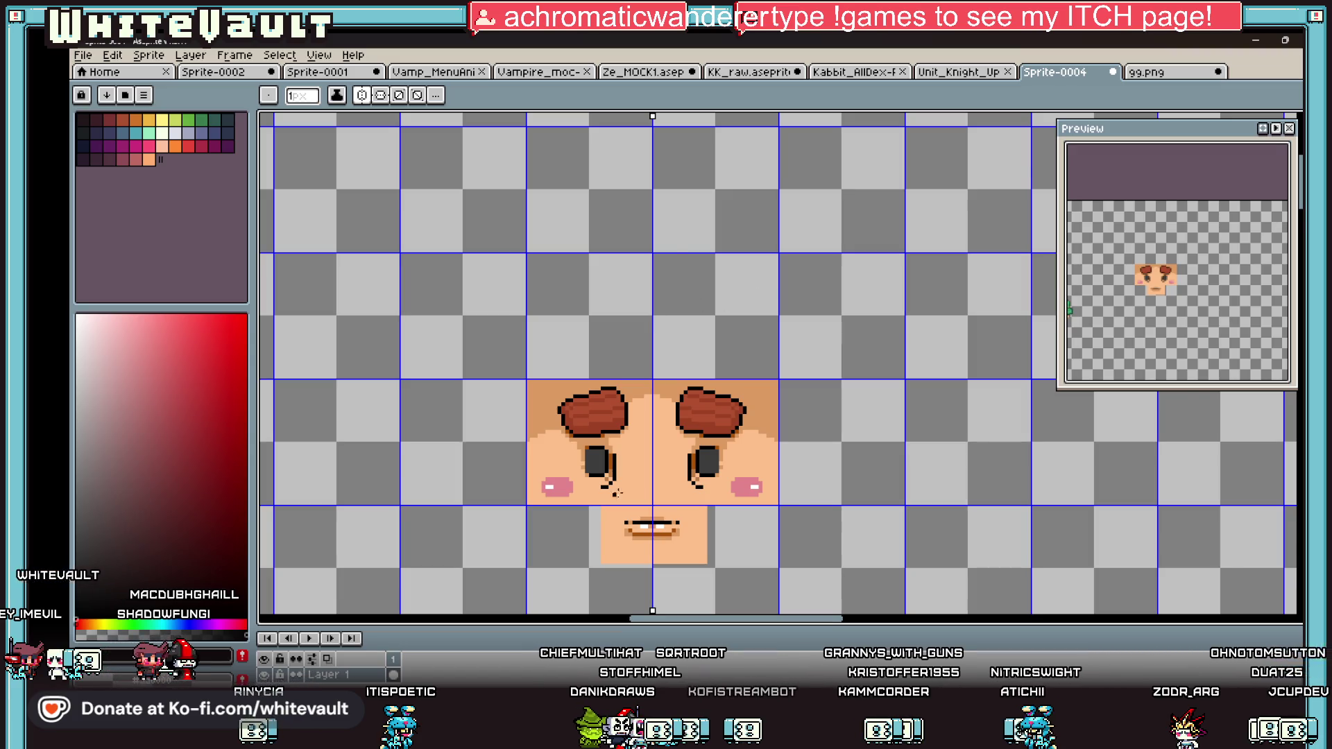
scroll(615, 493, down, 2)
scroll(618, 227, up, 1)
scroll(571, 139, down, 1)
scroll(566, 129, up, 2)
scroll(573, 189, up, 1)
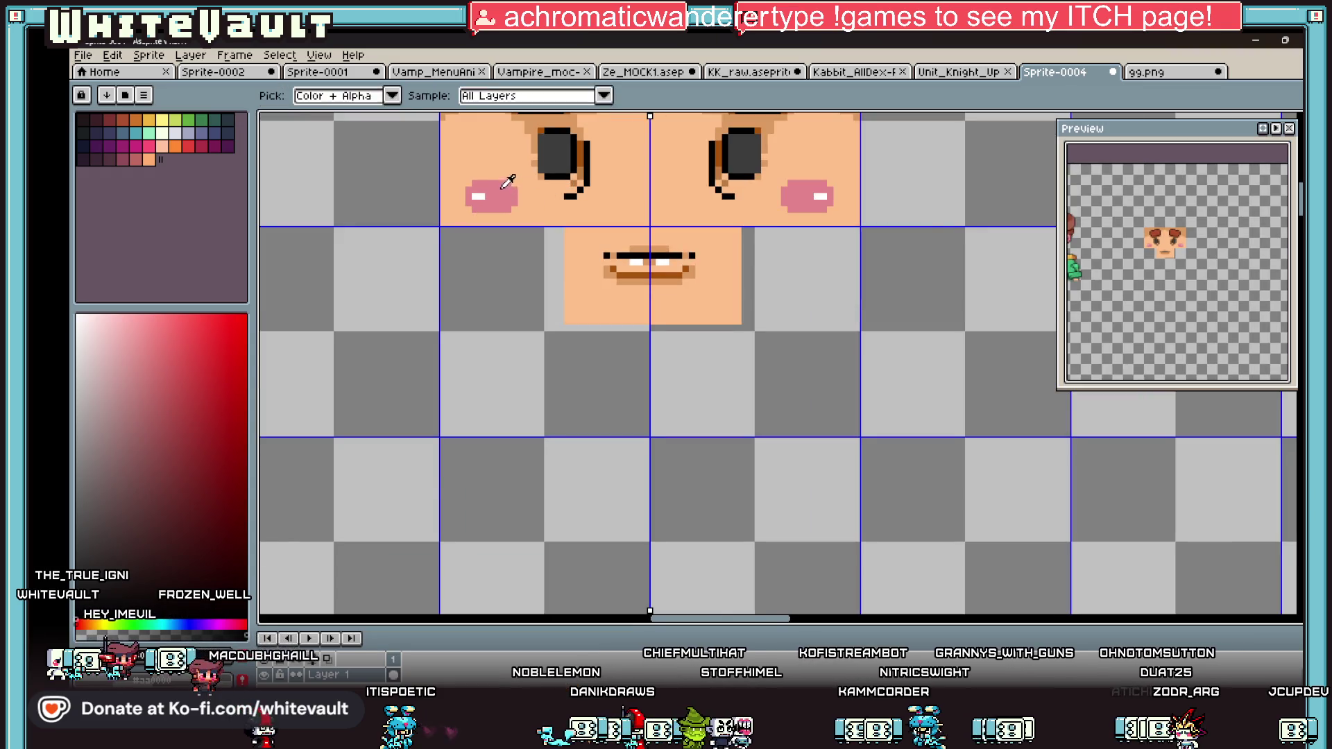
scroll(505, 187, up, 2)
Step: Extend the pink blush, edge it with skin colour, and add white highlight pixels to the cheeks
mouse_move(557, 191)
mouse_down()
mouse_move(561, 229)
mouse_move(534, 243)
mouse_up()
alt+click(492, 145)
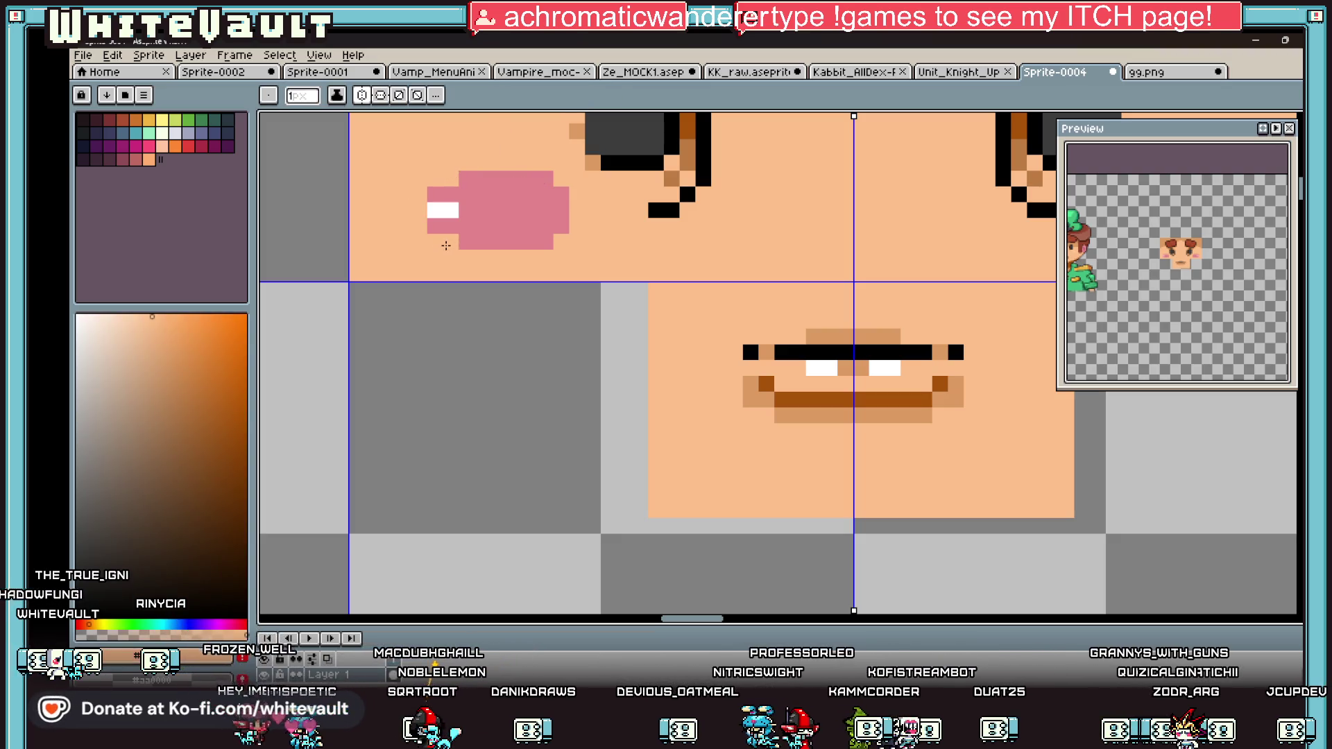
drag(436, 227, 435, 194)
alt+click(451, 211)
click(466, 195)
click(489, 193)
scroll(481, 207, down, 6)
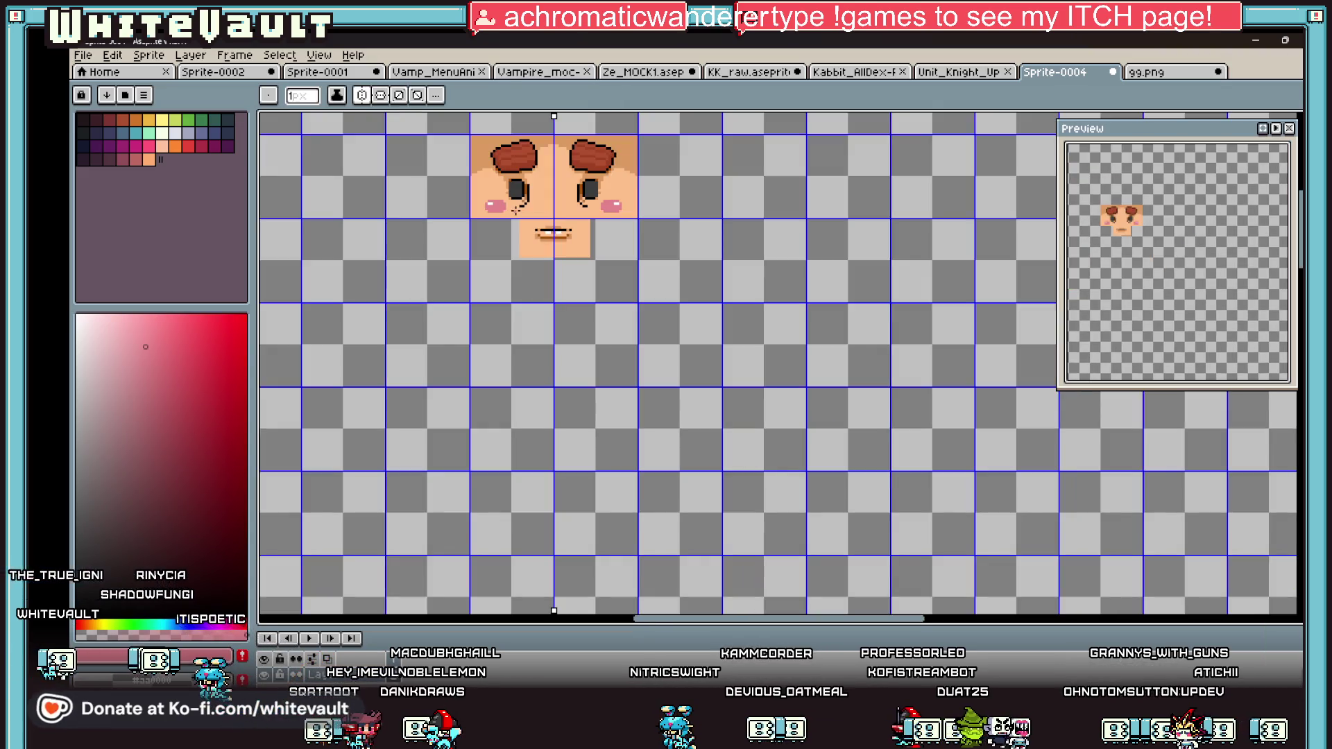
scroll(504, 179, up, 3)
scroll(504, 179, up, 1)
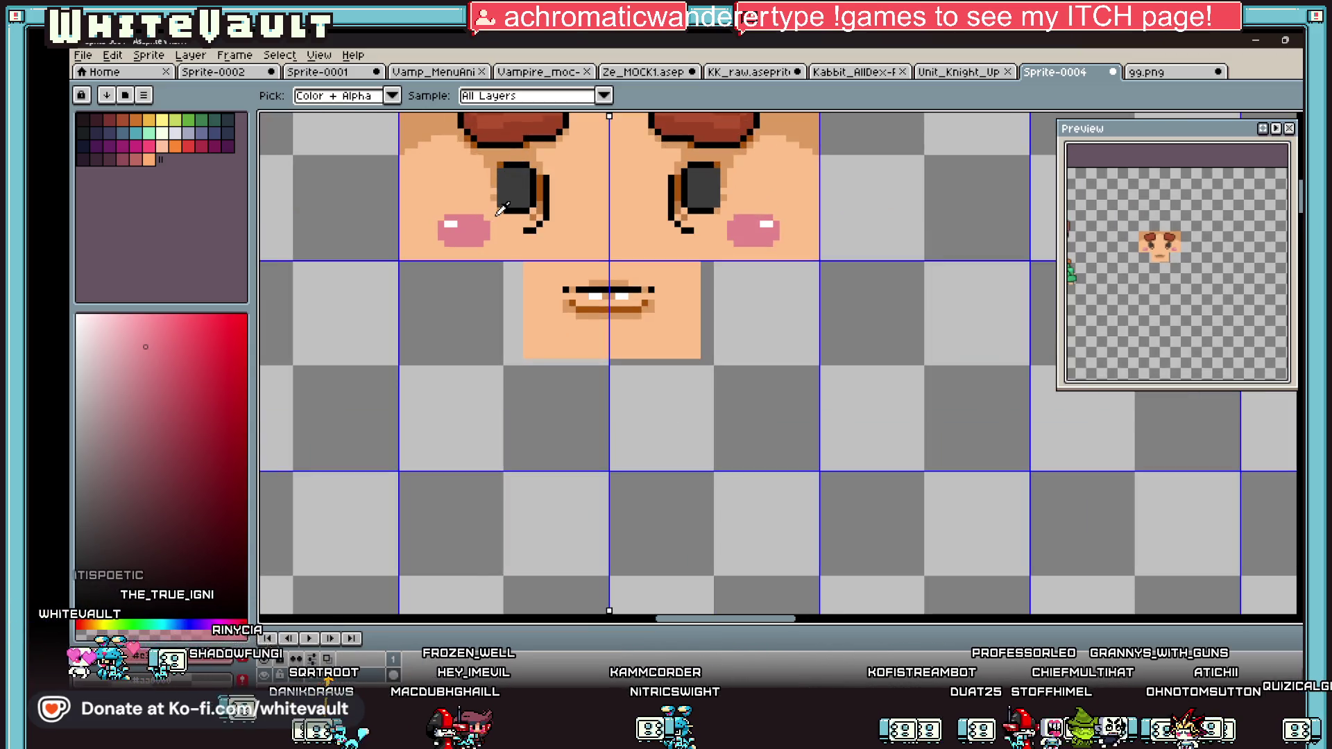
scroll(670, 224, down, 1)
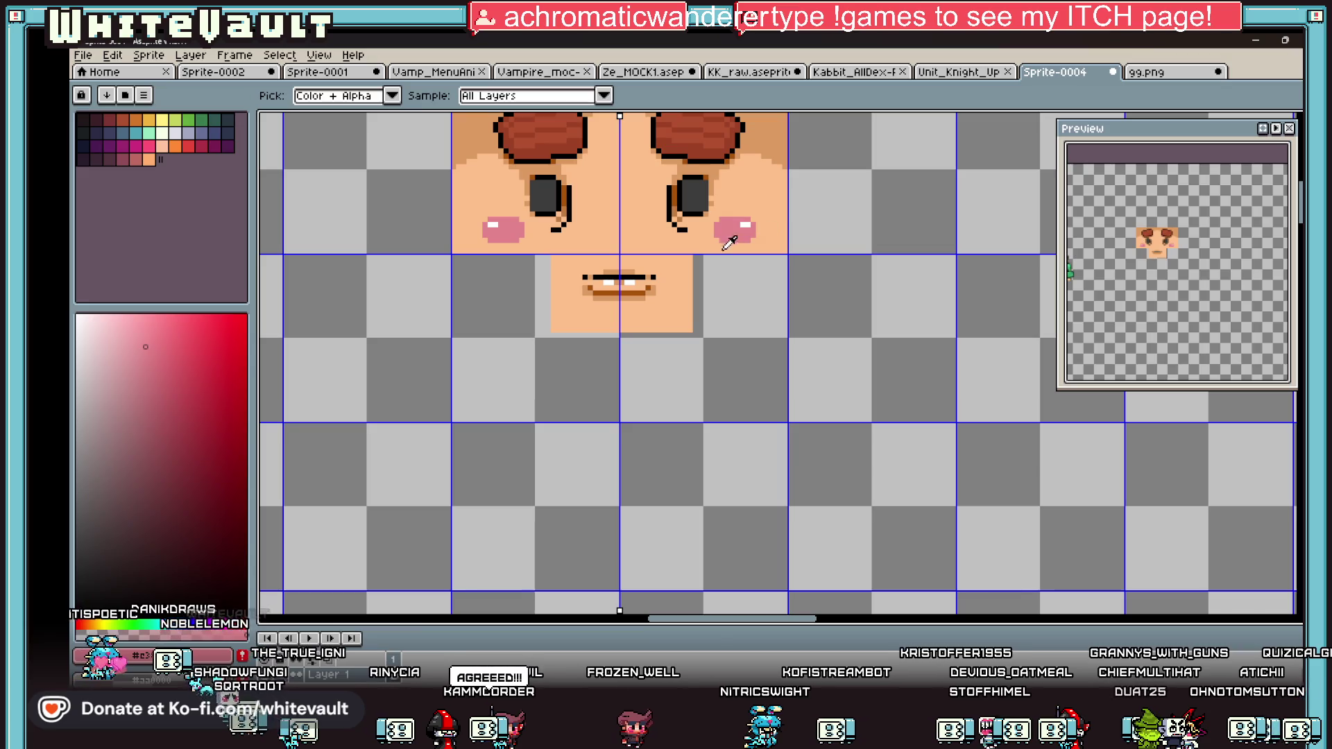
Step: Draw the mirrored nose outline down the face centre and fill it pink
key(b)
scroll(620, 164, up, 2)
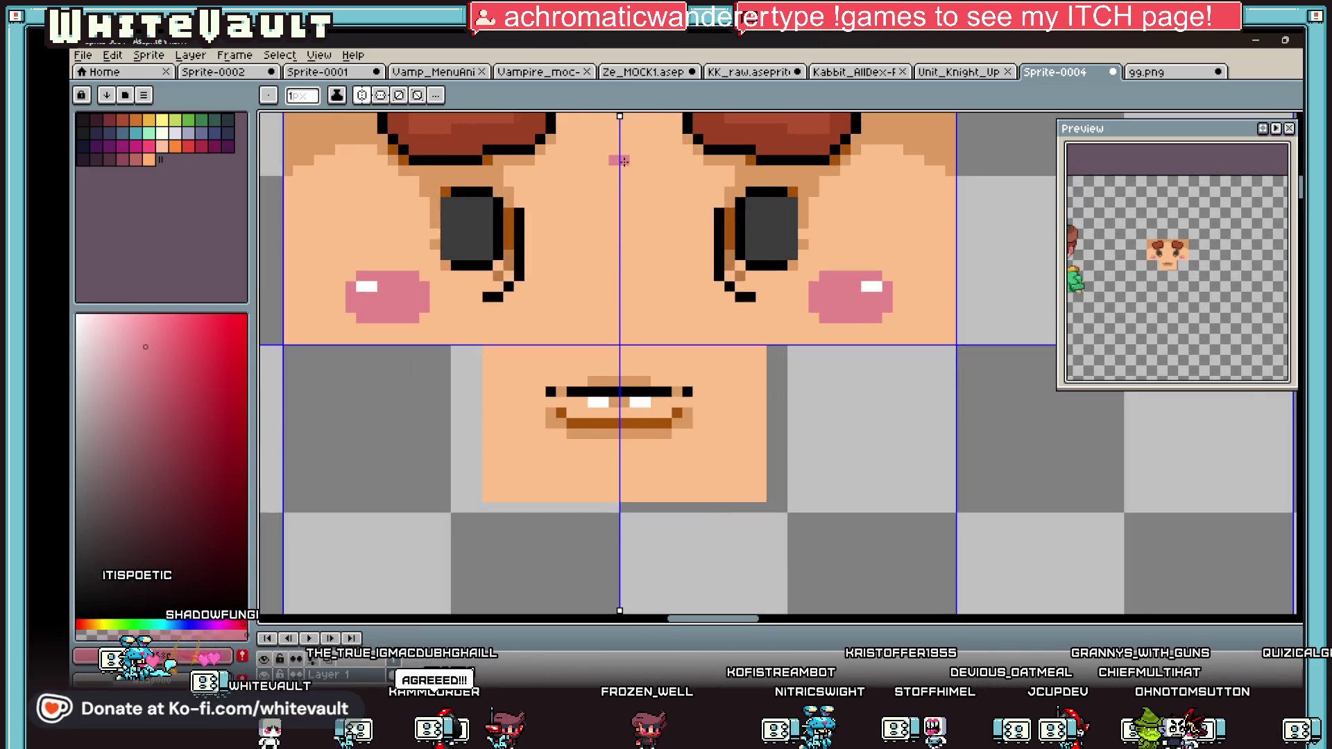
mouse_move(624, 161)
mouse_down()
mouse_move(602, 208)
mouse_move(592, 310)
mouse_up()
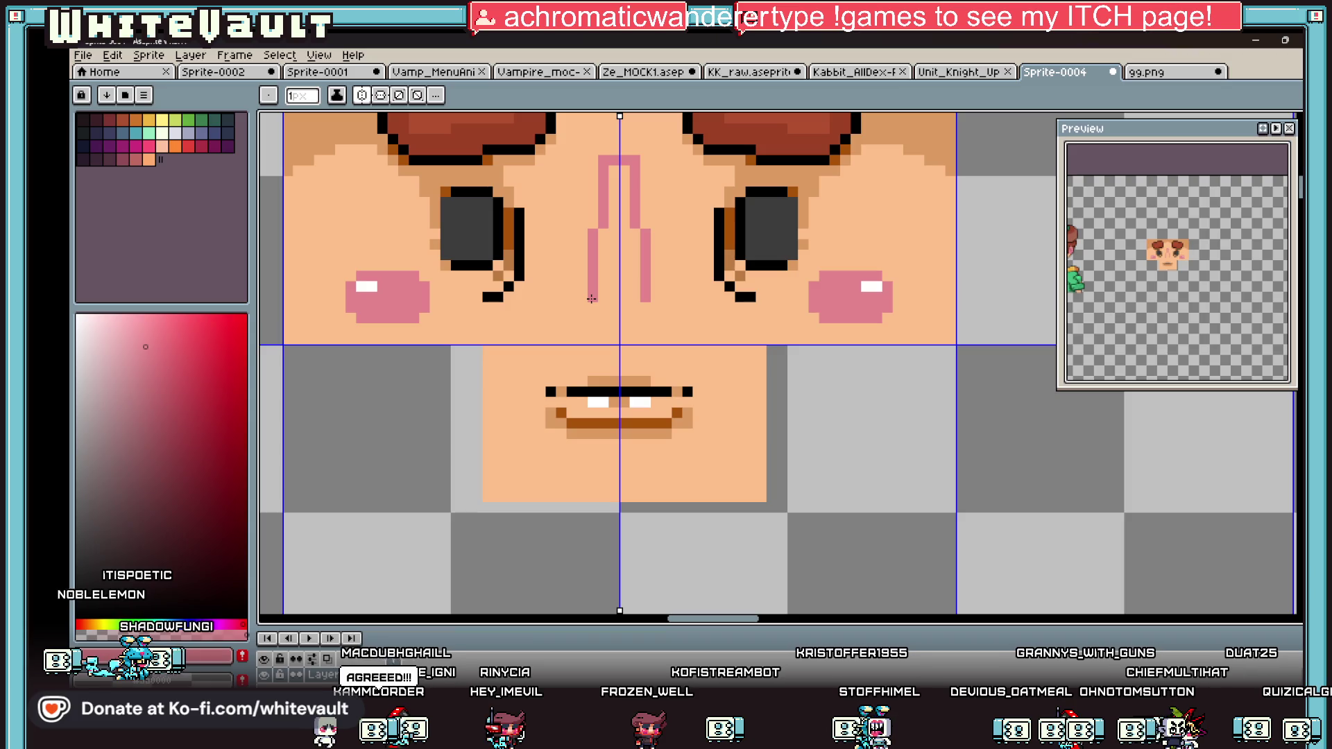
key(g)
click(619, 298)
scroll(624, 306, down, 2)
Step: Shade a darker pink band across the nose tip and its bottom corners
key(i)
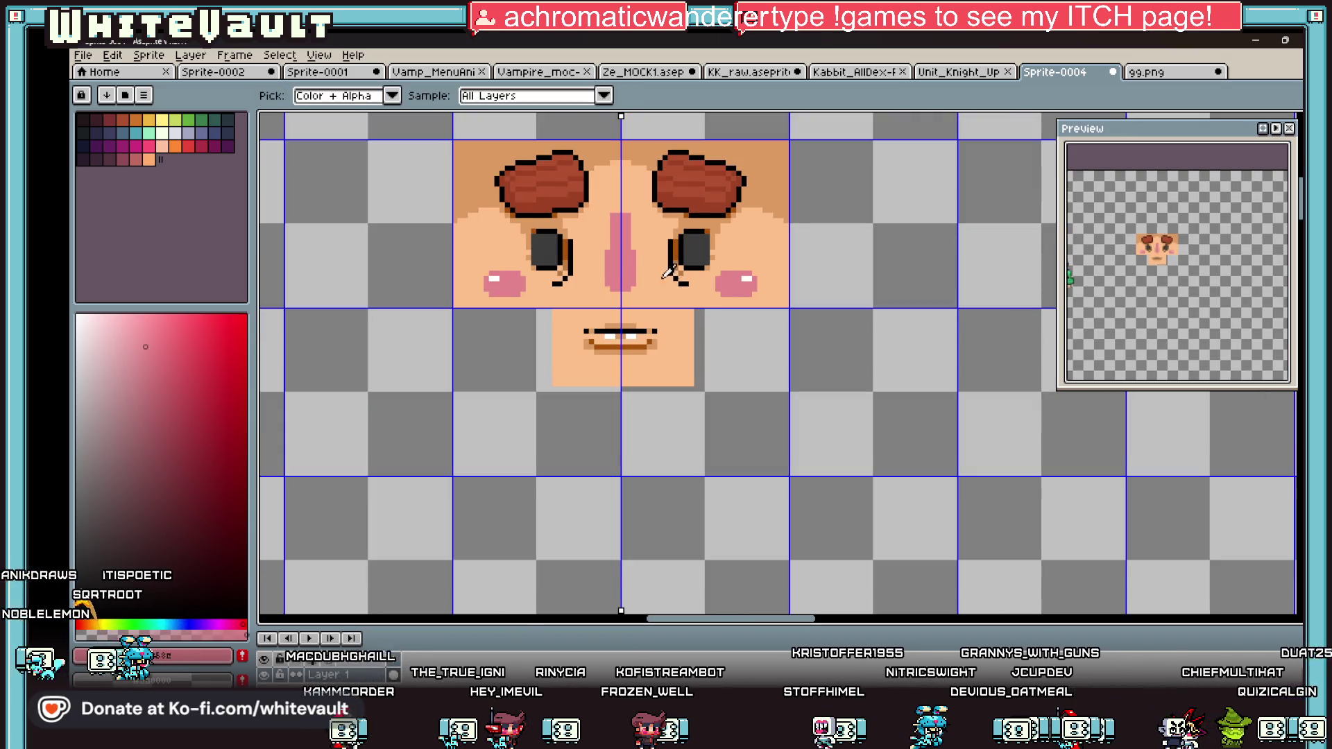
scroll(755, 270, up, 1)
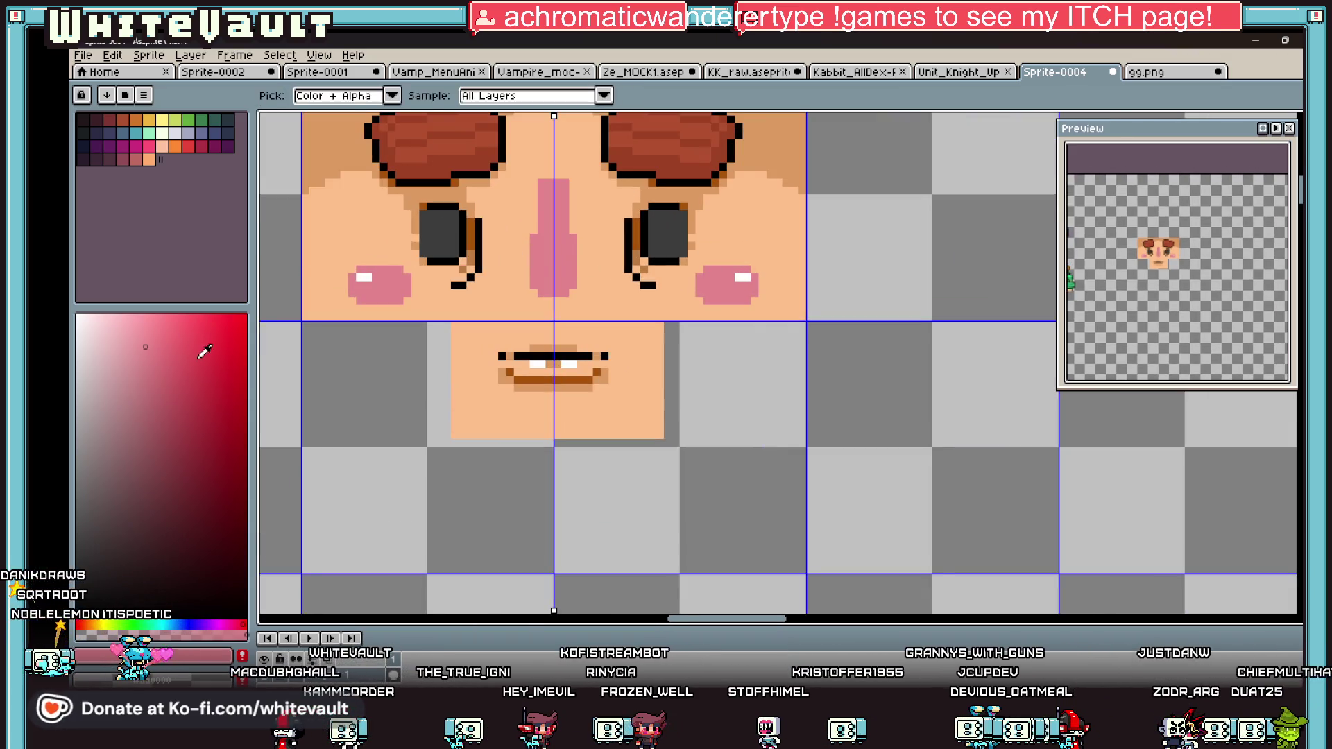
click(371, 300)
key(b)
scroll(562, 254, up, 3)
mouse_move(560, 254)
mouse_down()
mouse_move(513, 254)
mouse_move(490, 284)
mouse_move(504, 286)
mouse_move(503, 320)
mouse_move(535, 348)
mouse_move(614, 333)
mouse_up()
alt+click(586, 294)
click(598, 333)
scroll(624, 292, down, 3)
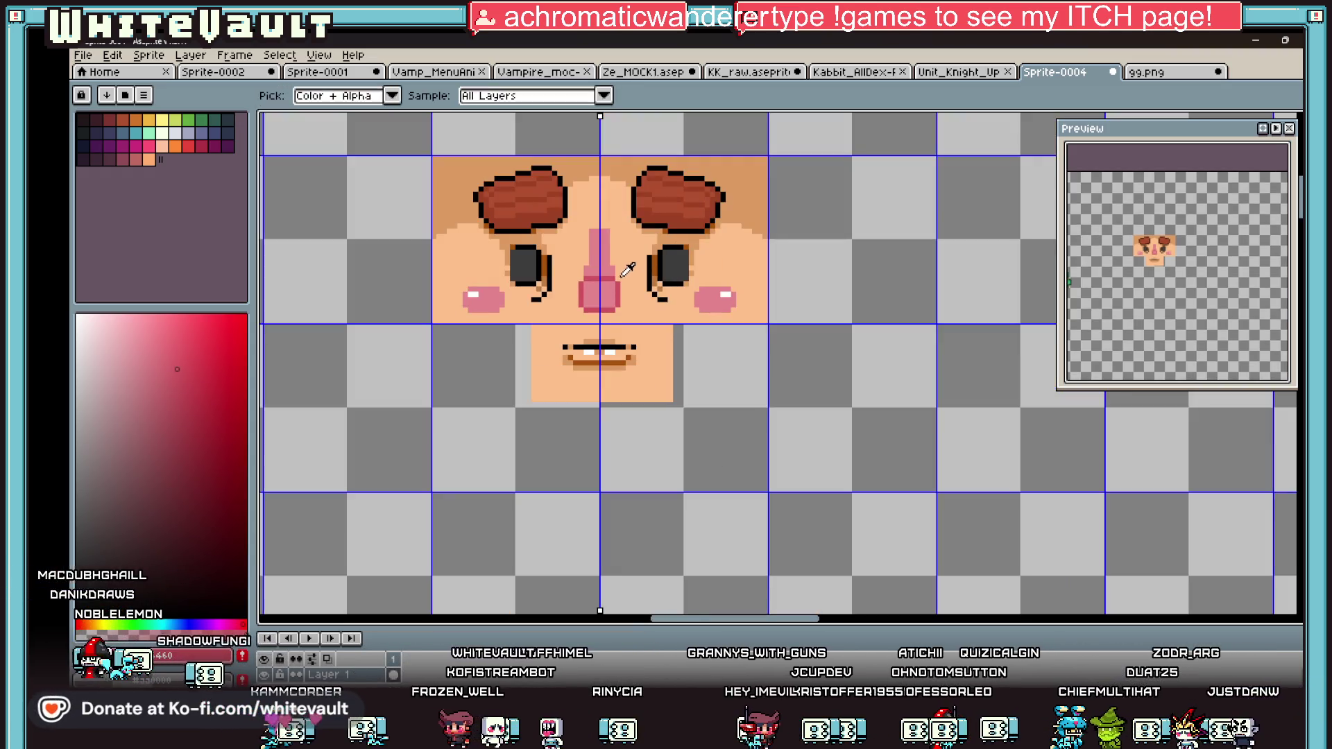
scroll(606, 244, up, 2)
Step: Repaint the nose's white highlight light pink with colours picked from the face
alt+click(604, 271)
alt+click(817, 306)
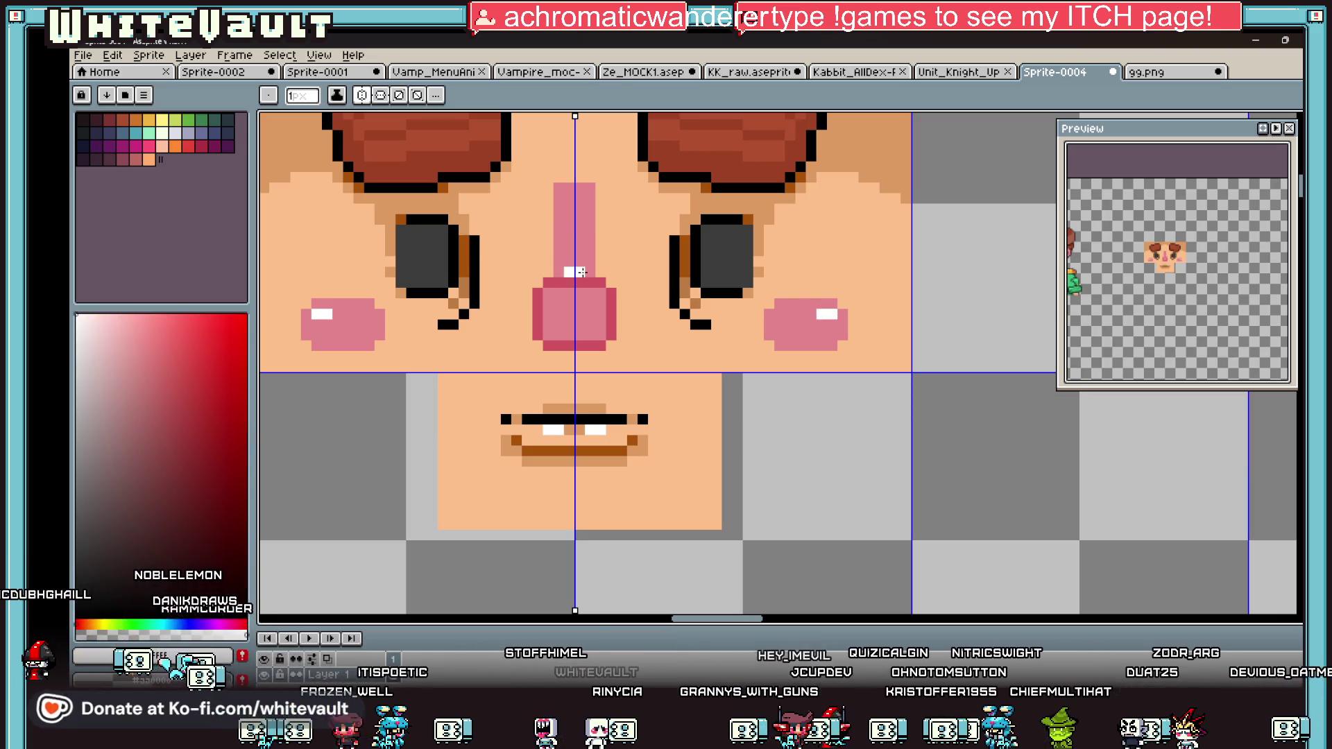
key(alt)
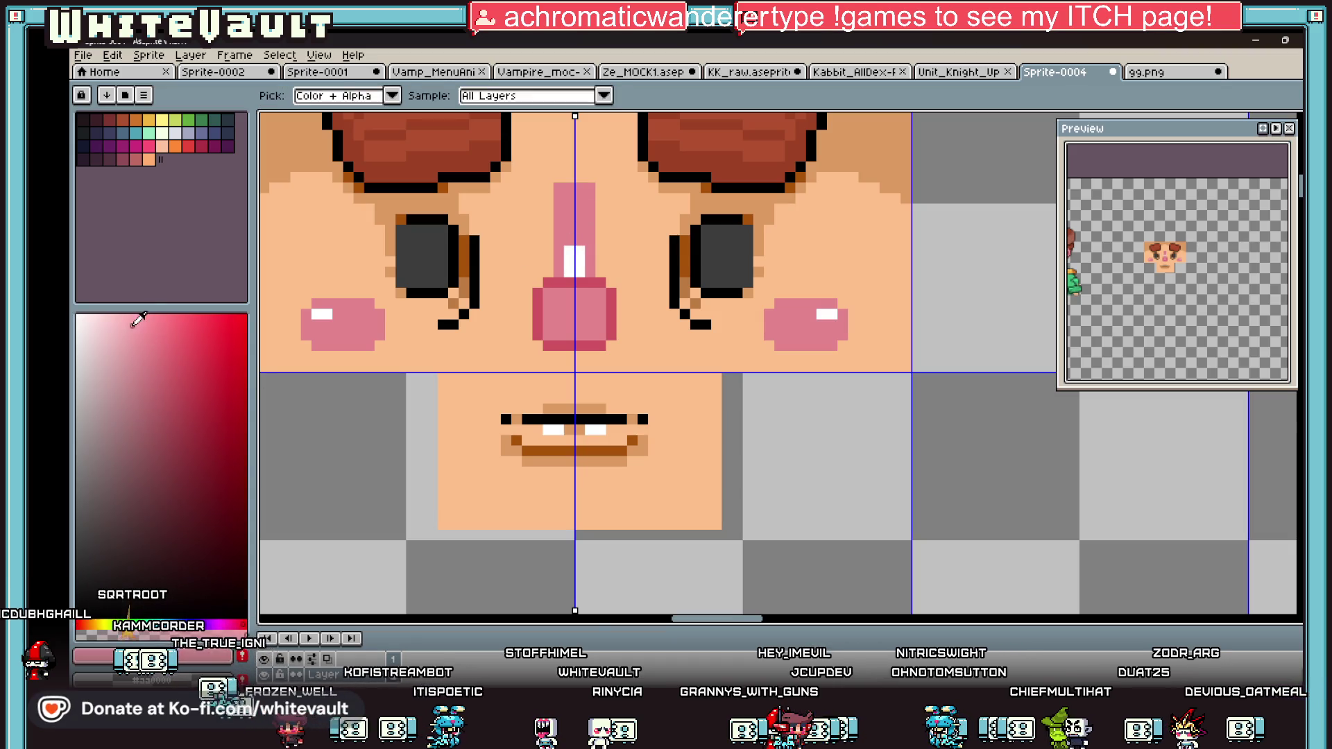
click(581, 255)
click(575, 267)
Step: Pick black from the eye outline and draw lines down both sides of the nose
key(alt)
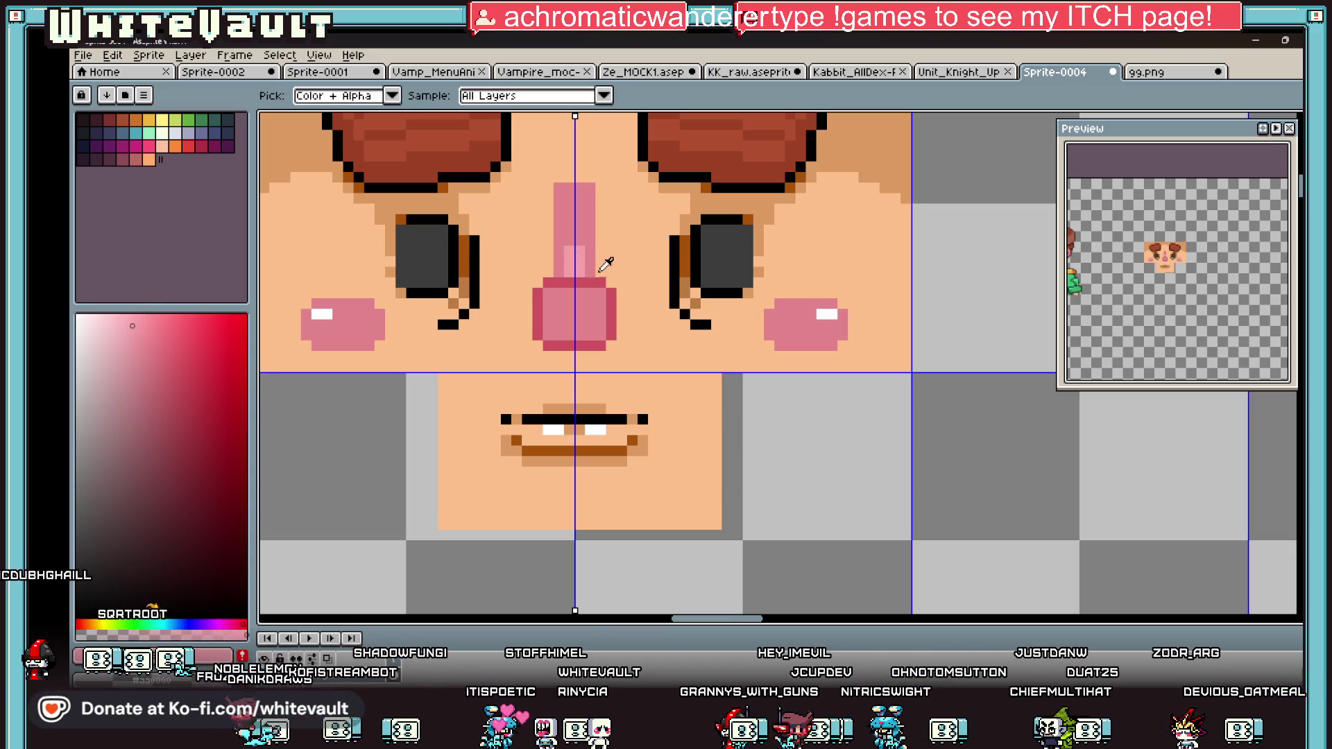
alt+click(676, 272)
drag(600, 229, 602, 270)
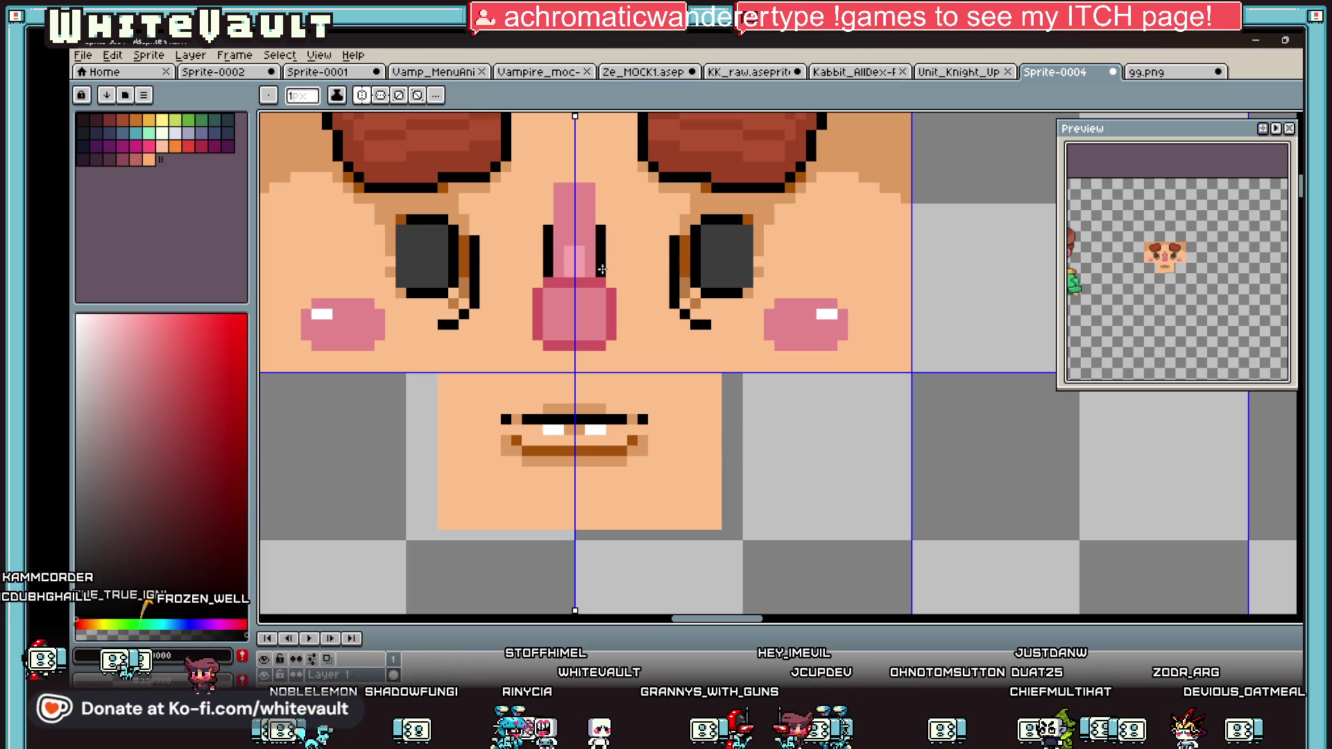
scroll(629, 291, down, 4)
scroll(626, 281, up, 2)
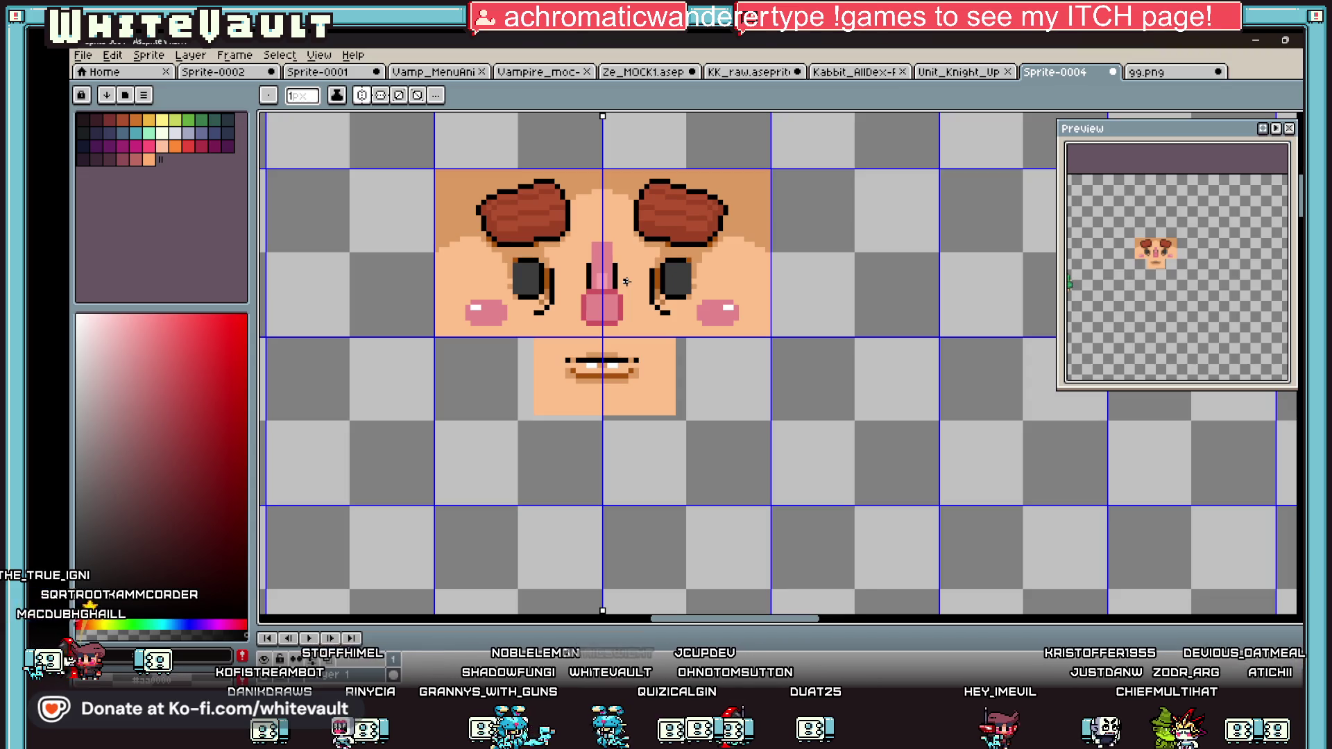
scroll(629, 281, down, 1)
scroll(614, 288, up, 3)
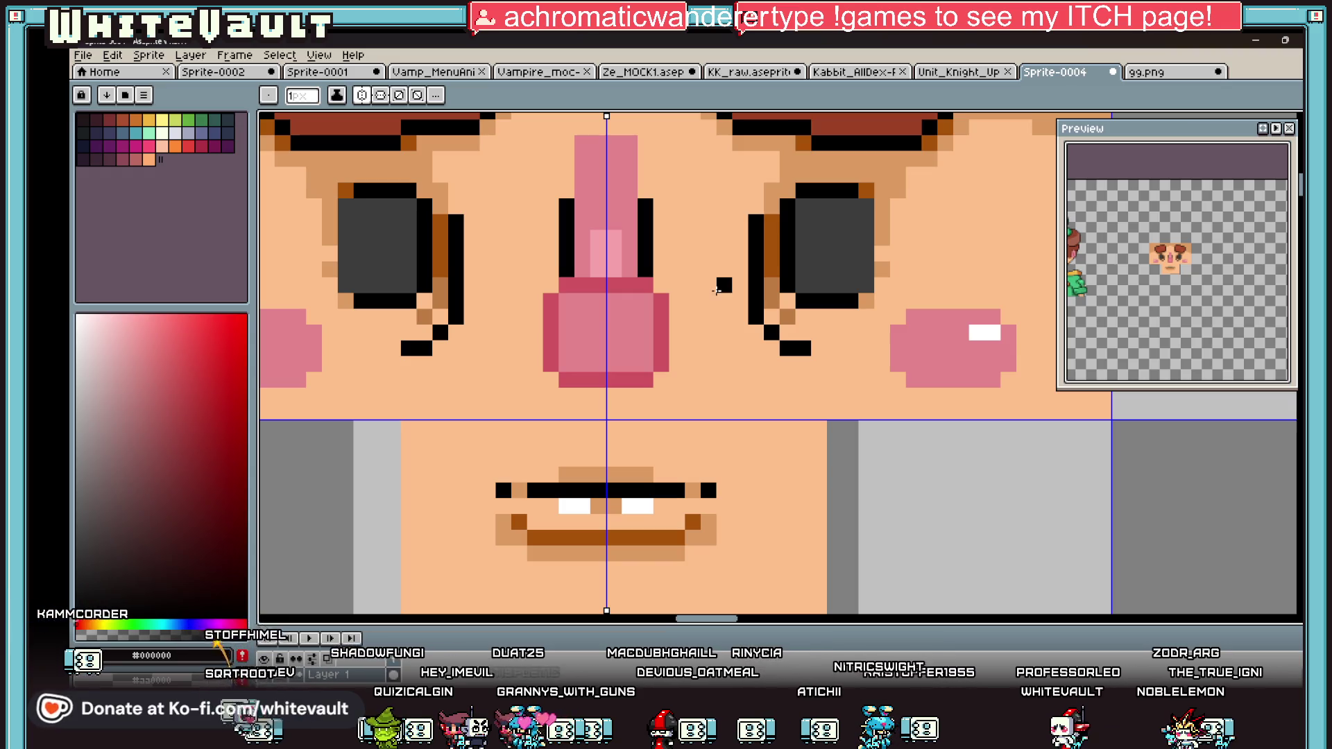
scroll(693, 334, down, 3)
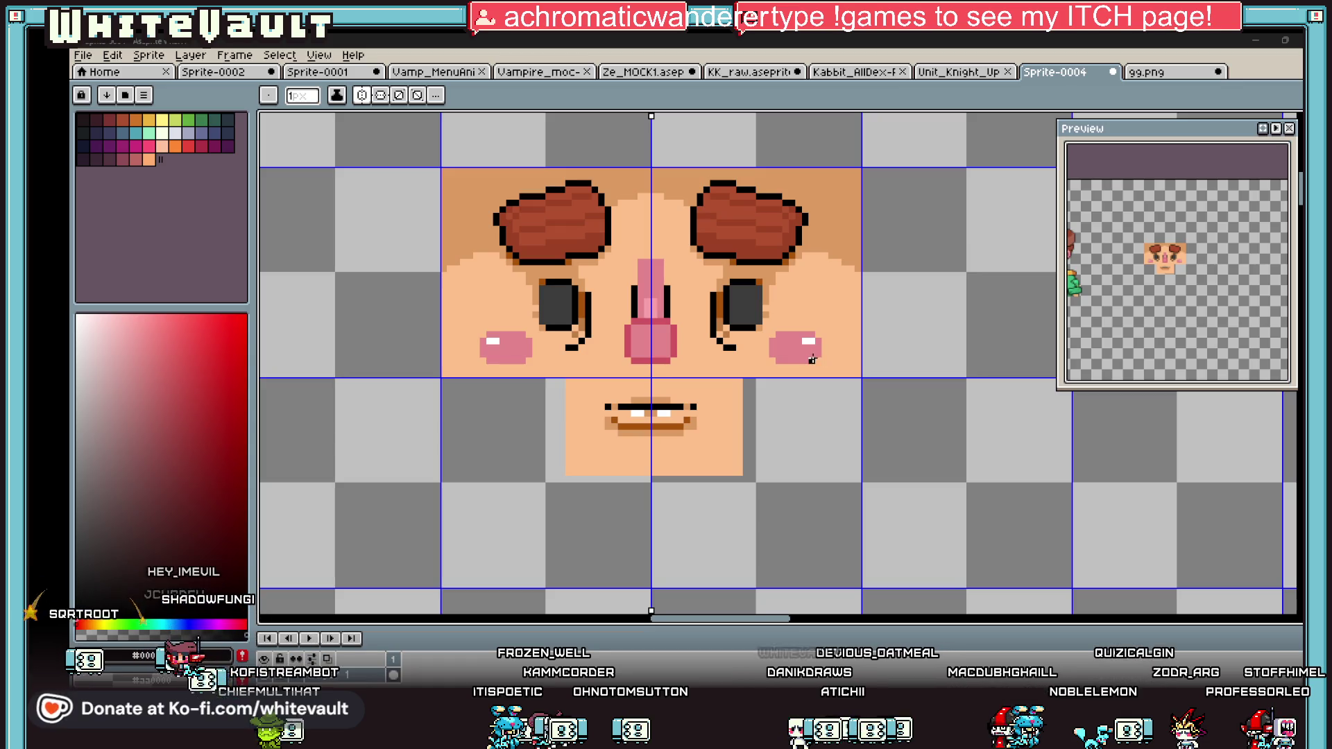
Step: Lengthen the white highlight on the right cheek with the Pencil
scroll(812, 360, up, 2)
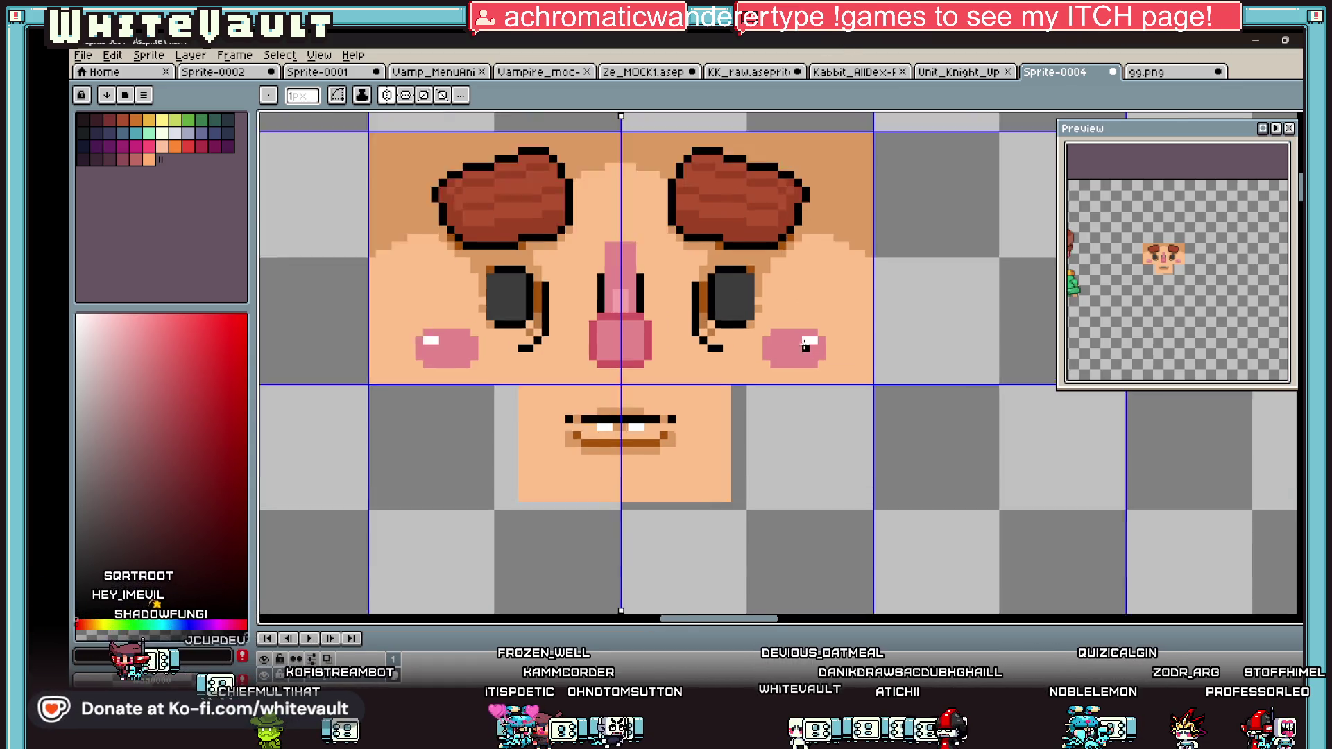
key(b)
drag(789, 336, 771, 336)
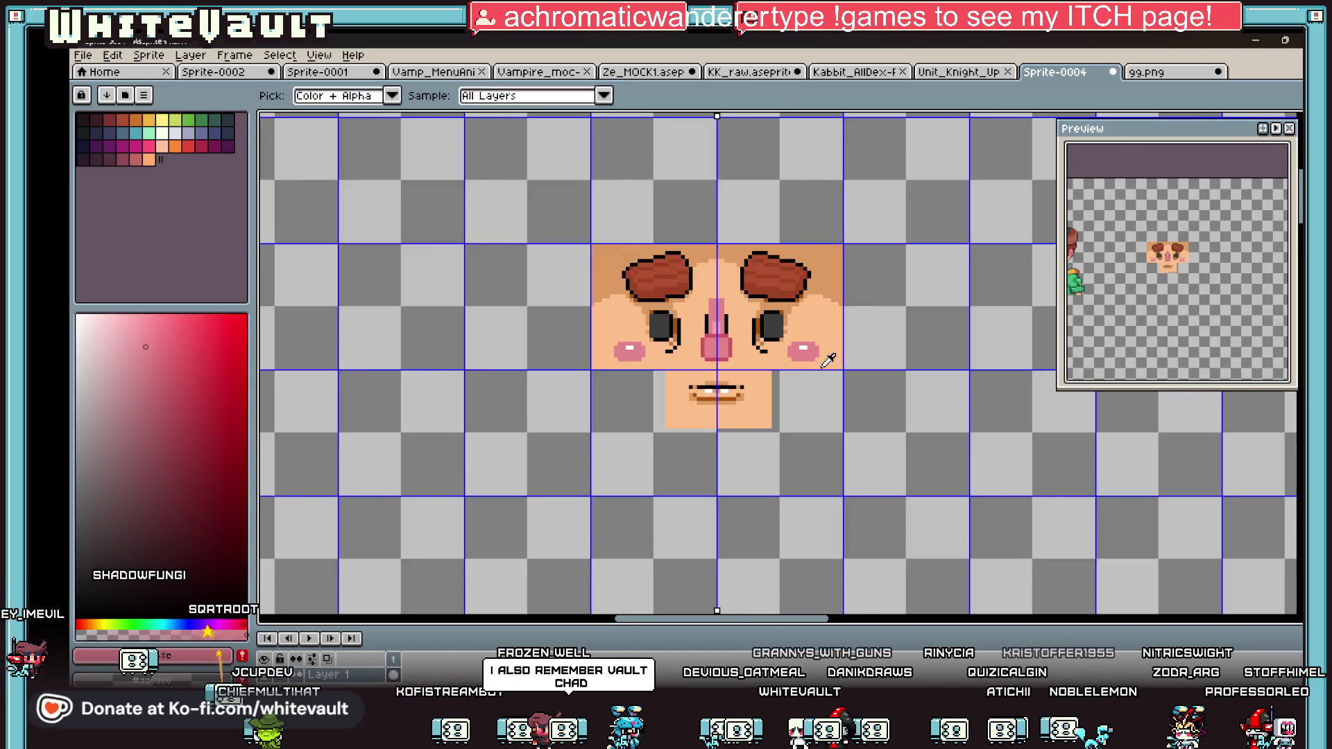
scroll(827, 355, down, 4)
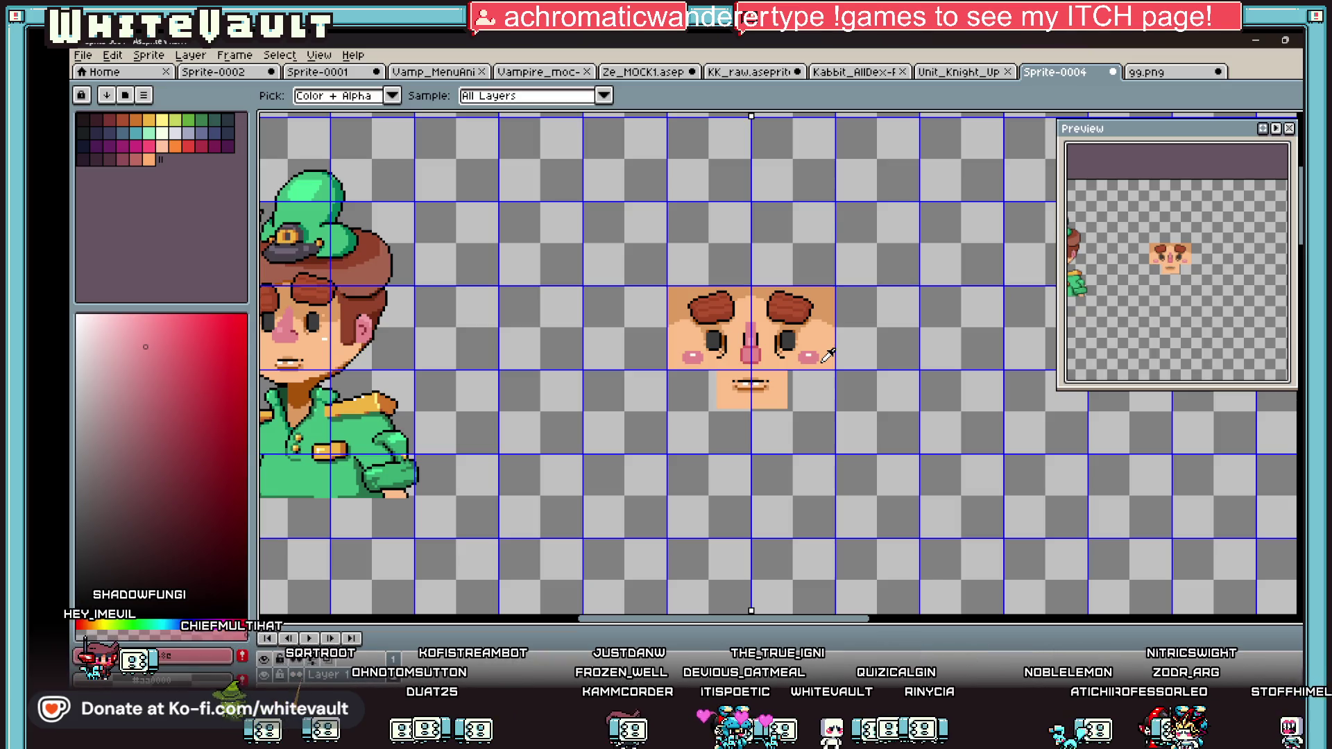
scroll(838, 376, up, 2)
Step: Draw a mirrored diagonal skin-tone jawline and fill the area inside it
click(833, 340)
key(b)
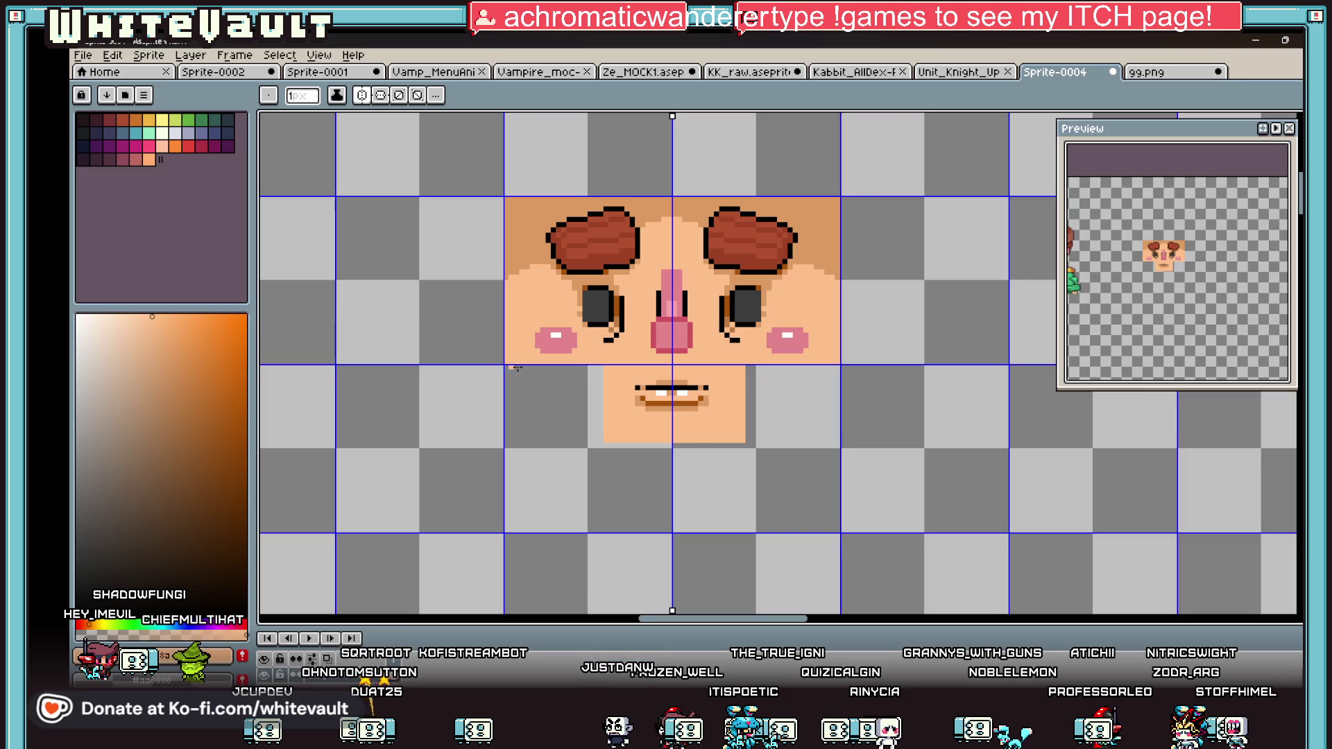
scroll(510, 373, up, 1)
mouse_move(497, 366)
mouse_down()
mouse_move(586, 491)
mouse_move(684, 515)
mouse_up()
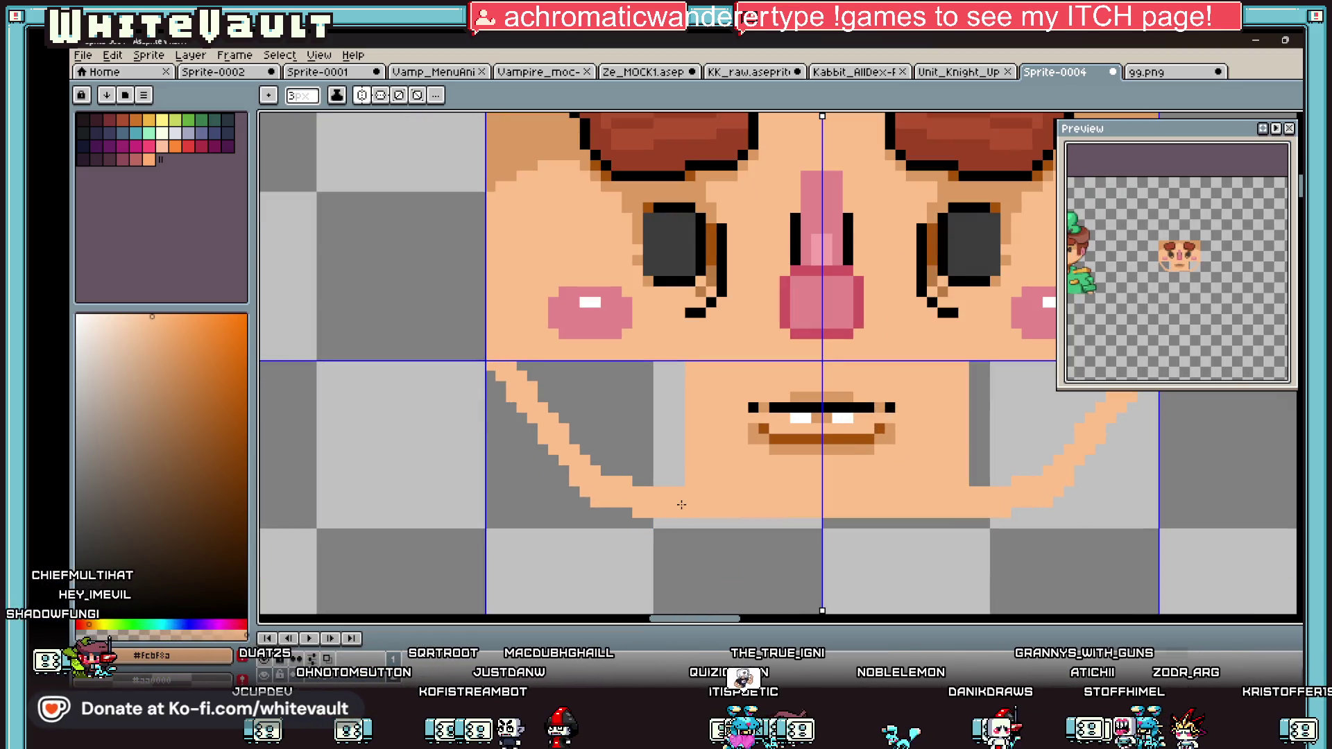
key(g)
click(651, 438)
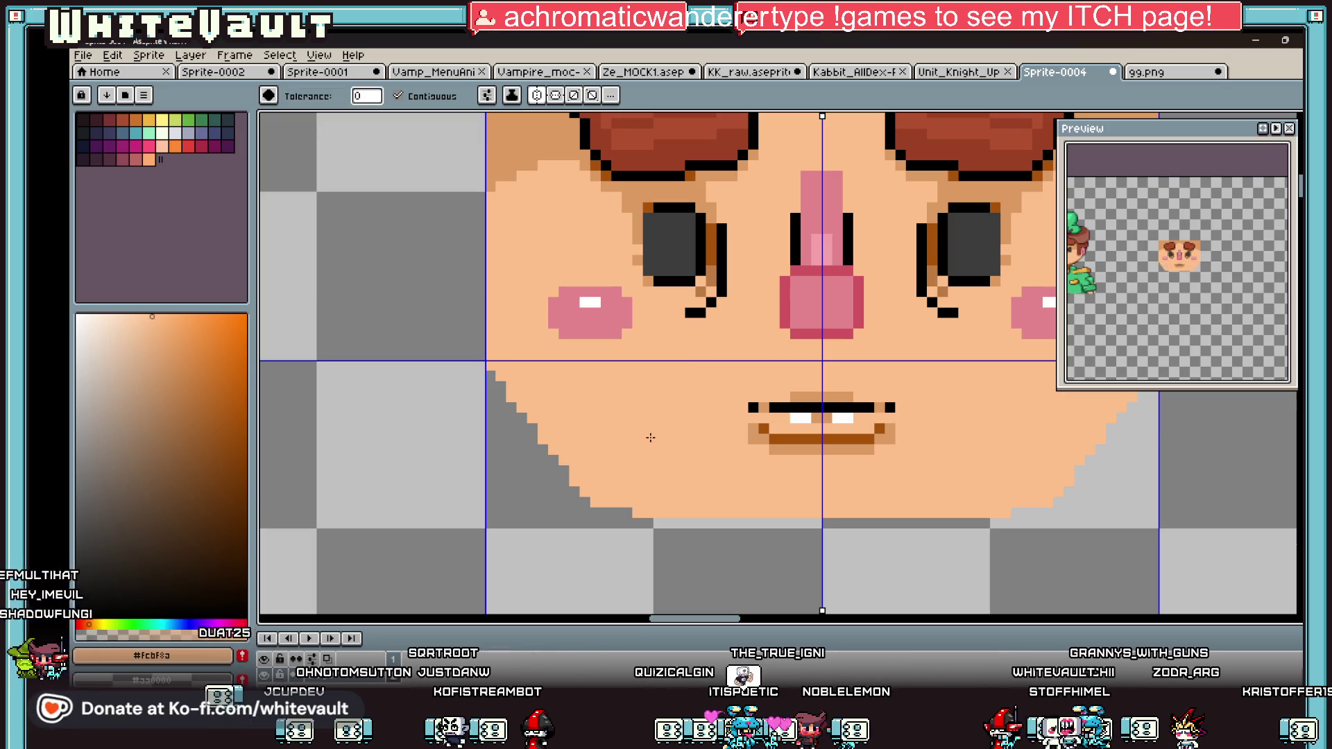
scroll(784, 418, down, 4)
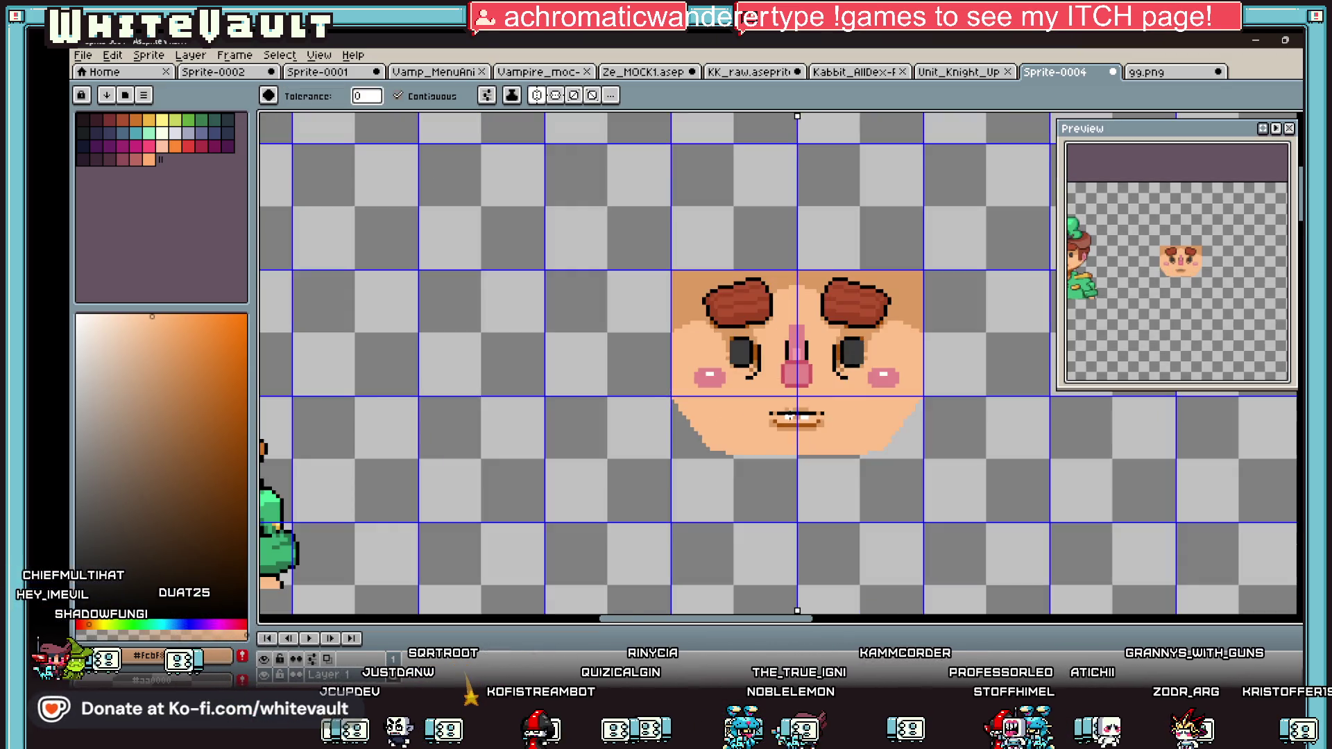
scroll(887, 411, up, 1)
key(i)
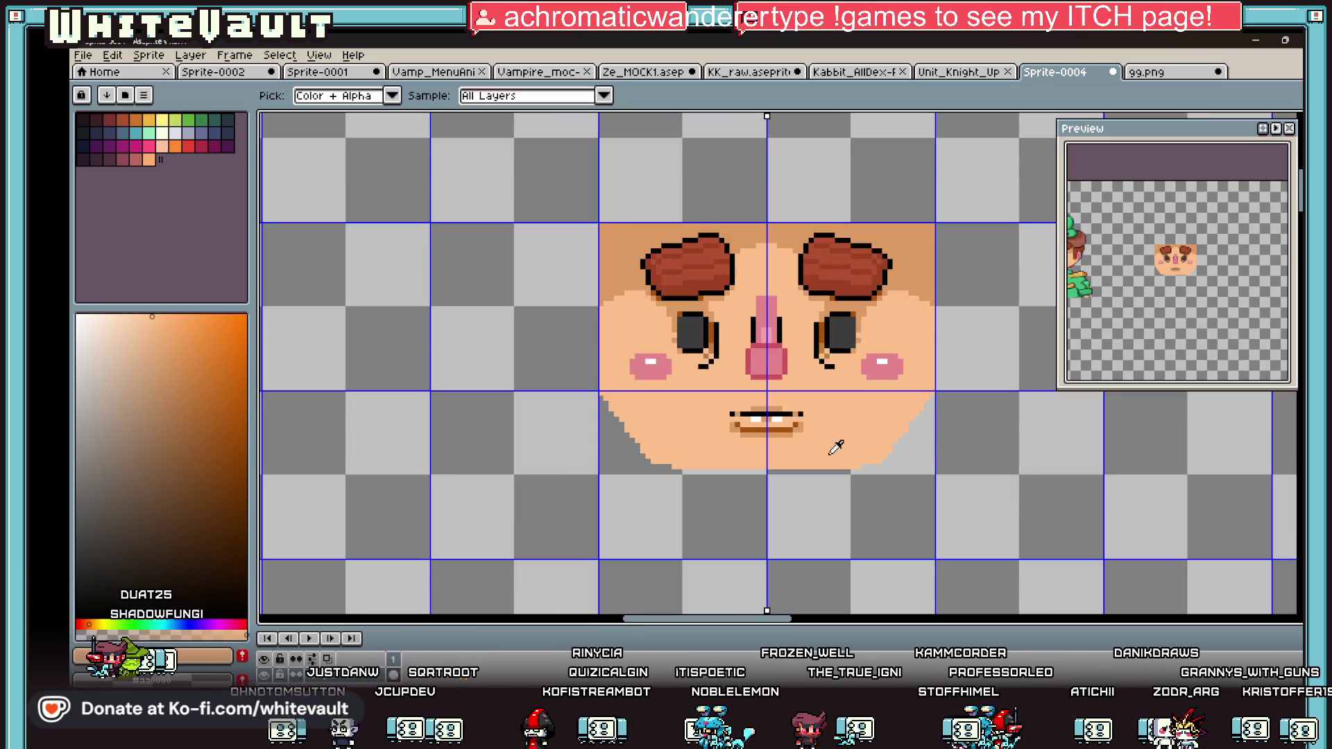
key(b)
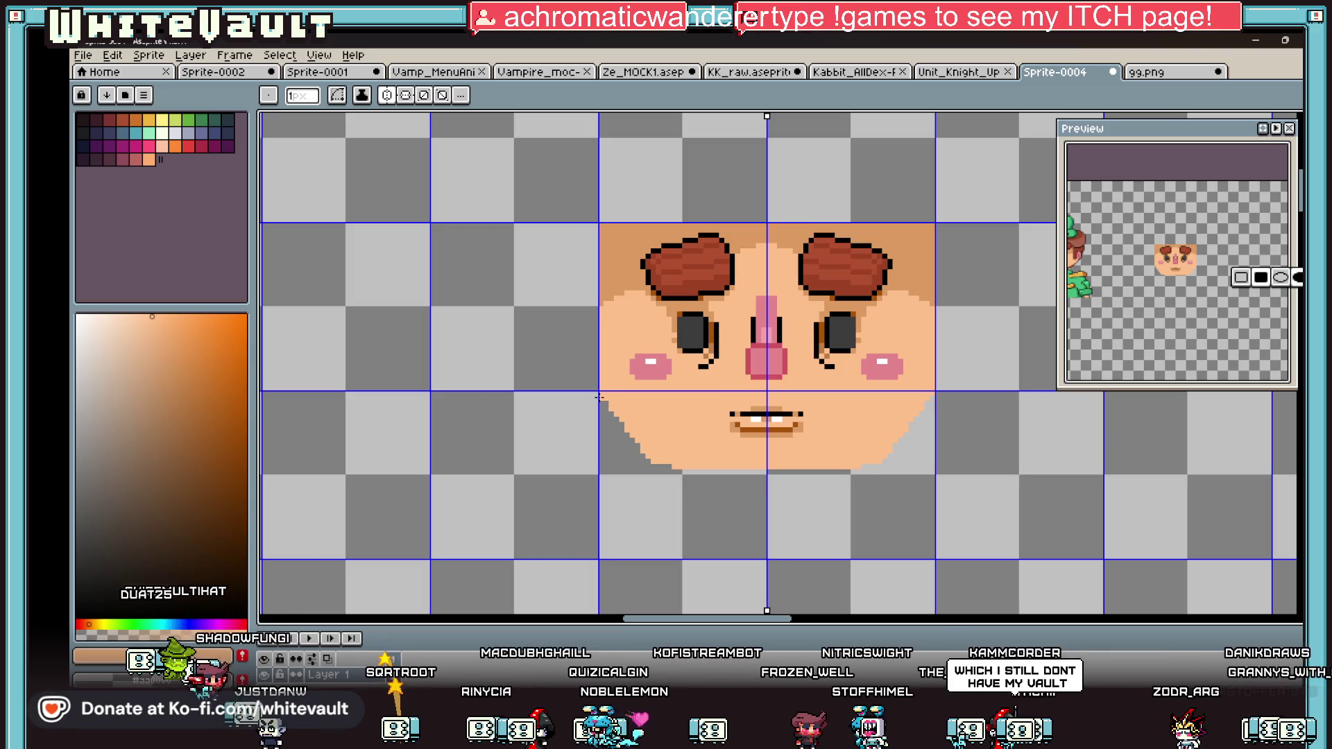
scroll(599, 397, up, 1)
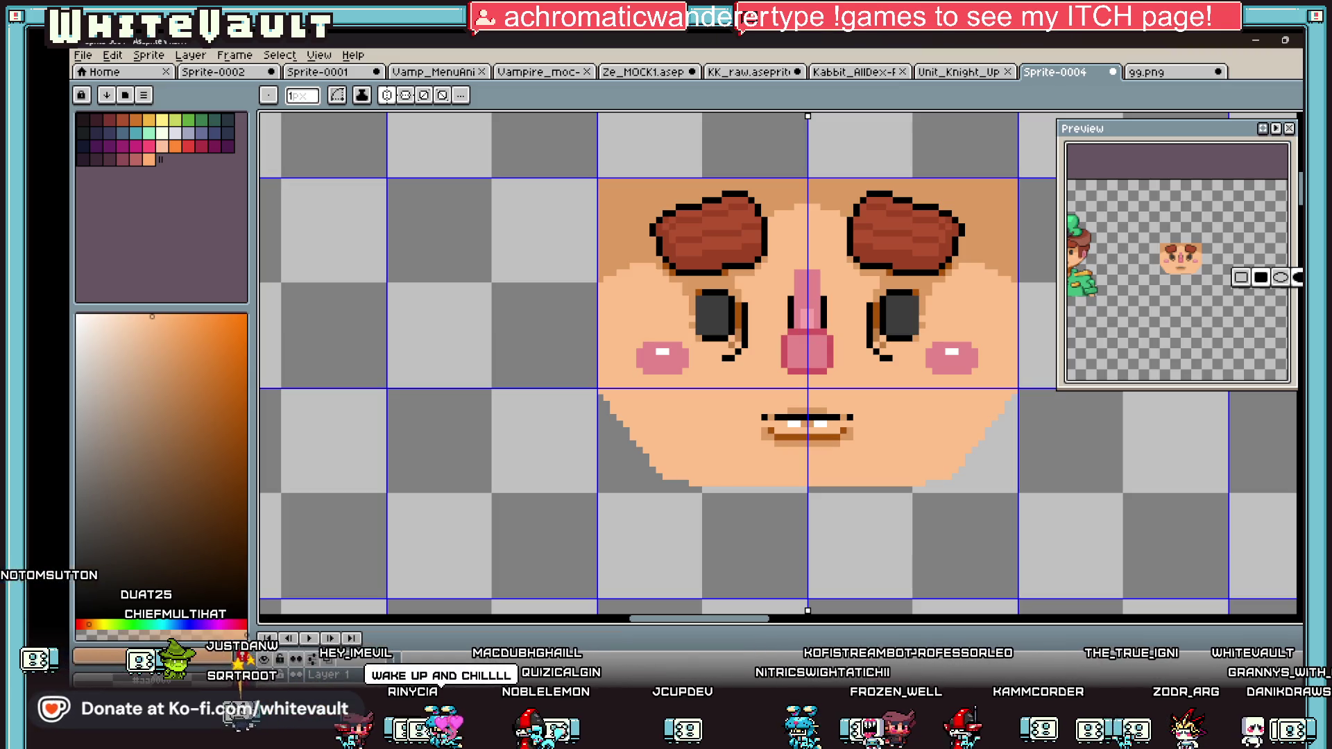
key(alt+Tab)
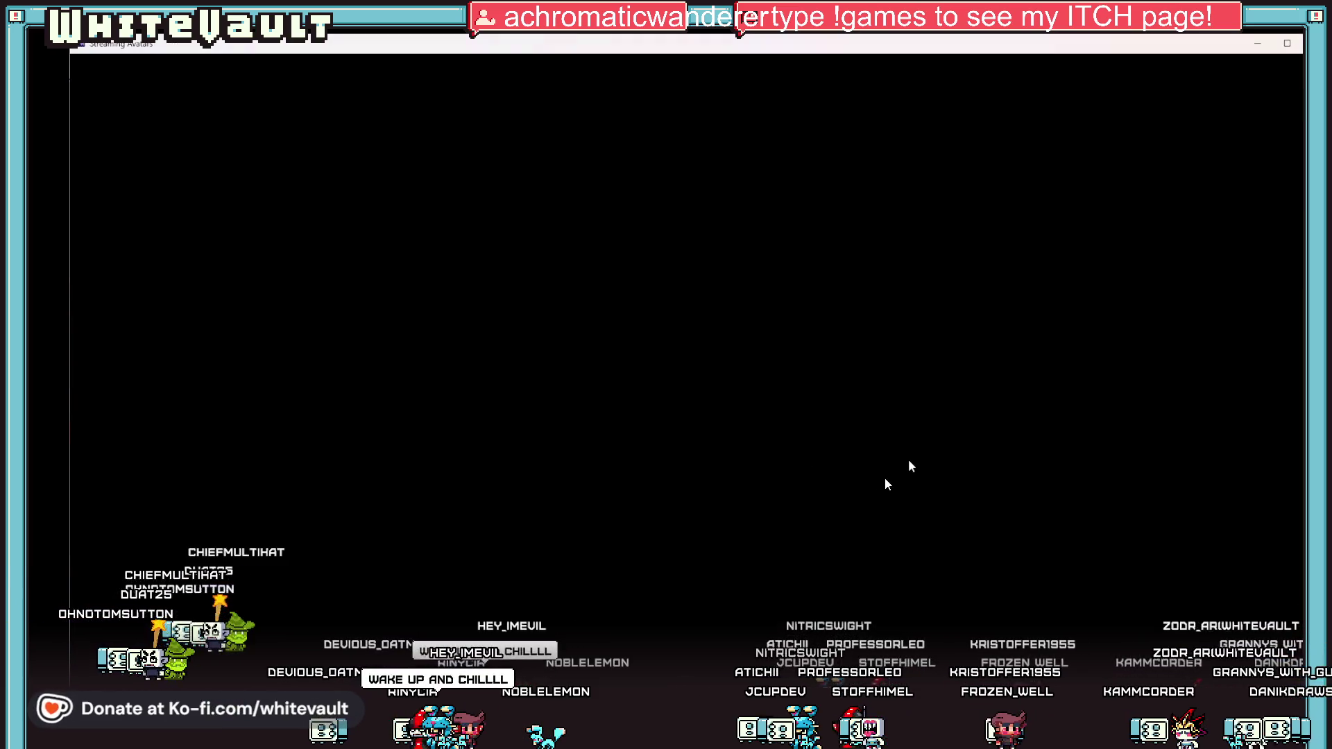
Step: Show the overlay app's main settings and open its data folder with the Open Folder icon
mouse_move(940, 120)
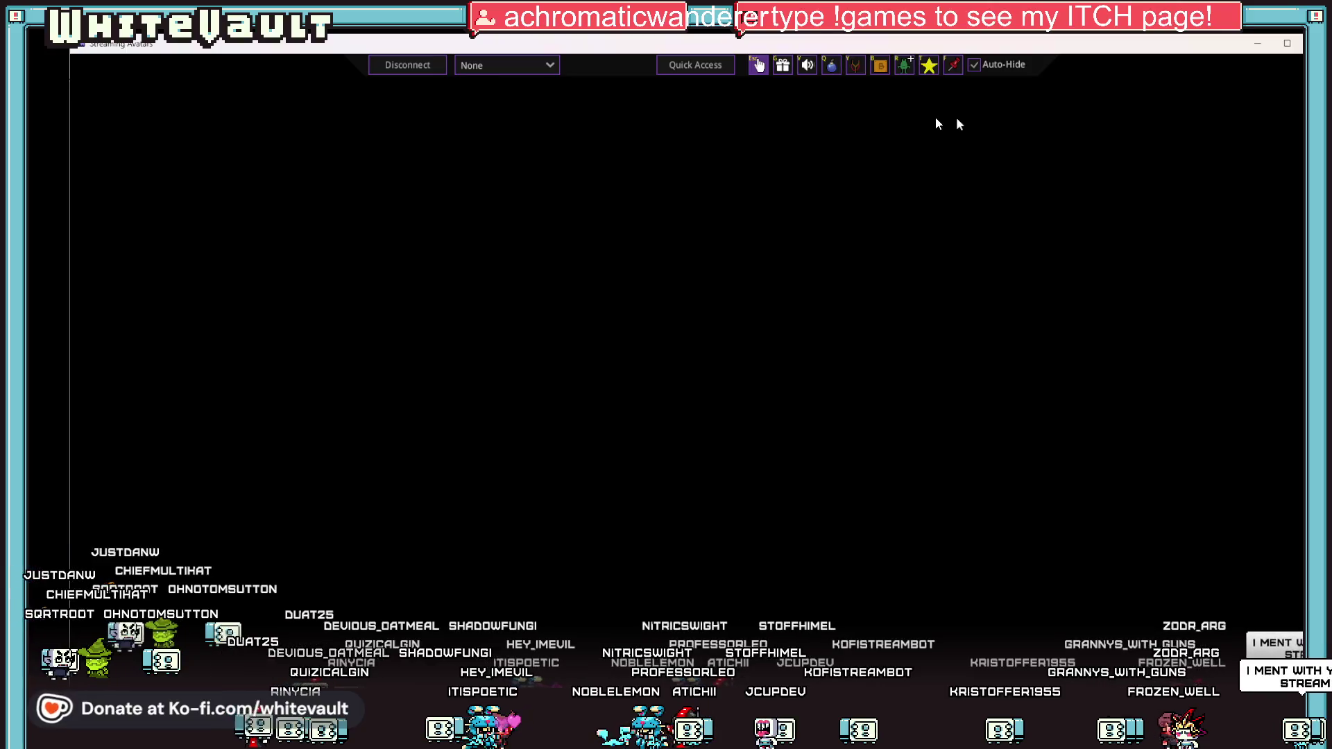
click(430, 68)
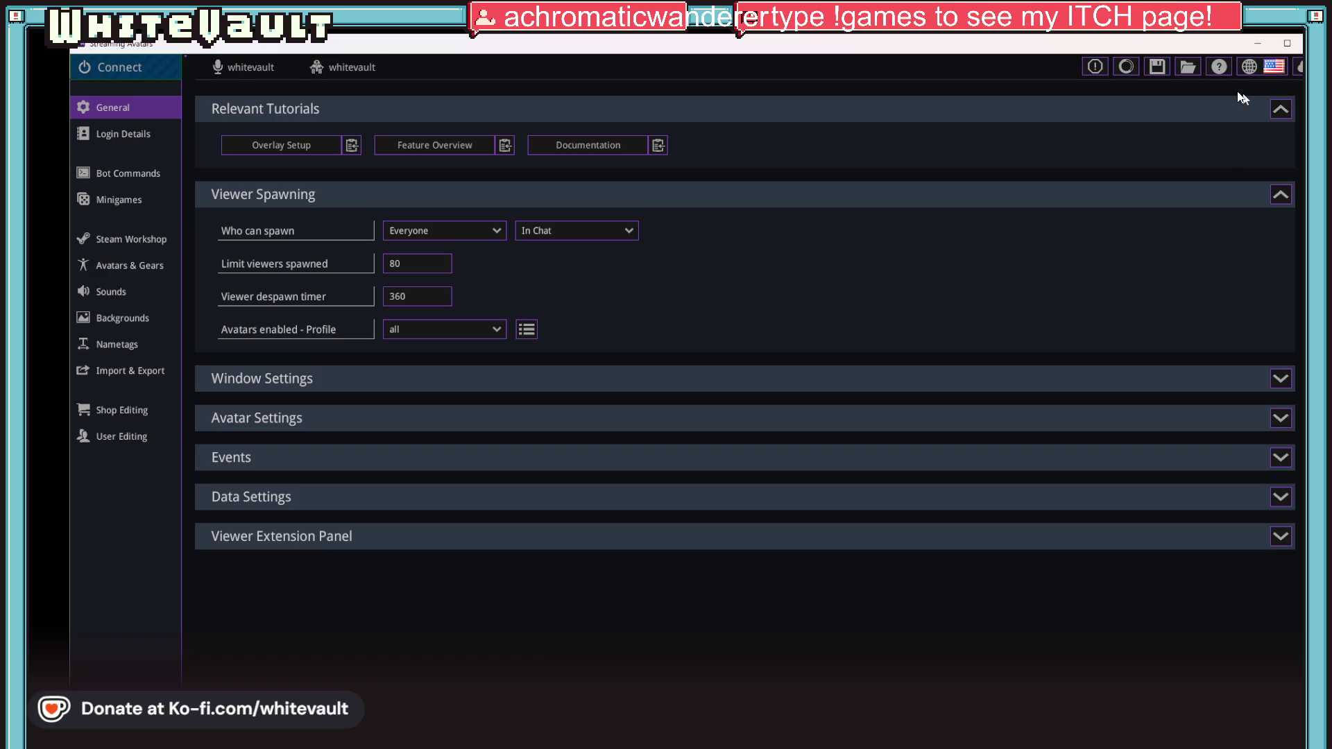
click(1185, 66)
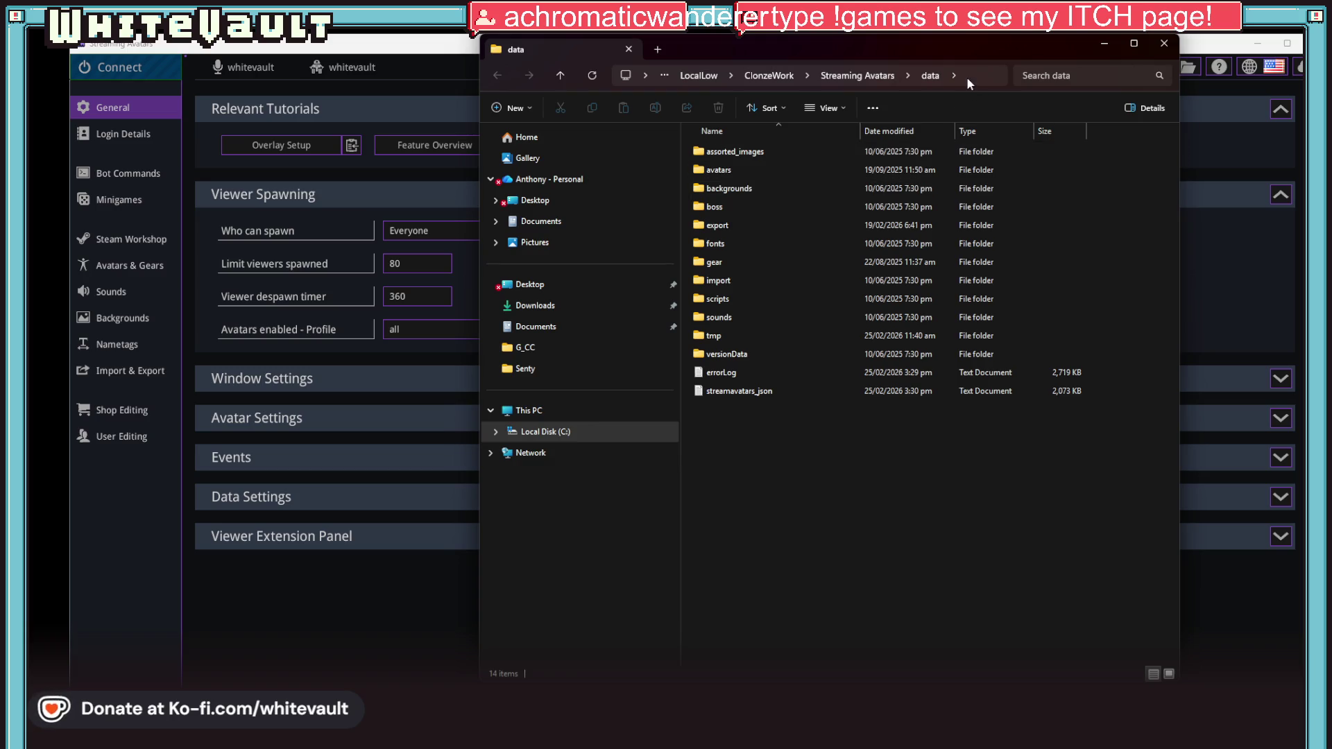
Step: Open the avatars folder, cancel a rename of s4_vault_Kam, and close the folder window
double_click(809, 169)
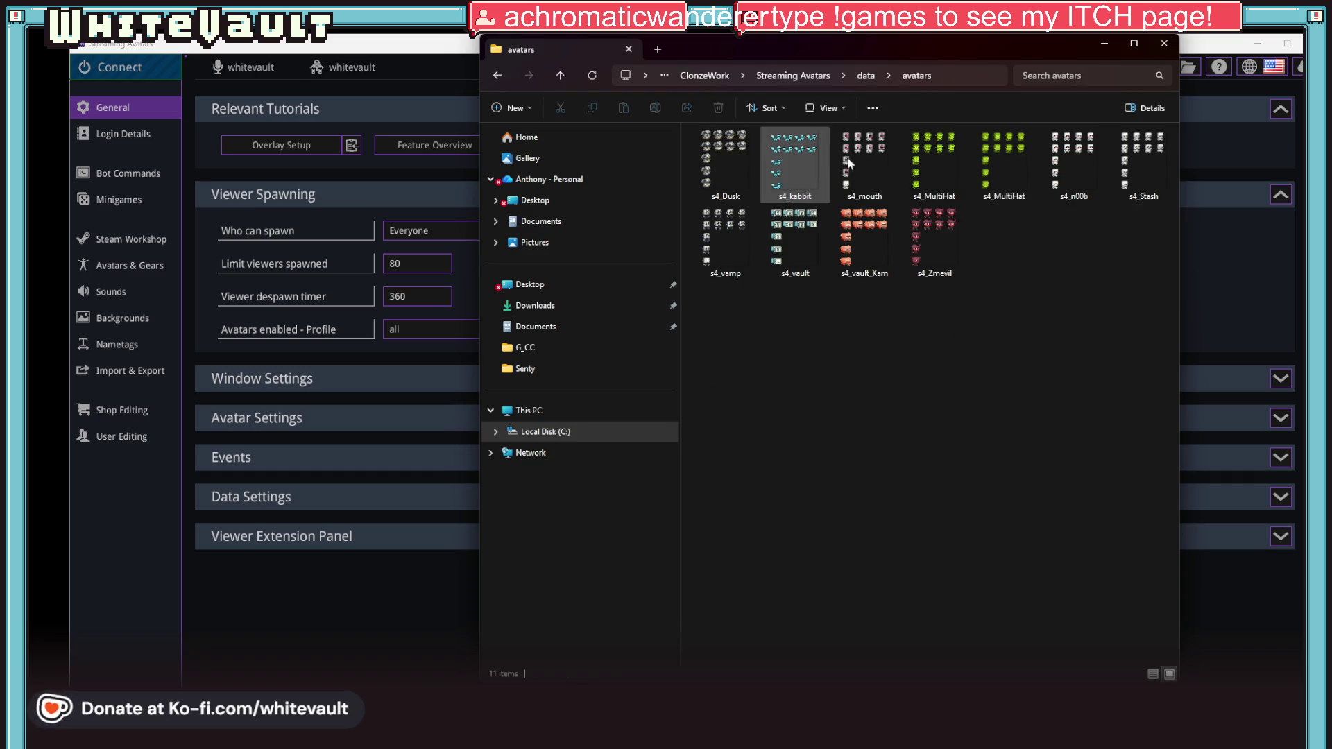
click(866, 245)
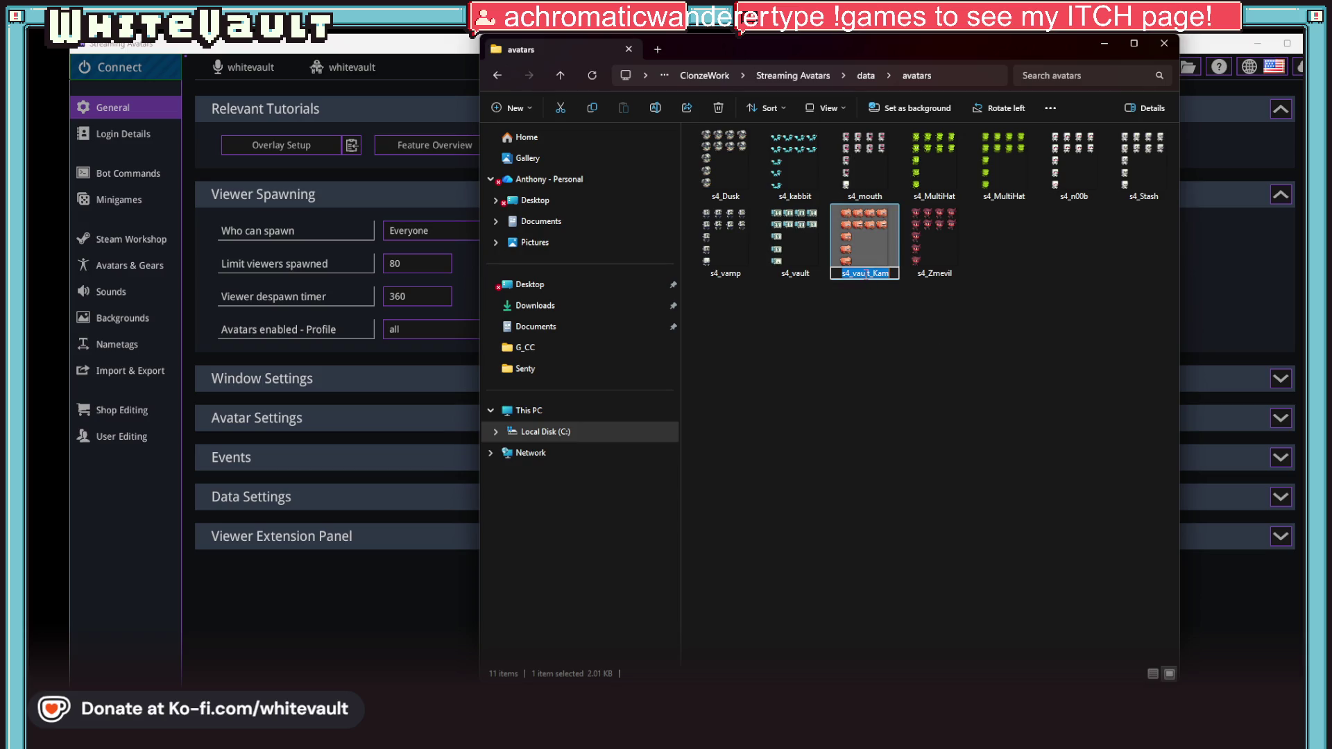
right_click(865, 273)
click(933, 318)
click(1003, 337)
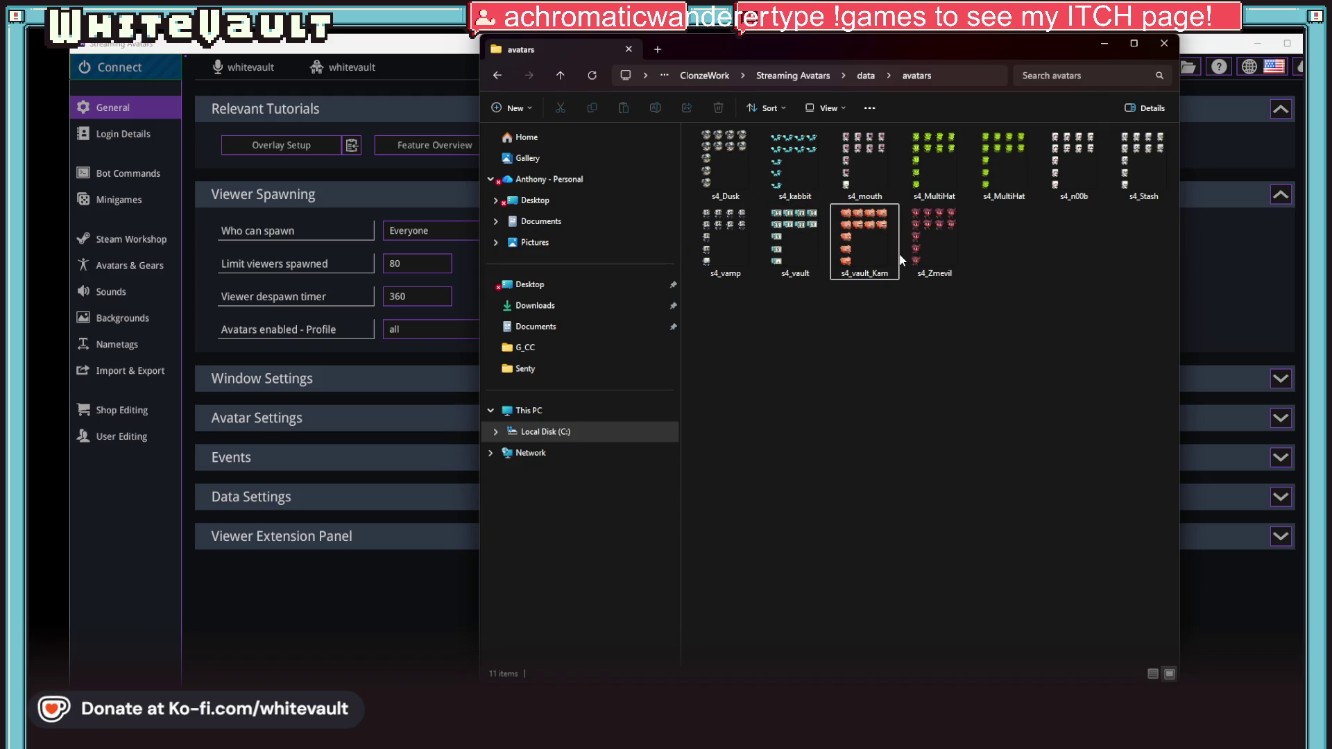
click(1165, 44)
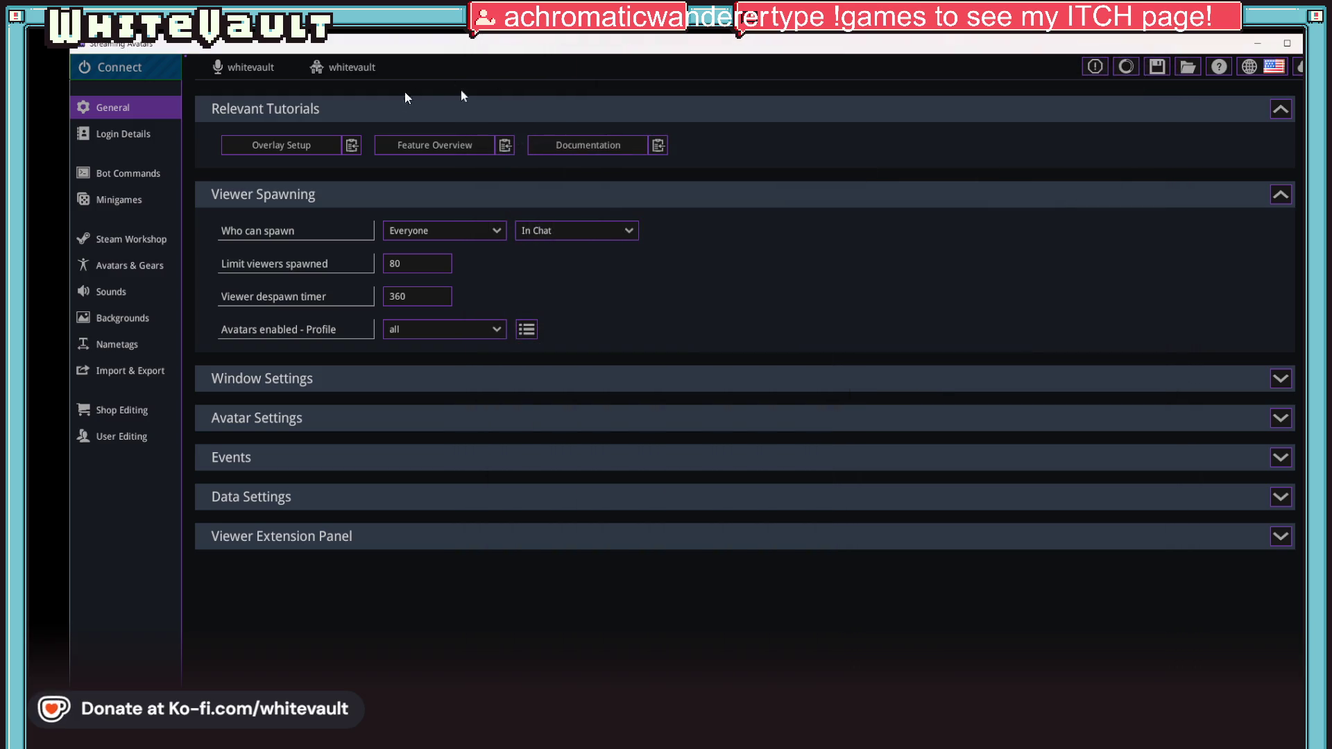
click(145, 68)
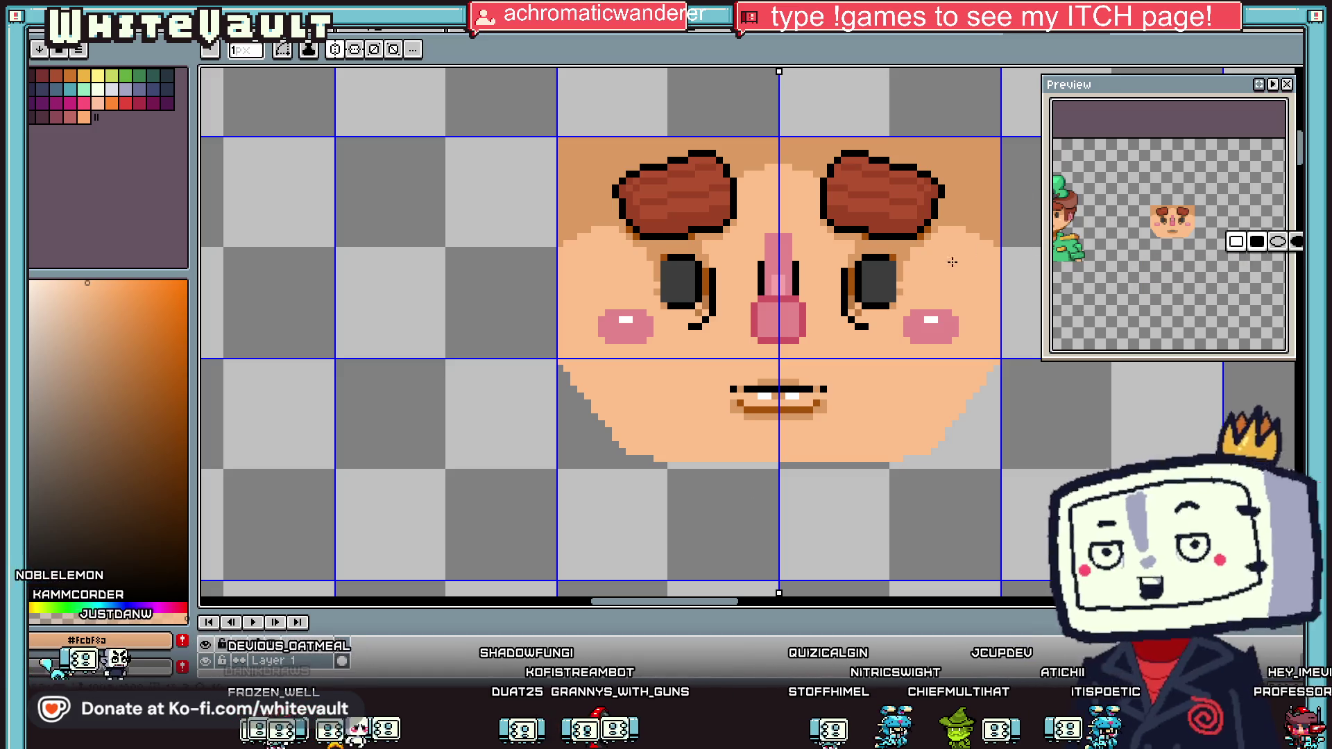
Step: Pick black from the canvas as the outline colour and switch to the Pencil
scroll(952, 261, down, 5)
scroll(903, 251, up, 3)
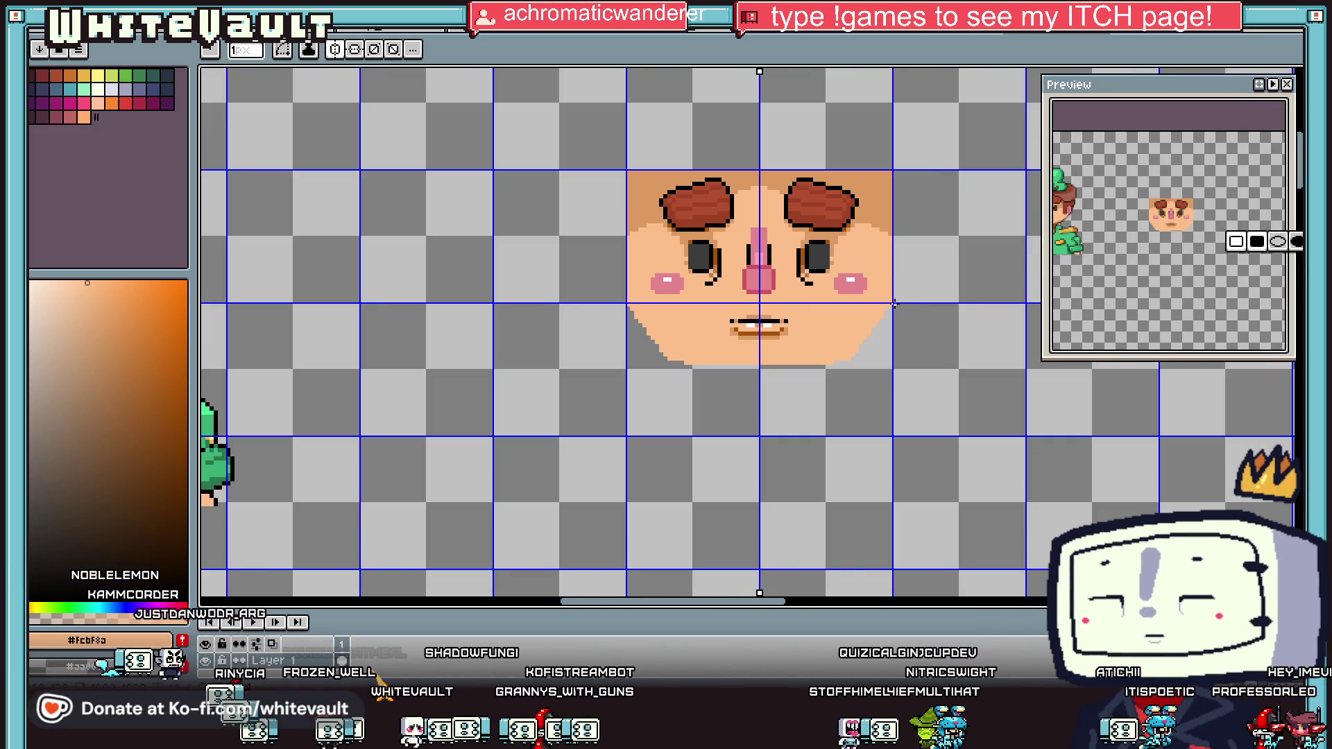
key(i)
scroll(794, 331, up, 1)
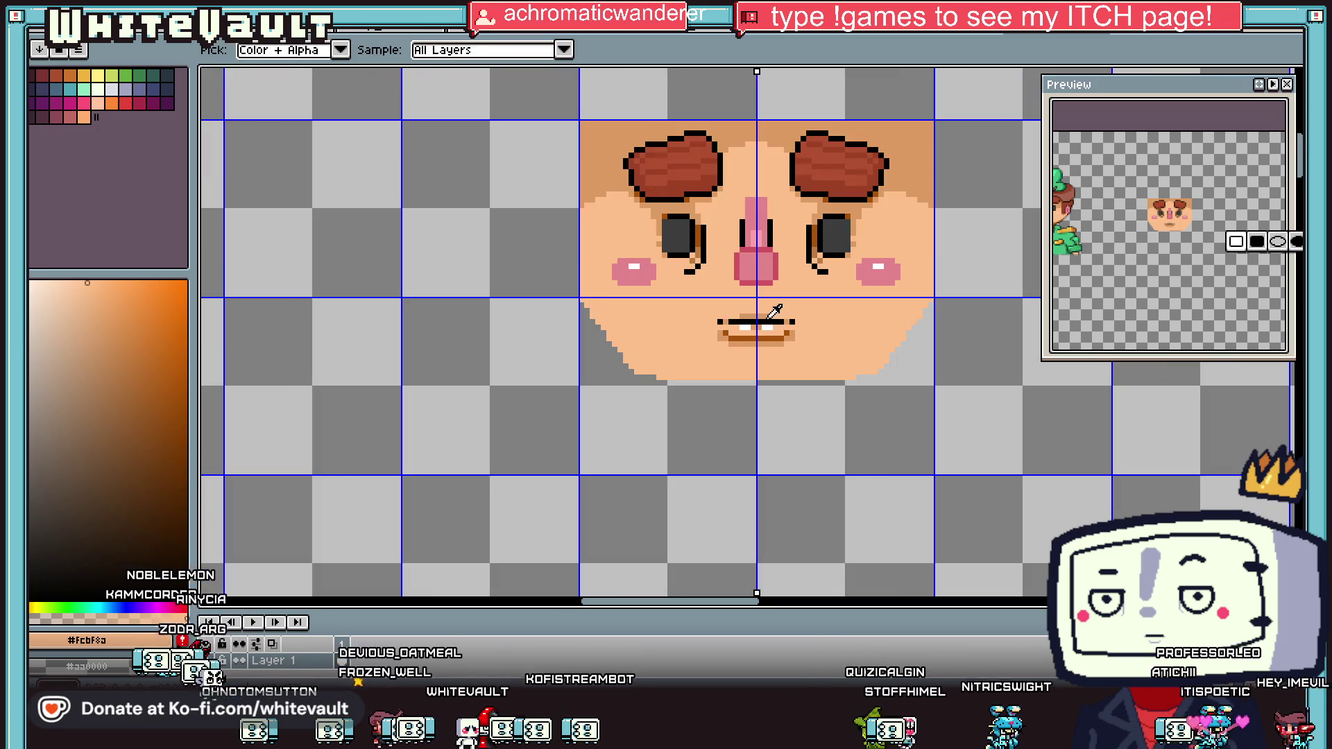
click(960, 274)
scroll(1145, 216, up, 3)
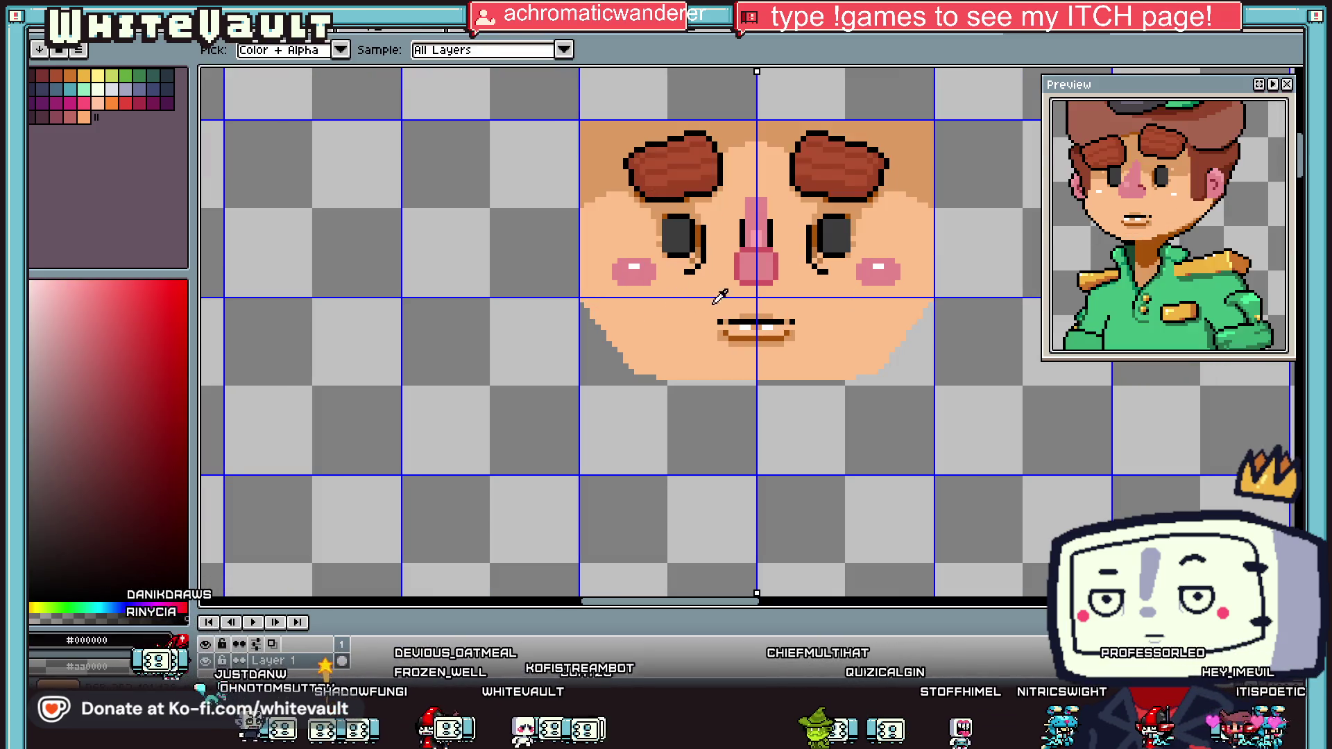
key(b)
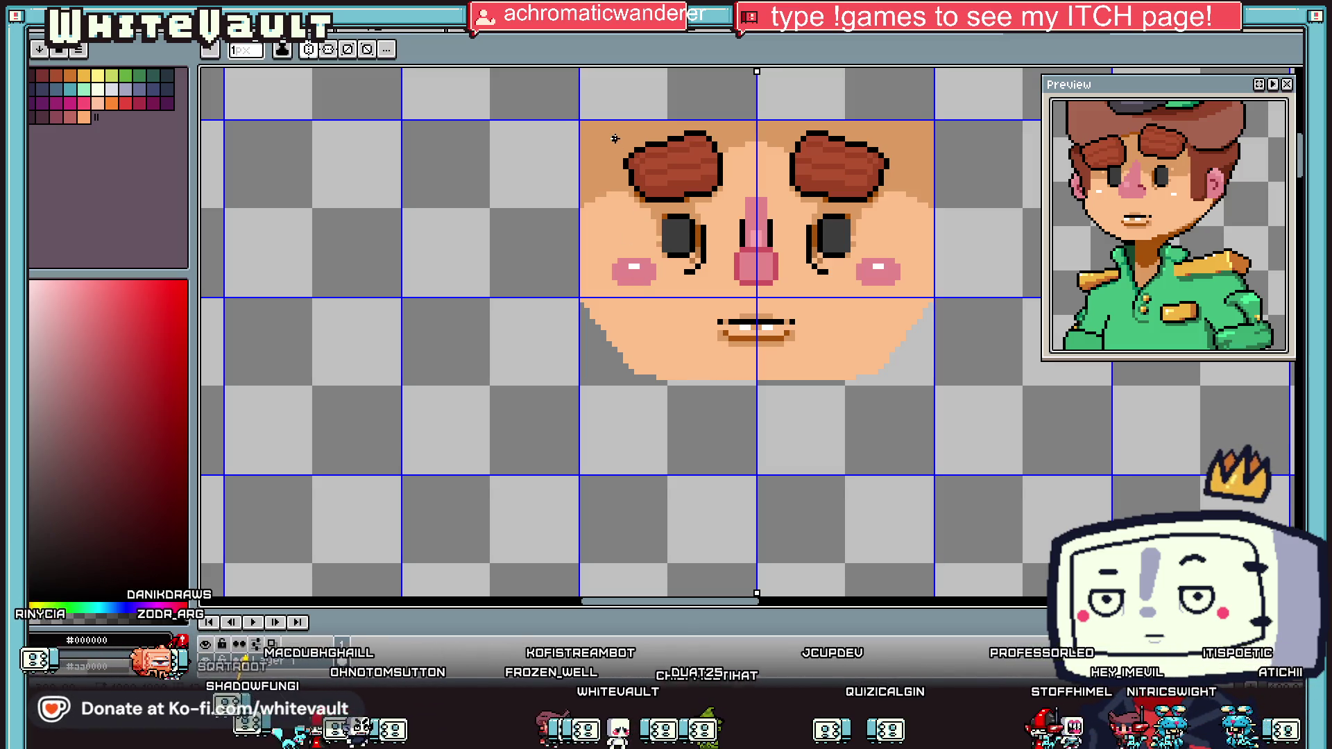
Step: Draw mirrored black outline lines down both cheeks and a jaw line toward the chin
drag(614, 131, 614, 202)
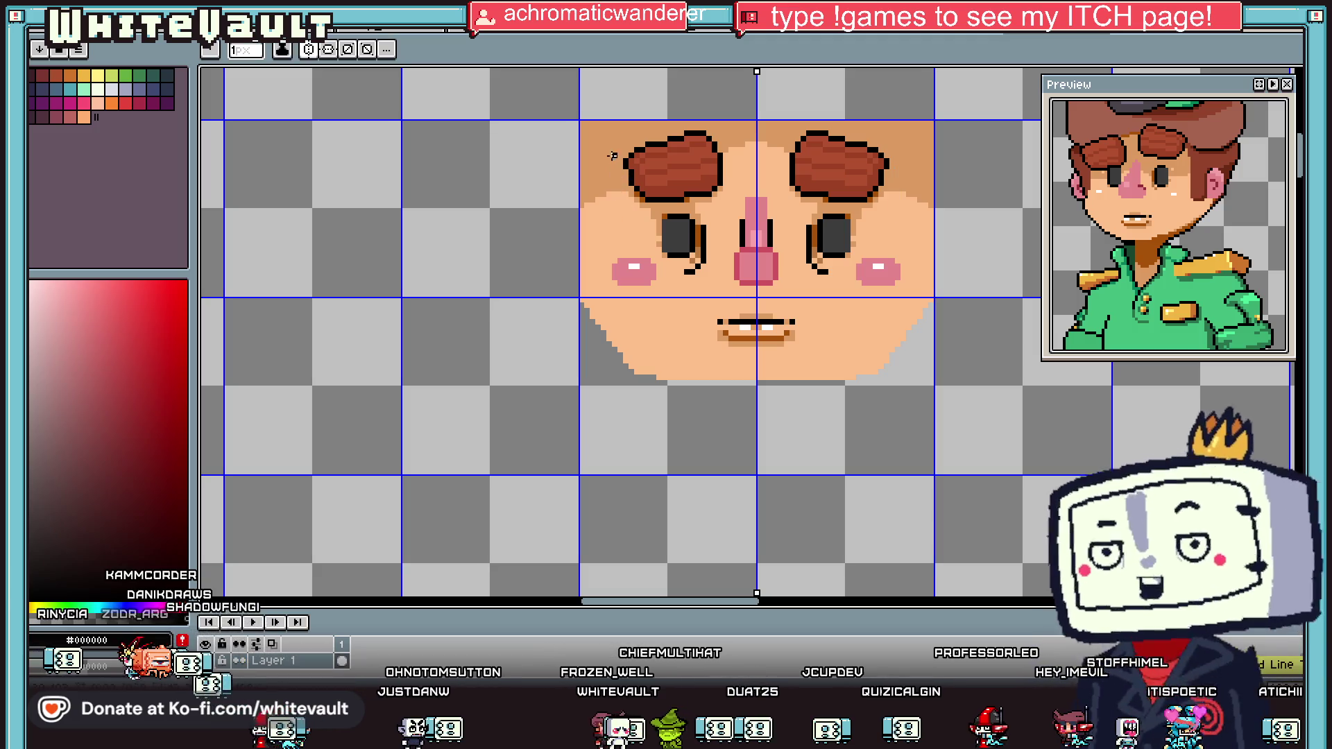
key(ctrl+z)
drag(609, 154, 610, 303)
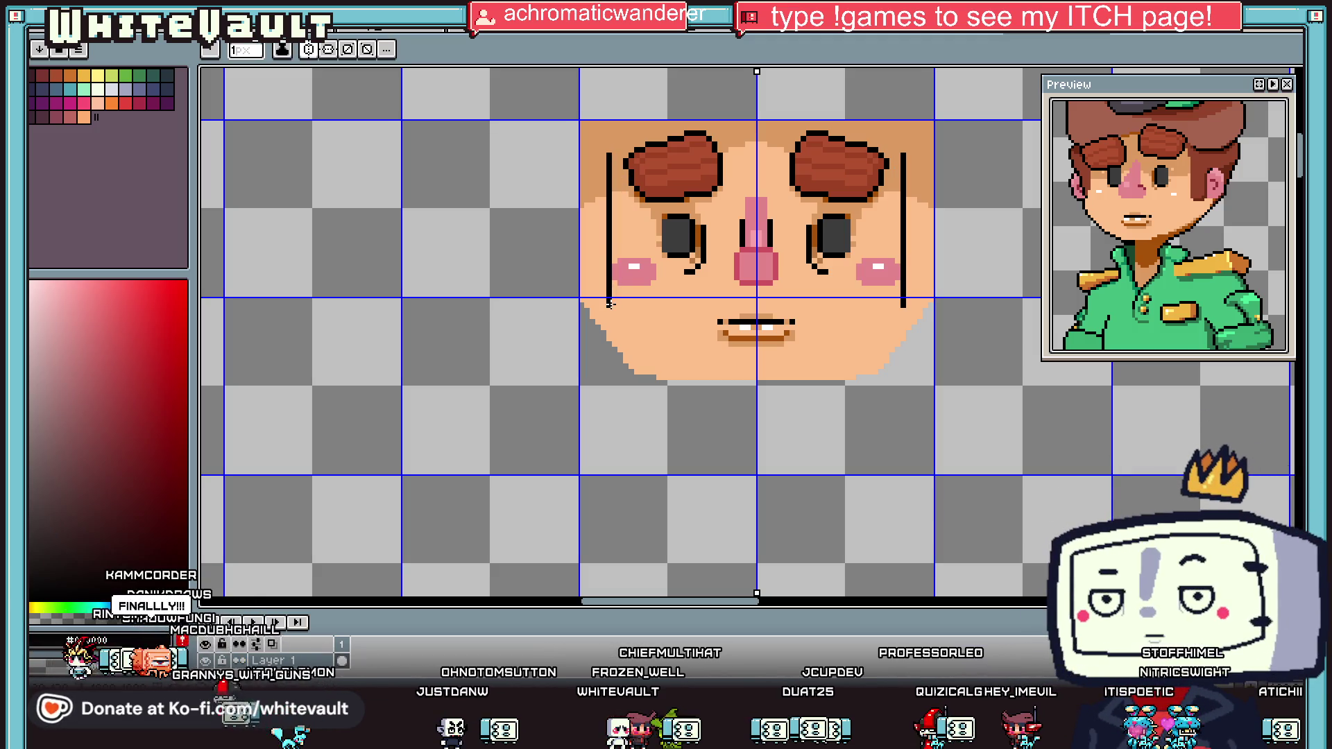
key(ctrl+z)
mouse_move(604, 139)
mouse_down()
mouse_move(605, 308)
mouse_move(637, 373)
mouse_up()
scroll(604, 306, up, 2)
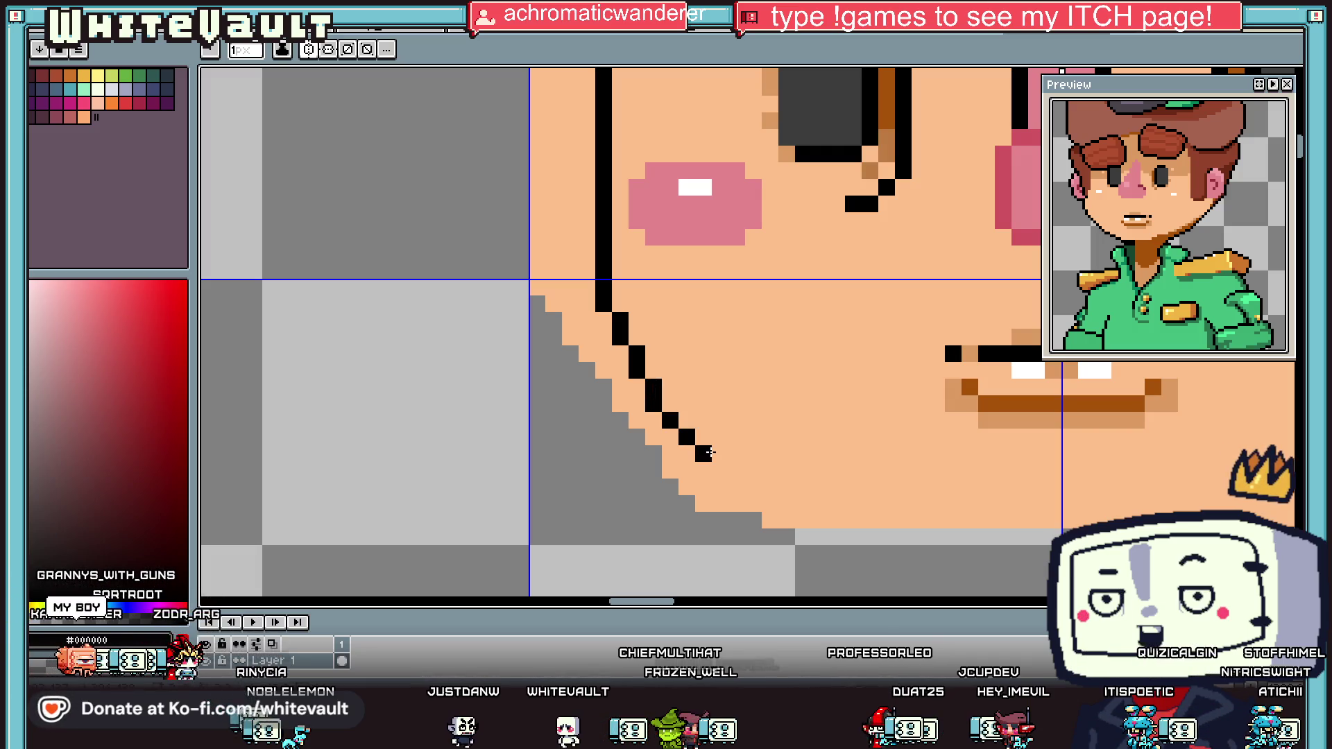
drag(725, 466, 1044, 538)
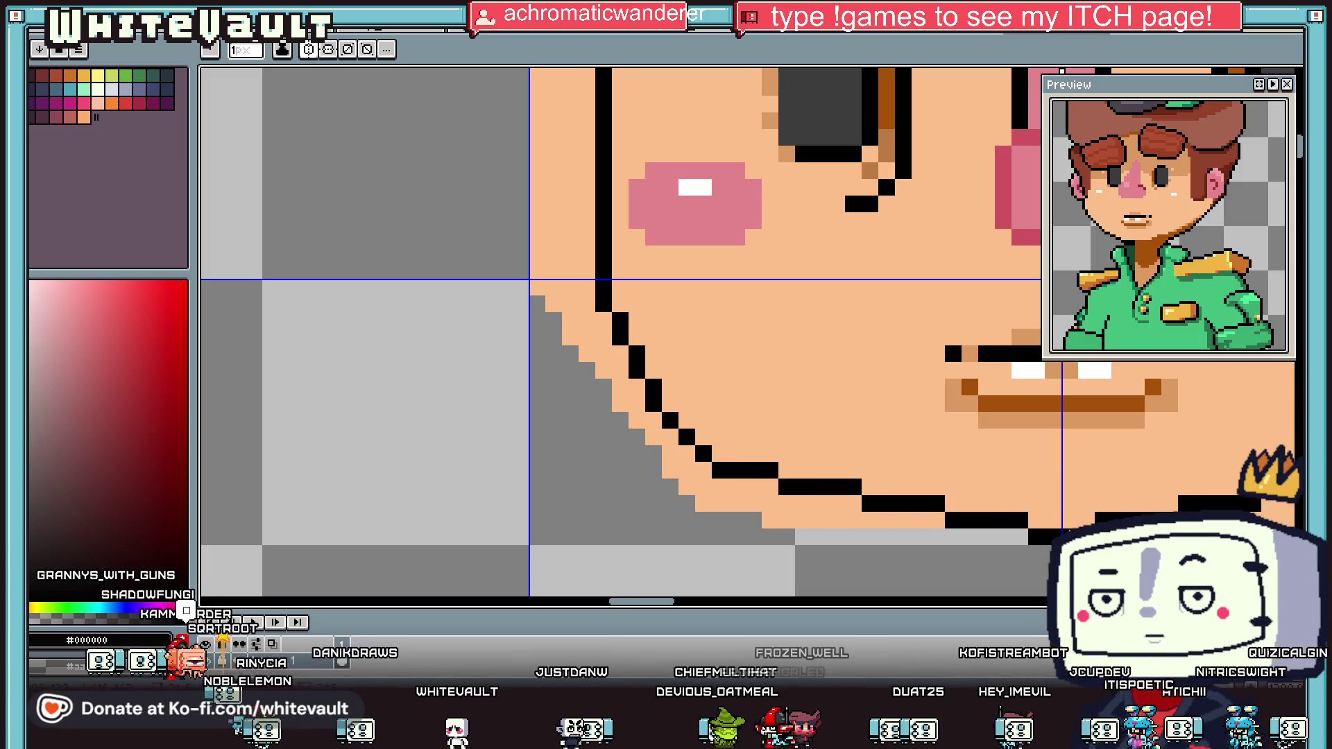
scroll(1033, 441, down, 5)
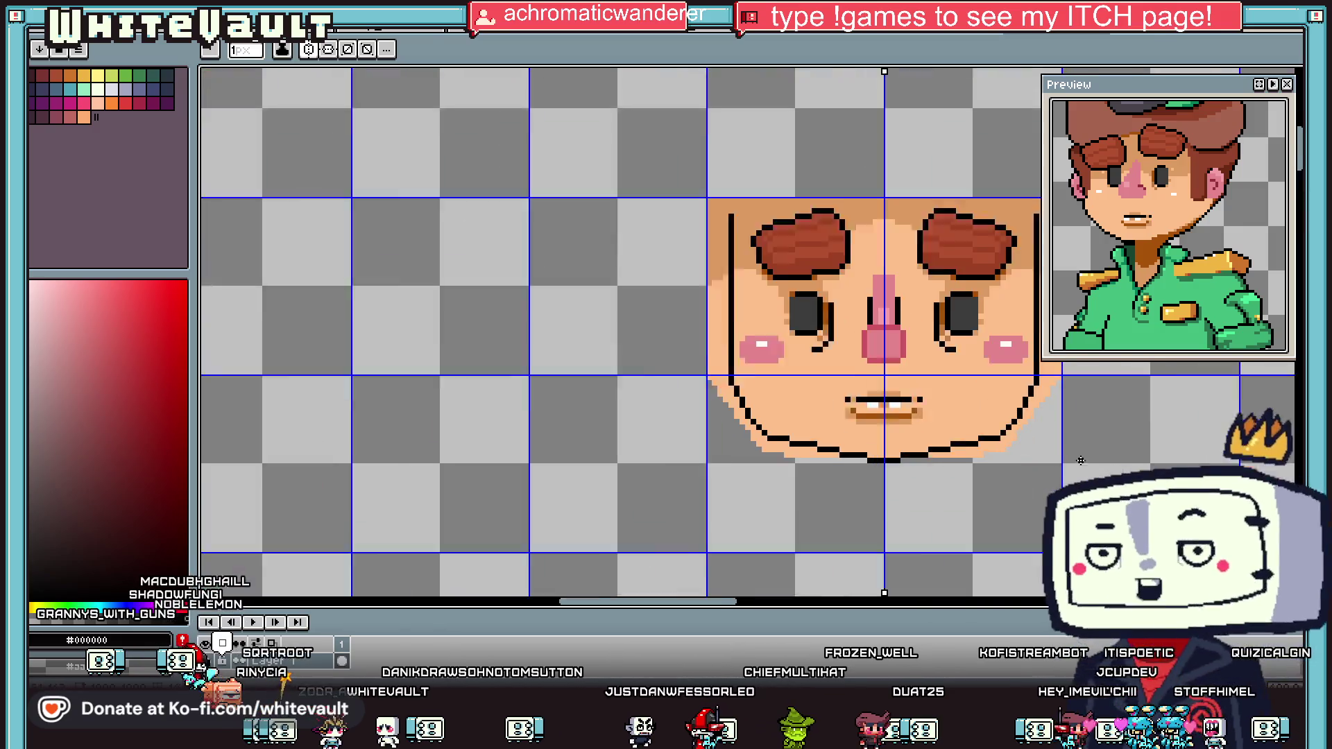
Step: Round the jaw into a clean chin by patching its outline with black and skin pixels
scroll(1033, 442, up, 5)
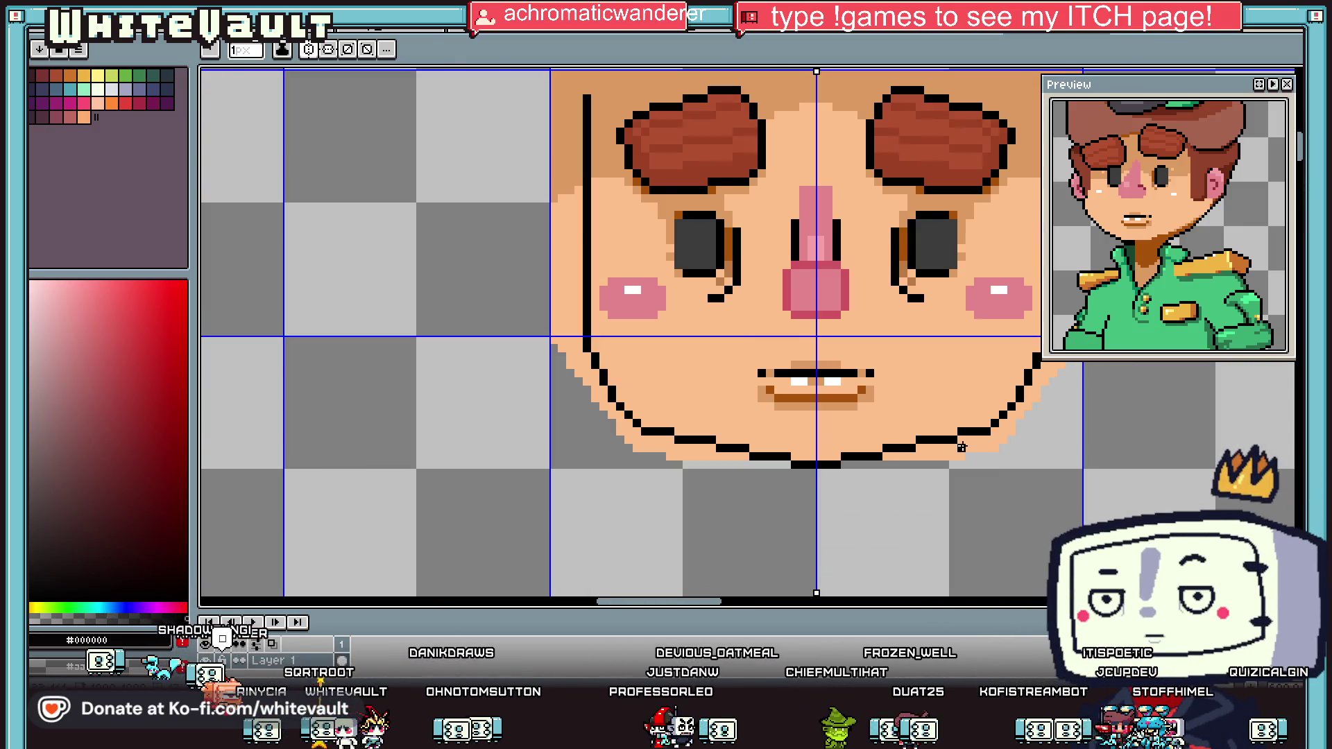
scroll(962, 446, up, 1)
drag(962, 438, 979, 420)
alt+click(970, 406)
alt+click(923, 437)
mouse_move(912, 452)
mouse_down()
mouse_move(873, 449)
mouse_move(895, 438)
mouse_up()
alt+click(862, 437)
click(845, 454)
alt+click(820, 454)
mouse_move(812, 471)
mouse_down()
mouse_move(845, 470)
mouse_move(810, 454)
mouse_up()
alt+click(841, 455)
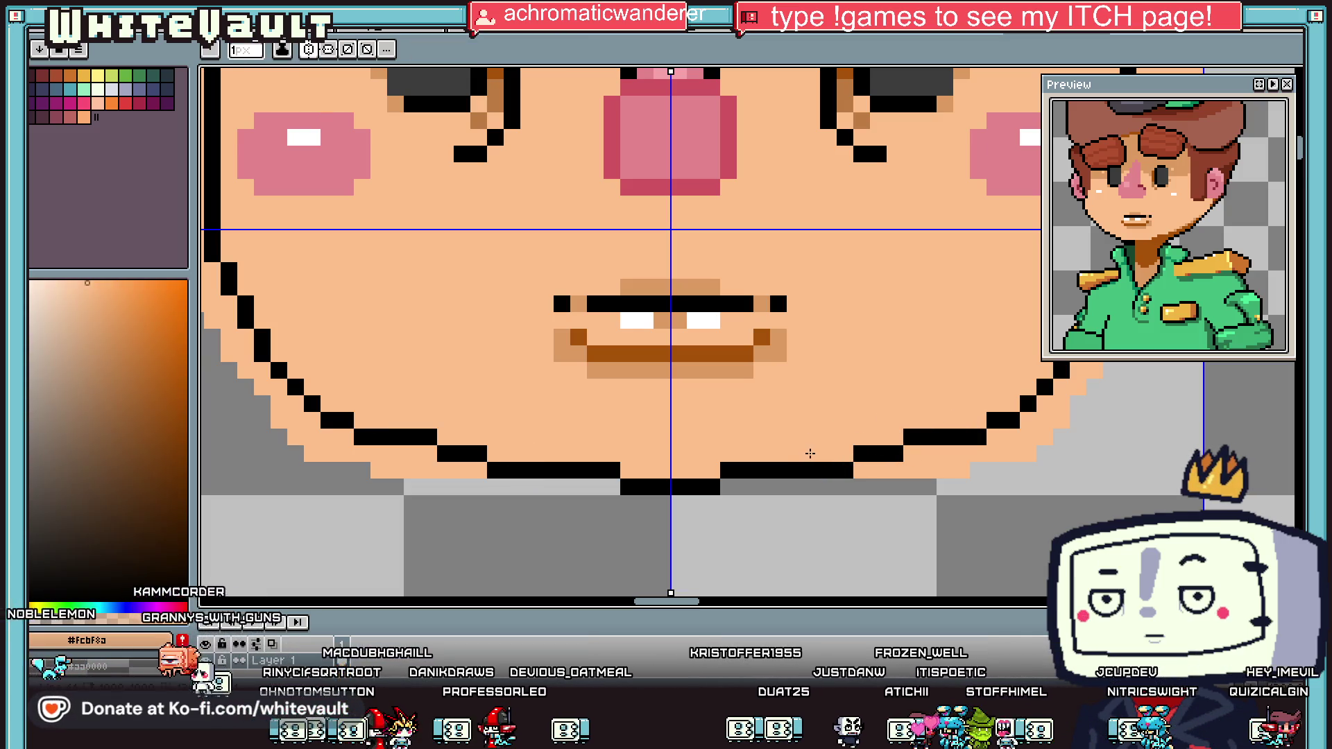
Step: Draw a mirrored black neck outline below the chin
scroll(825, 465, down, 2)
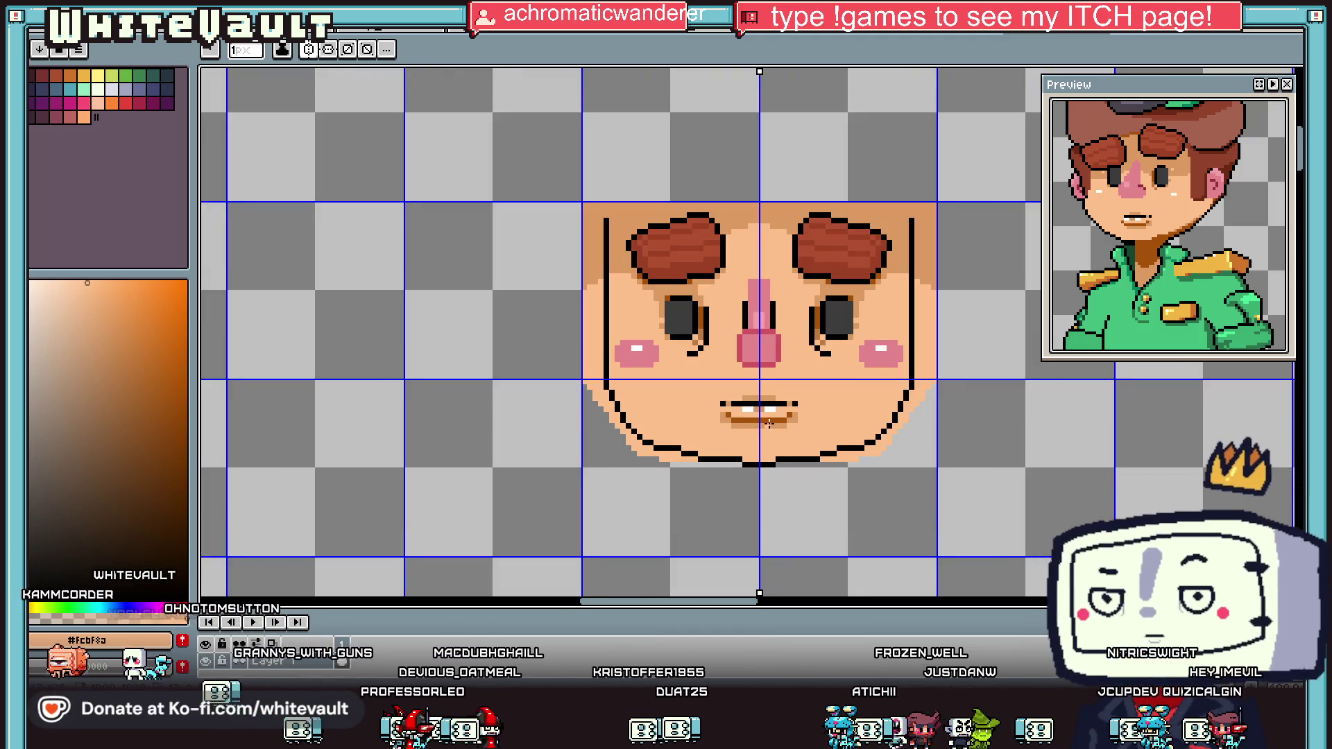
scroll(743, 485, down, 1)
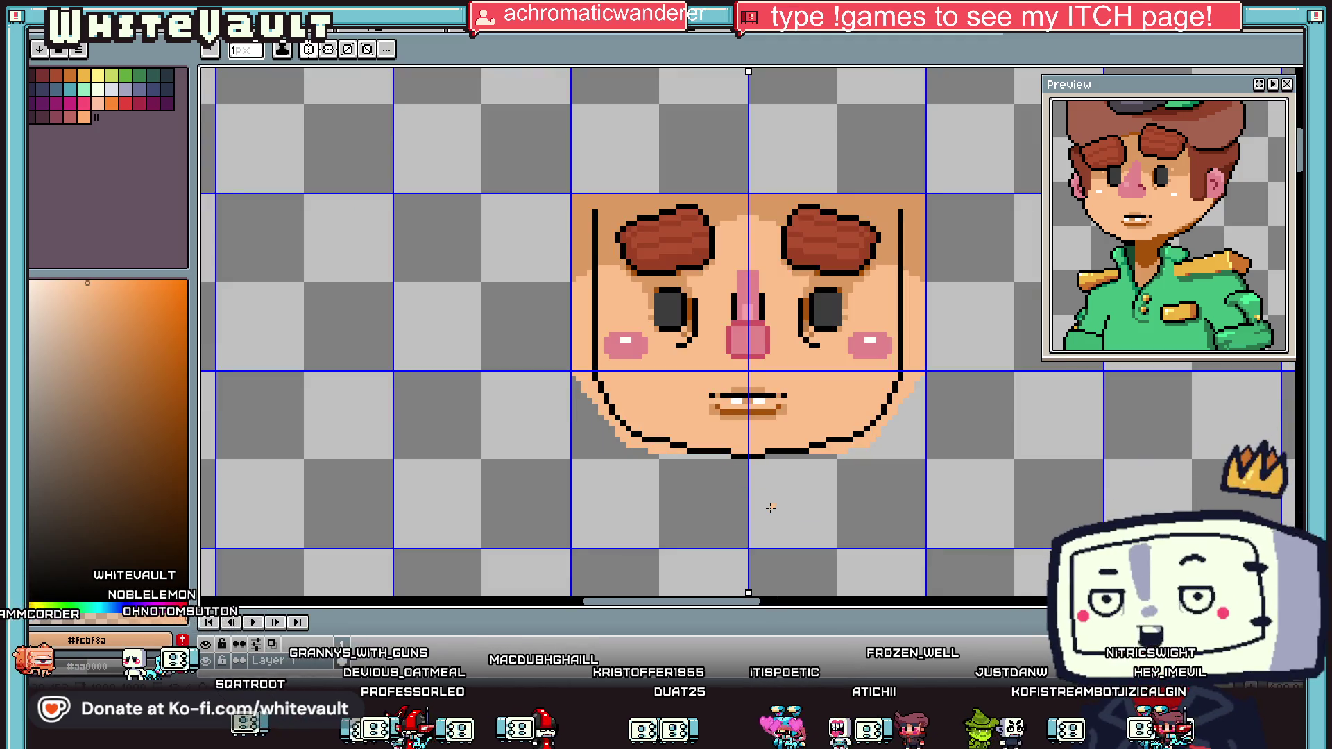
alt+click(724, 453)
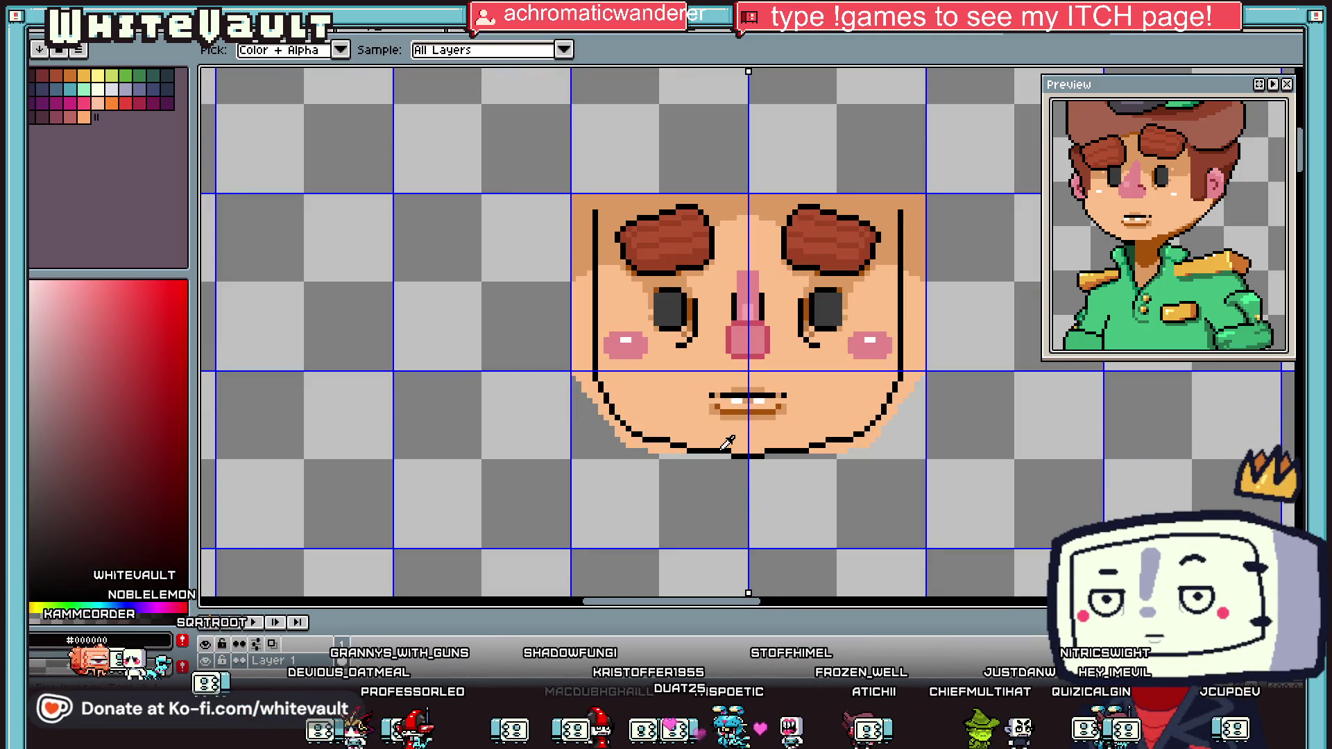
scroll(714, 477, up, 1)
mouse_move(708, 446)
mouse_down()
mouse_move(711, 528)
mouse_move(784, 511)
mouse_up()
scroll(713, 517, down, 1)
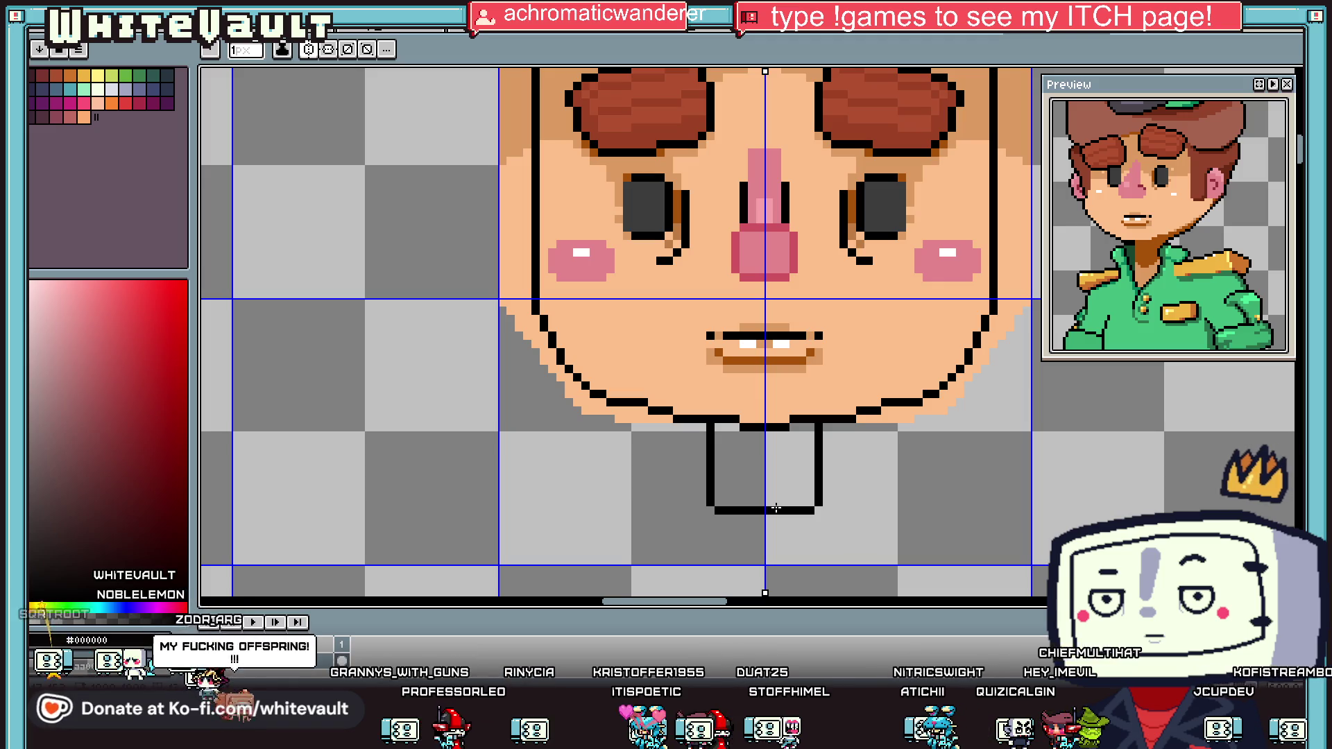
Step: Fill the neck with the mouth's brown and paint its lower part tan in a V
key(alt)
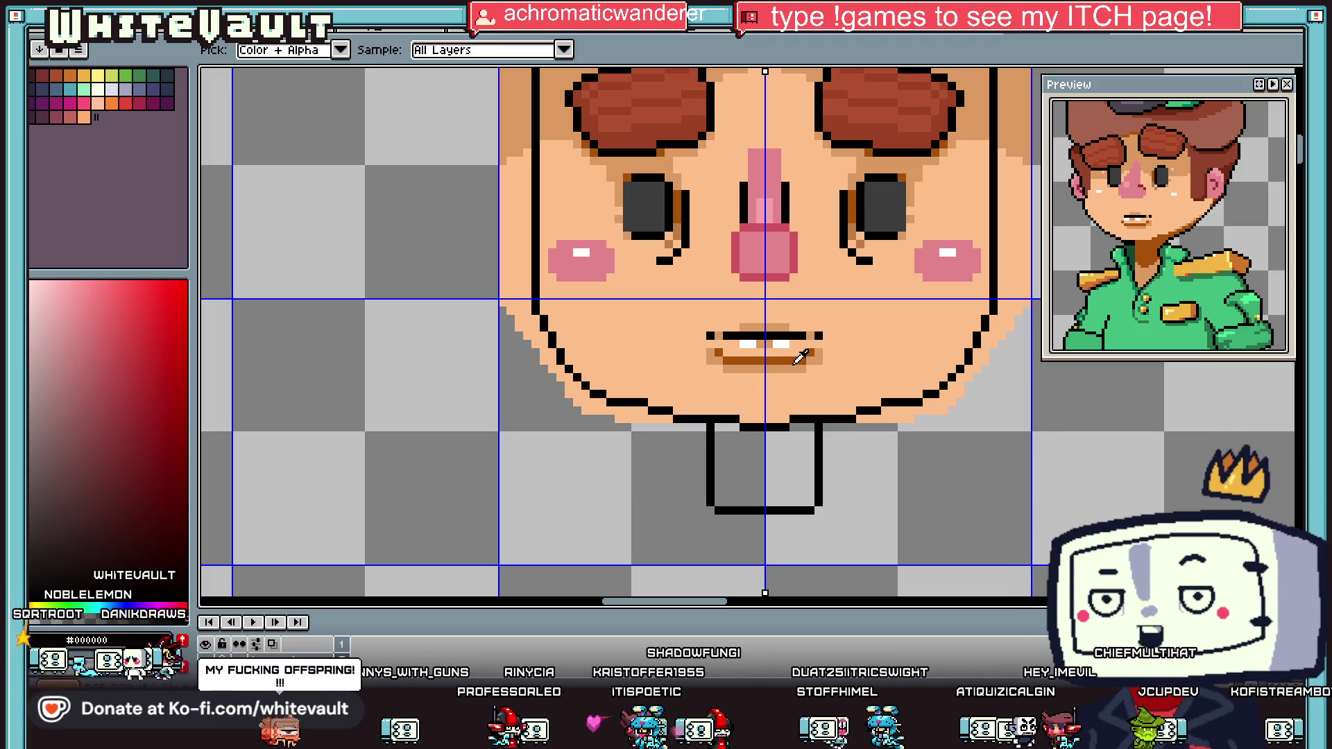
click(800, 356)
click(763, 437)
click(770, 365)
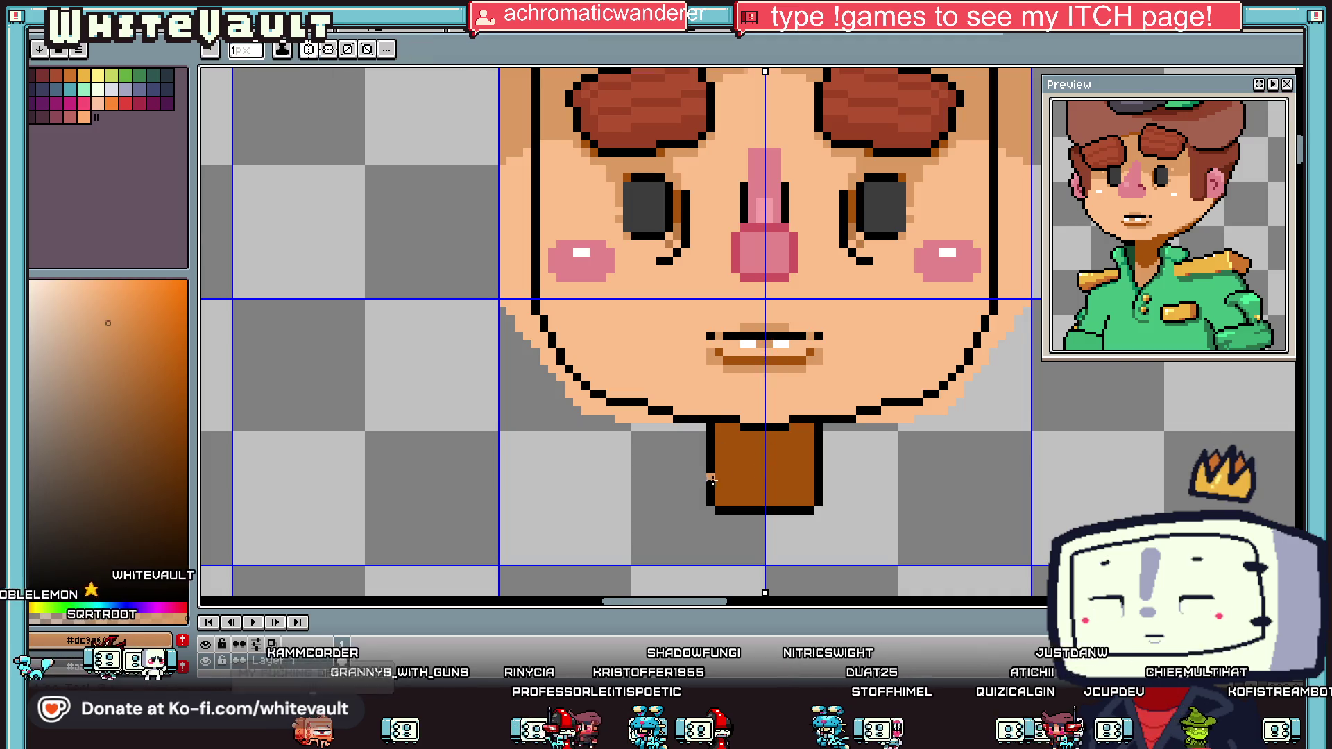
scroll(716, 480, up, 1)
drag(722, 454, 804, 507)
scroll(805, 507, down, 5)
scroll(743, 482, up, 4)
Step: Sample the shirt green from the finished character
key(b)
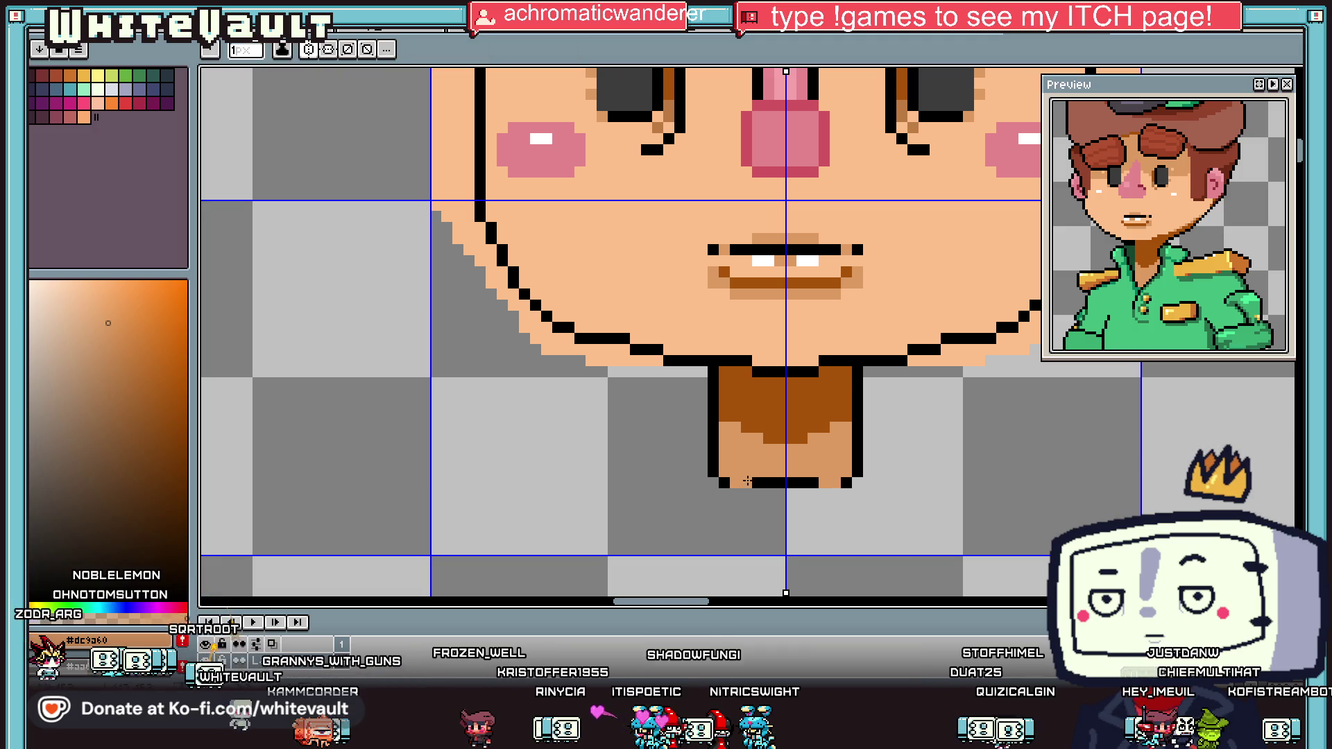
scroll(841, 480, down, 4)
key(alt)
alt+click(232, 464)
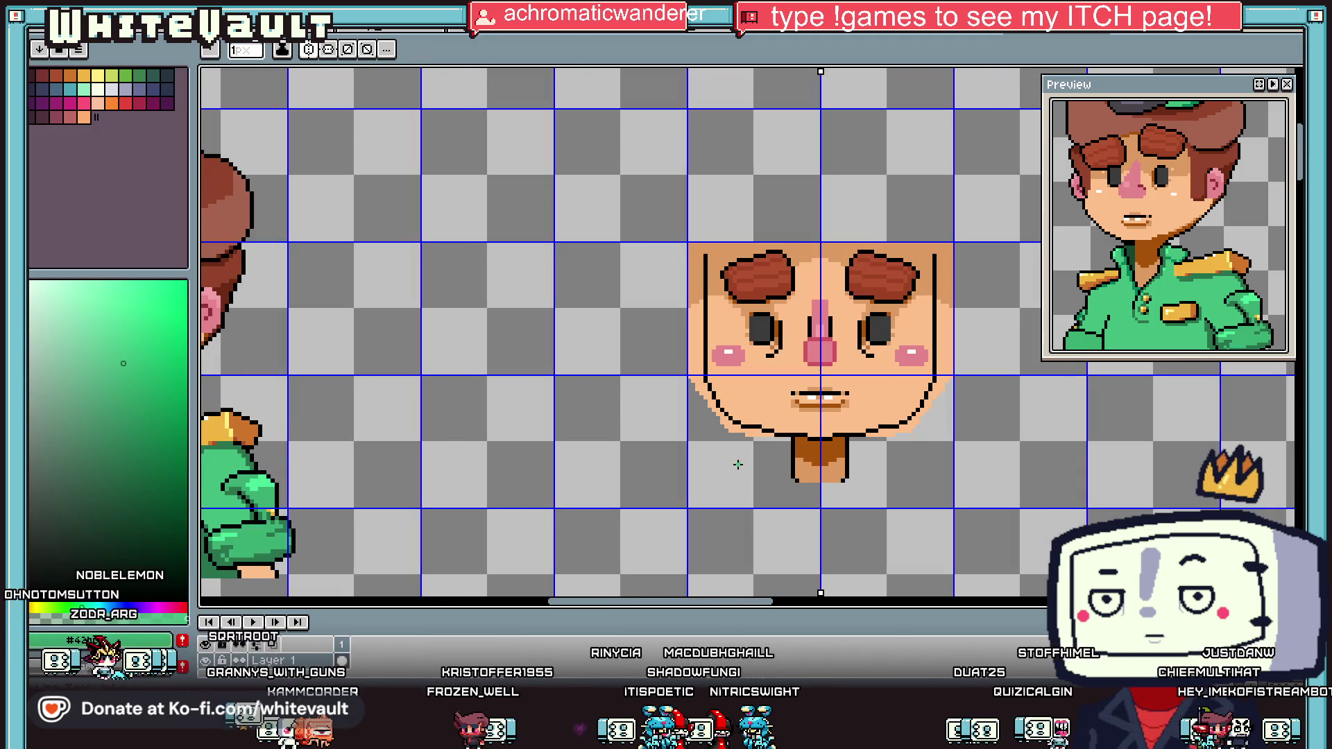
Step: Draw mirrored green collar lines on either side of the neck base
scroll(845, 469, up, 3)
click(837, 447)
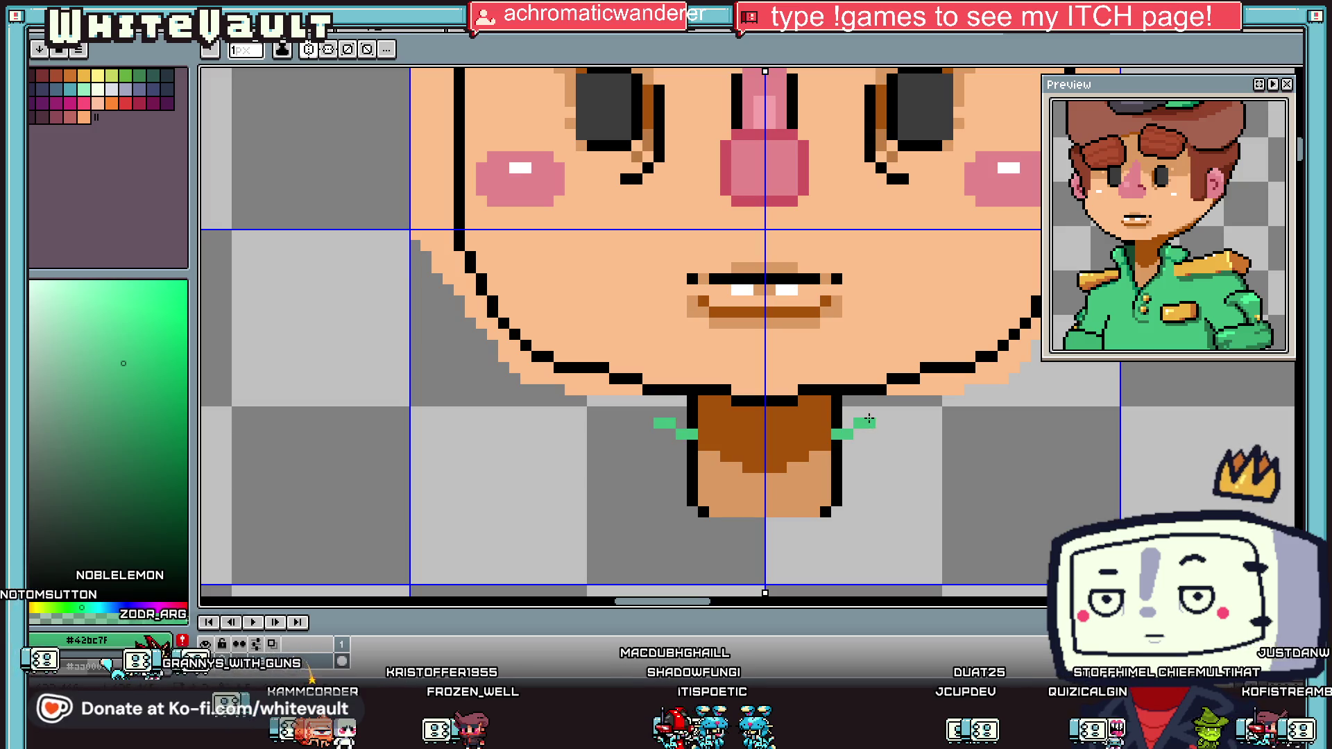
drag(870, 419, 911, 421)
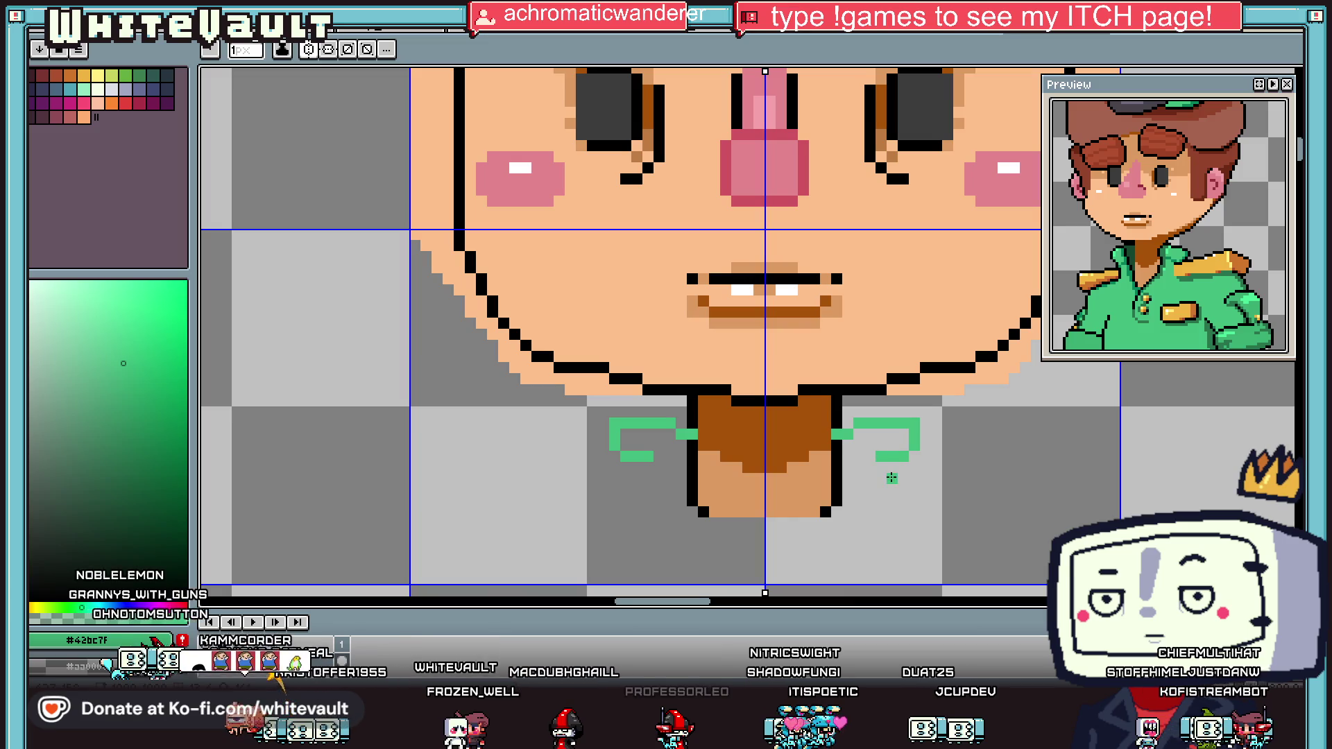
Step: Paint mirrored brown #93442c hair strips down both sides of the face with the 5px brush
scroll(892, 478, down, 4)
scroll(920, 490, up, 2)
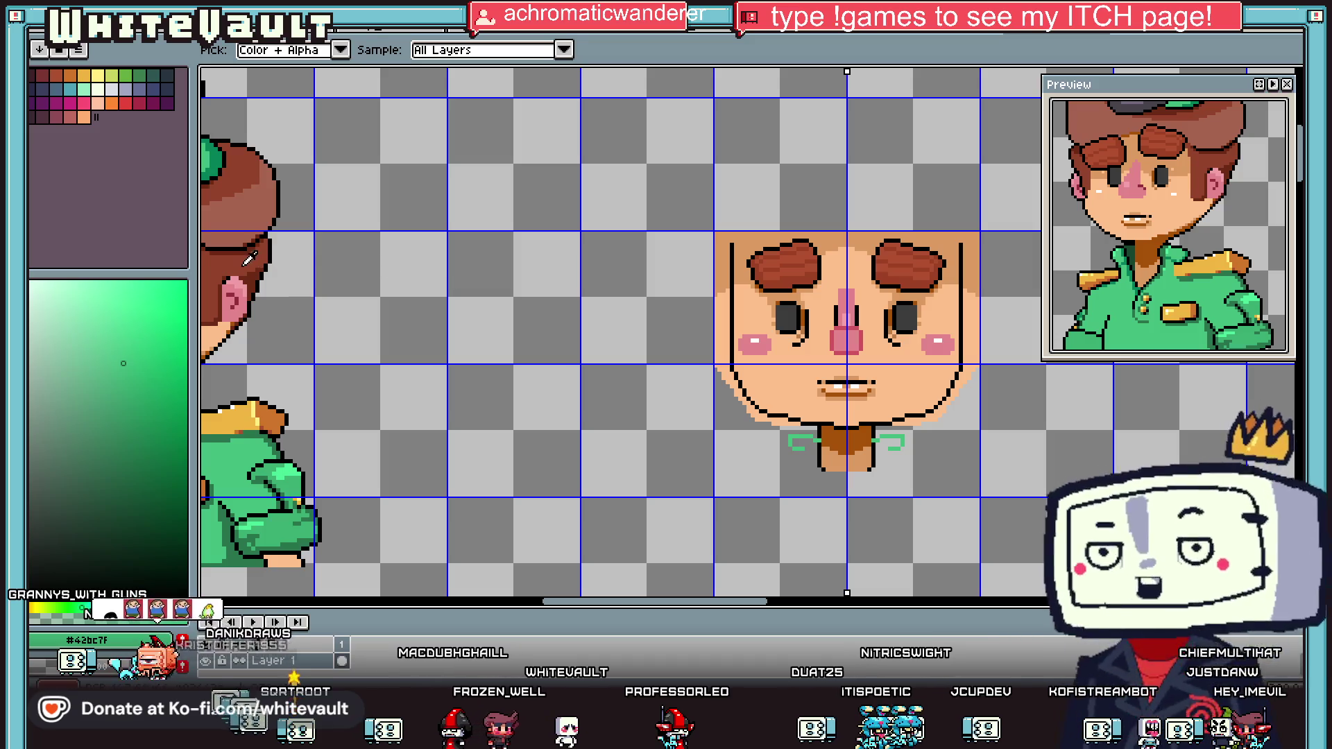
alt+click(784, 267)
key(v)
key(b)
drag(963, 340, 961, 238)
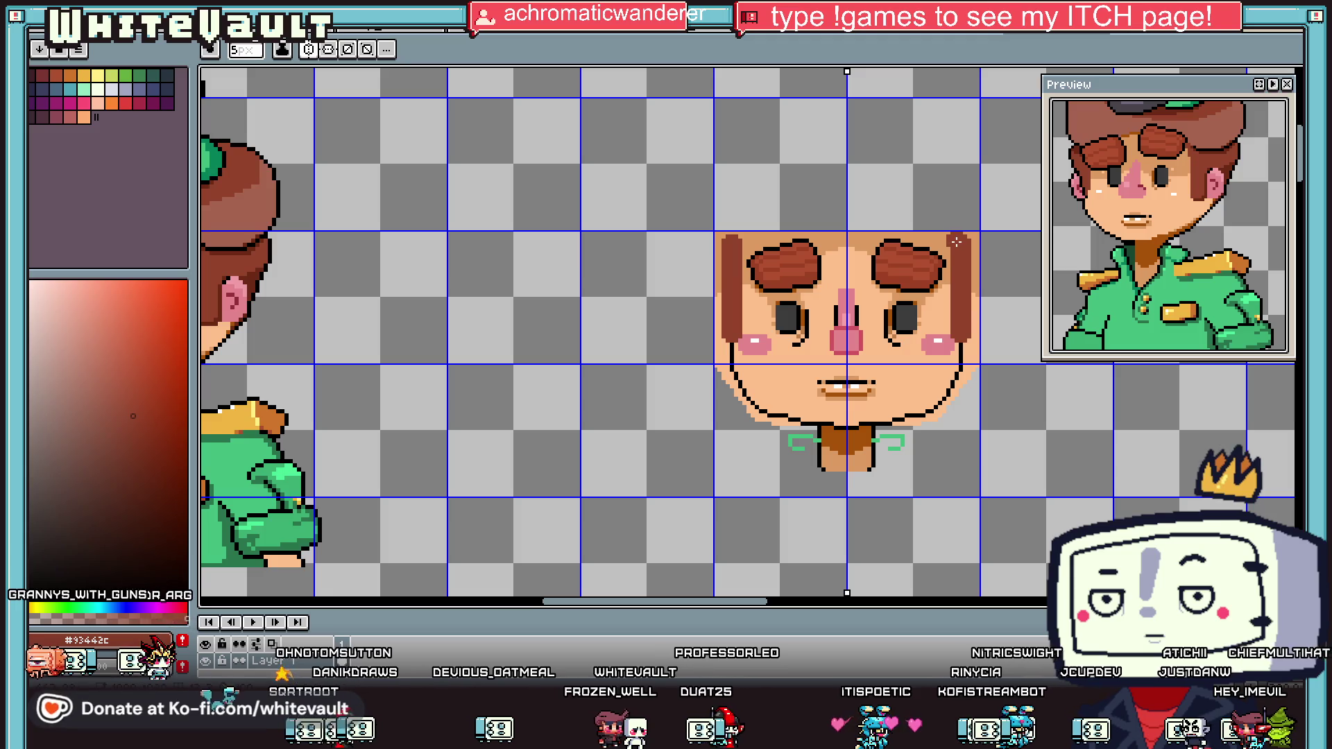
Step: Thicken the right hair strip and outline its edge in black with a one-pixel brush
scroll(962, 245, up, 2)
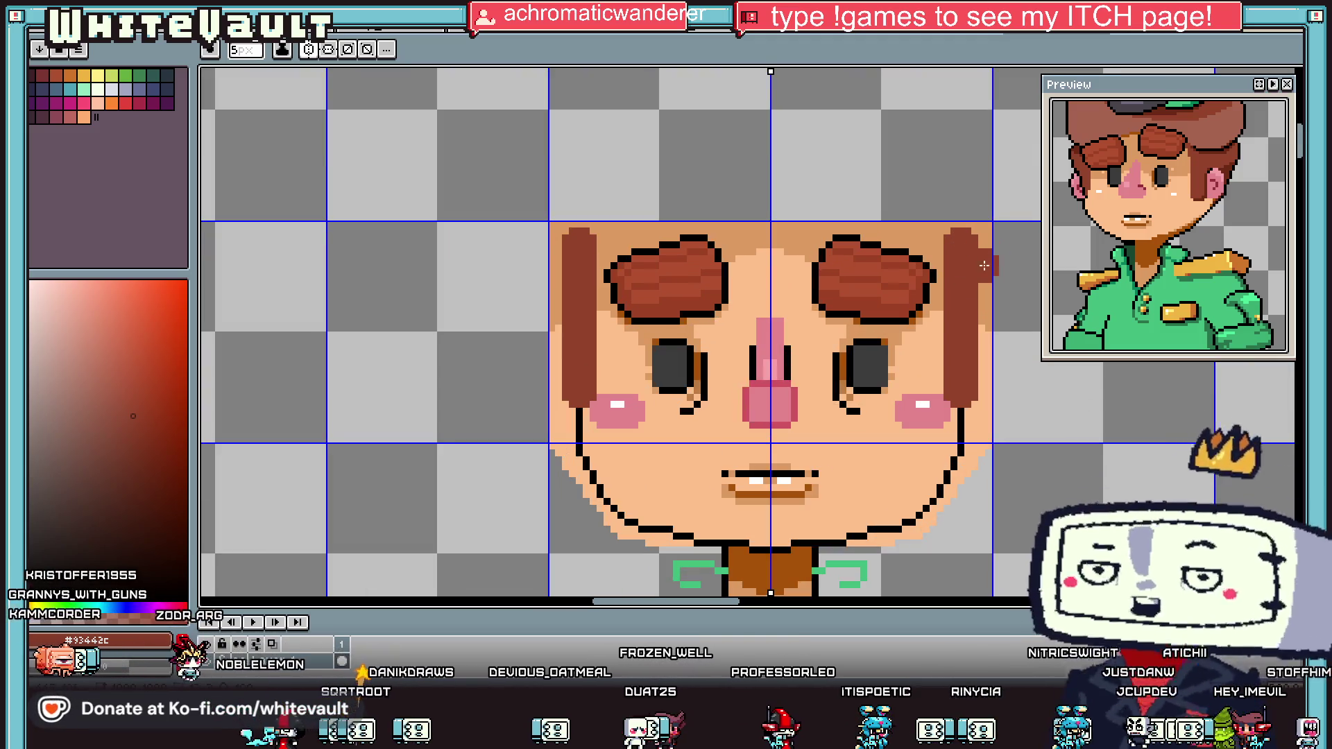
drag(982, 238, 975, 326)
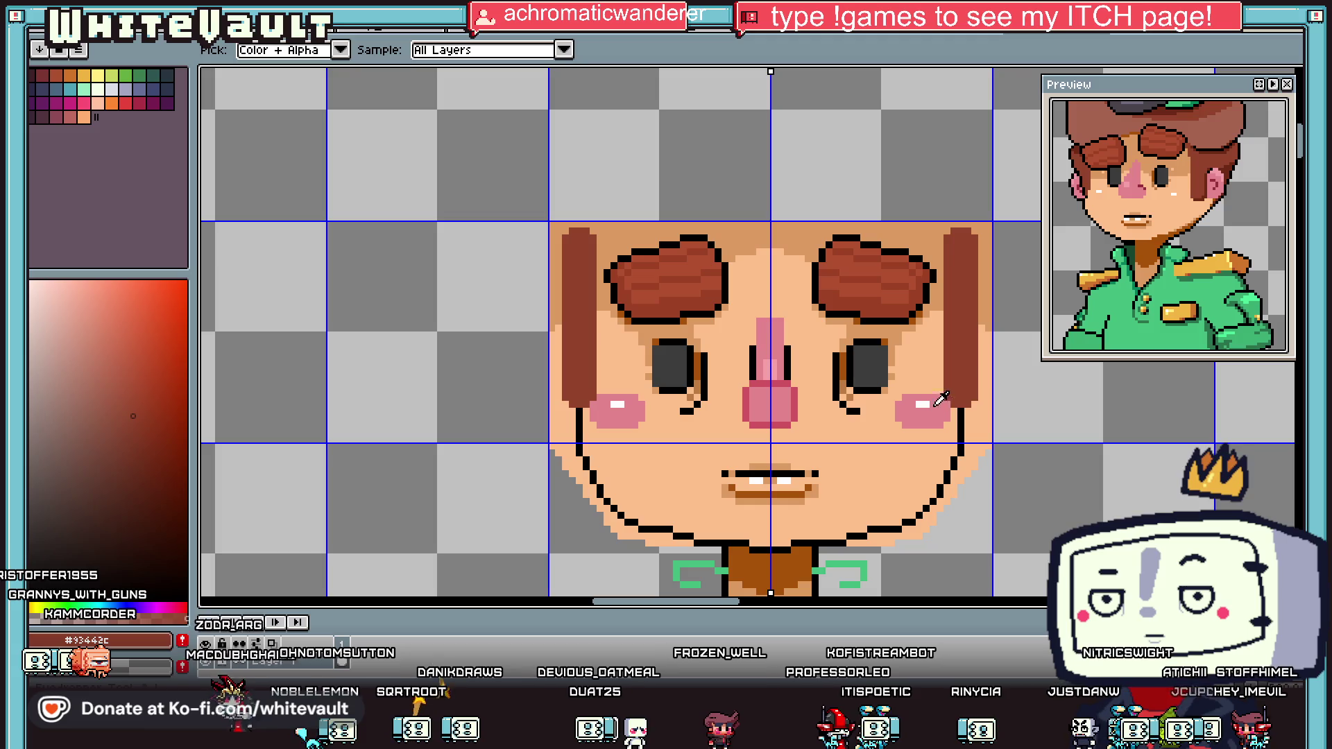
alt+click(963, 415)
key(minus)
key(minus)
key(minus)
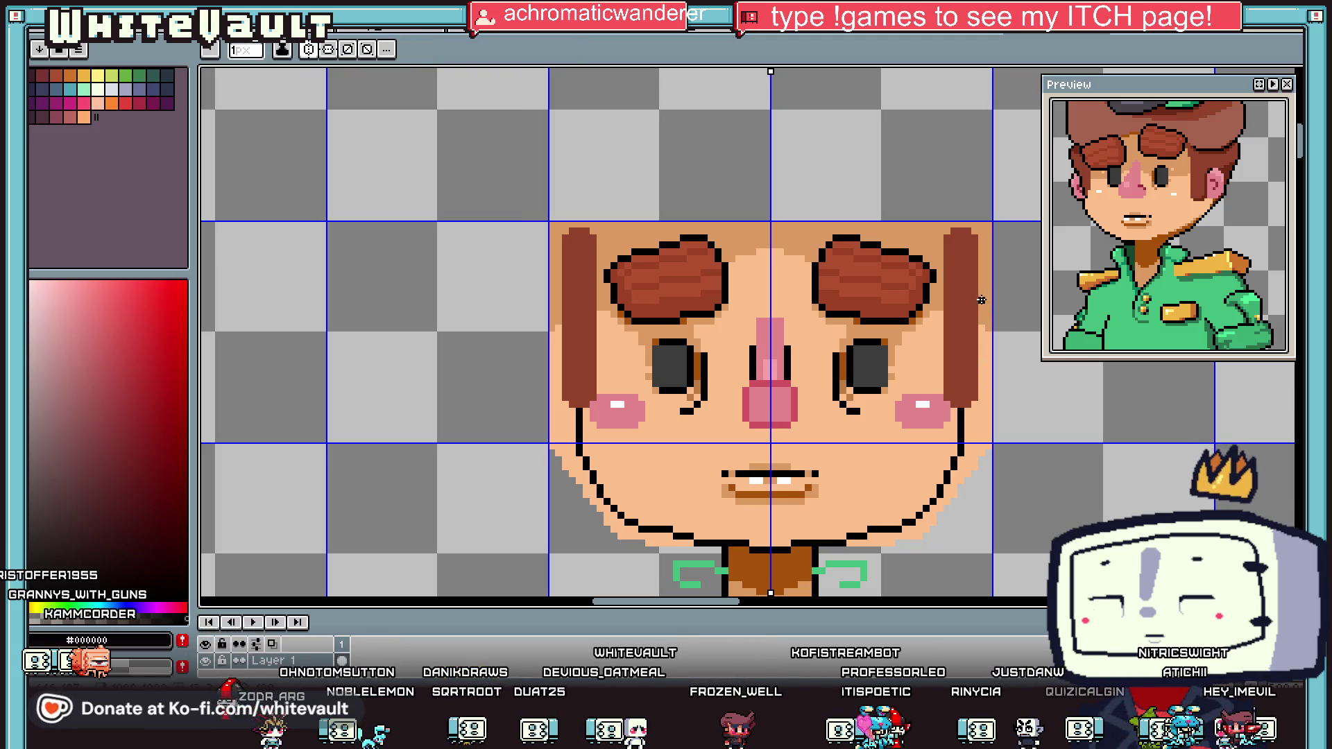
drag(979, 293, 992, 293)
scroll(998, 297, up, 1)
scroll(1001, 298, up, 1)
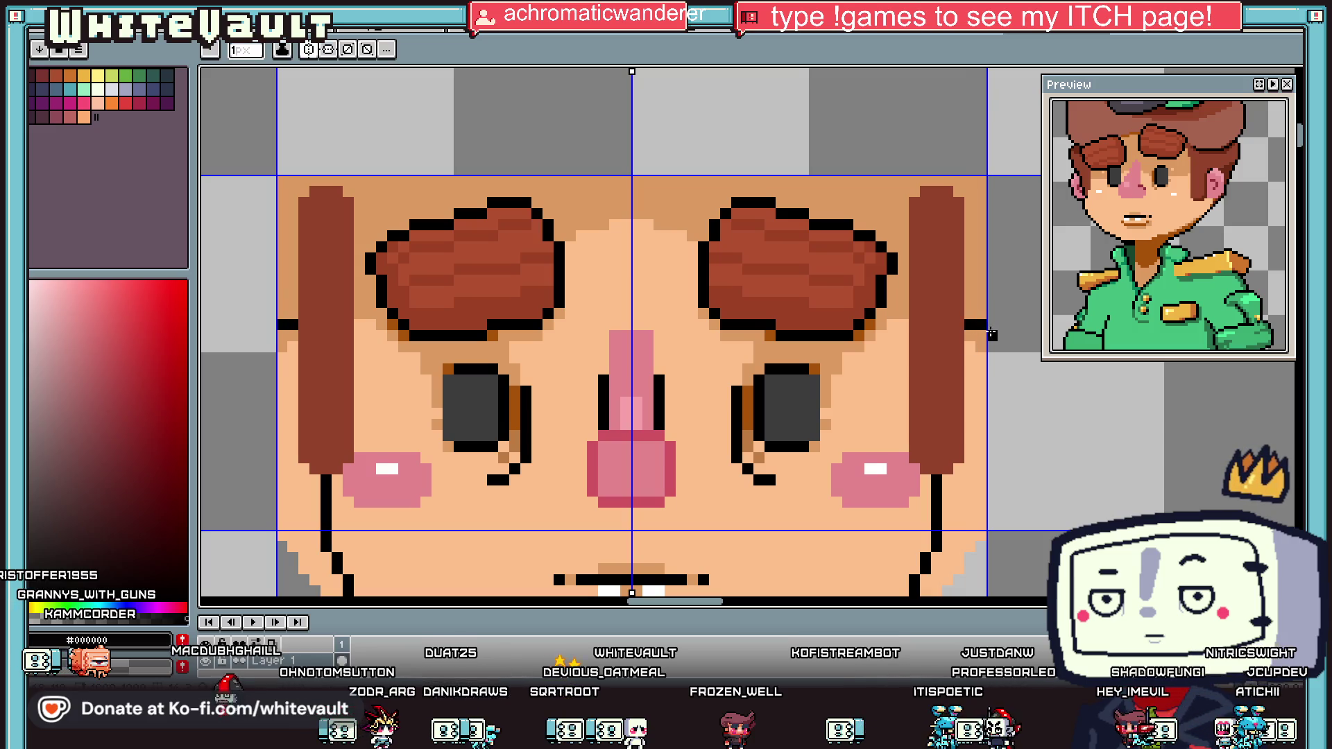
drag(1003, 336, 1014, 425)
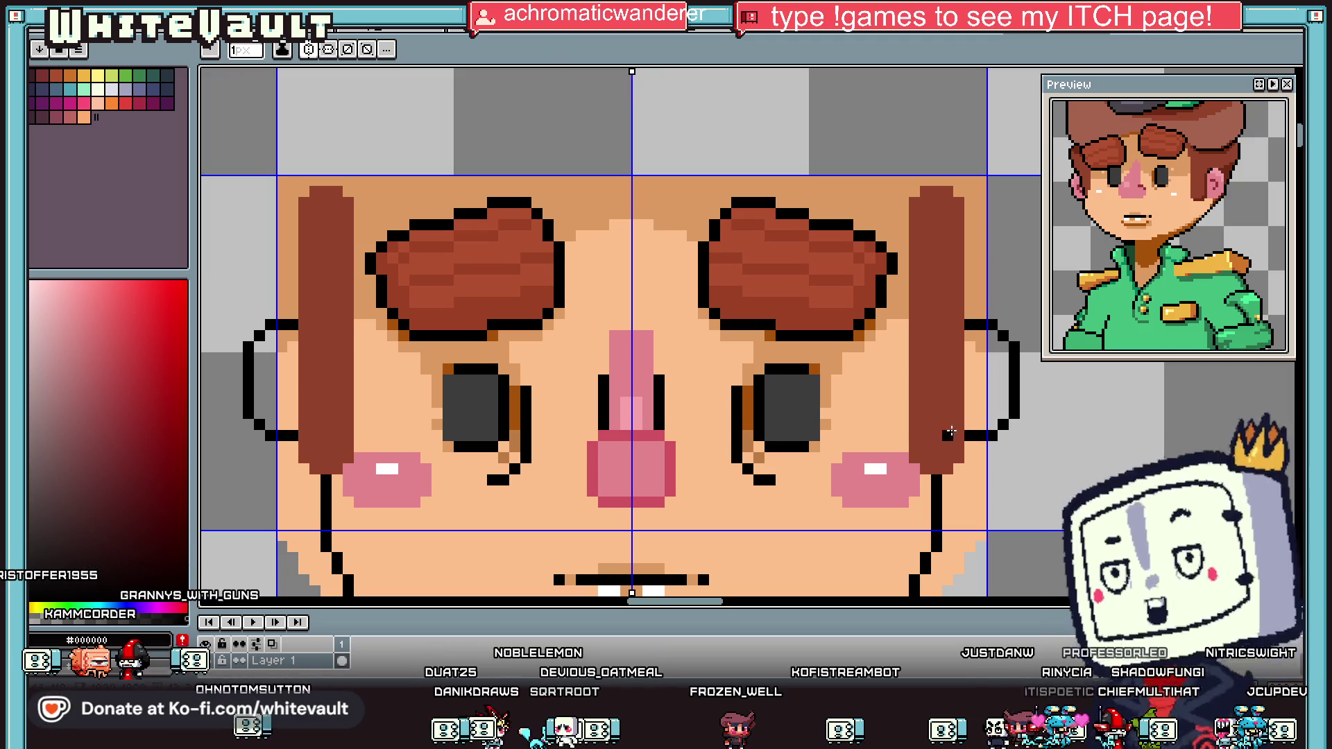
Step: Fill both ears with the cheek pink
alt+click(871, 467)
key(g)
click(989, 385)
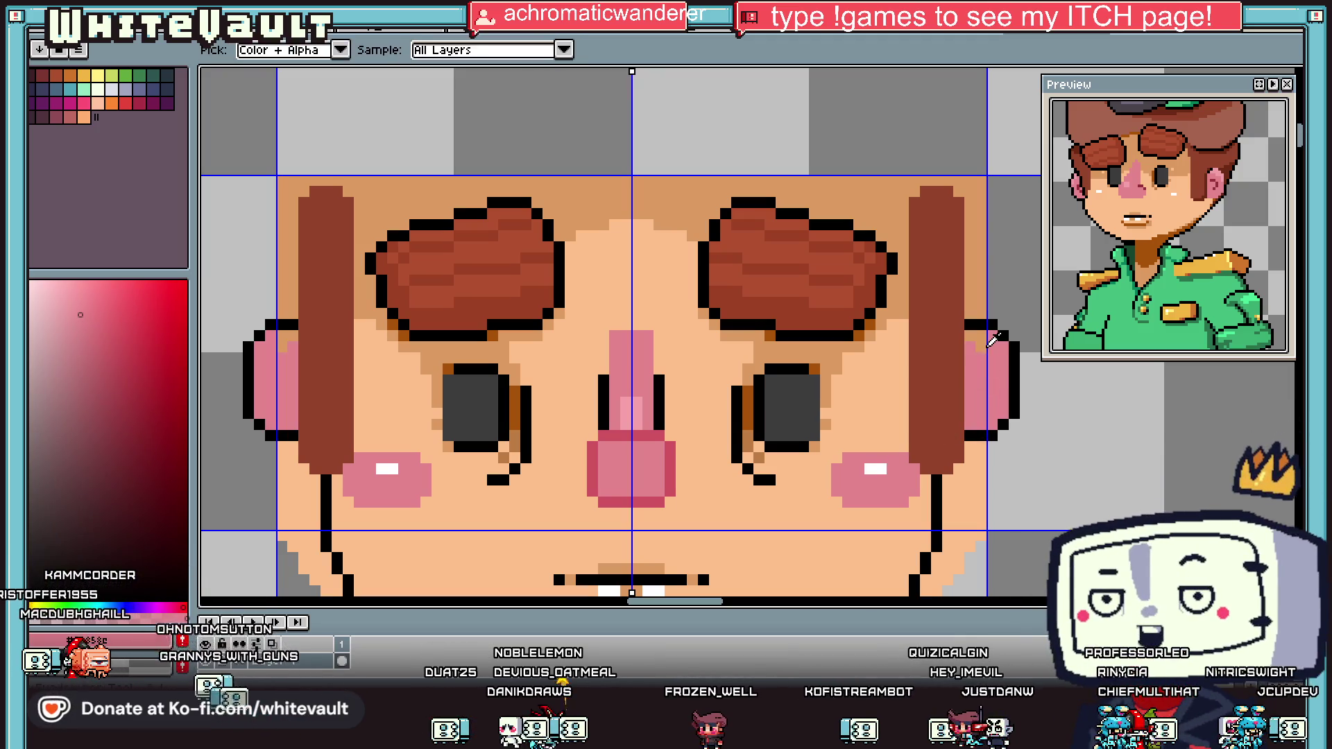
Step: Sample the darker nose-edge pink for the inner ear shading
click(671, 463)
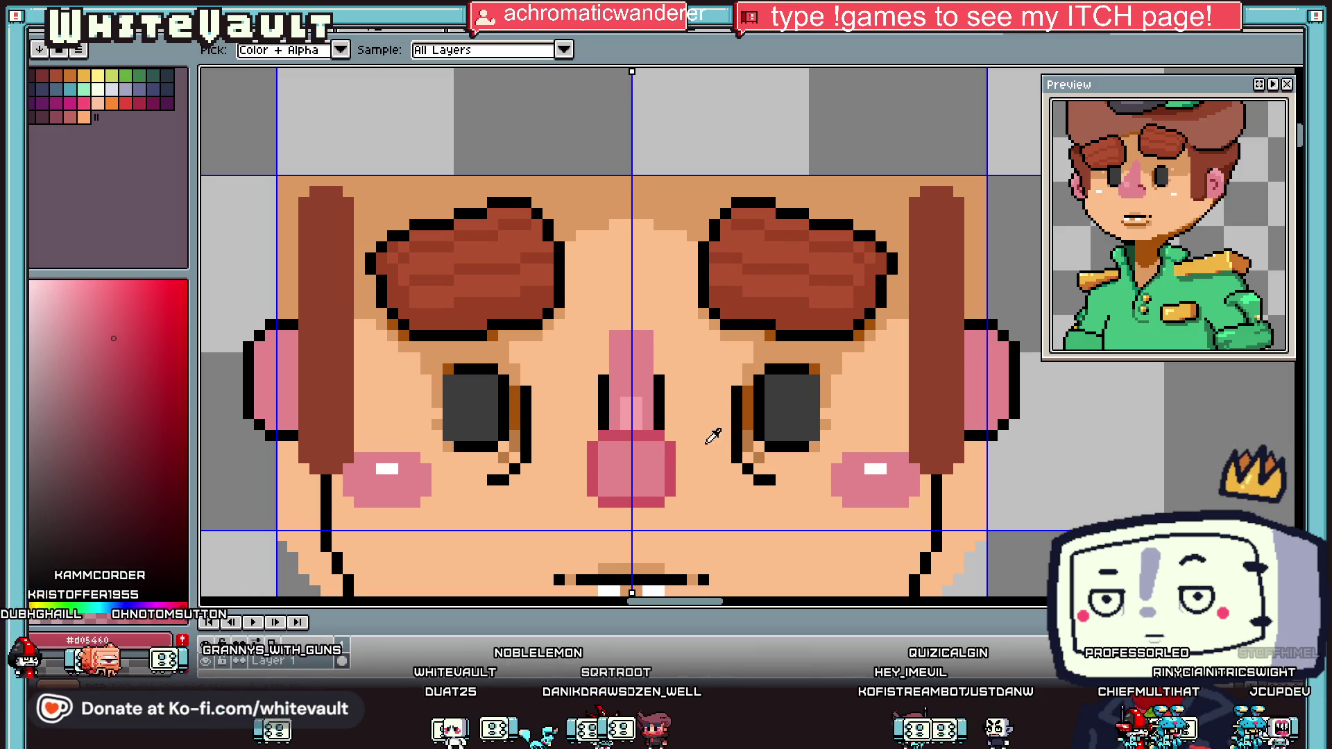
key(b)
scroll(972, 357, up, 1)
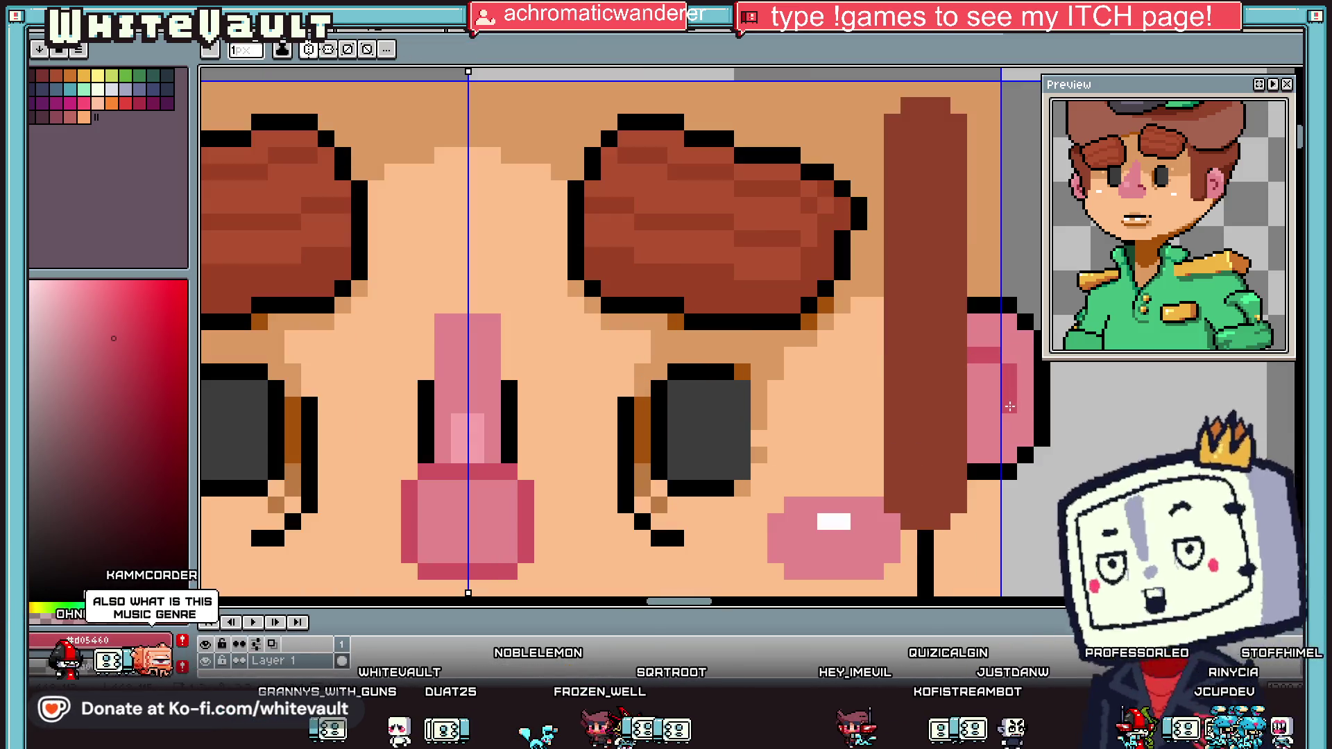
scroll(1006, 389, down, 2)
key(alt)
scroll(997, 404, up, 1)
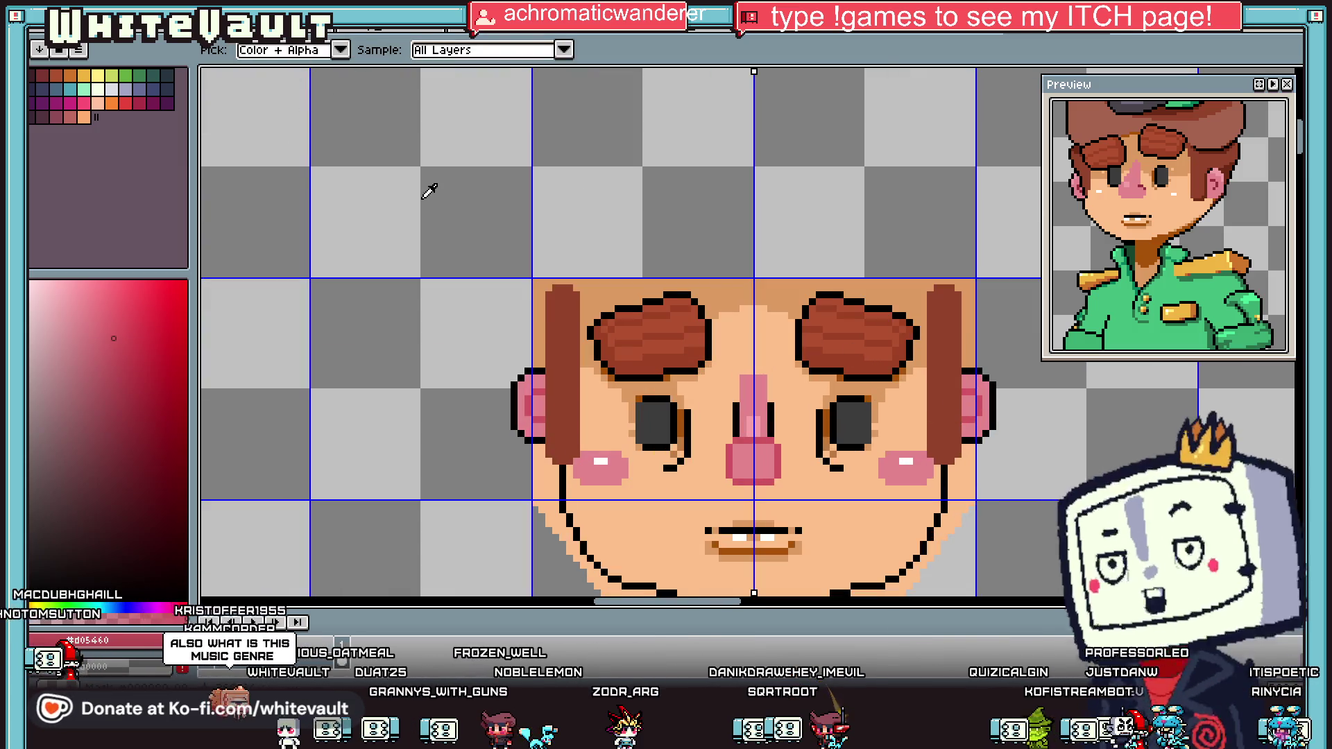
key(b)
scroll(666, 194, down, 1)
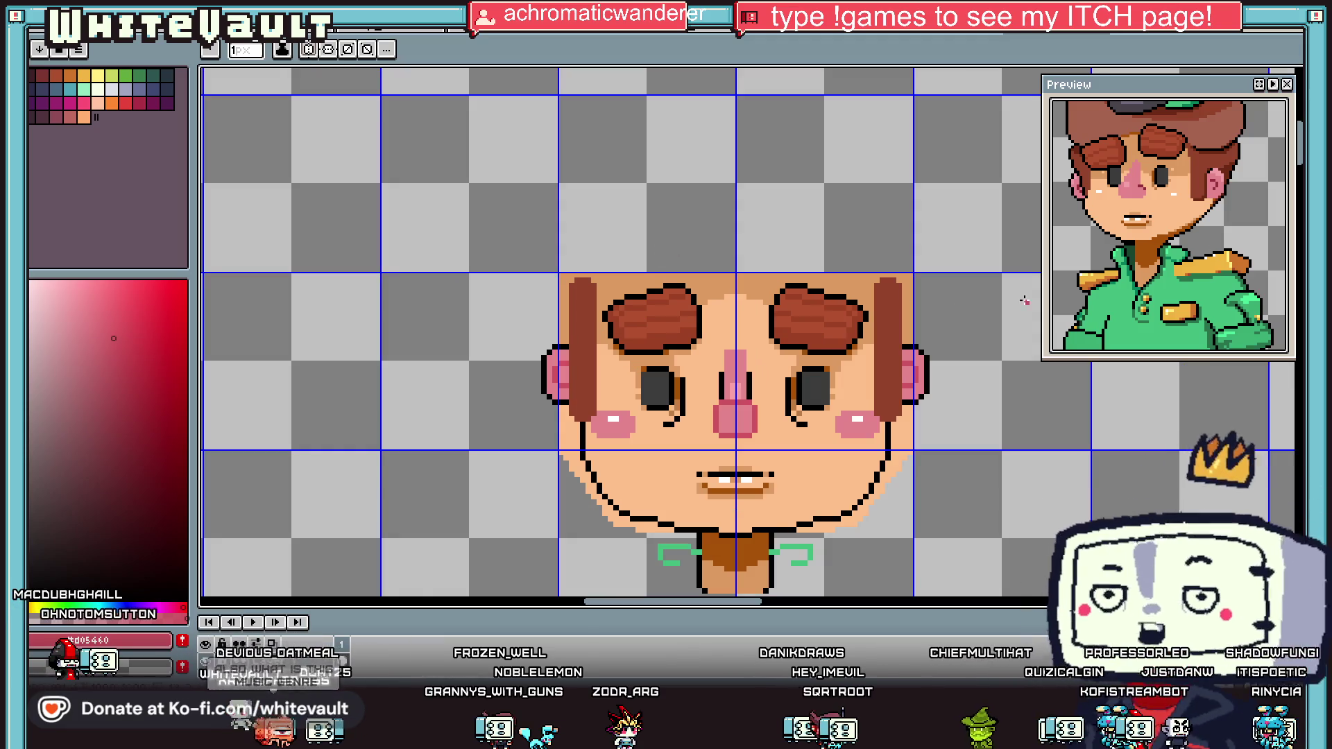
key(w)
scroll(903, 367, down, 1)
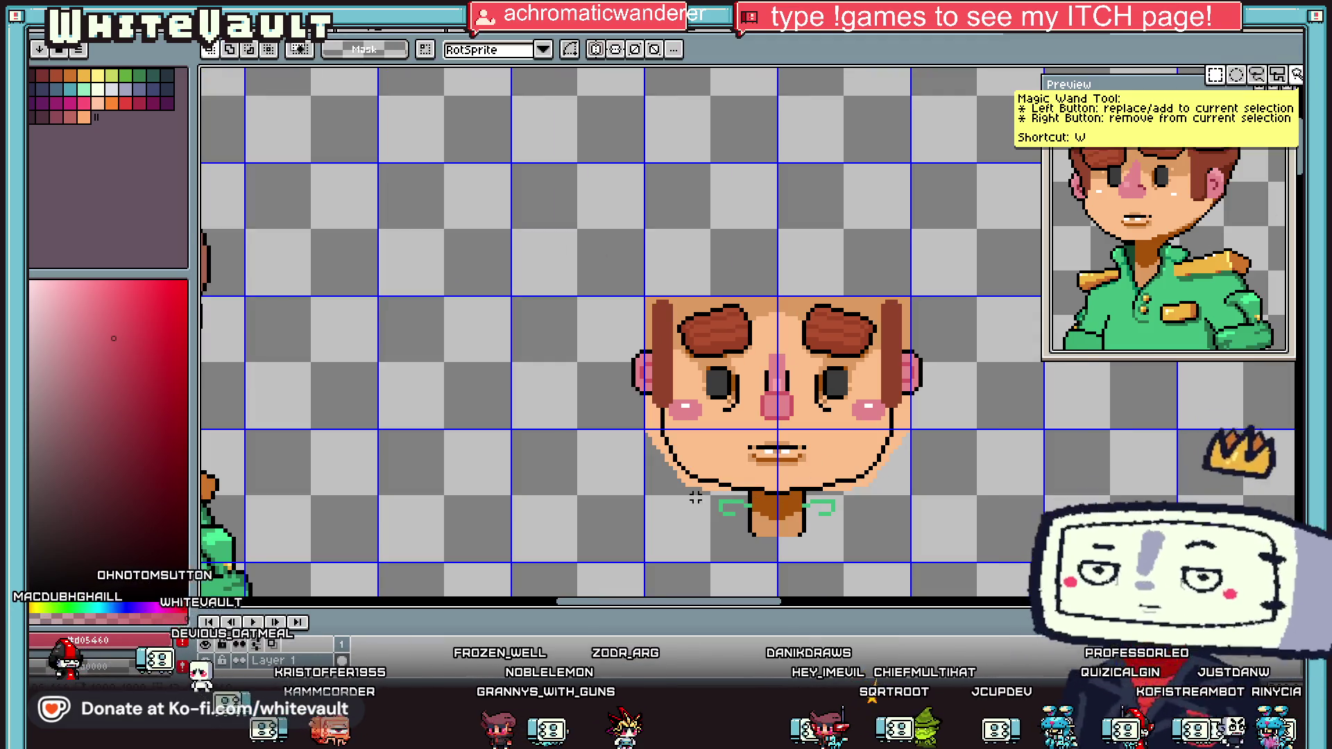
Step: Shift the right half of the face inward and delete the left half
drag(975, 260, 779, 595)
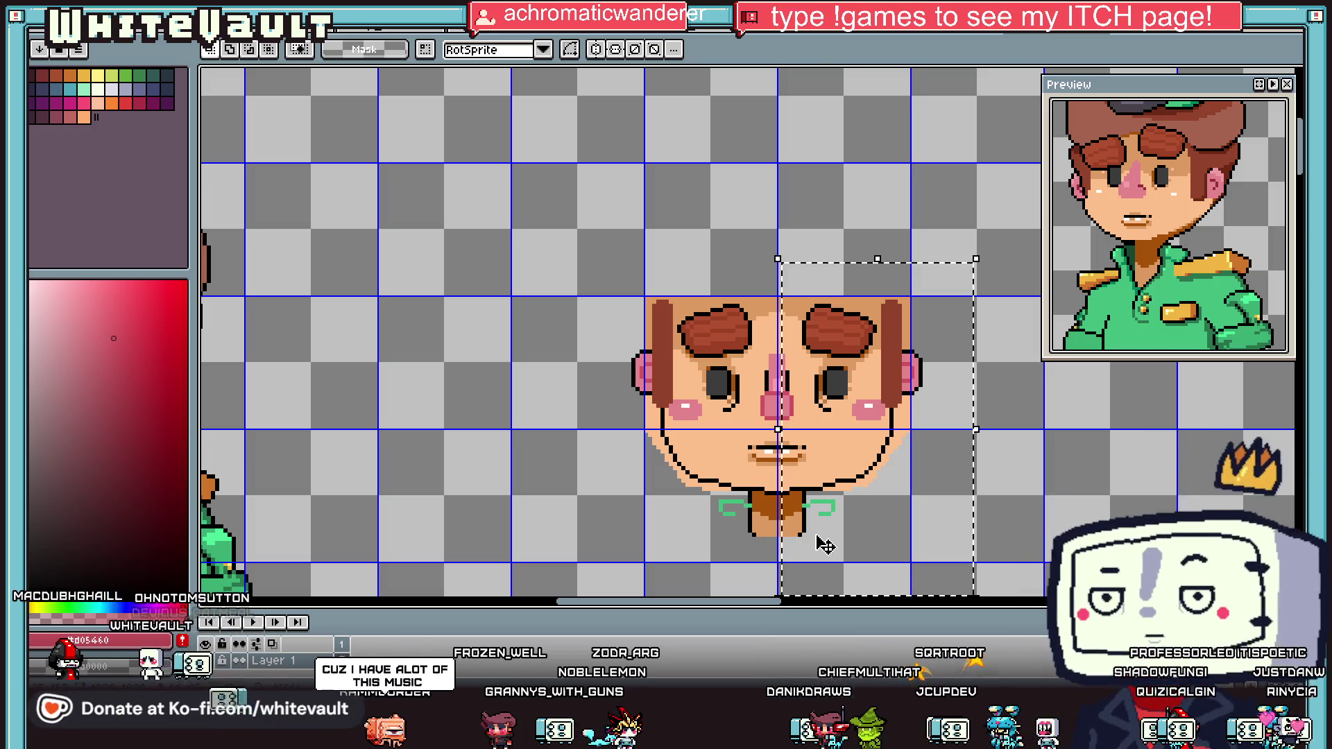
mouse_move(988, 594)
mouse_down()
mouse_move(836, 268)
mouse_move(807, 264)
mouse_move(796, 396)
mouse_up()
key(ctrl+d)
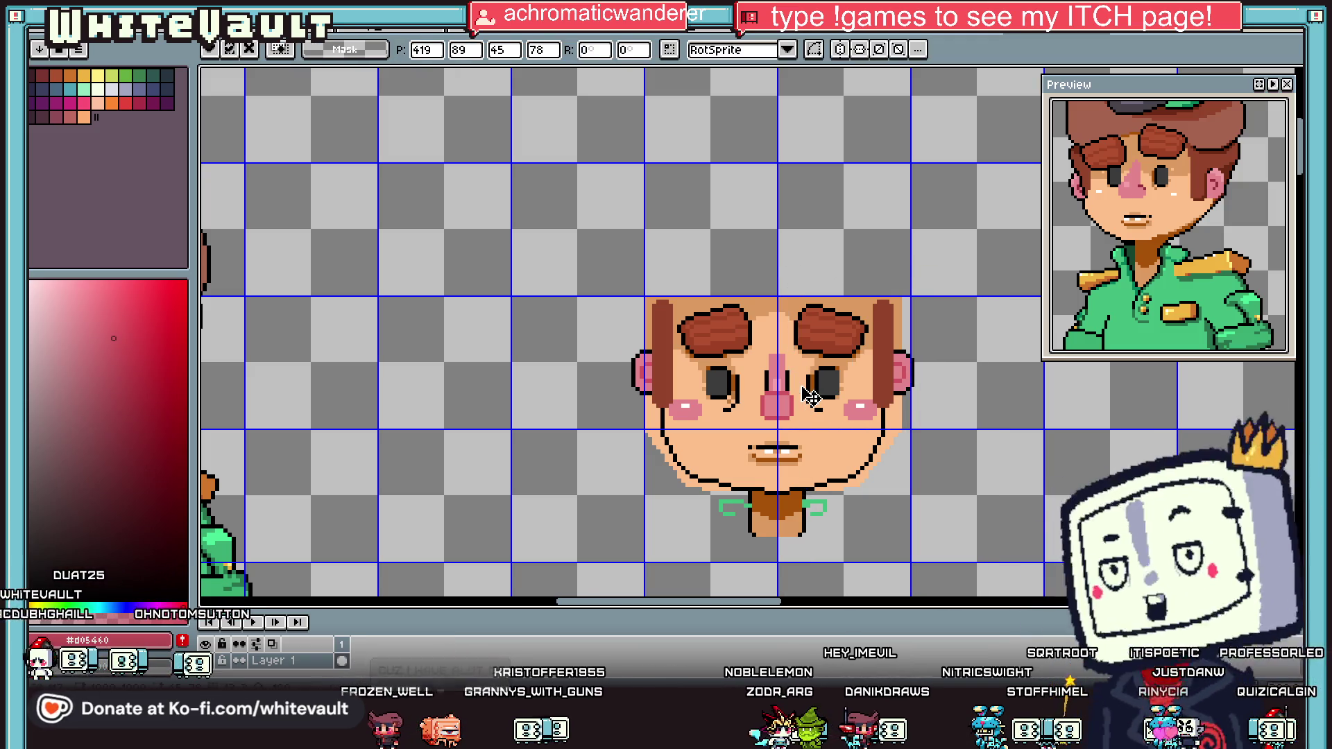
drag(568, 258, 778, 569)
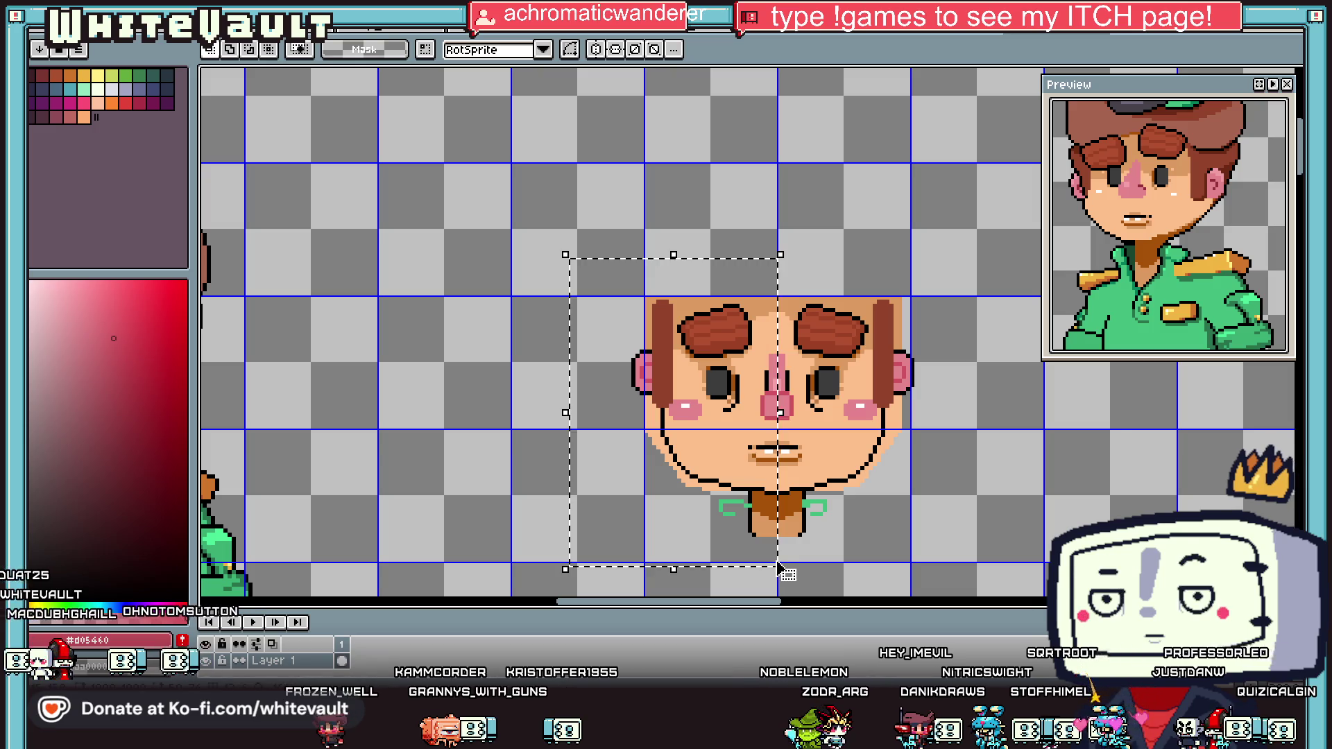
key(Delete)
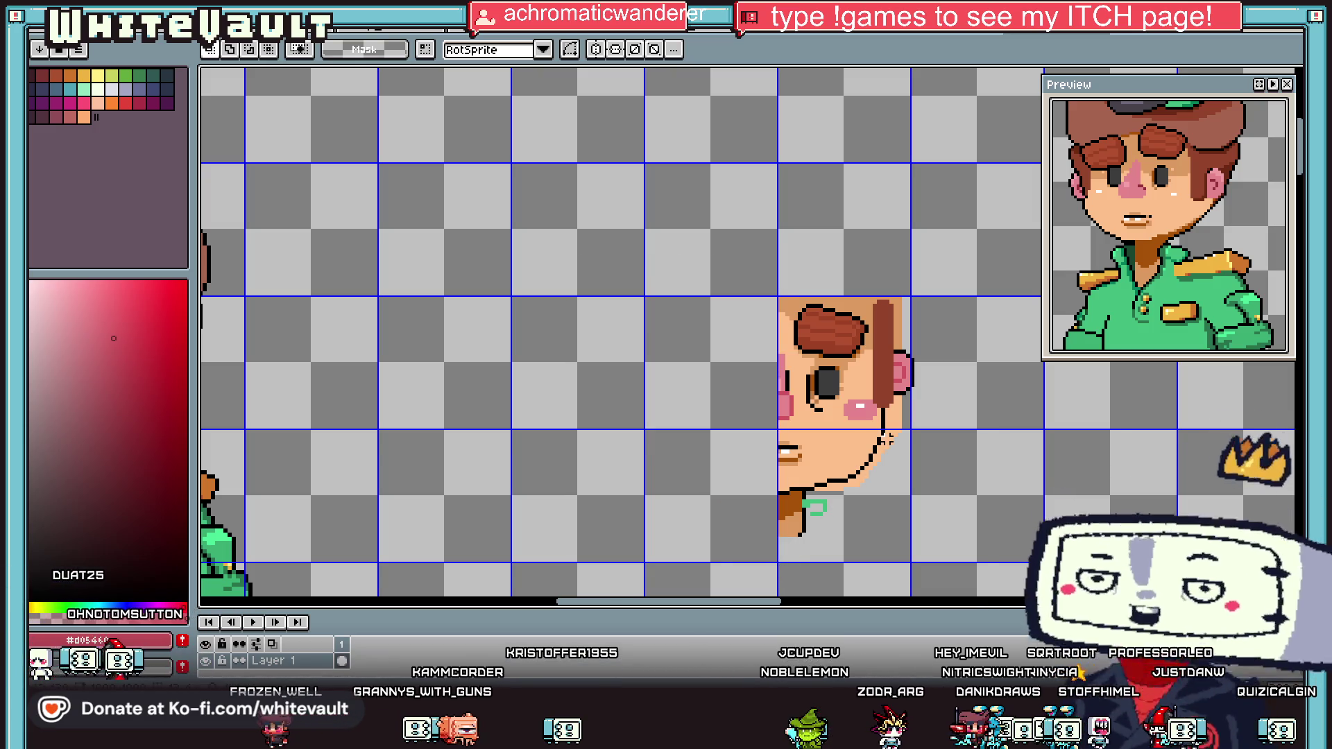
Step: Paint over the black jaw outline below the cheek in skin tone
scroll(887, 439, up, 2)
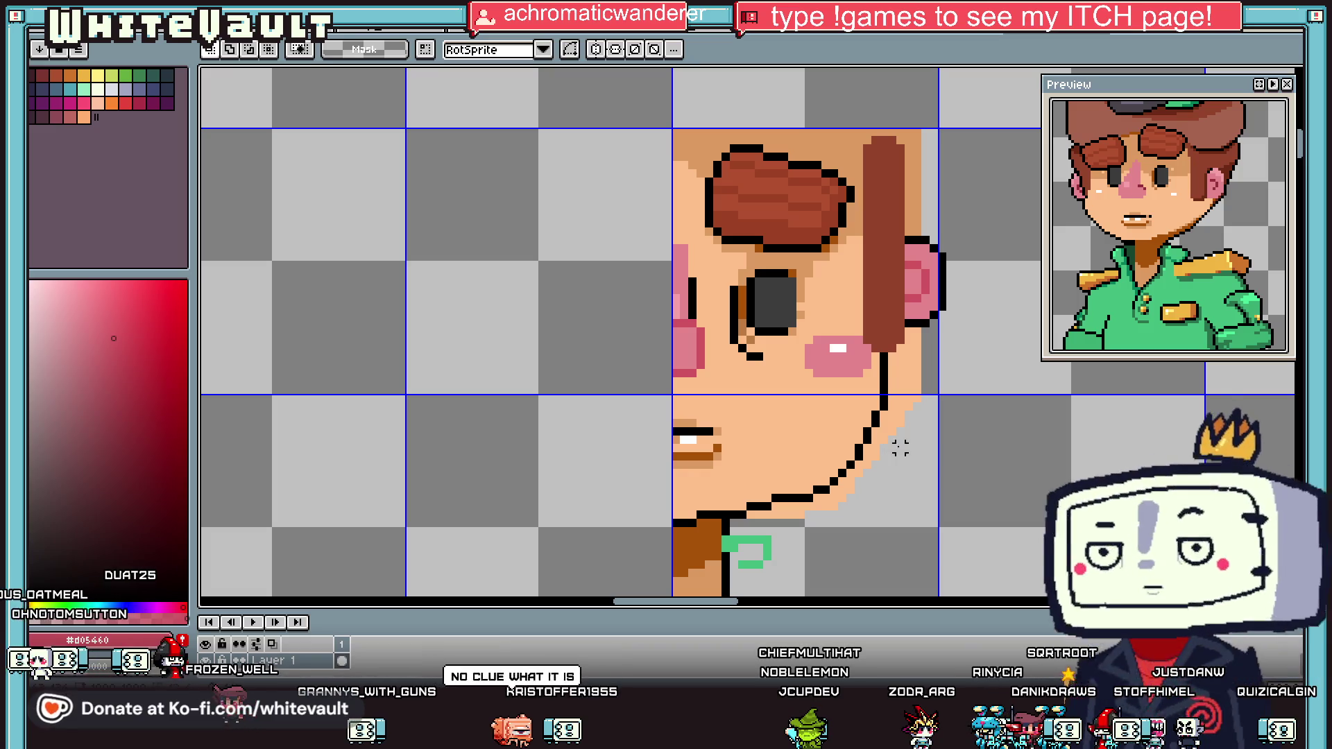
key(i)
click(902, 406)
key(g)
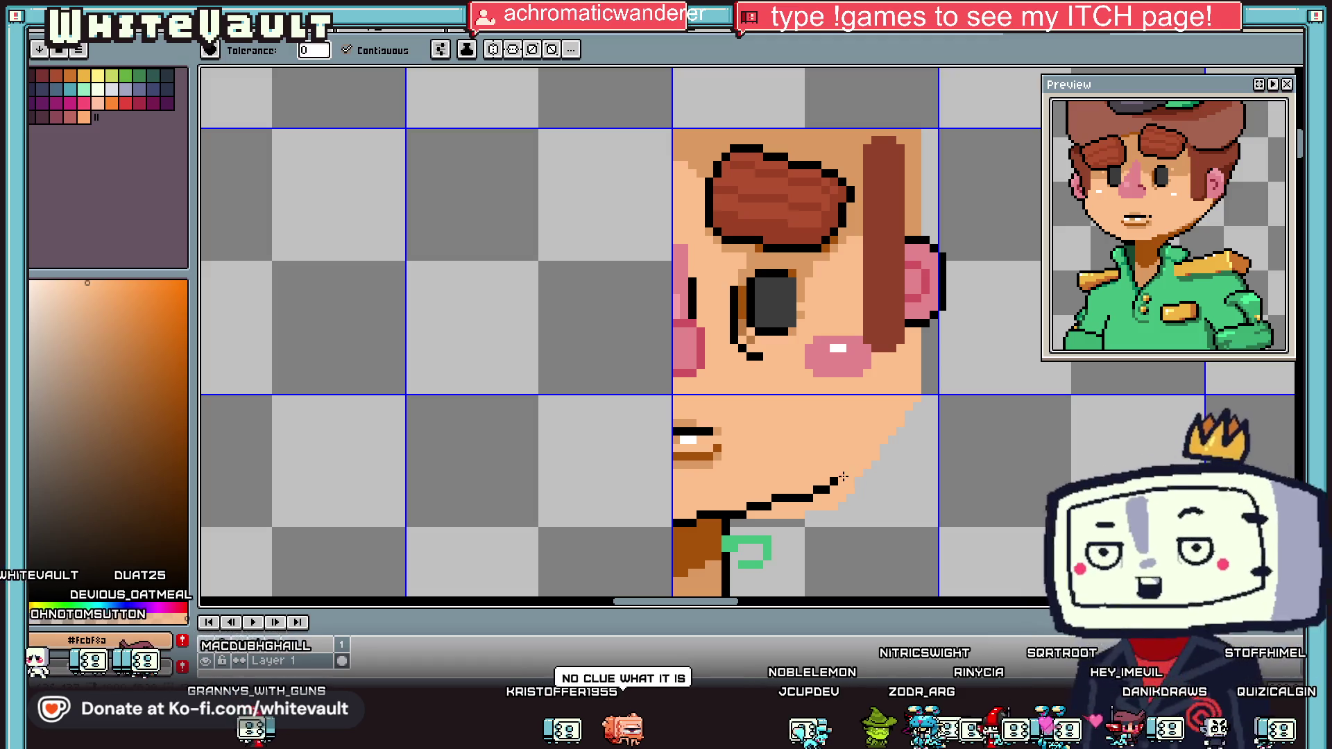
key(i)
key(b)
click(758, 506)
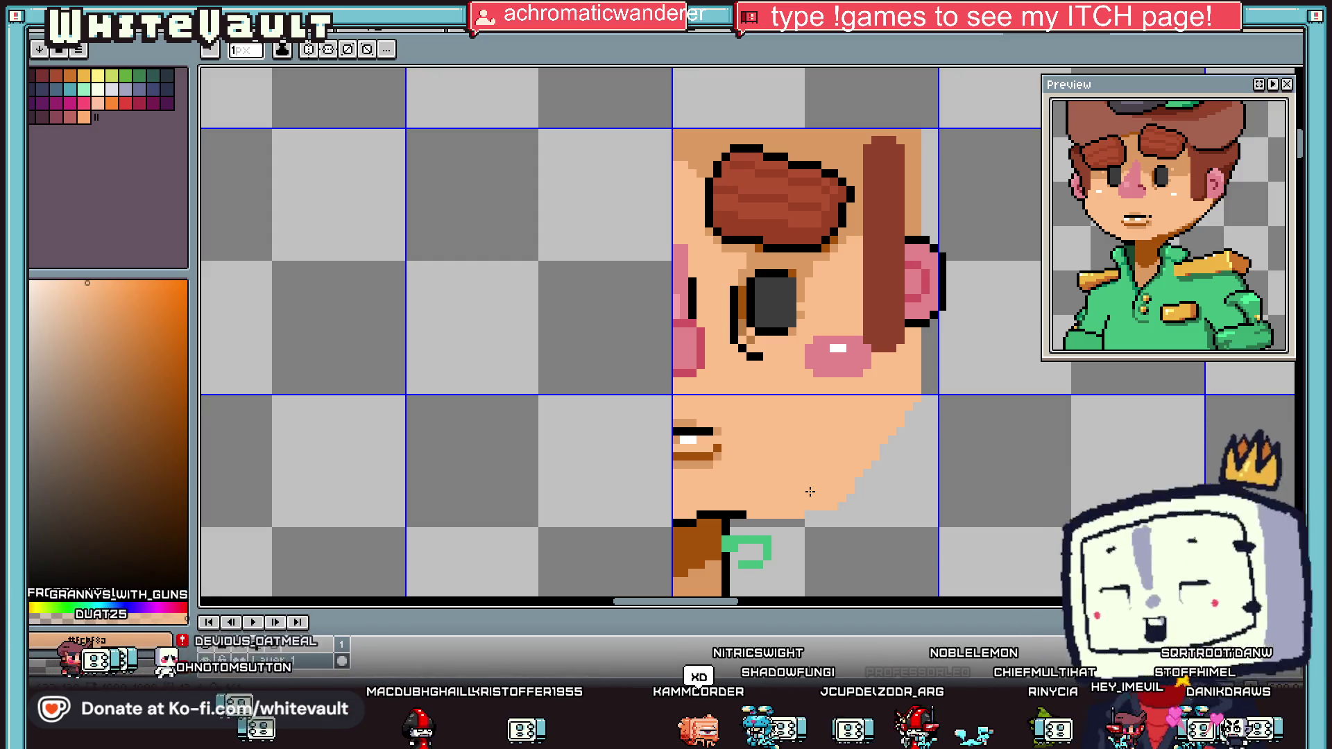
scroll(810, 491, down, 1)
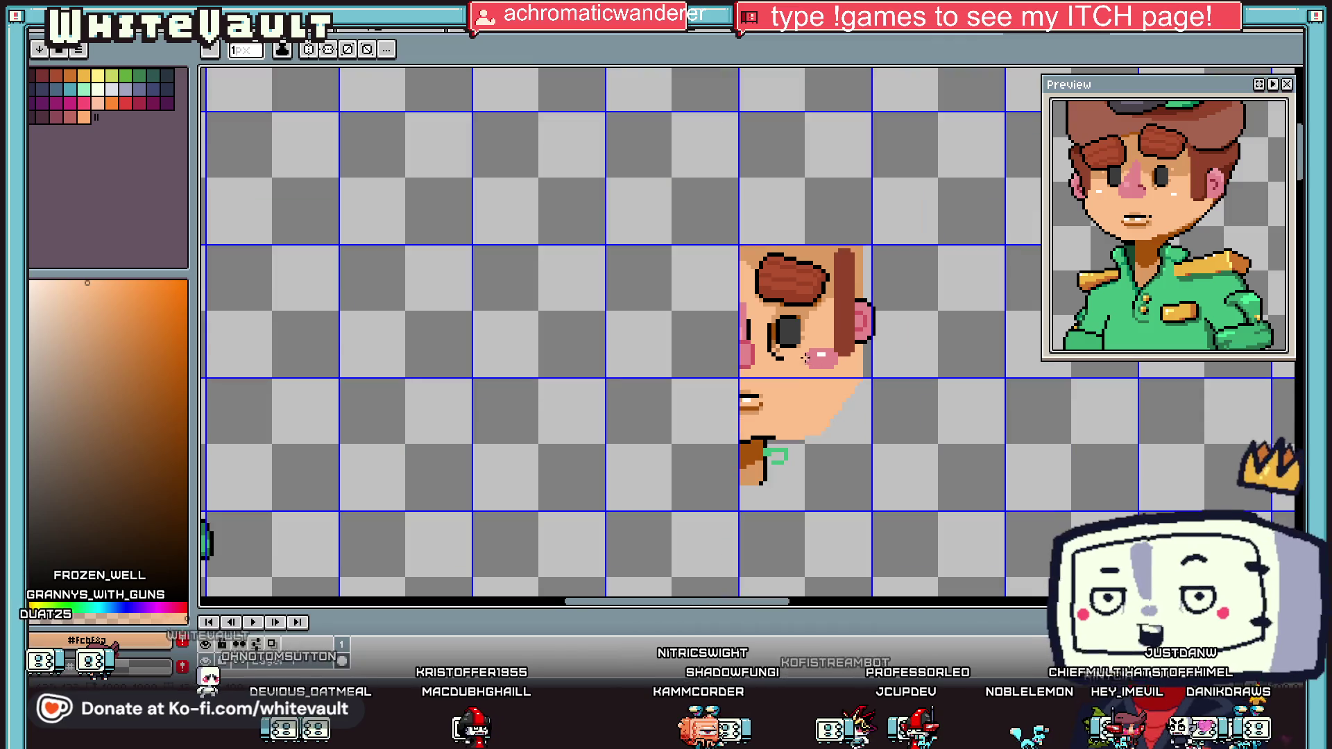
Step: Erase a diagonal band from cheek to chin with the 3px eraser, slimming the right jaw
scroll(806, 421, up, 1)
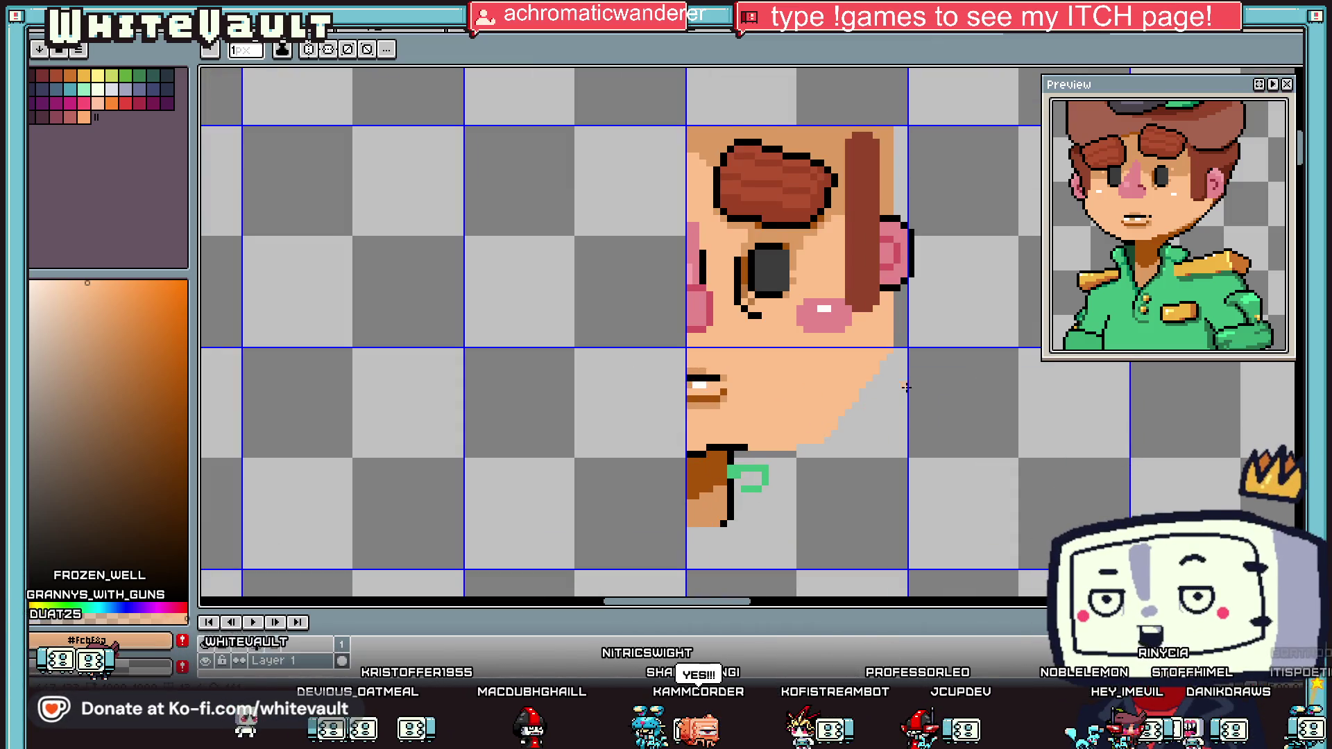
scroll(905, 387, down, 1)
key(e)
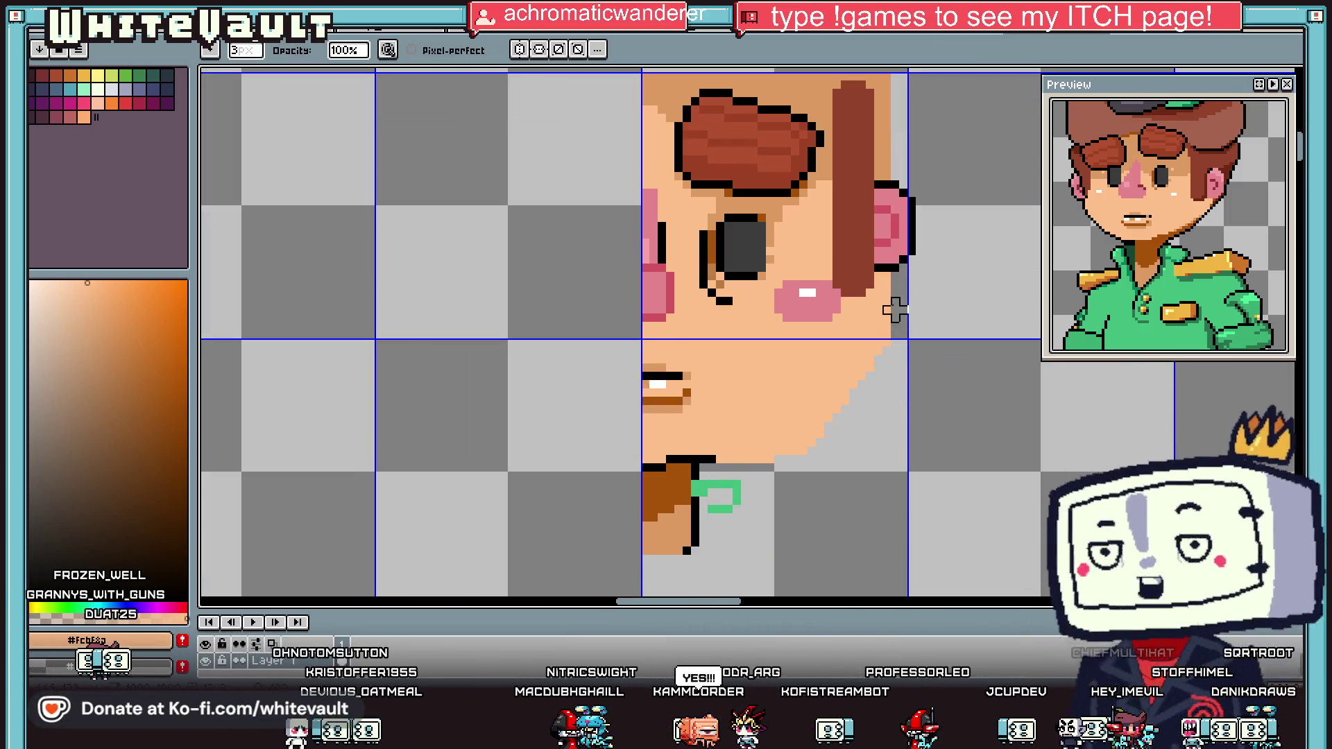
key(b)
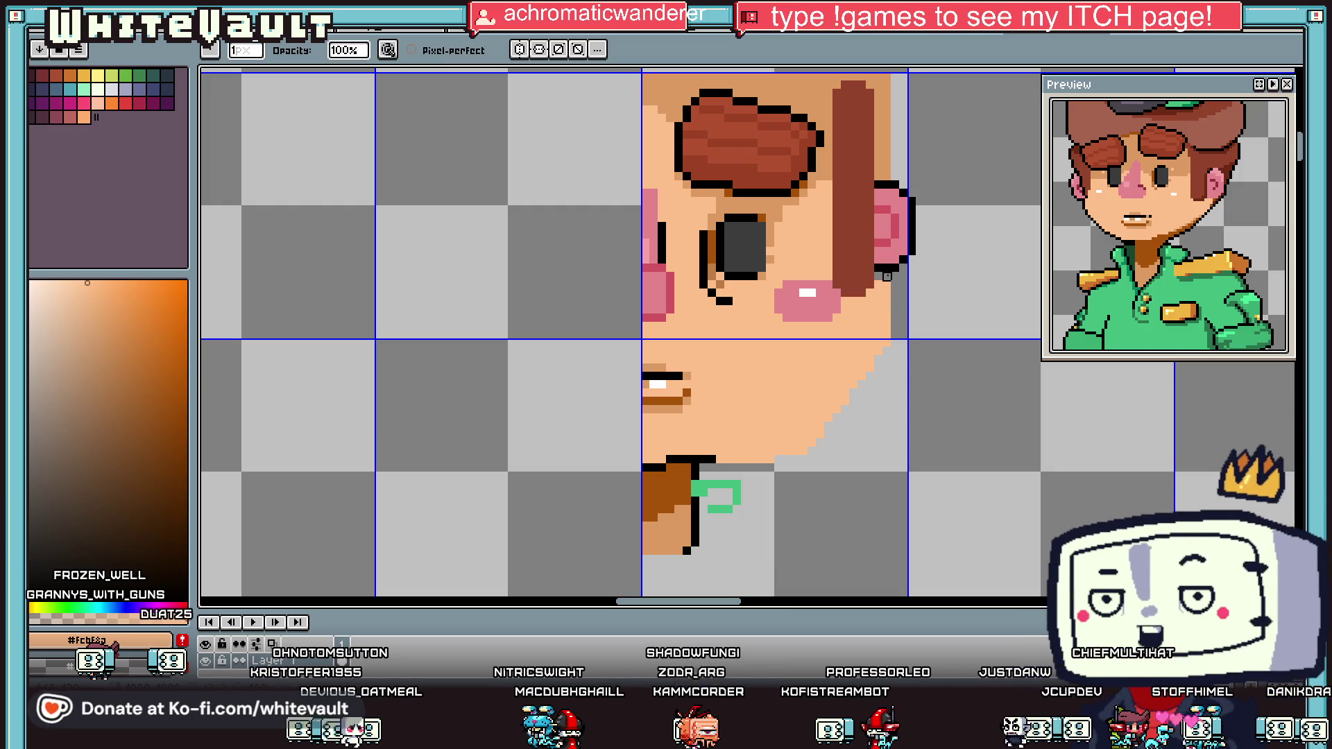
key(e)
mouse_move(871, 293)
mouse_down()
mouse_move(780, 434)
mouse_move(721, 458)
mouse_up()
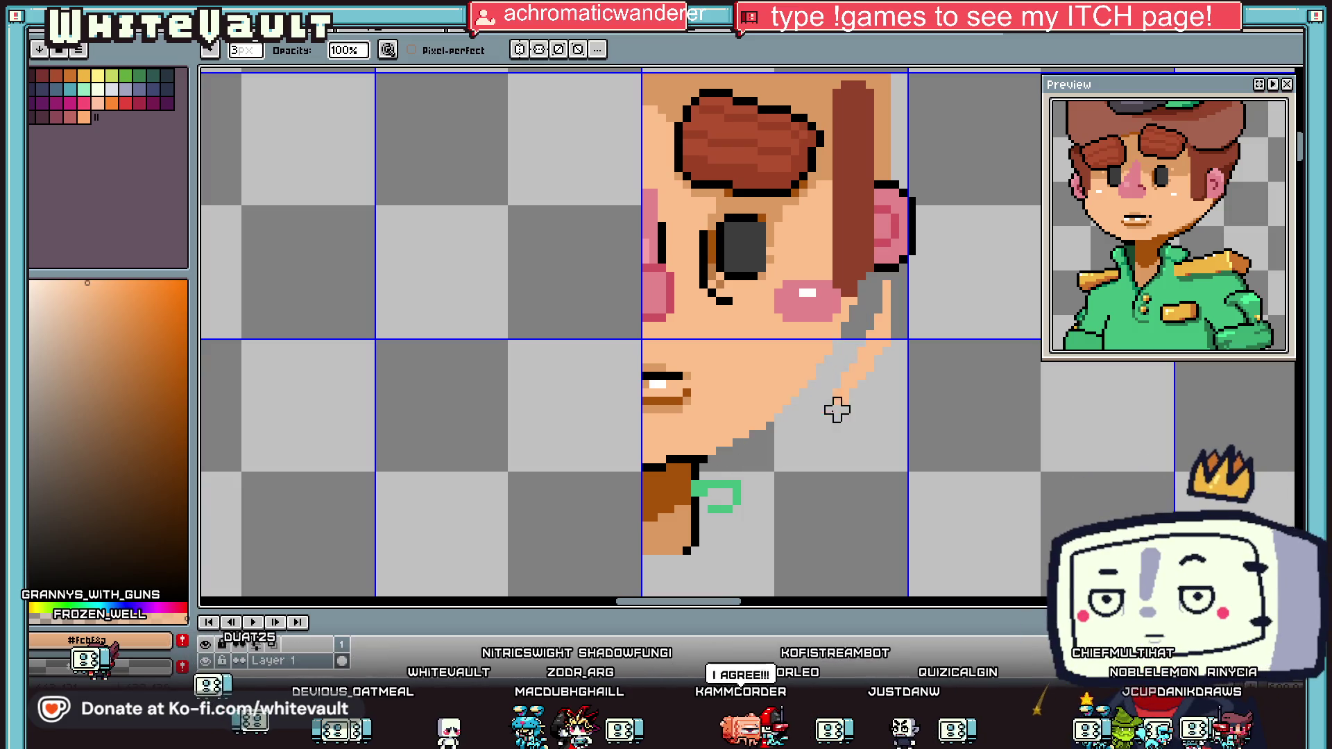
drag(837, 410, 879, 310)
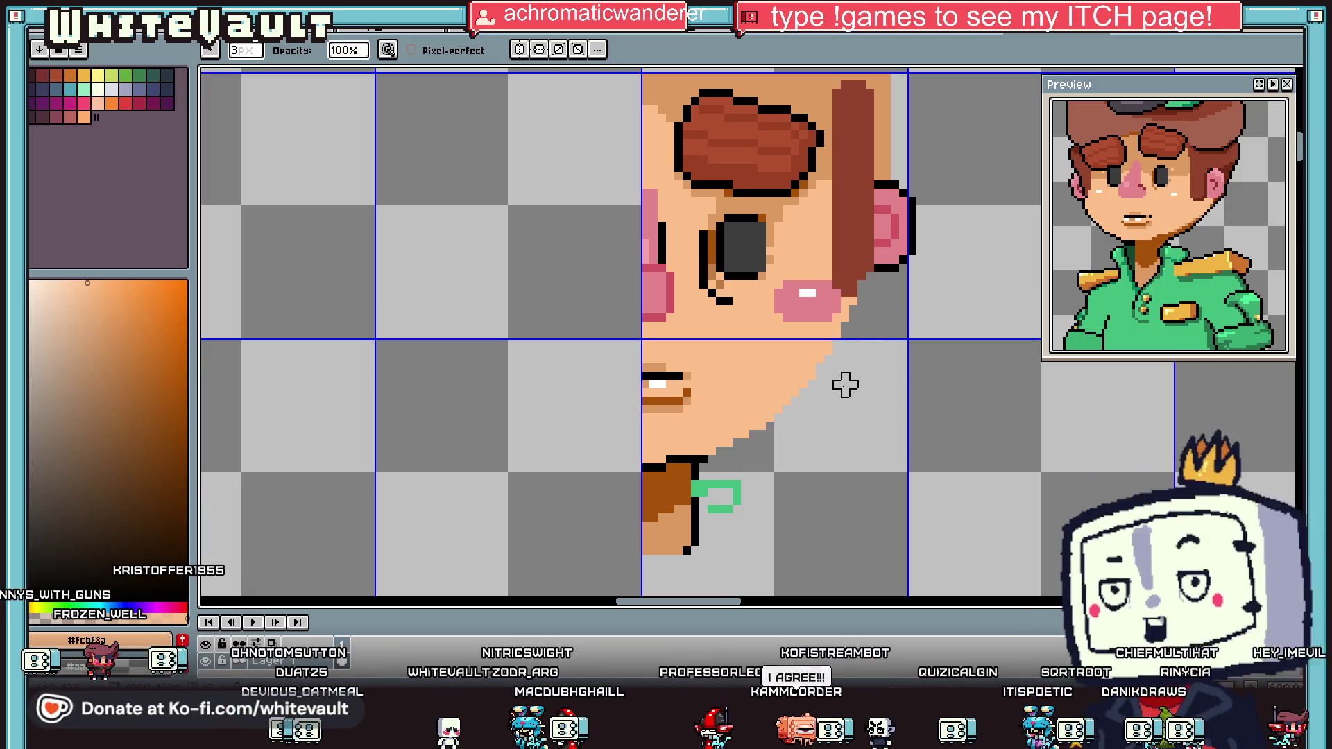
Step: Place black outline pixels beside and to the left of the ear
key(i)
scroll(891, 239, down, 1)
scroll(899, 244, up, 1)
scroll(895, 245, up, 1)
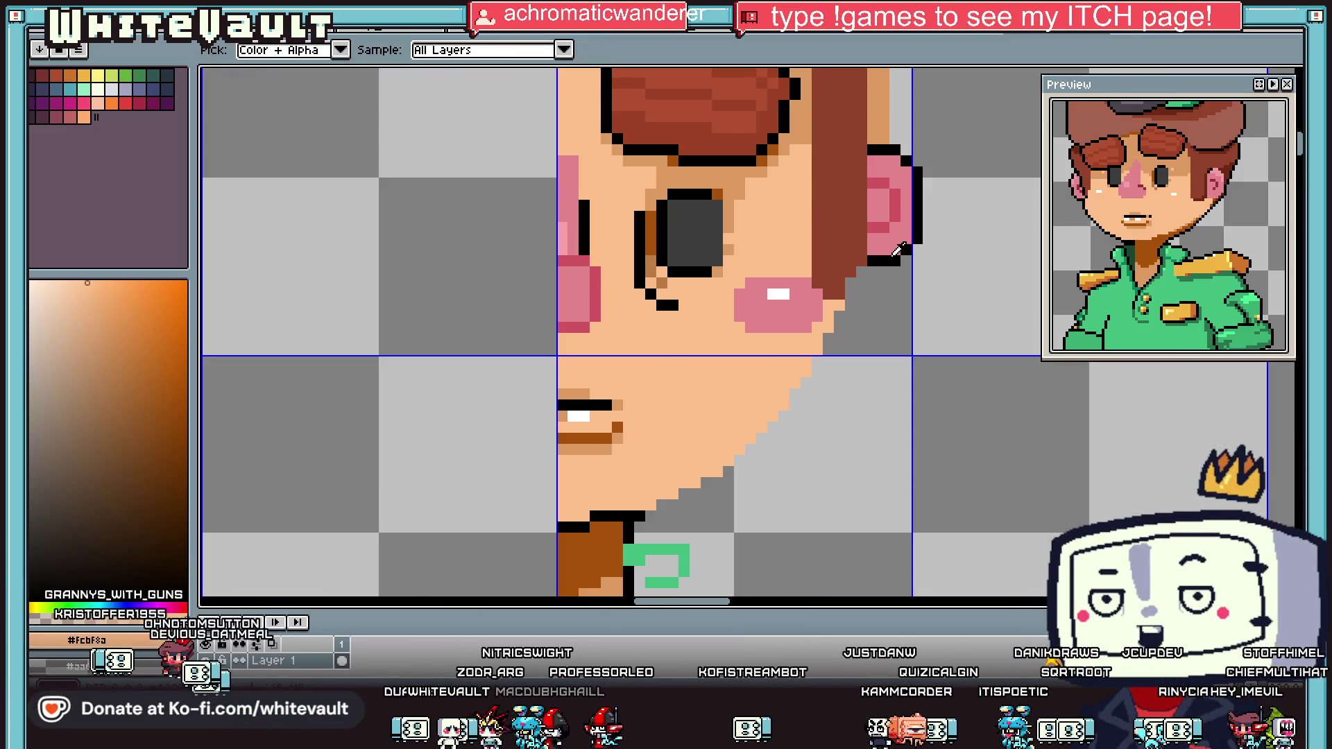
click(888, 255)
key(b)
click(872, 140)
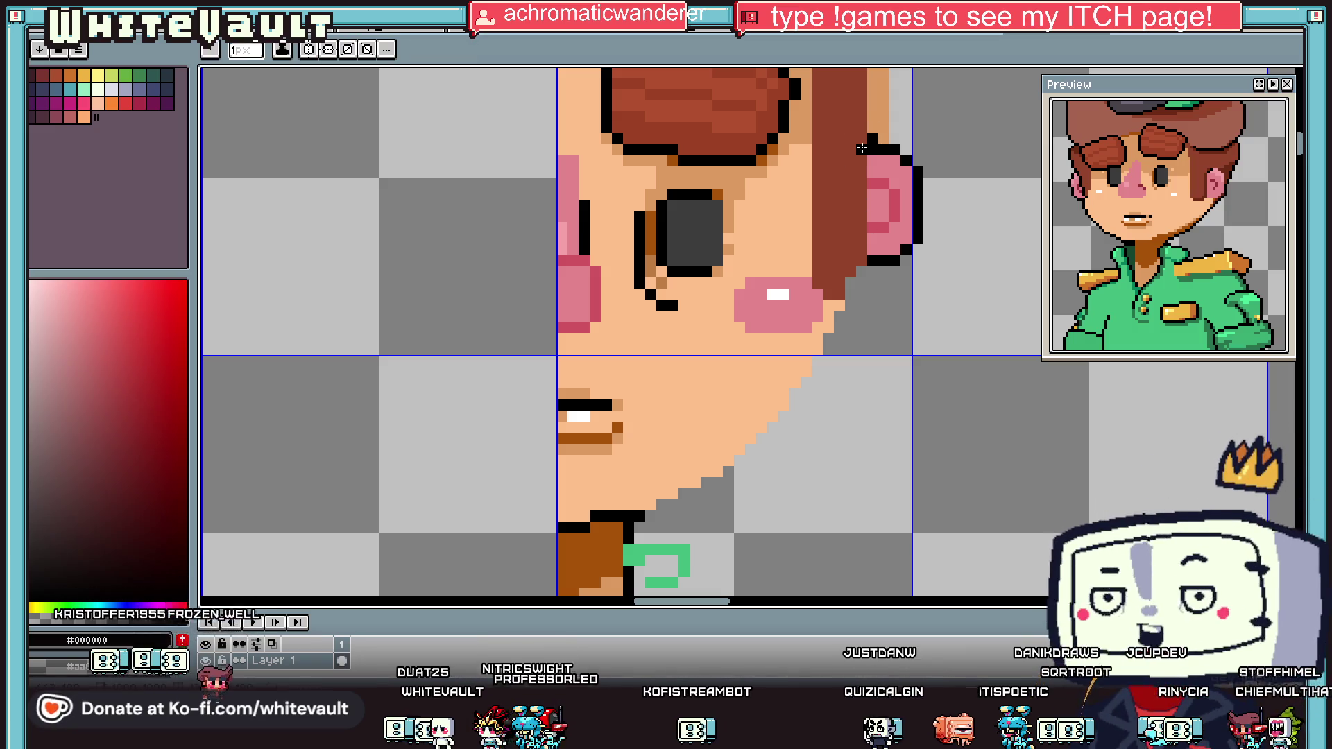
shift+click(860, 234)
Step: Continue the black outline along the hair's edge down toward the jaw
alt+click(804, 327)
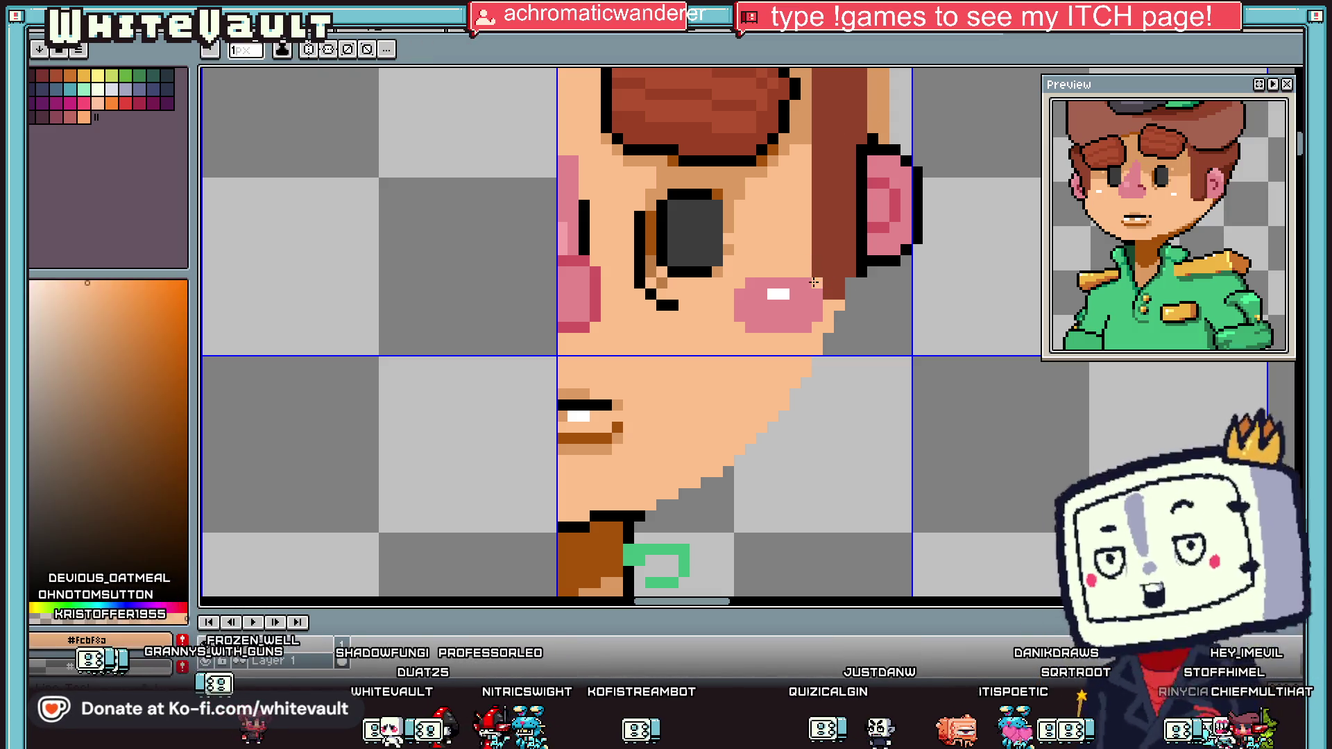
alt+click(860, 264)
click(817, 150)
shift+click(818, 277)
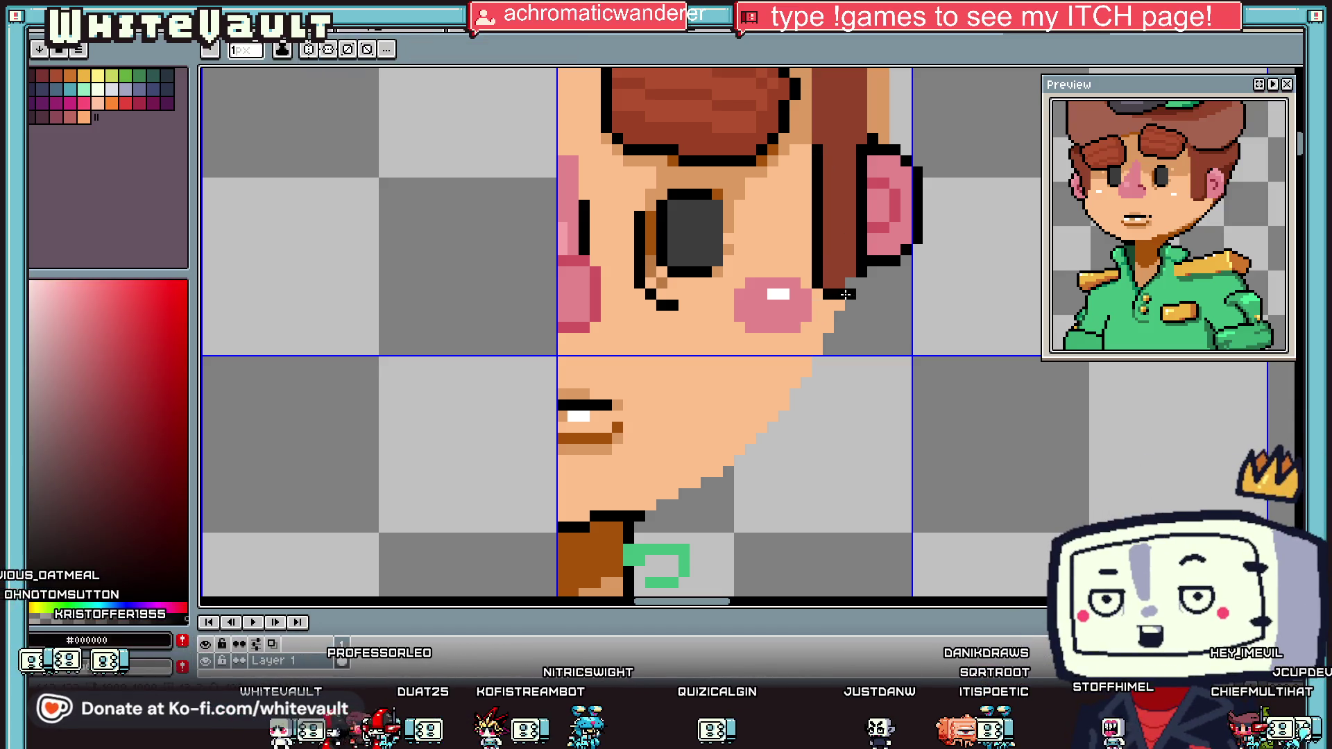
click(850, 294)
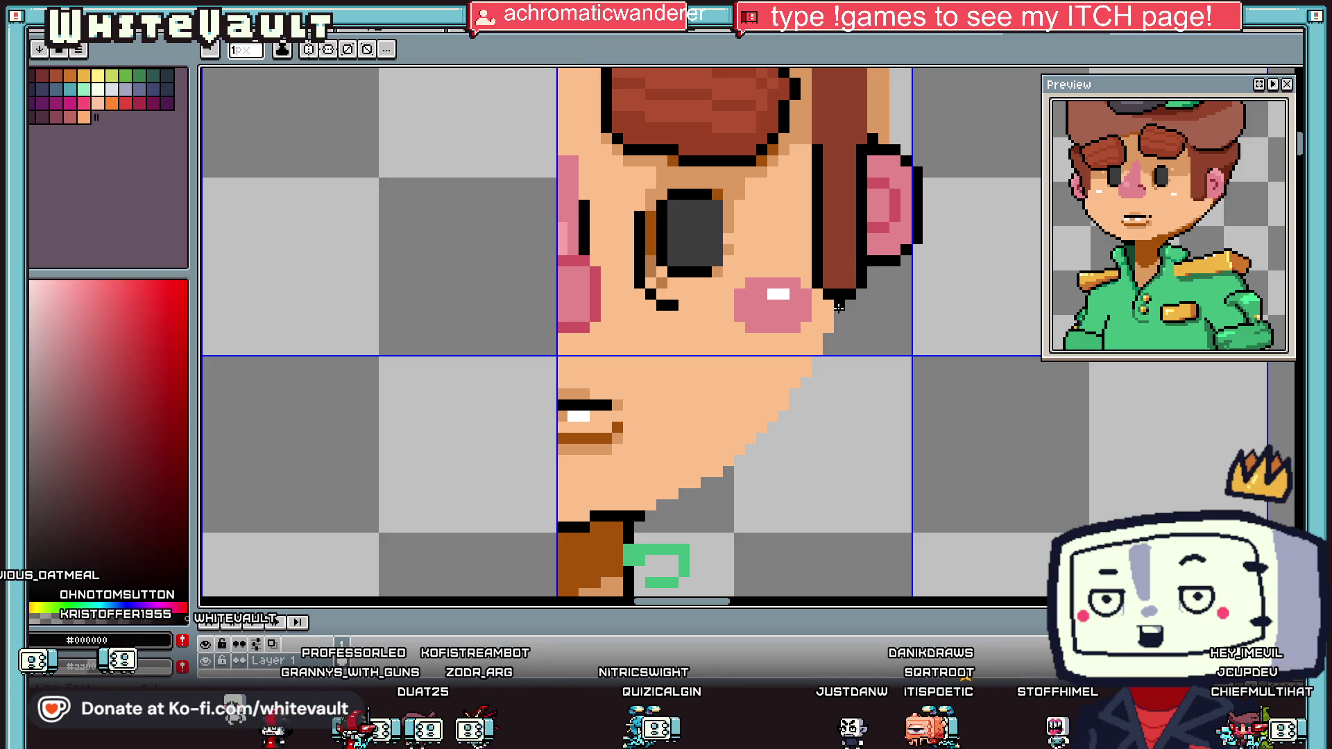
click(839, 320)
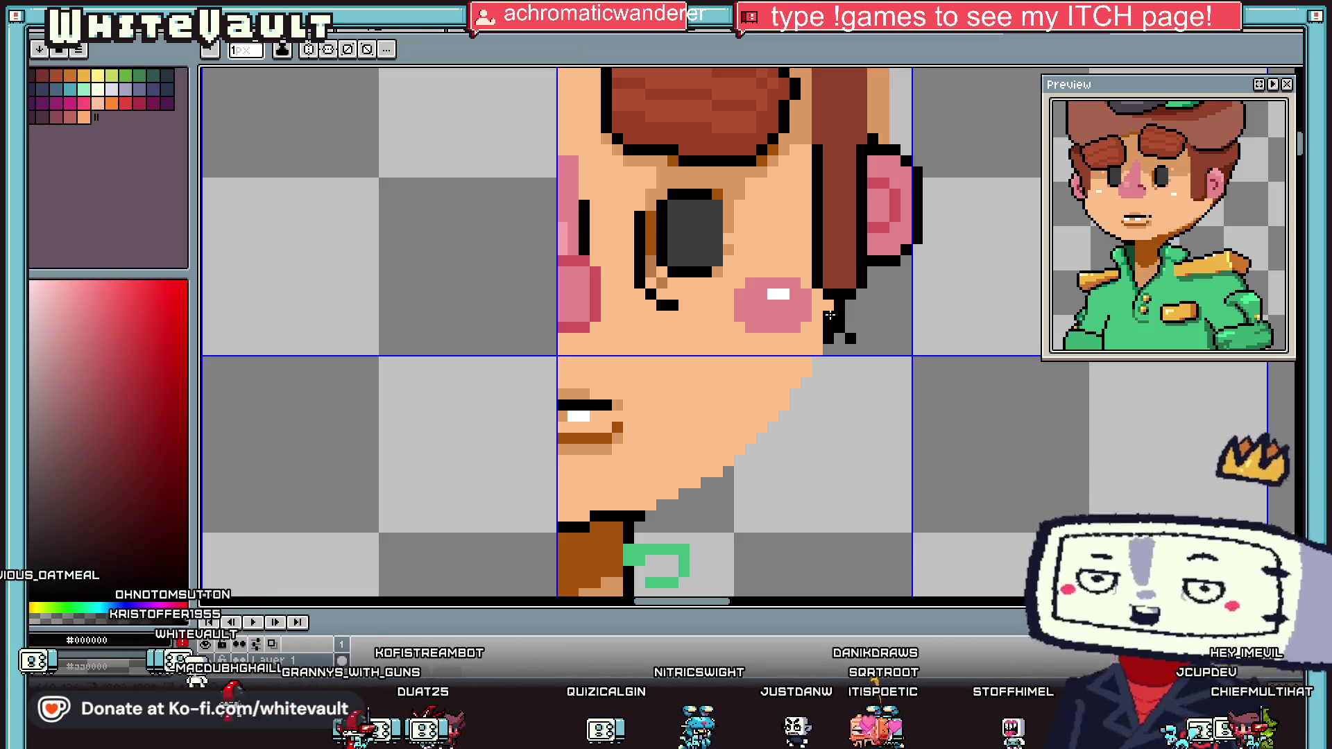
click(851, 339)
Step: Add black jaw outline pixels below the ear and draw a black line along the hair strand
alt+click(828, 317)
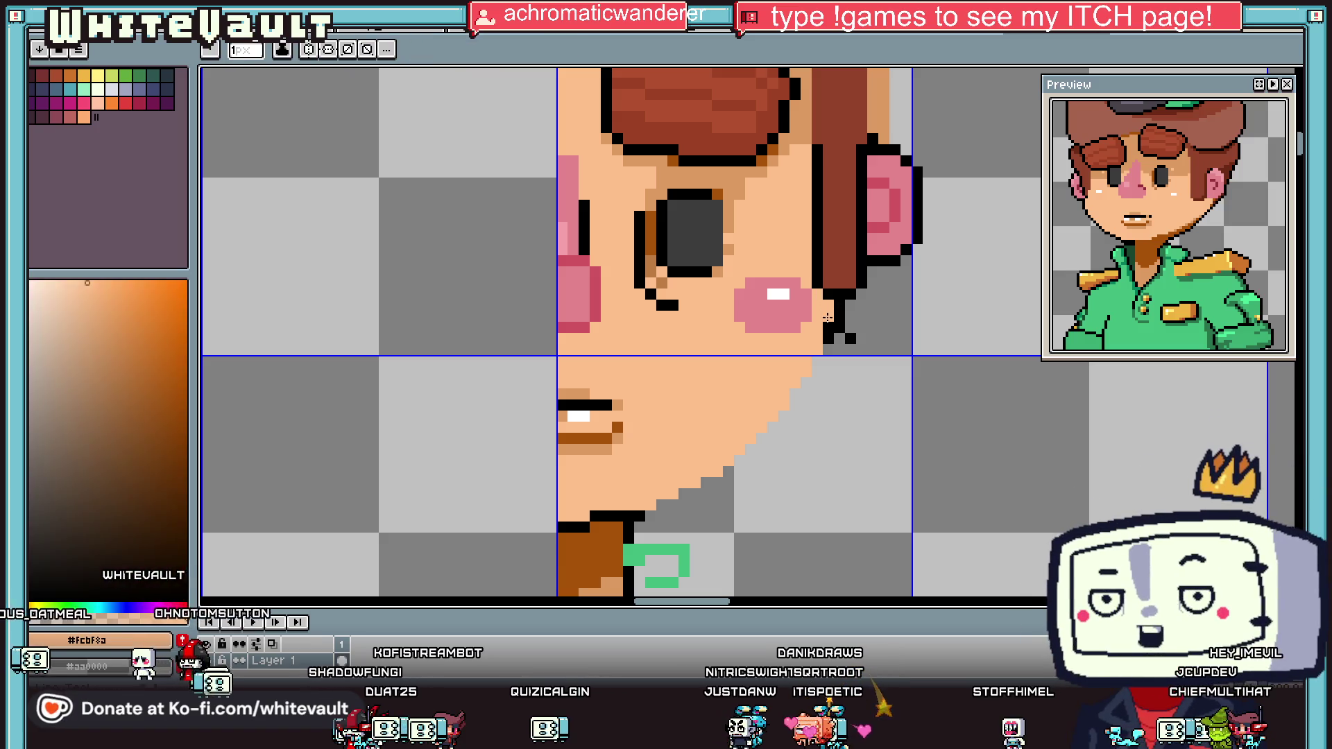
alt+click(840, 325)
scroll(850, 321, up, 1)
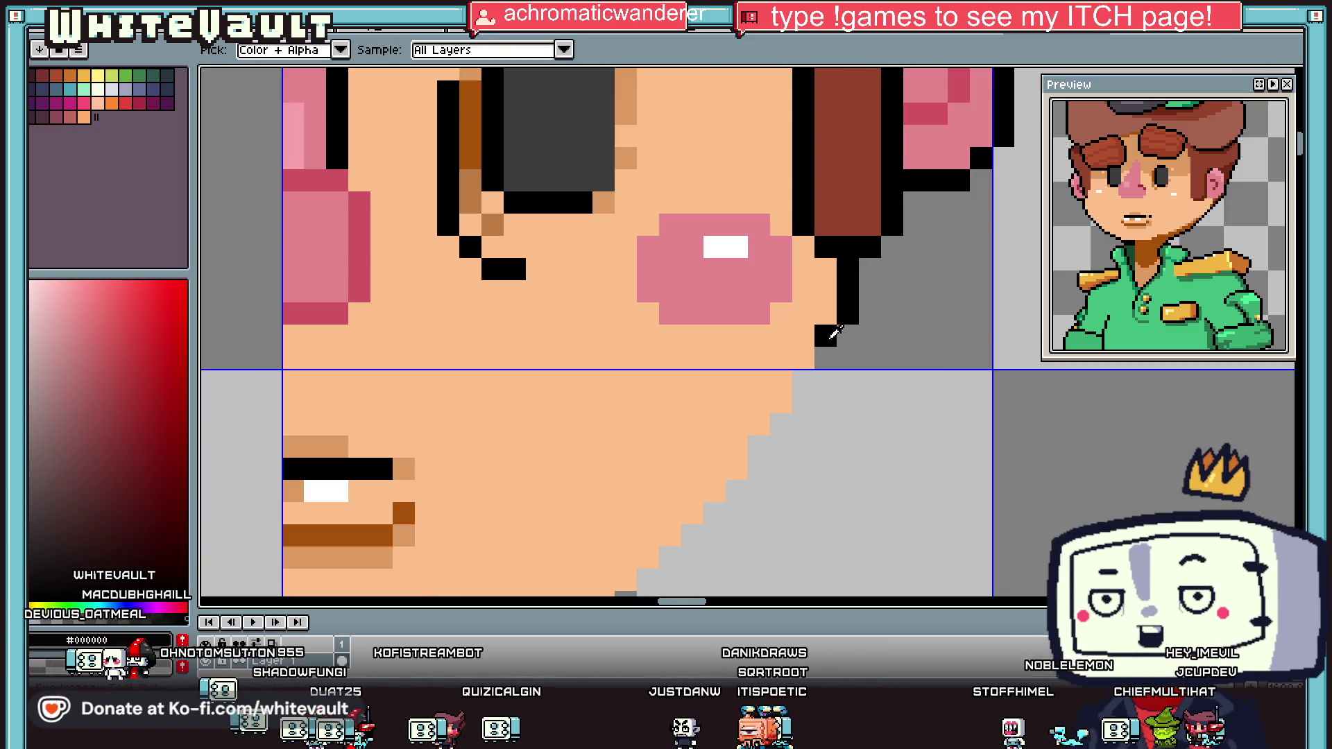
click(785, 349)
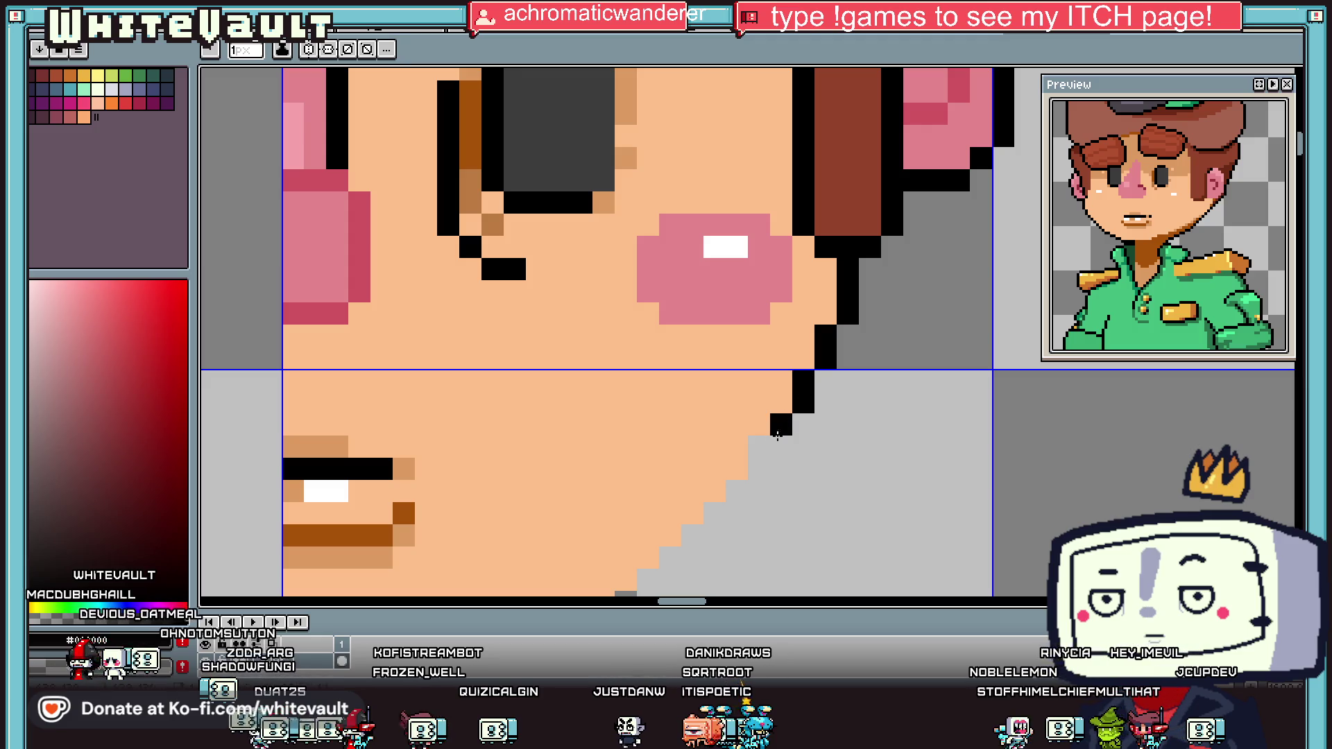
scroll(760, 471, down, 2)
scroll(763, 442, up, 1)
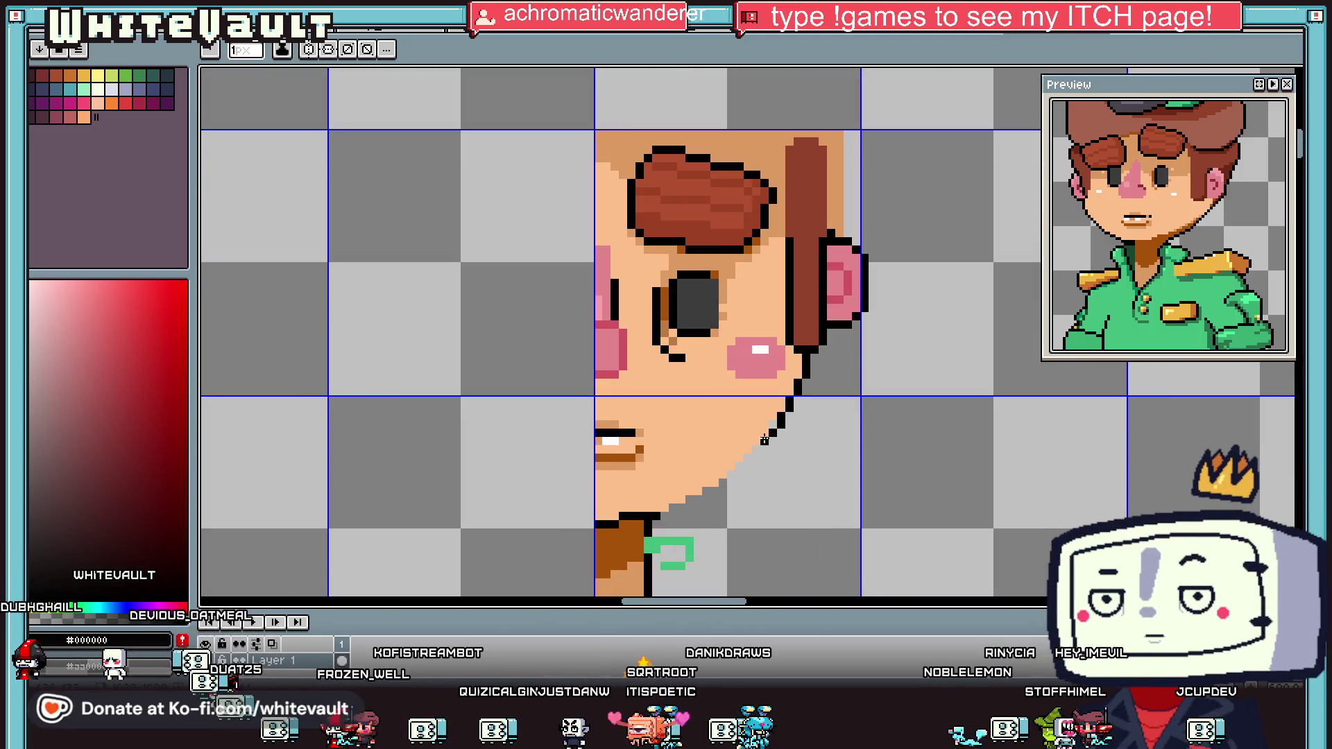
scroll(715, 487, up, 1)
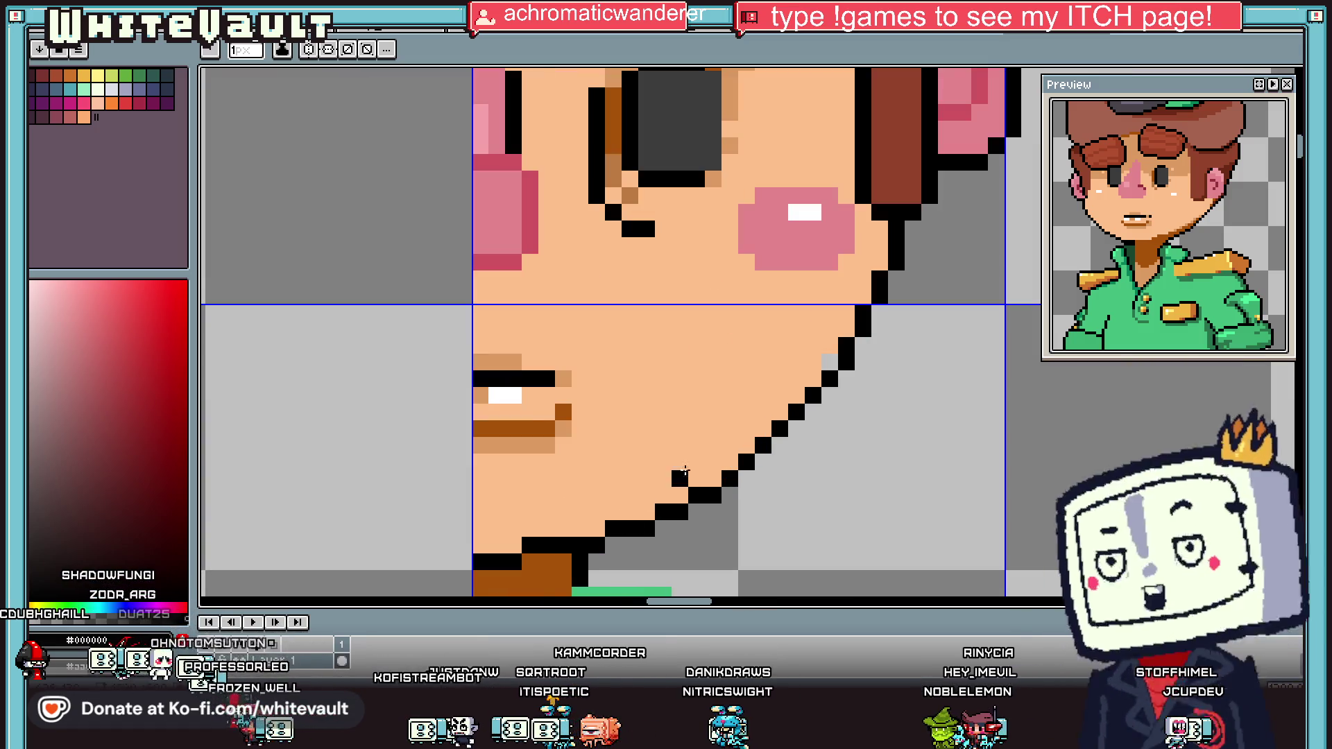
scroll(680, 492, down, 2)
scroll(740, 450, up, 1)
alt+click(742, 419)
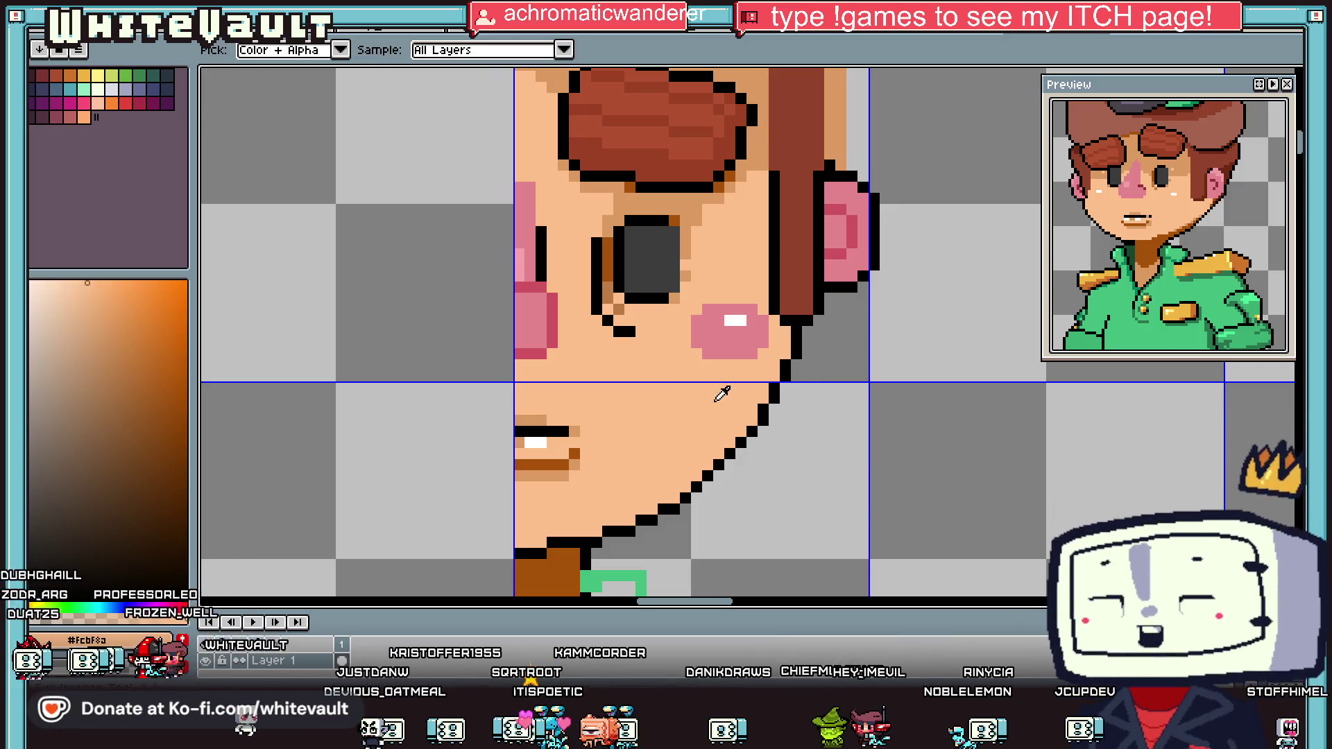
scroll(809, 229, down, 3)
scroll(798, 262, up, 4)
alt+click(779, 294)
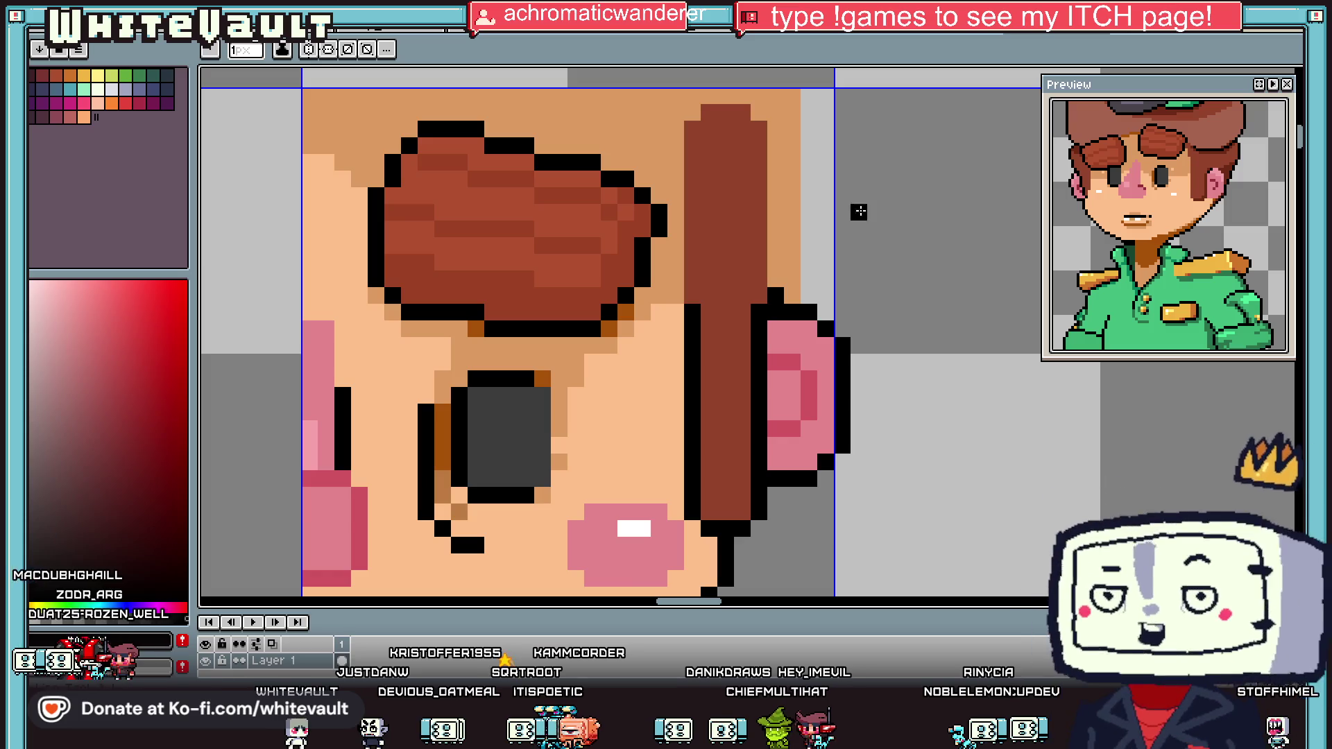
scroll(898, 290, down, 3)
scroll(867, 310, up, 3)
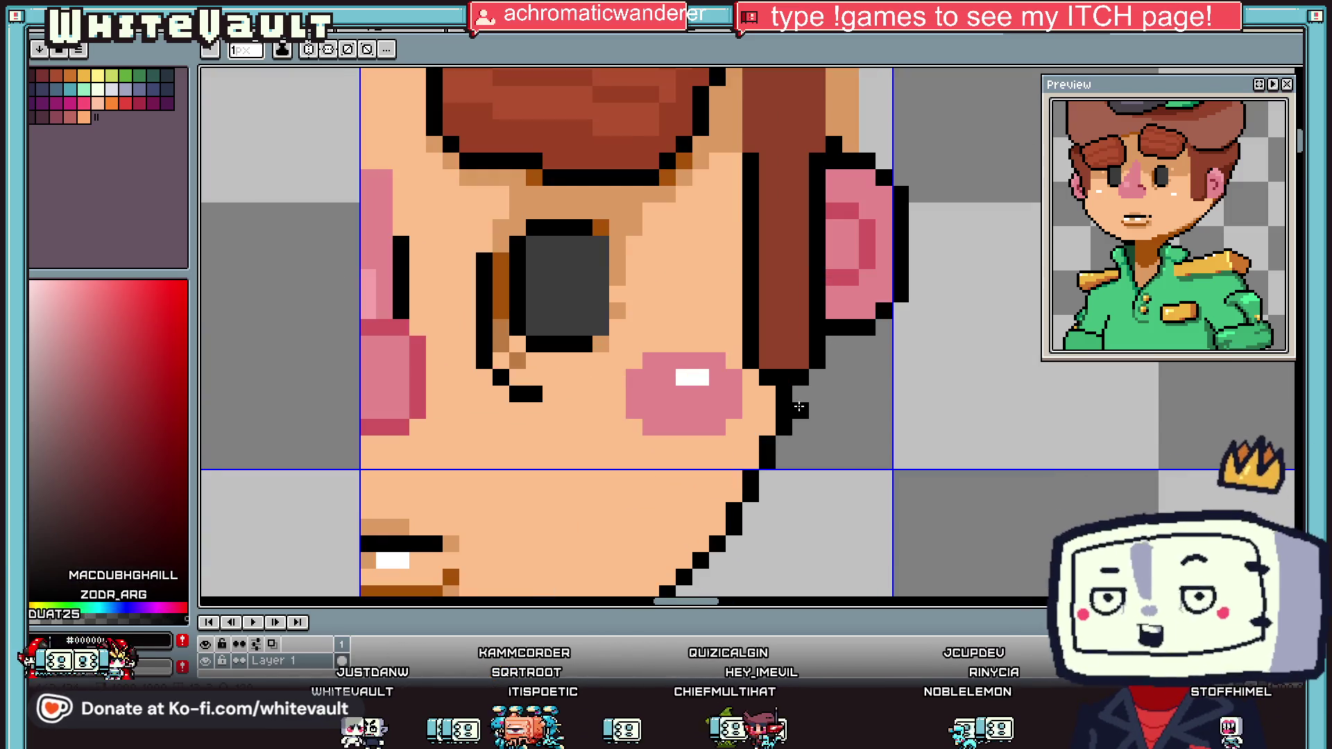
click(851, 344)
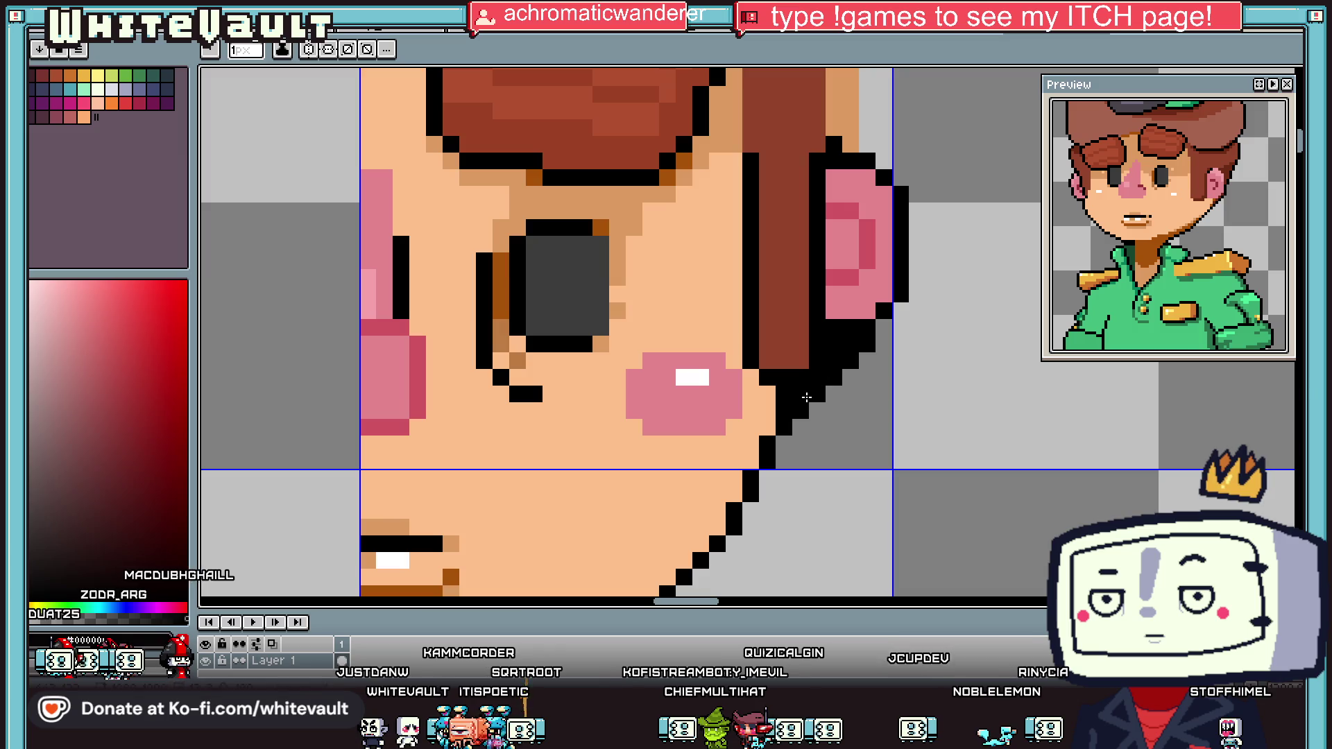
scroll(851, 345, down, 3)
scroll(798, 341, up, 3)
alt+click(820, 392)
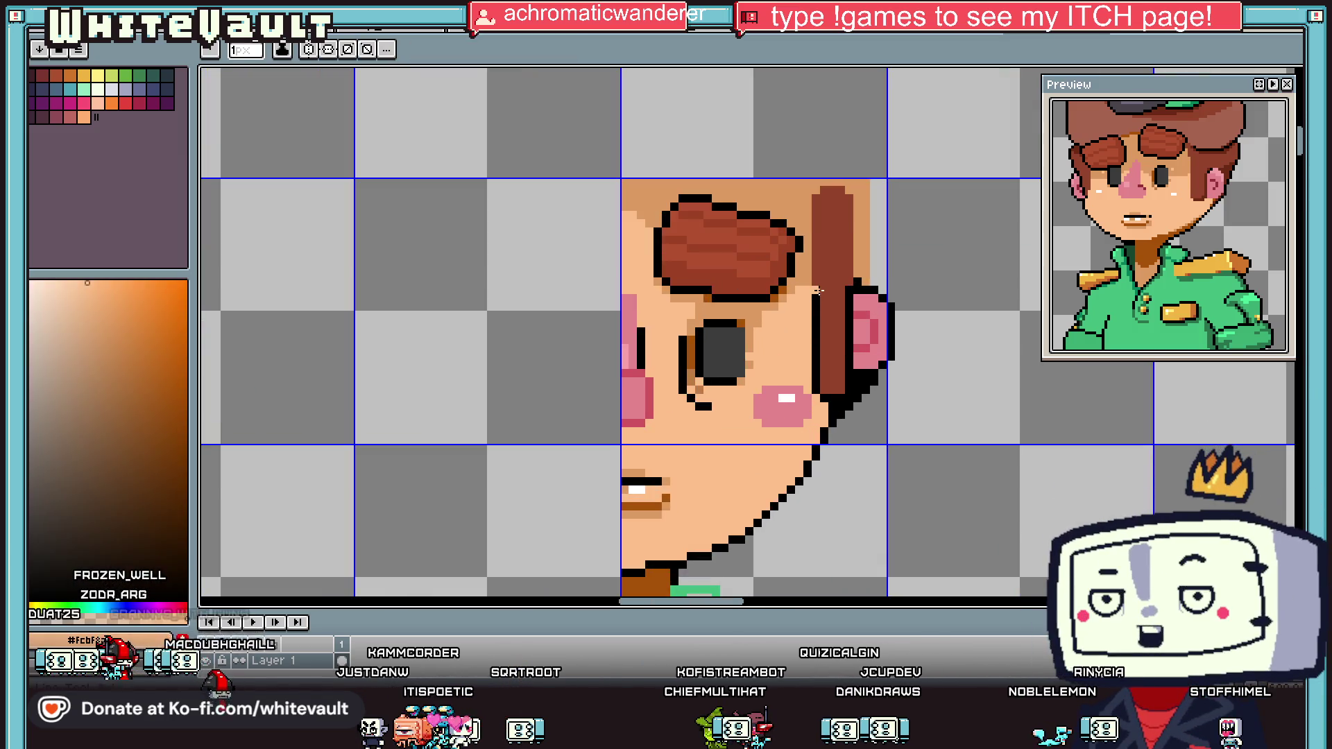
scroll(824, 401, up, 1)
alt+click(833, 402)
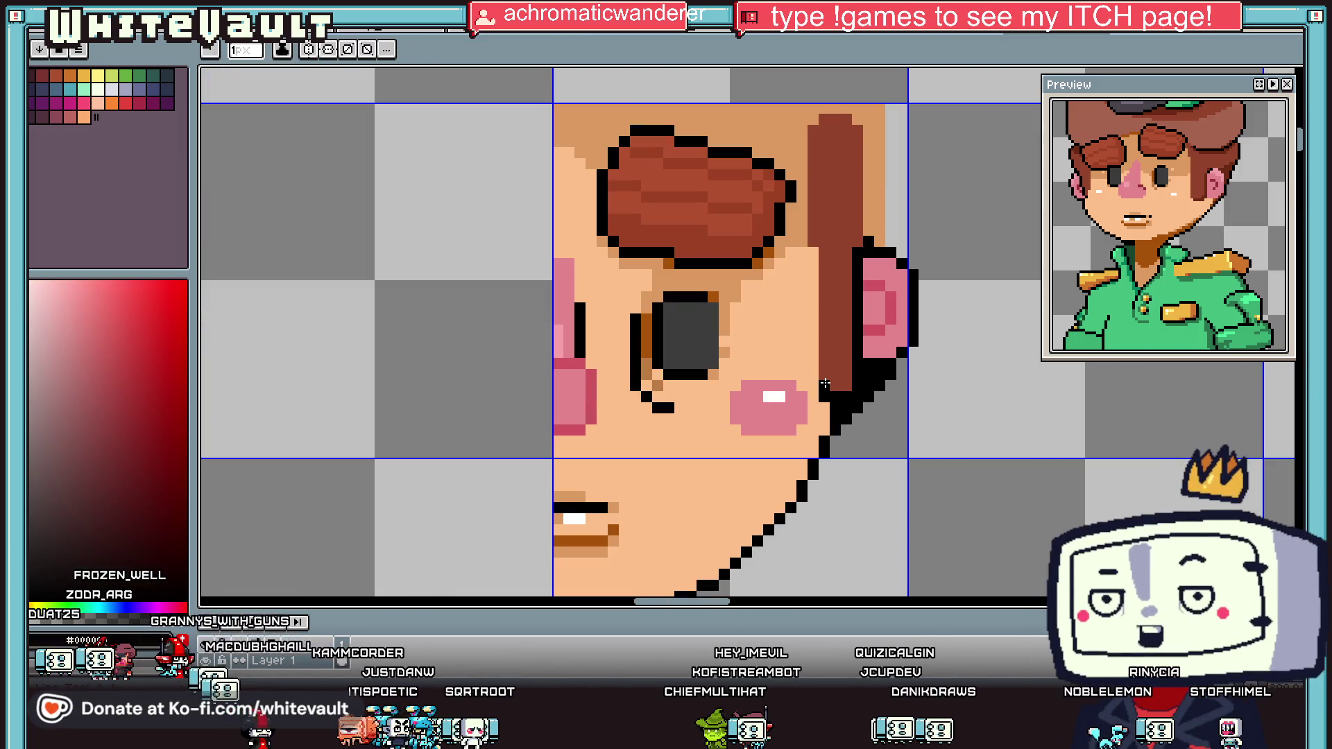
drag(825, 396, 827, 278)
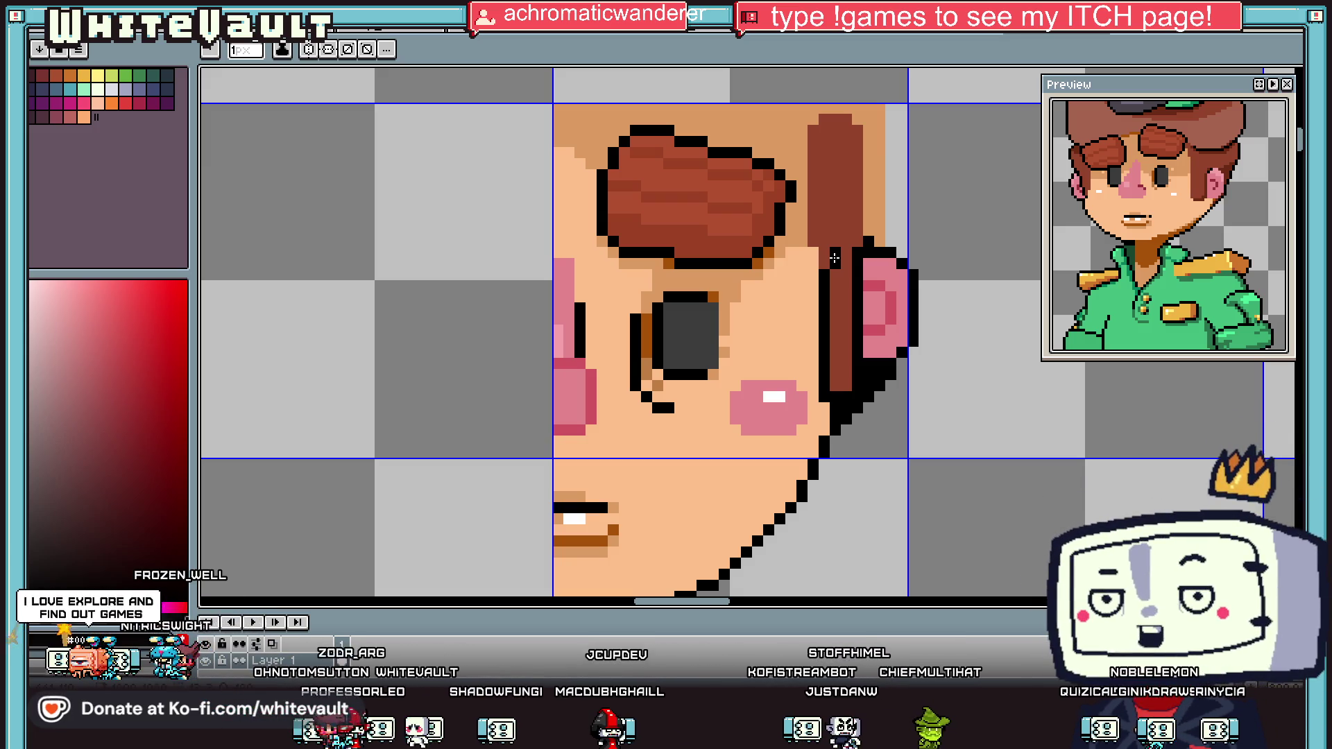
Step: Place a black outline pixel at the back edge of the ear
scroll(912, 265, down, 2)
scroll(946, 259, up, 2)
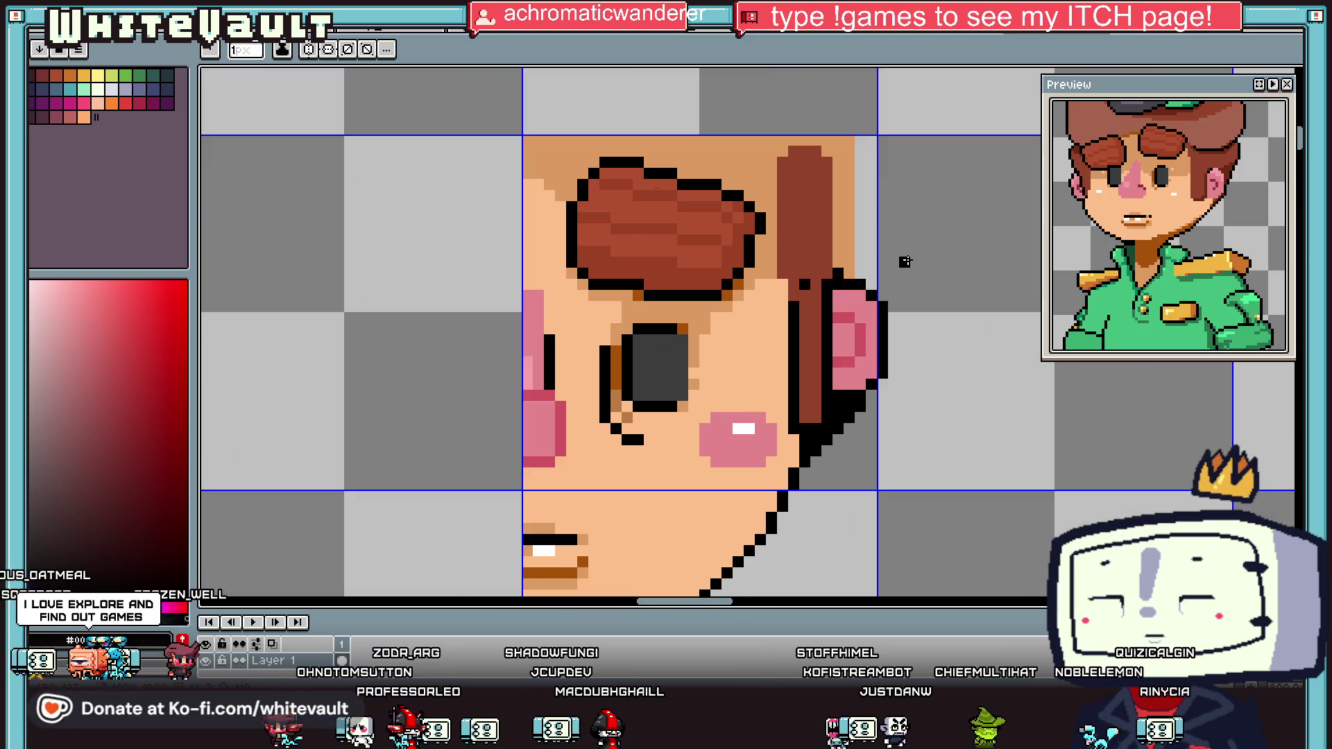
click(883, 291)
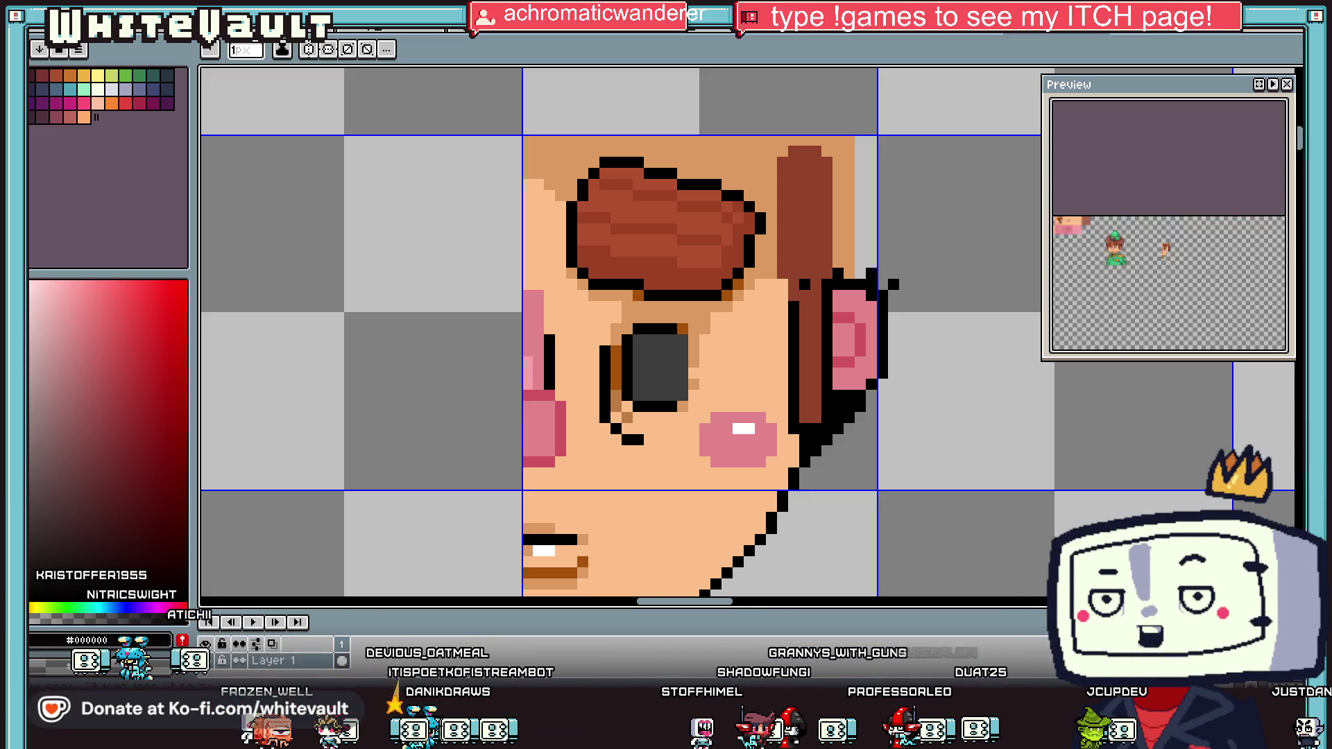
Step: Sample the collar green, then draw and fill a solid green collar shape under the chin
scroll(826, 357, down, 2)
scroll(1213, 256, up, 3)
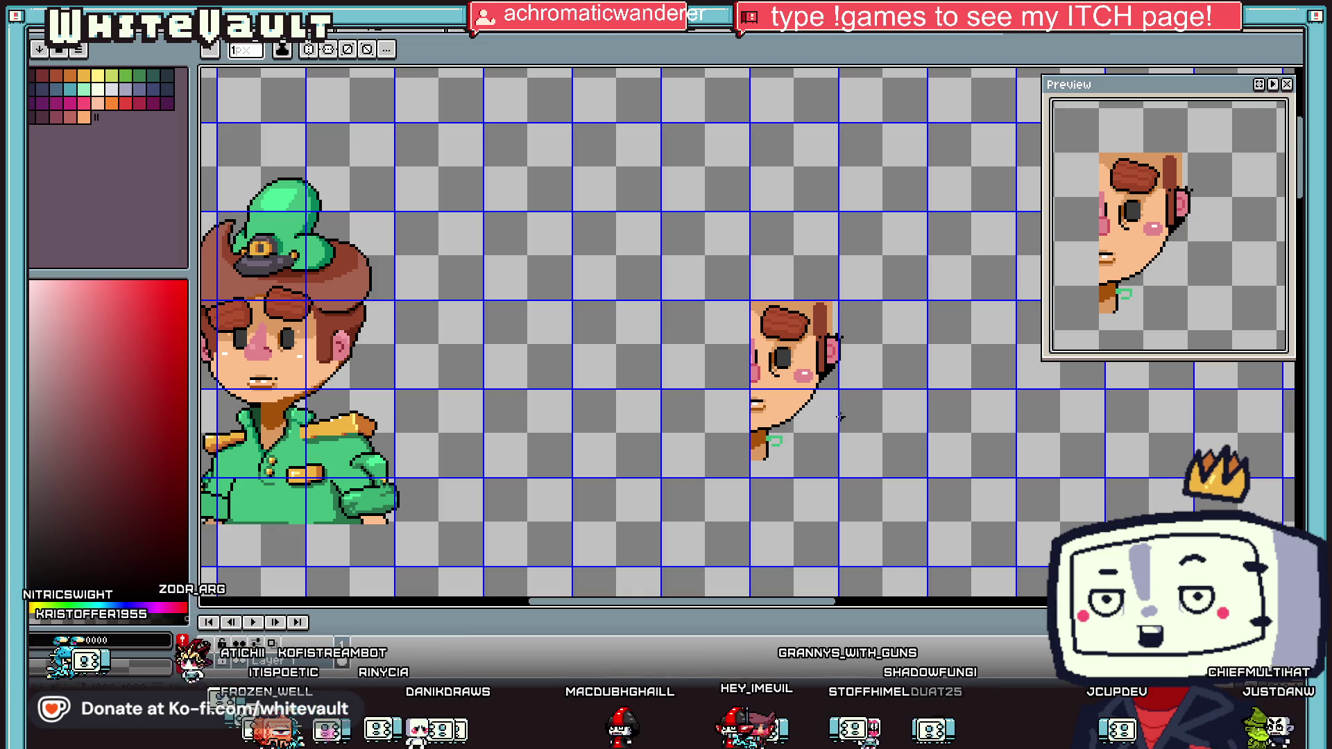
scroll(769, 442, up, 4)
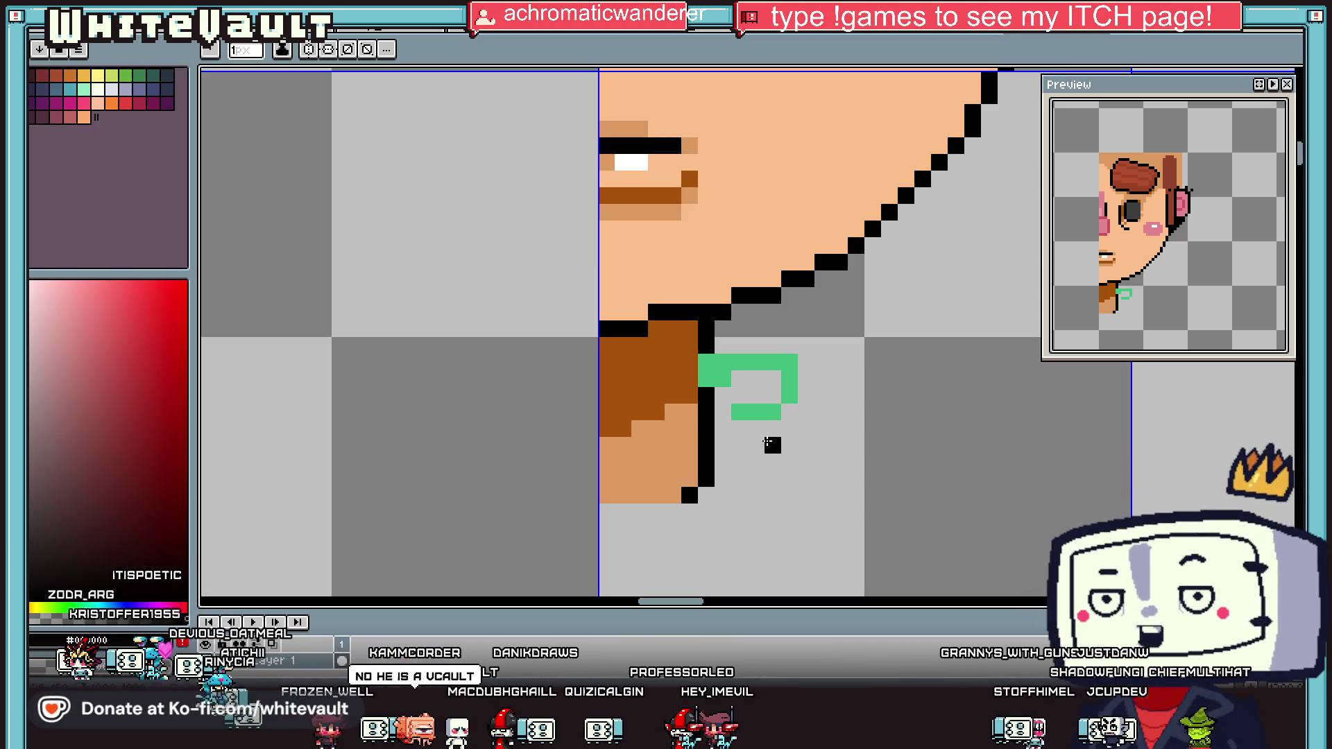
scroll(728, 437, up, 1)
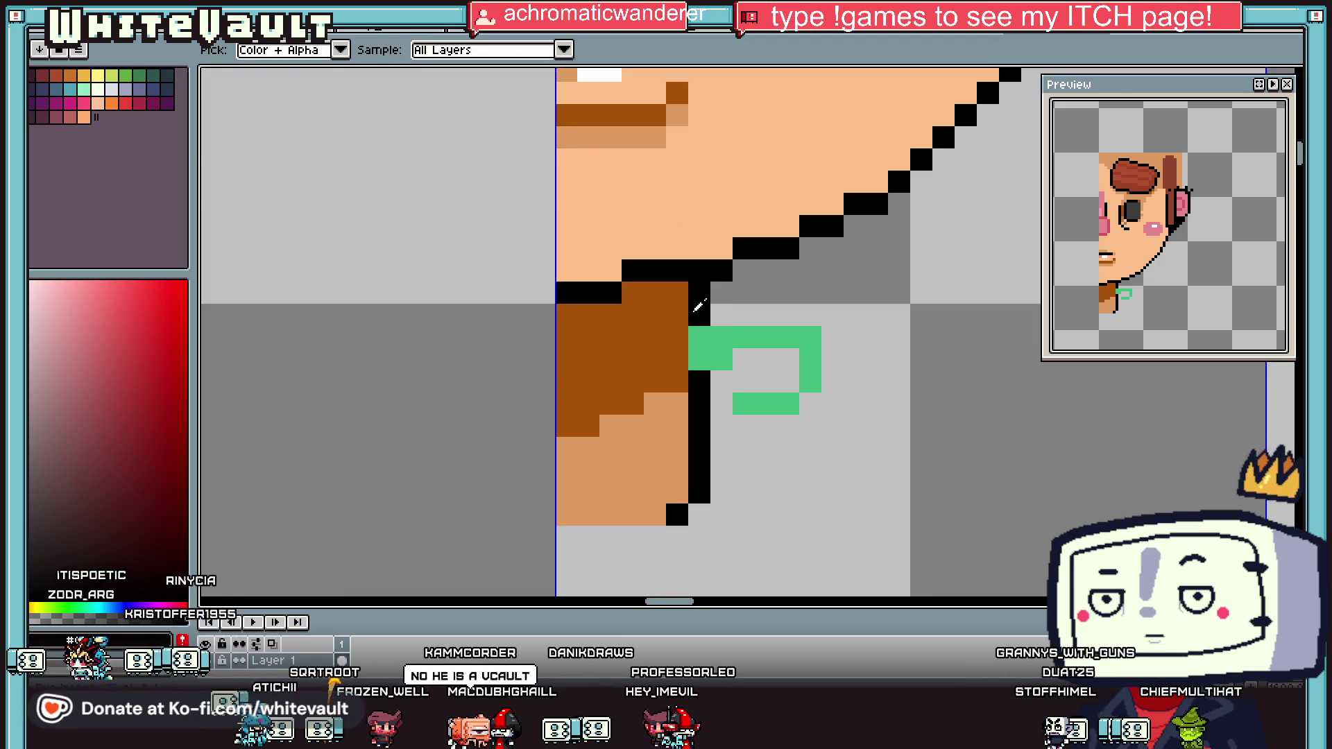
alt+click(788, 337)
drag(788, 426, 788, 483)
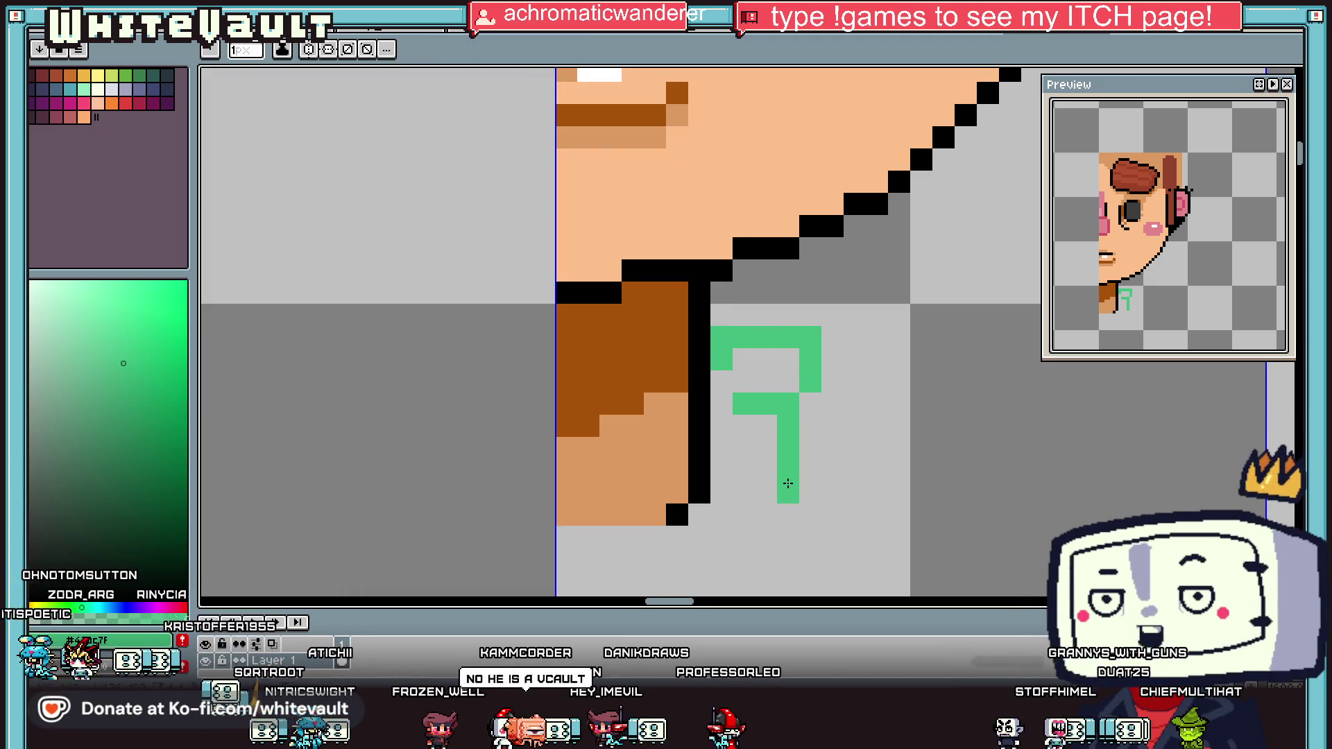
scroll(764, 510, down, 2)
drag(766, 347, 749, 440)
mouse_move(701, 261)
mouse_down()
mouse_move(705, 297)
mouse_move(652, 407)
mouse_move(743, 461)
mouse_up()
key(g)
click(735, 312)
scroll(736, 313, down, 2)
scroll(731, 309, up, 1)
key(b)
alt+click(719, 287)
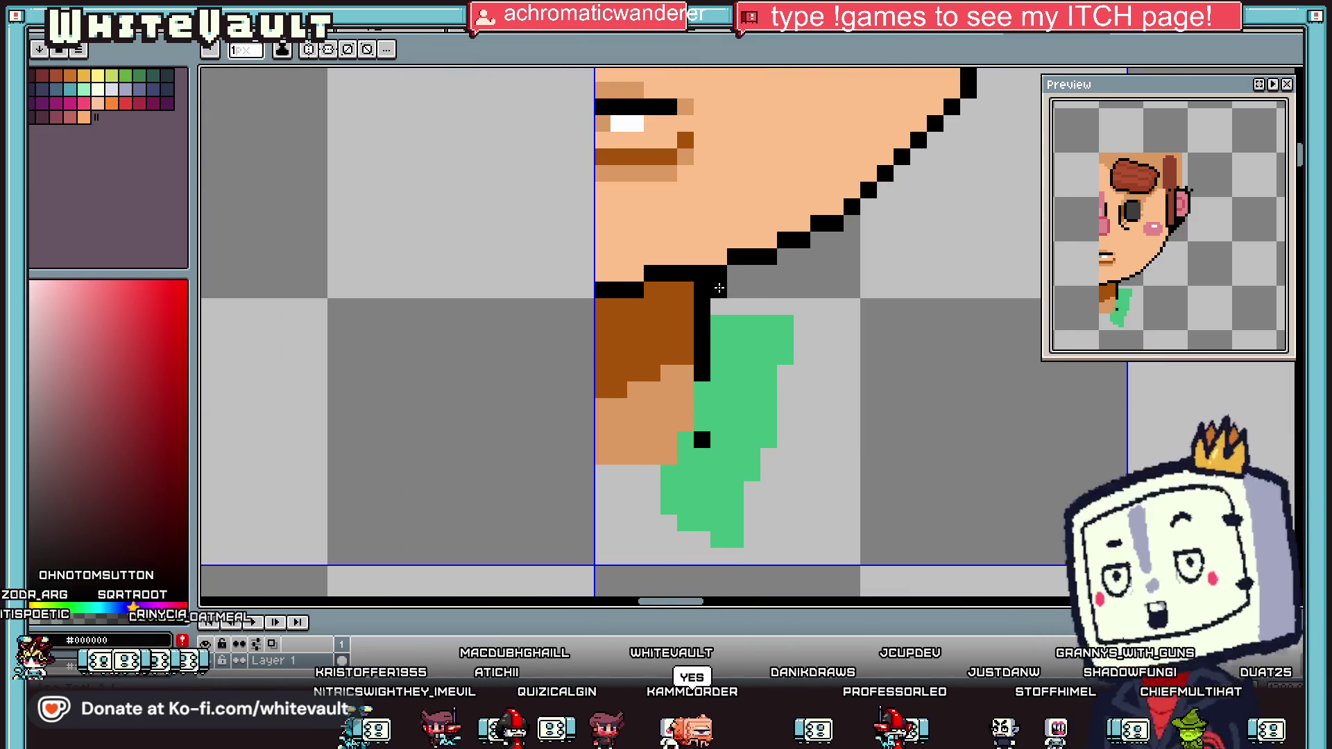
Step: Outline the collar's top and right side in black and repaint a green row inside
drag(719, 287, 780, 288)
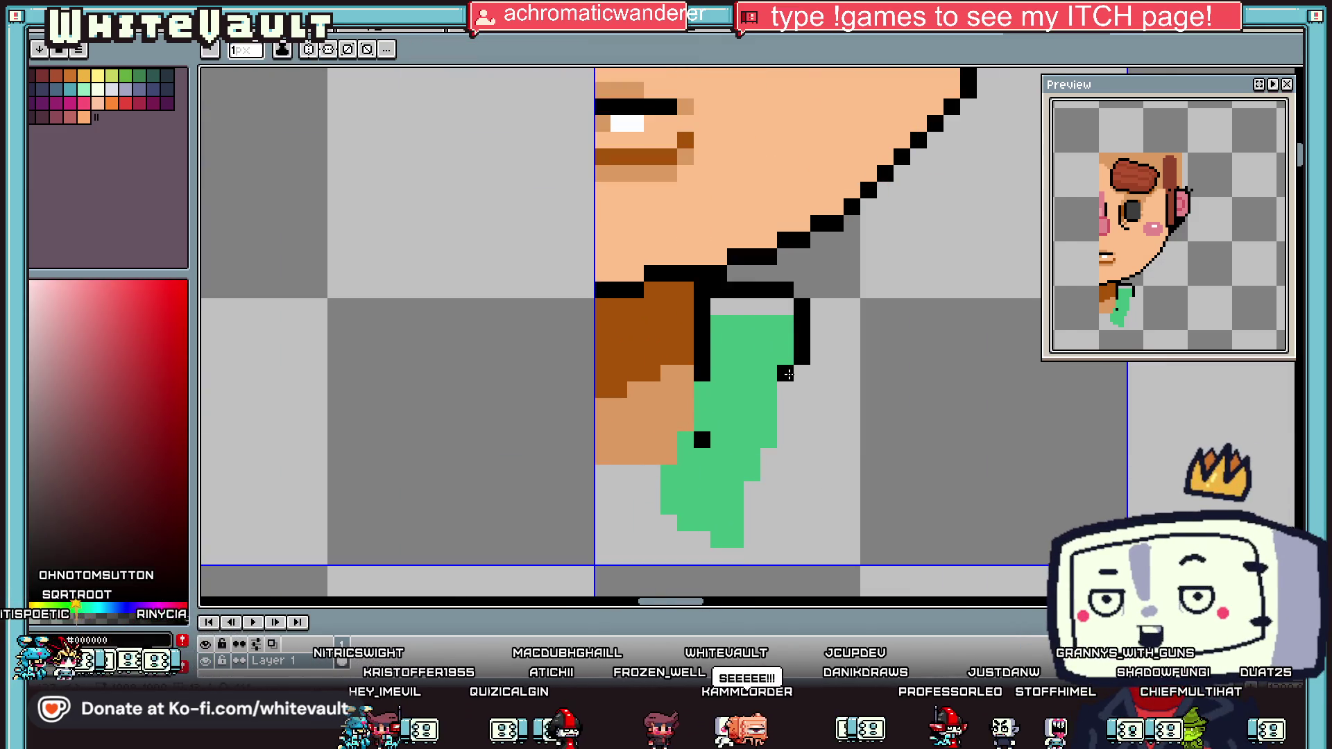
drag(793, 427, 768, 449)
click(753, 540)
alt+click(760, 316)
drag(718, 307, 787, 307)
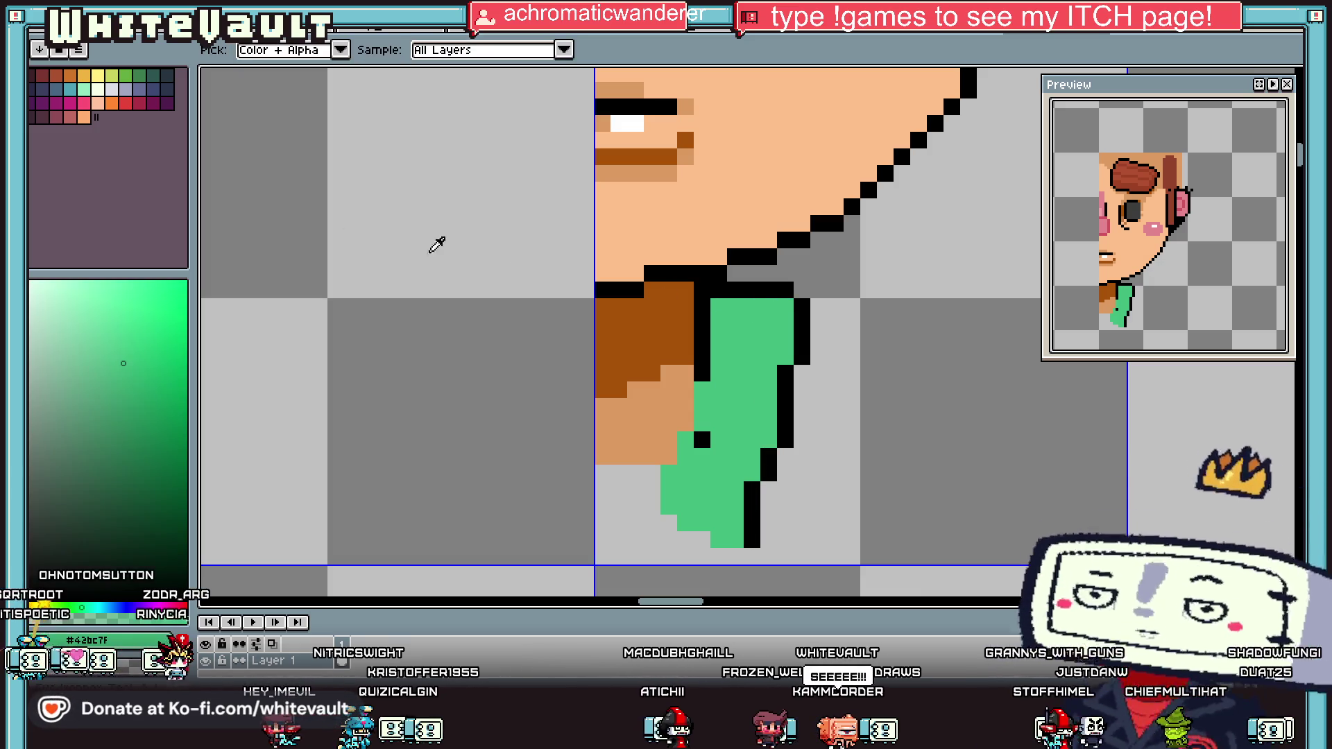
Step: Paint a dark navy stripe of pixels running down the green collar
click(167, 73)
key(b)
click(719, 306)
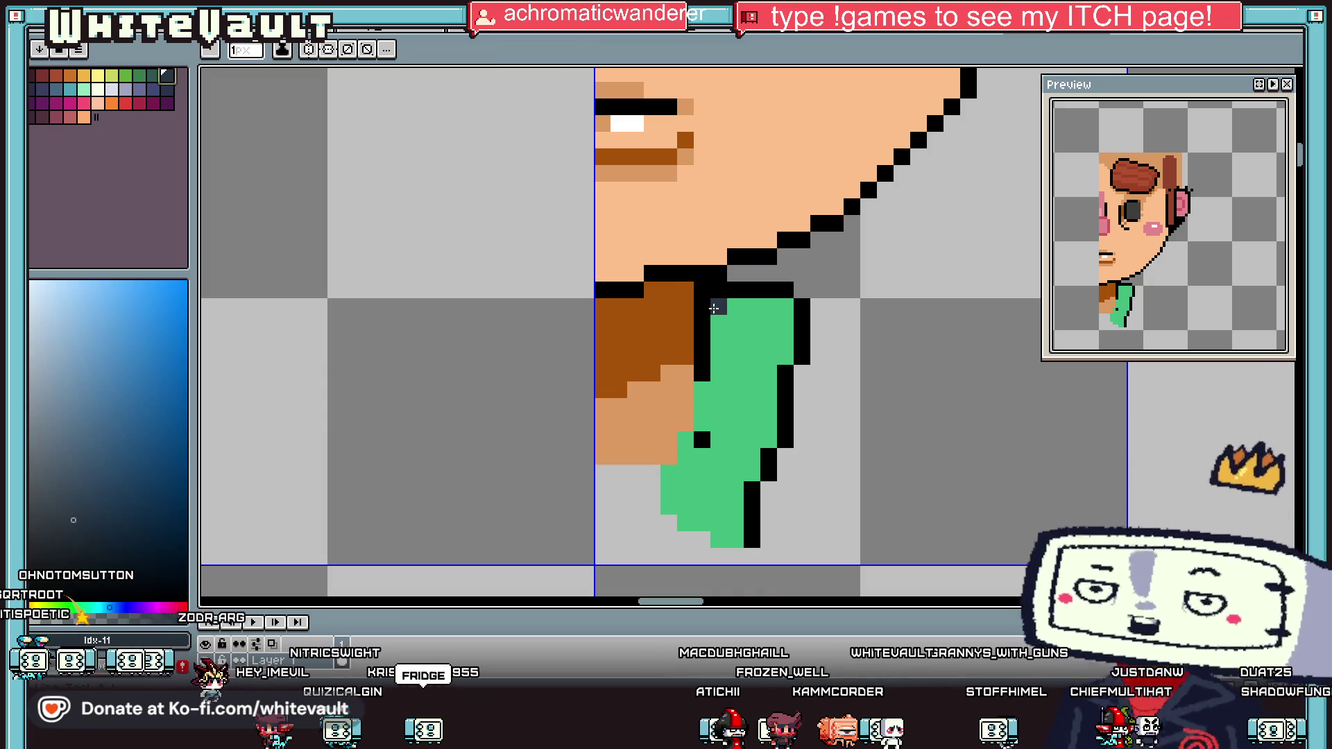
scroll(716, 305, up, 3)
click(720, 350)
click(764, 396)
scroll(764, 396, down, 1)
mouse_move(764, 395)
mouse_down()
mouse_move(770, 476)
mouse_move(811, 542)
mouse_up()
click(810, 580)
scroll(805, 521, down, 4)
click(811, 410)
key(g)
scroll(784, 458, down, 5)
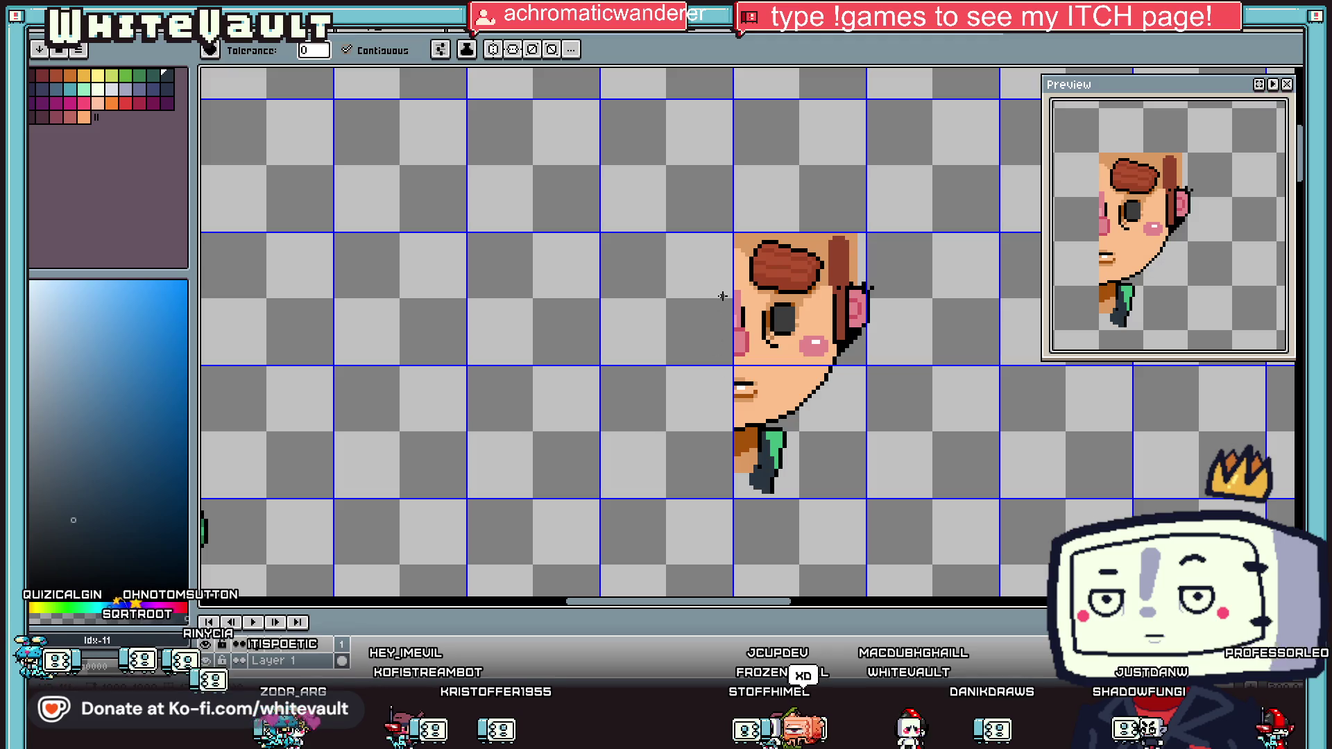
Step: Try filling the transparent background dark navy, then undo it
scroll(867, 278, up, 5)
click(858, 286)
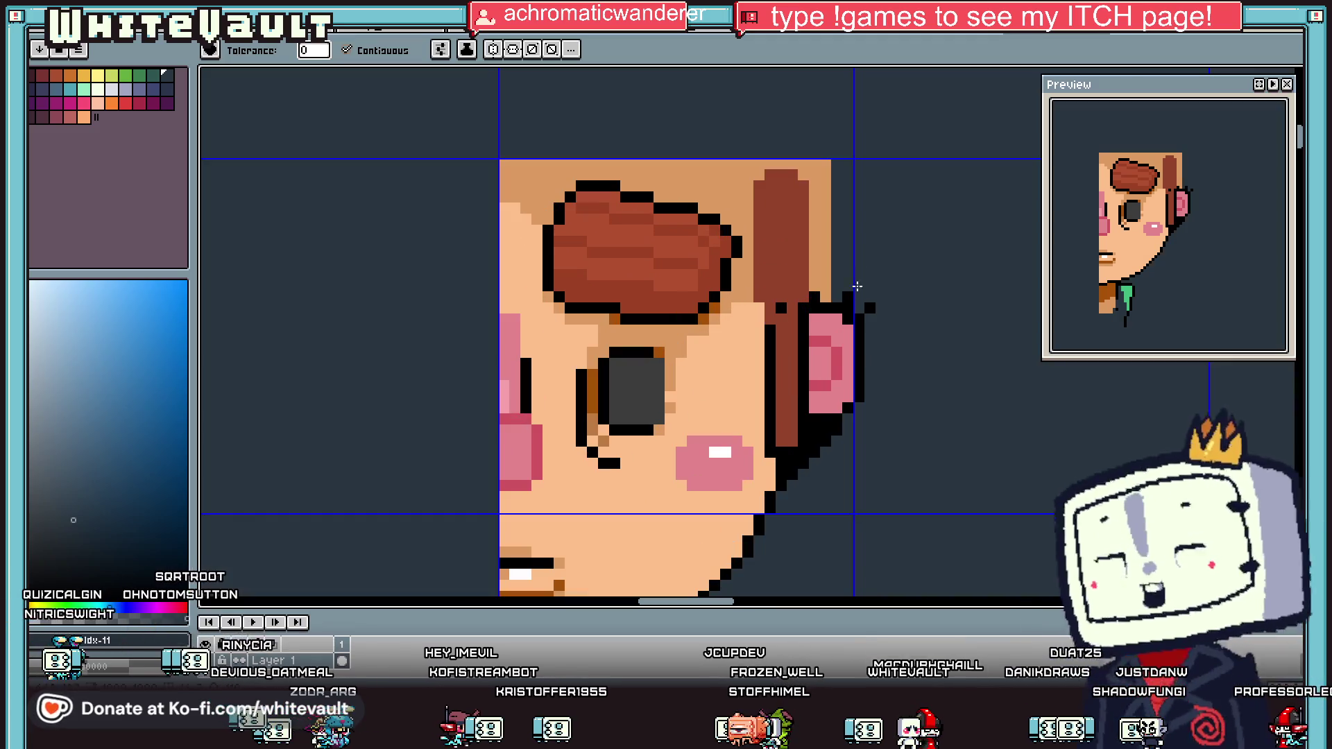
scroll(863, 277, down, 3)
key(ctrl+z)
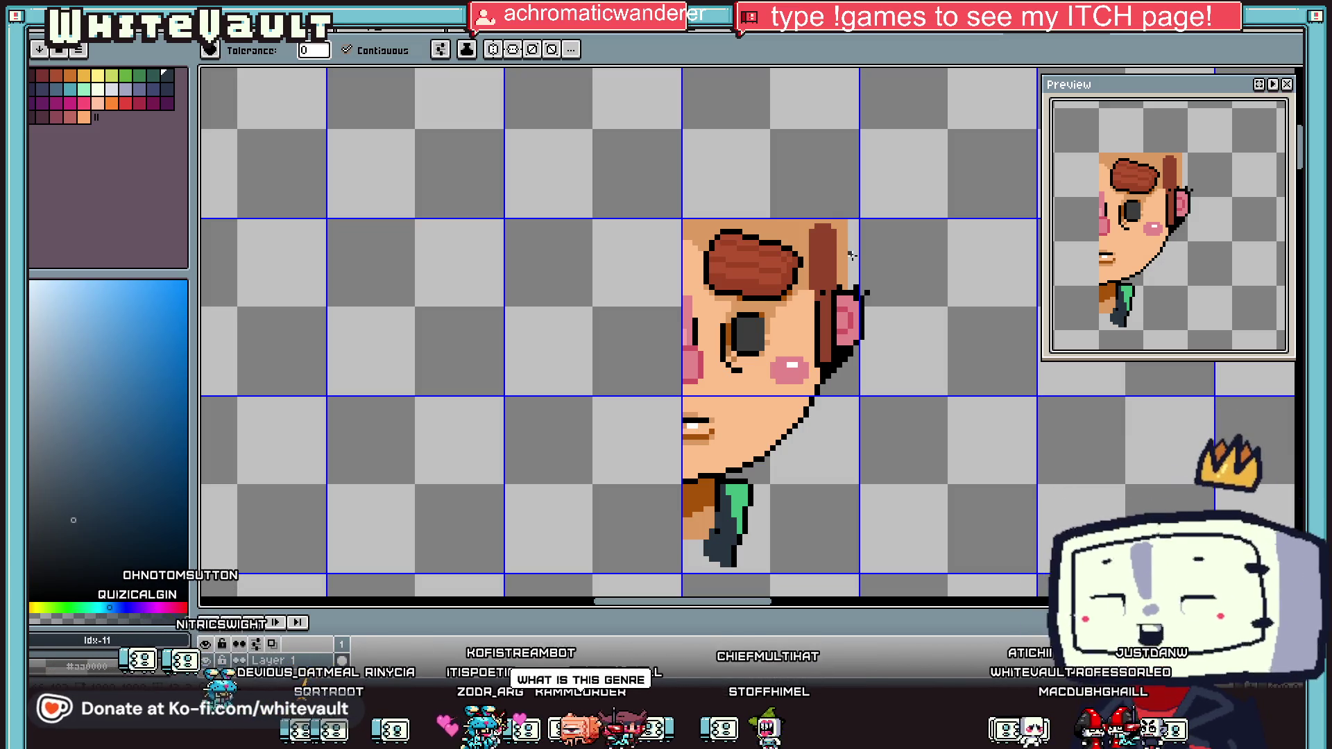
Step: Sample black and the reddish-brown hair colour, then draw a brown line along the hair's right edge
key(i)
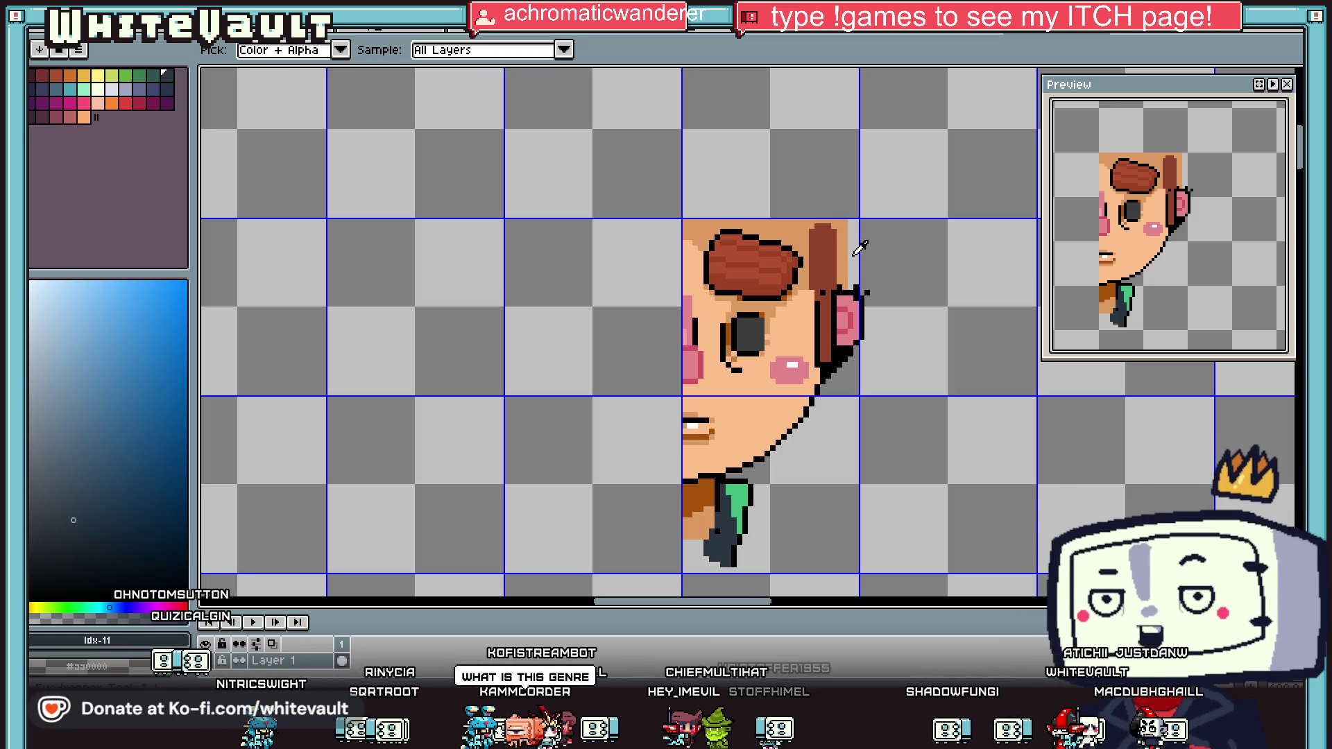
scroll(791, 277, down, 3)
scroll(812, 330, up, 8)
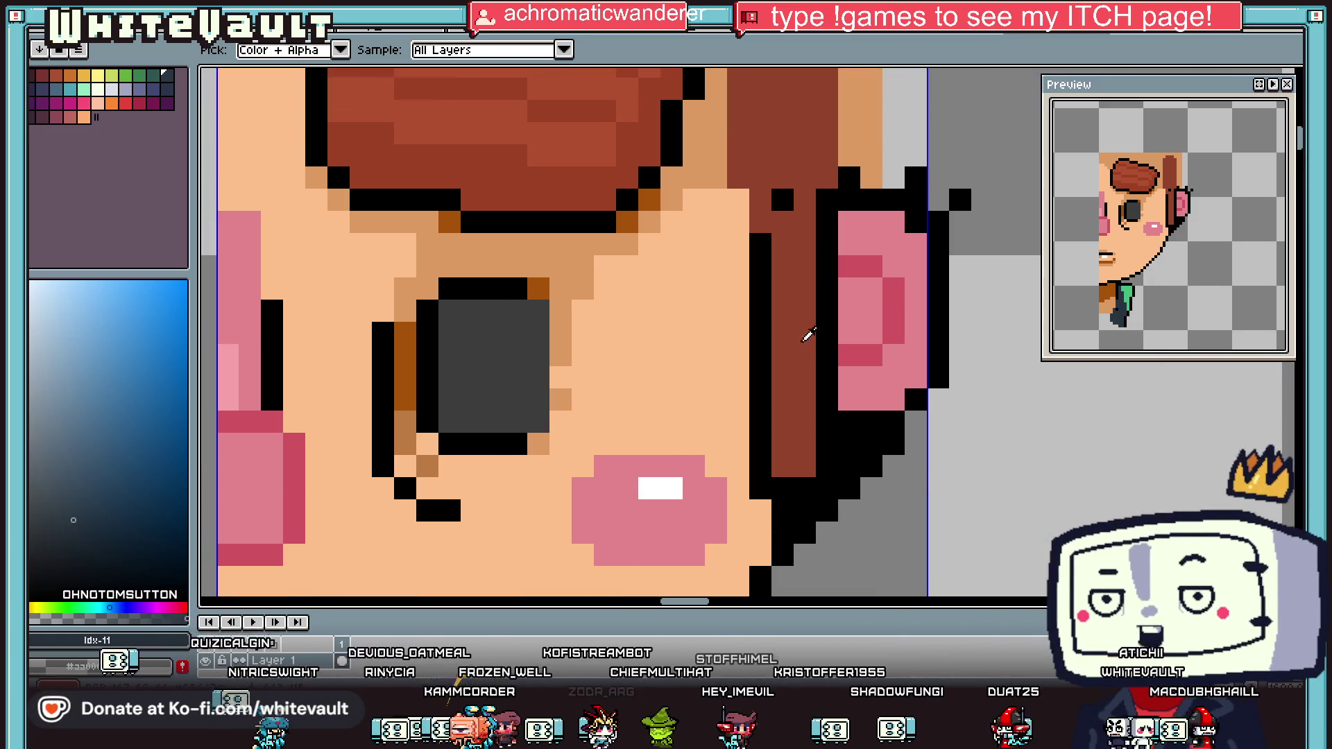
click(760, 488)
key(b)
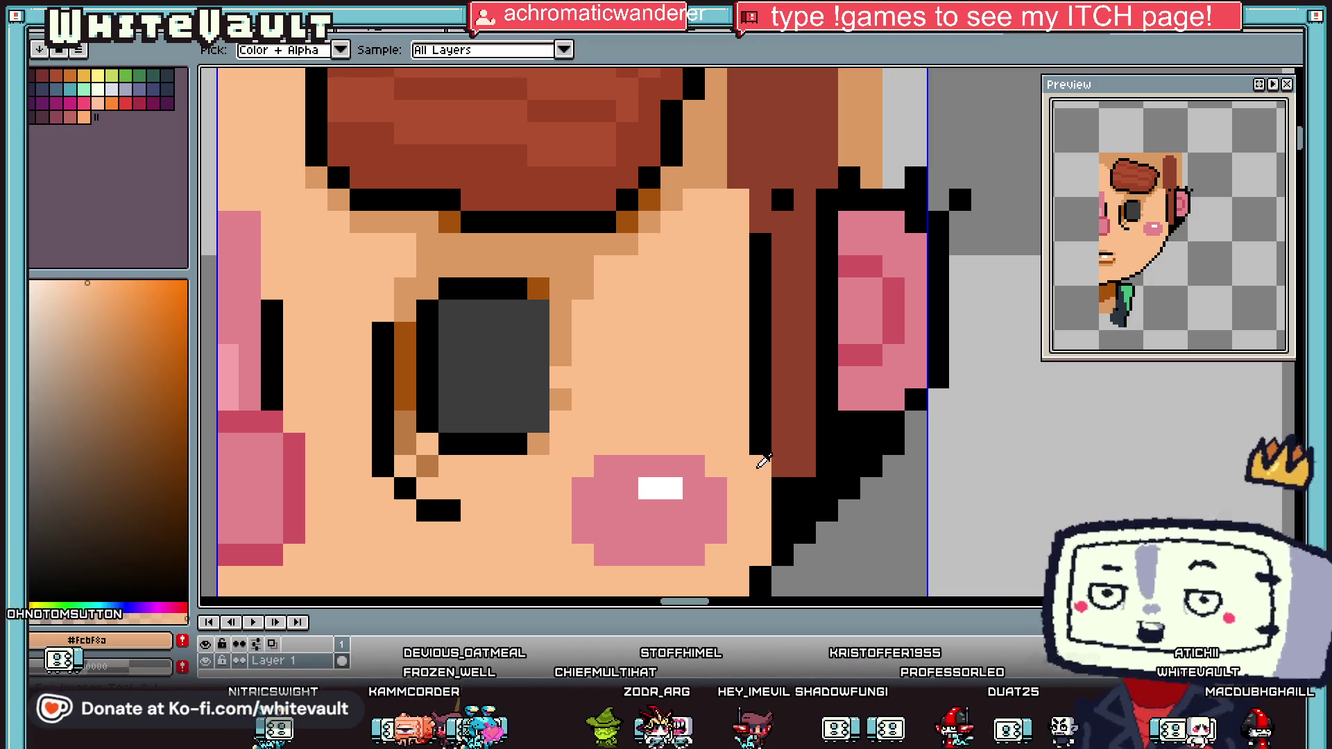
key(i)
scroll(798, 417, down, 5)
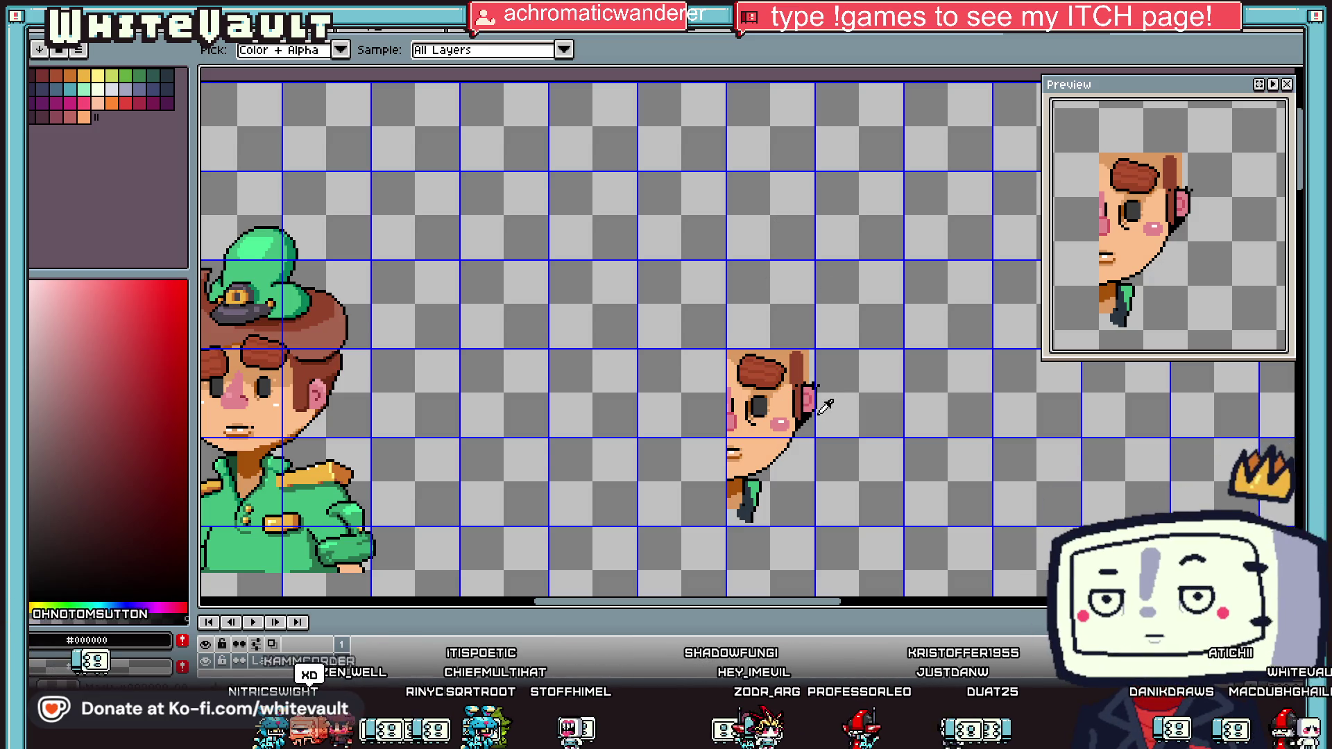
scroll(811, 394, up, 1)
scroll(764, 451, up, 1)
scroll(713, 508, up, 1)
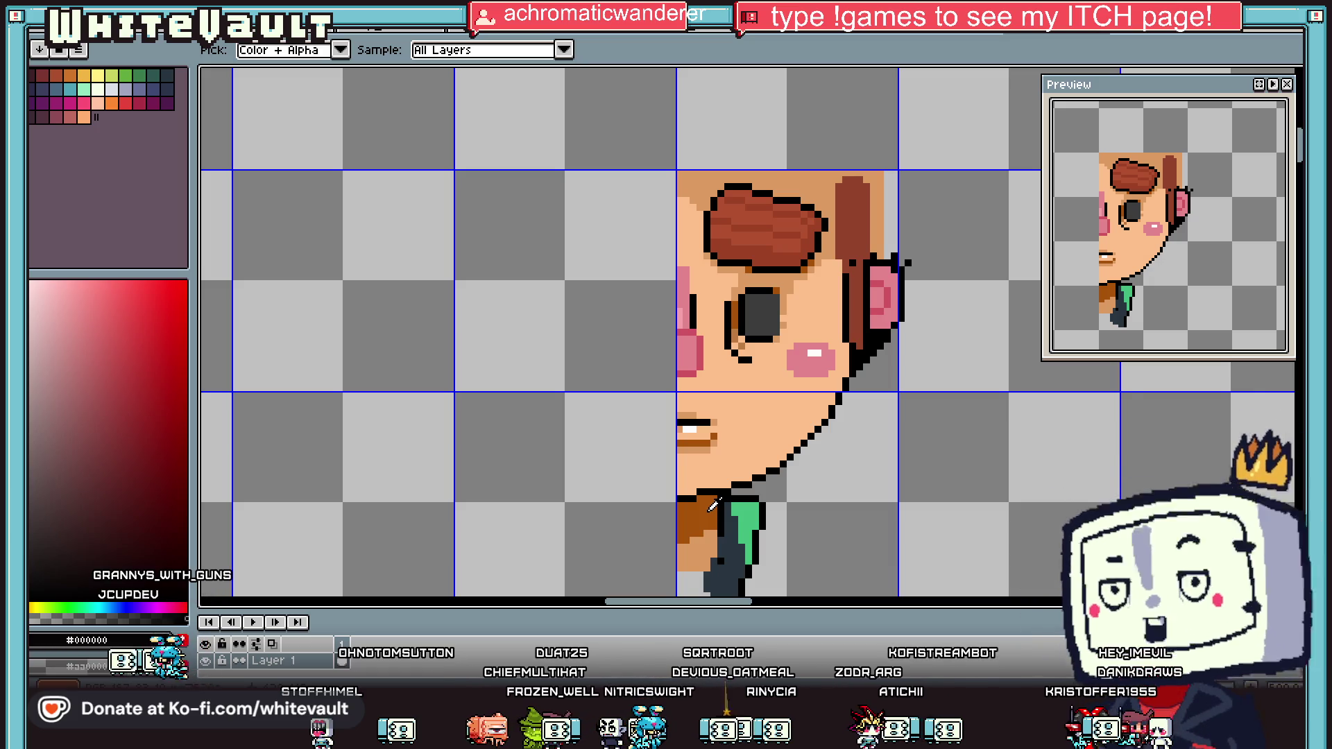
alt+click(866, 218)
scroll(871, 166, up, 2)
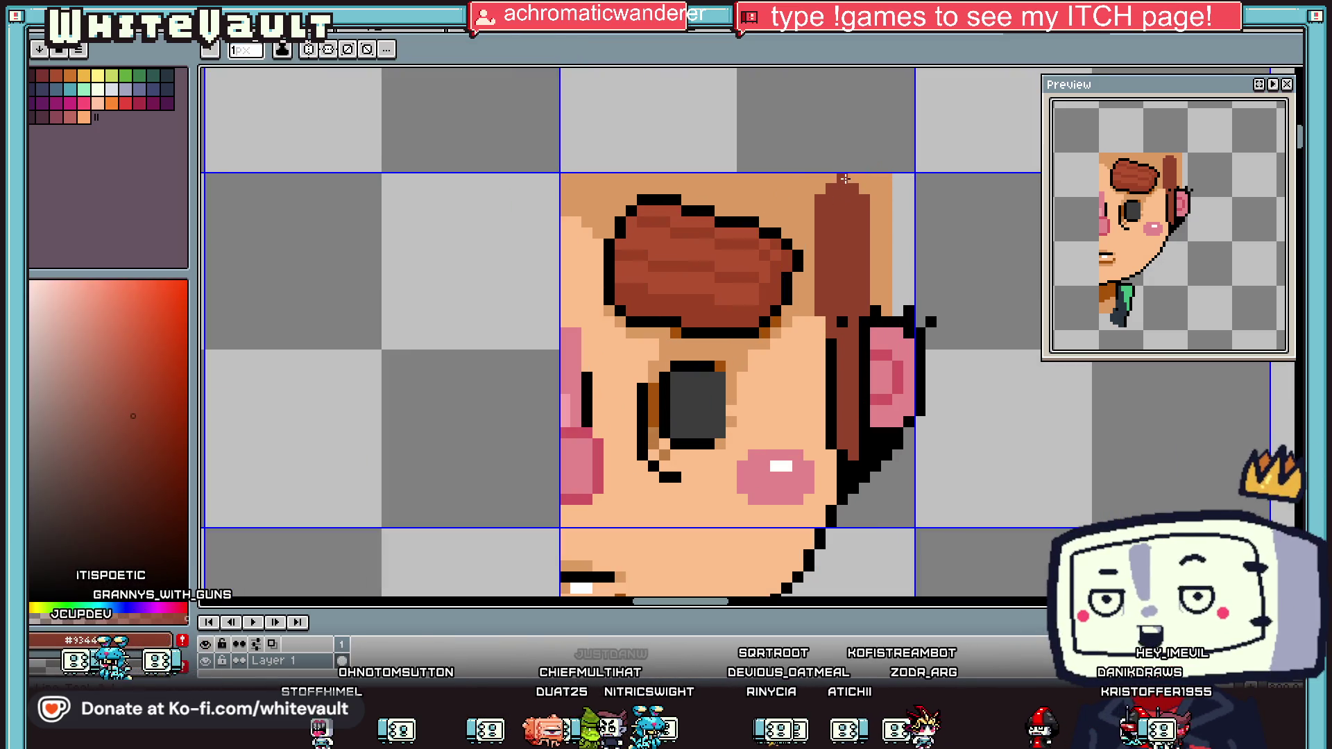
mouse_move(898, 178)
mouse_down()
mouse_move(935, 282)
mouse_move(920, 285)
mouse_up()
Step: Fill the grey and tan strips beside the hair with brown and add black outline pixels
key(g)
click(904, 243)
click(882, 243)
scroll(882, 262, down, 1)
alt+click(918, 308)
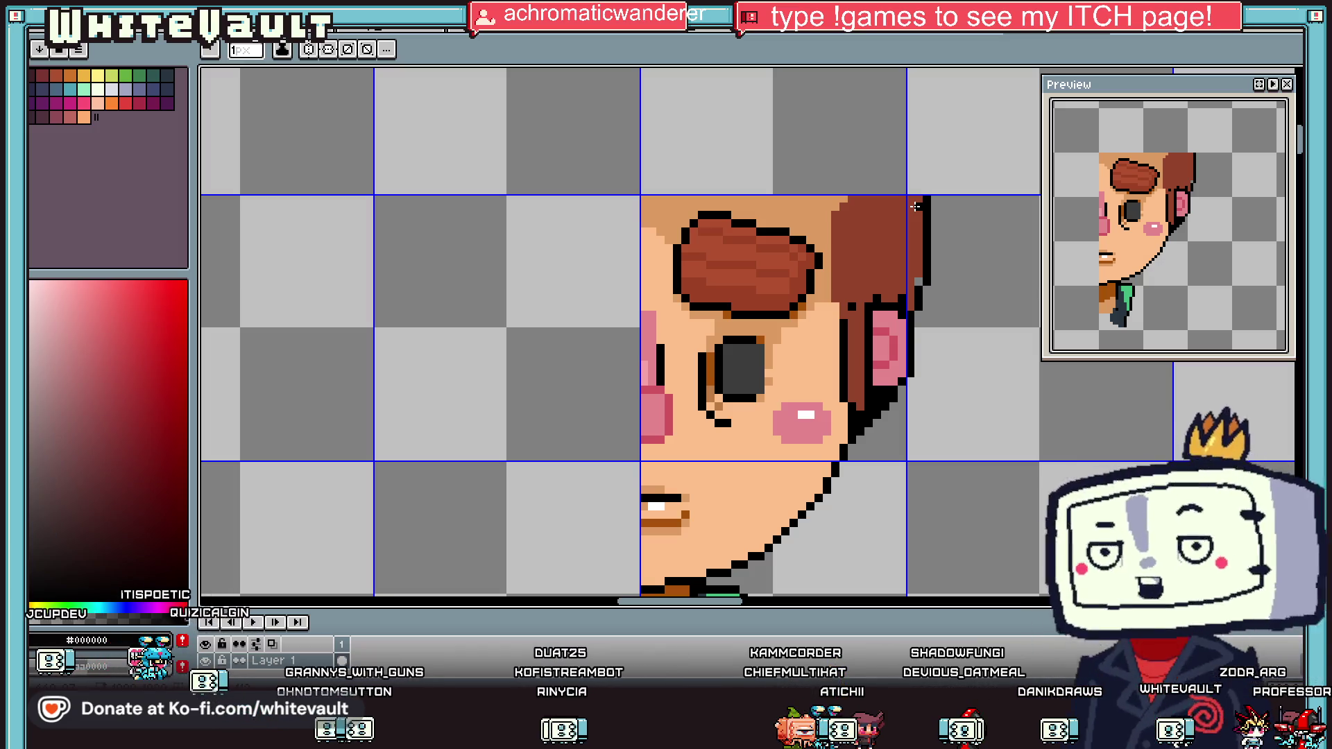
Step: Sample the brown hair colour and the black ear outline from the canvas
key(alt)
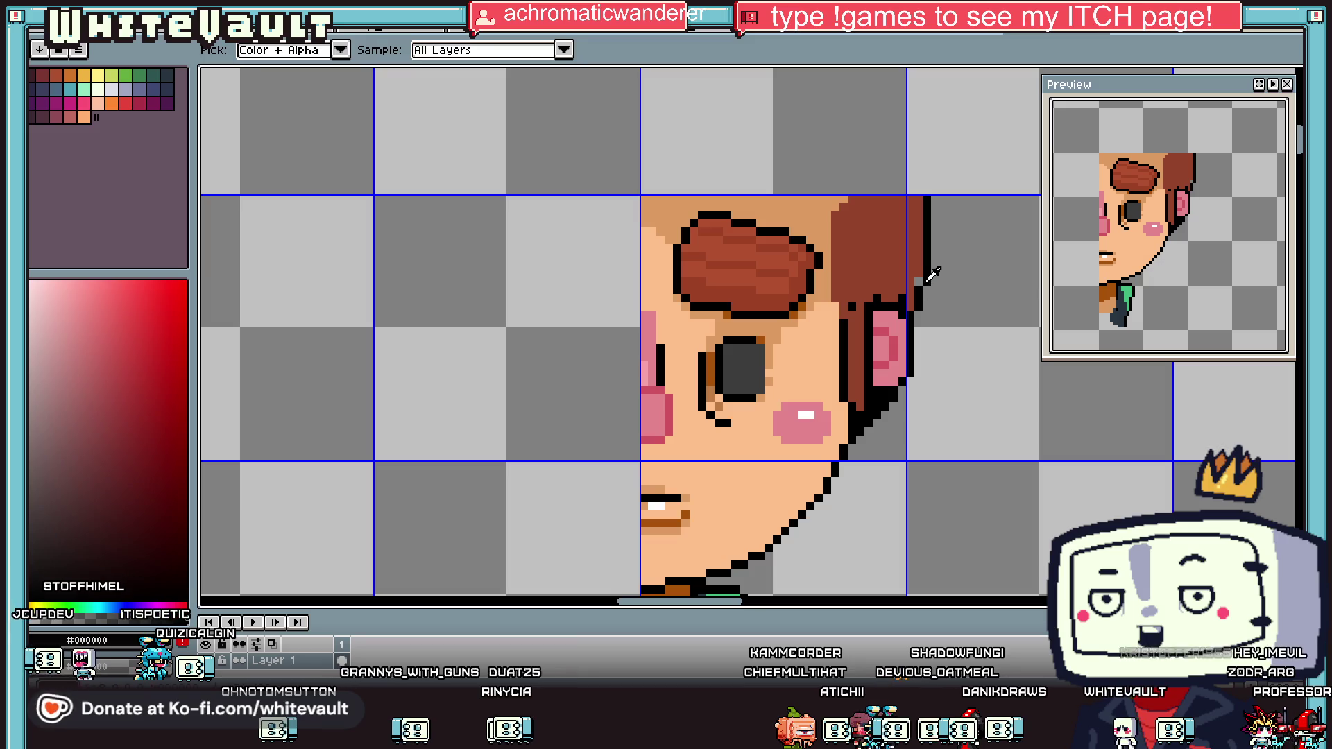
scroll(916, 316, up, 2)
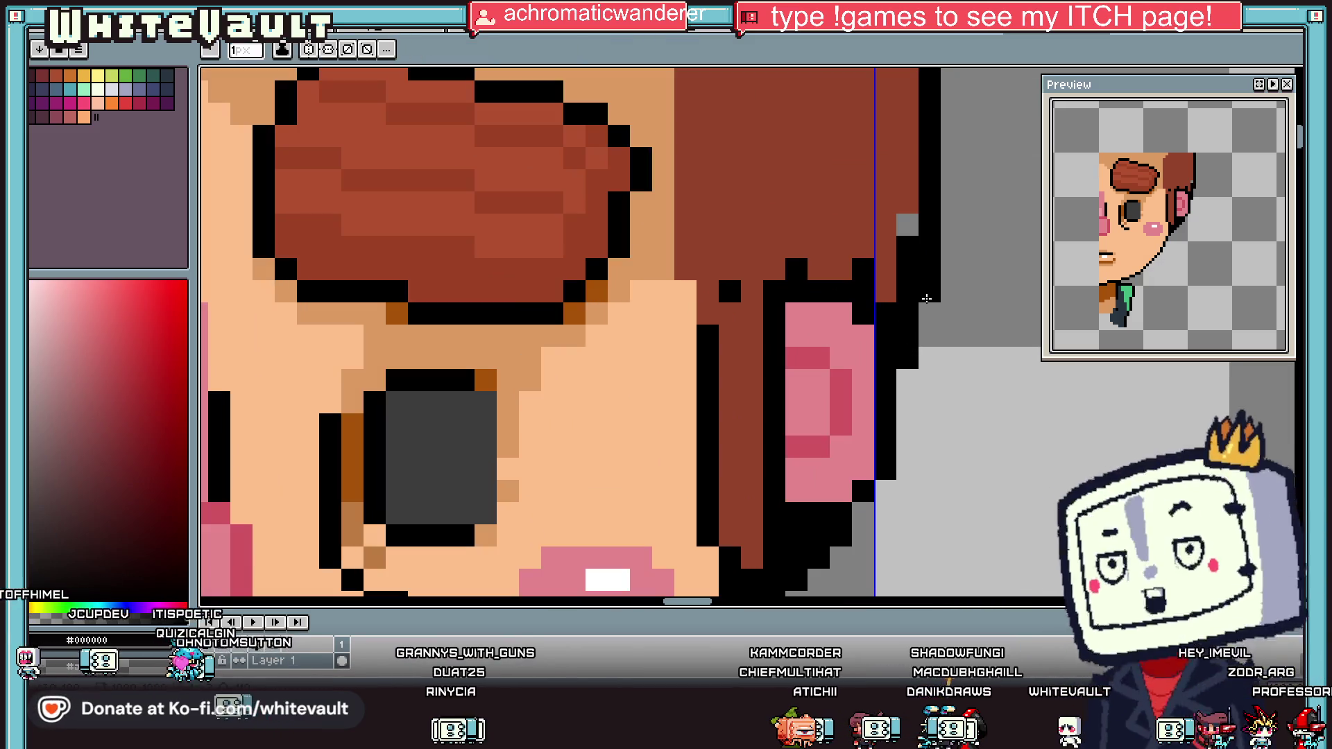
alt+click(901, 202)
scroll(895, 229, down, 3)
scroll(893, 231, up, 1)
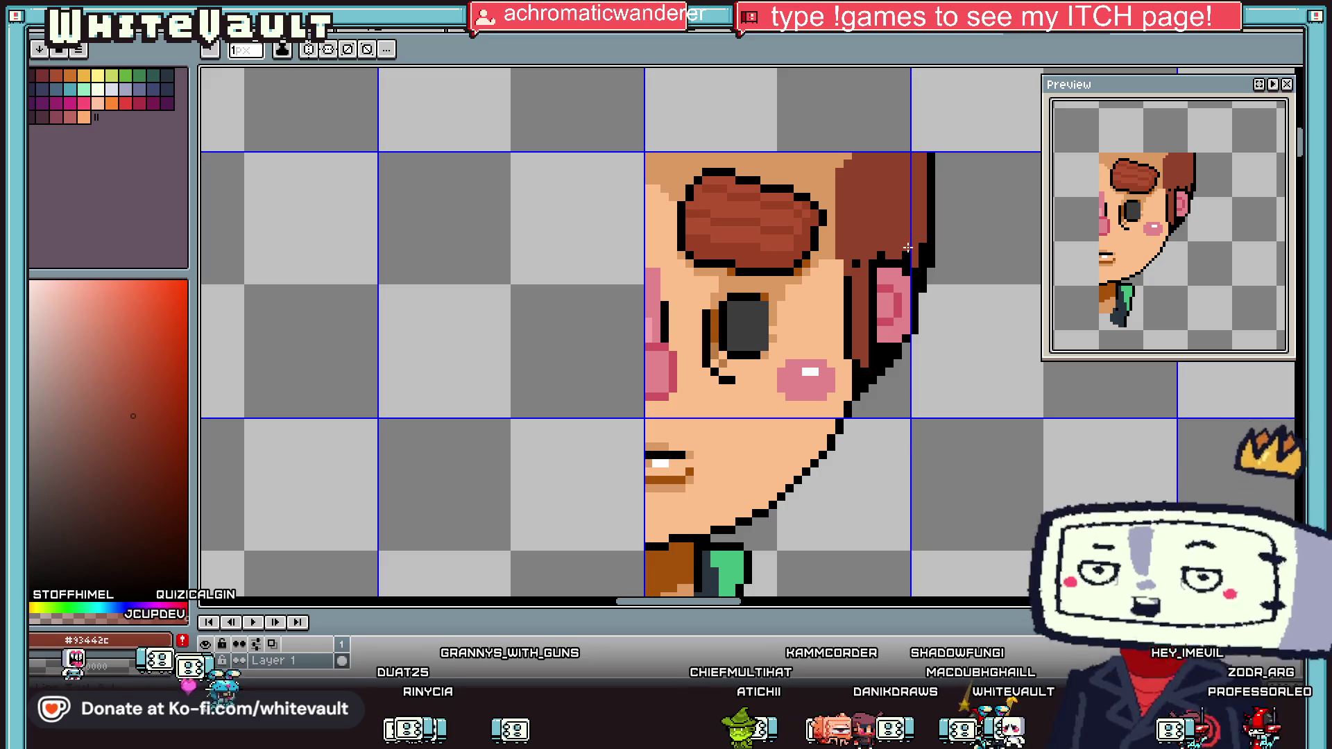
scroll(887, 245, up, 2)
alt+click(884, 241)
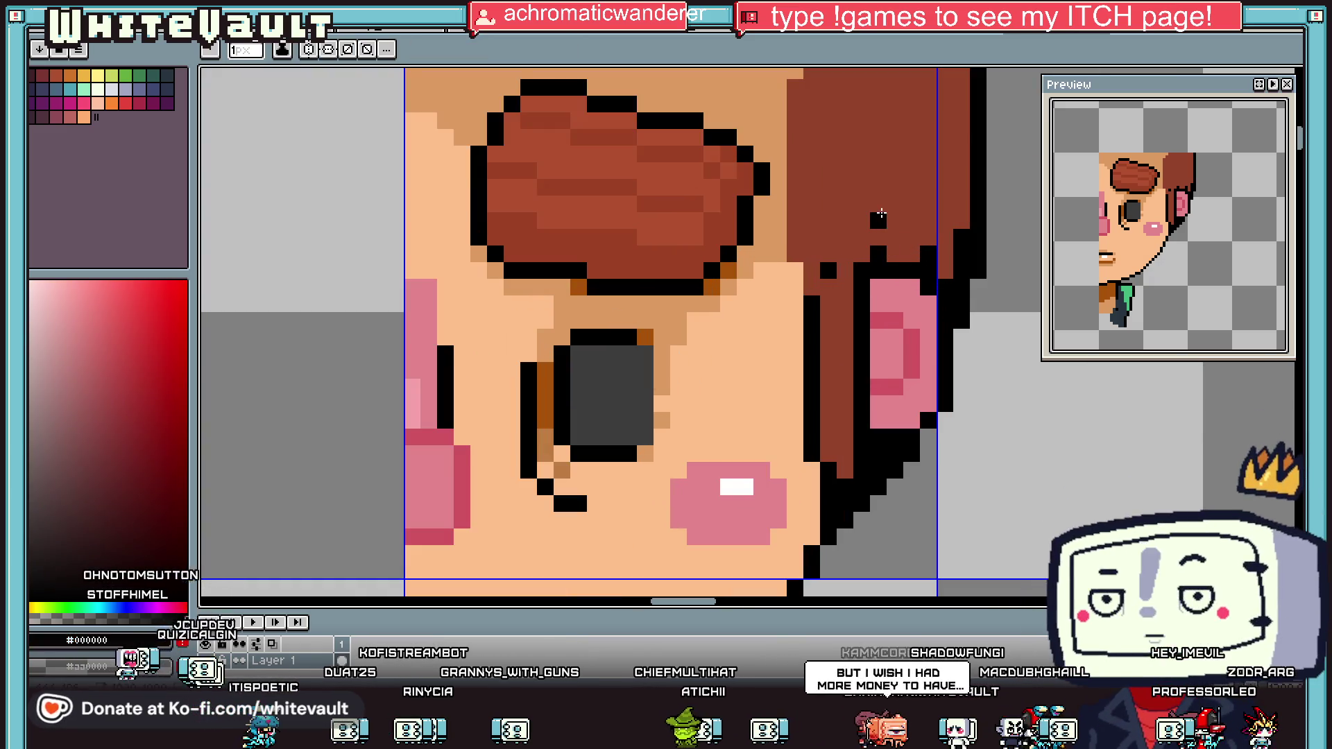
scroll(948, 248, down, 4)
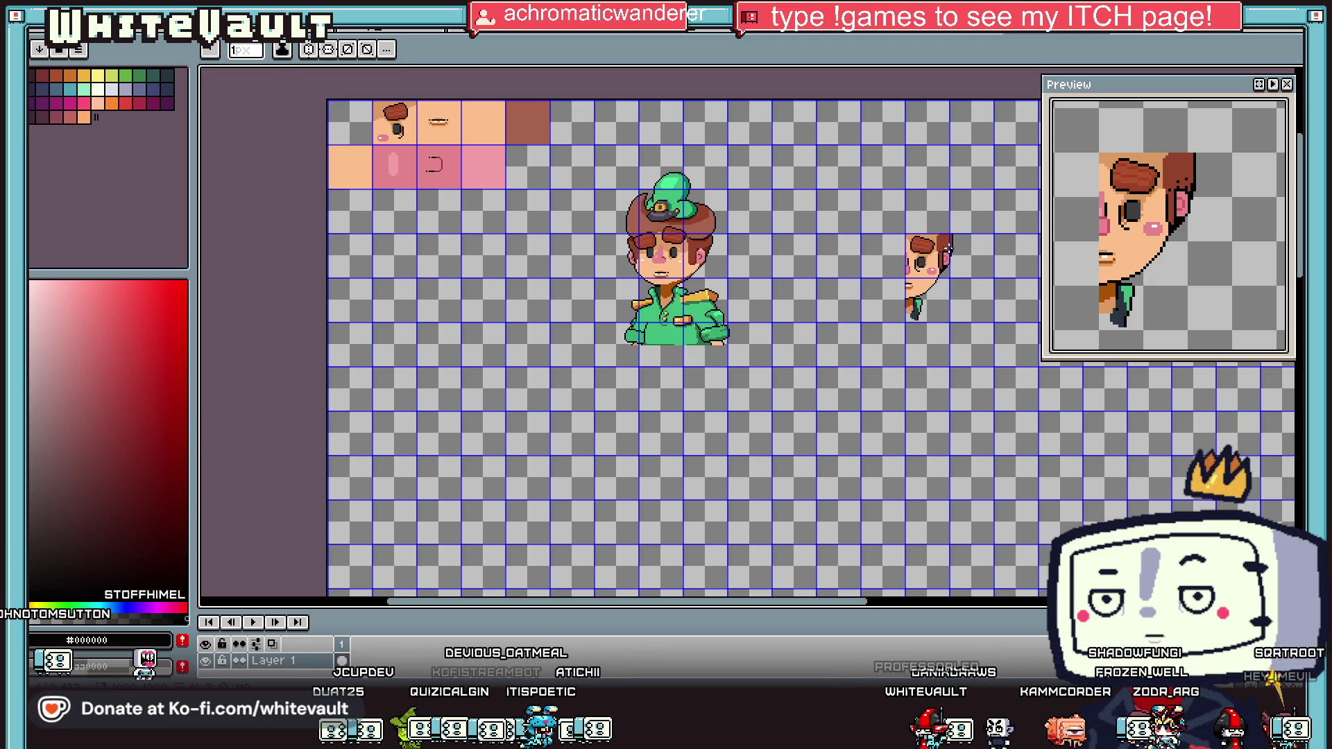
Step: Paint brown pixels along the hair's right edge and sample black for its outline
scroll(948, 248, up, 3)
scroll(956, 248, up, 2)
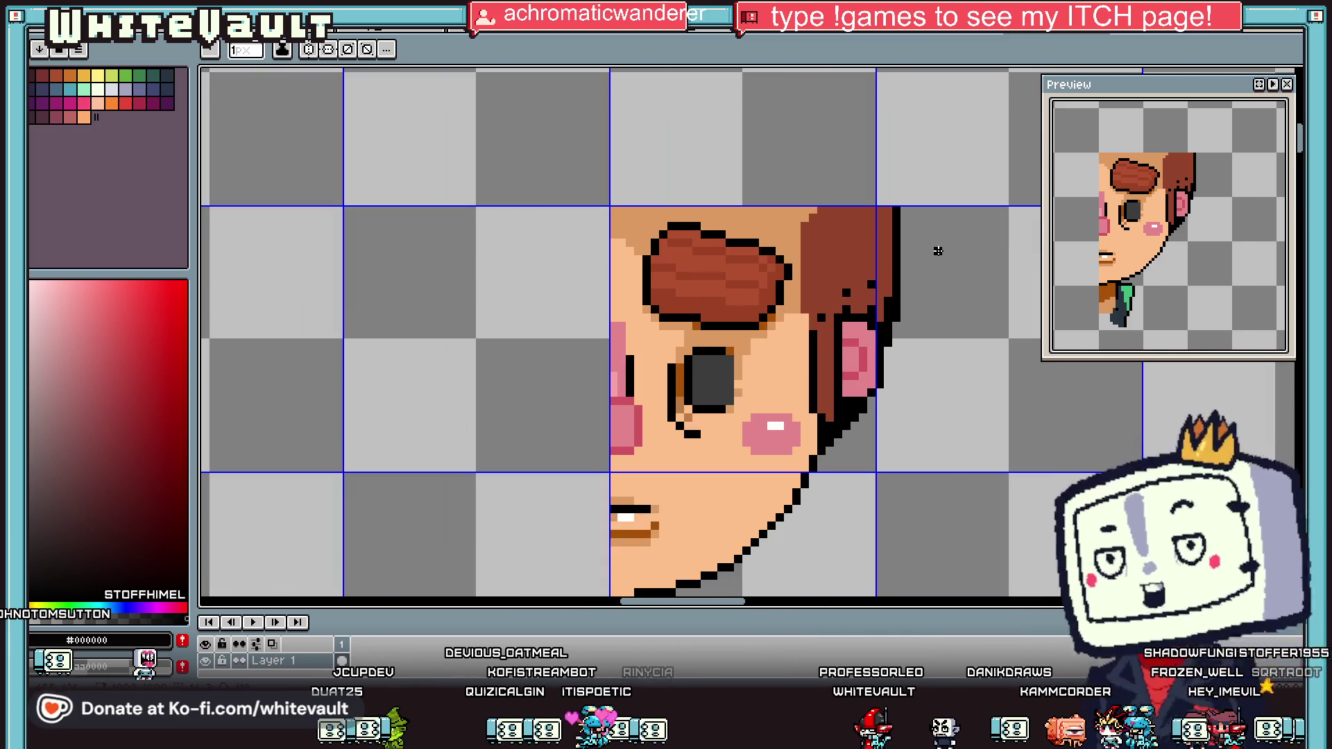
alt+click(893, 228)
mouse_move(897, 210)
mouse_down()
mouse_move(904, 252)
mouse_move(905, 209)
mouse_up()
alt+click(904, 252)
scroll(1154, 227, down, 3)
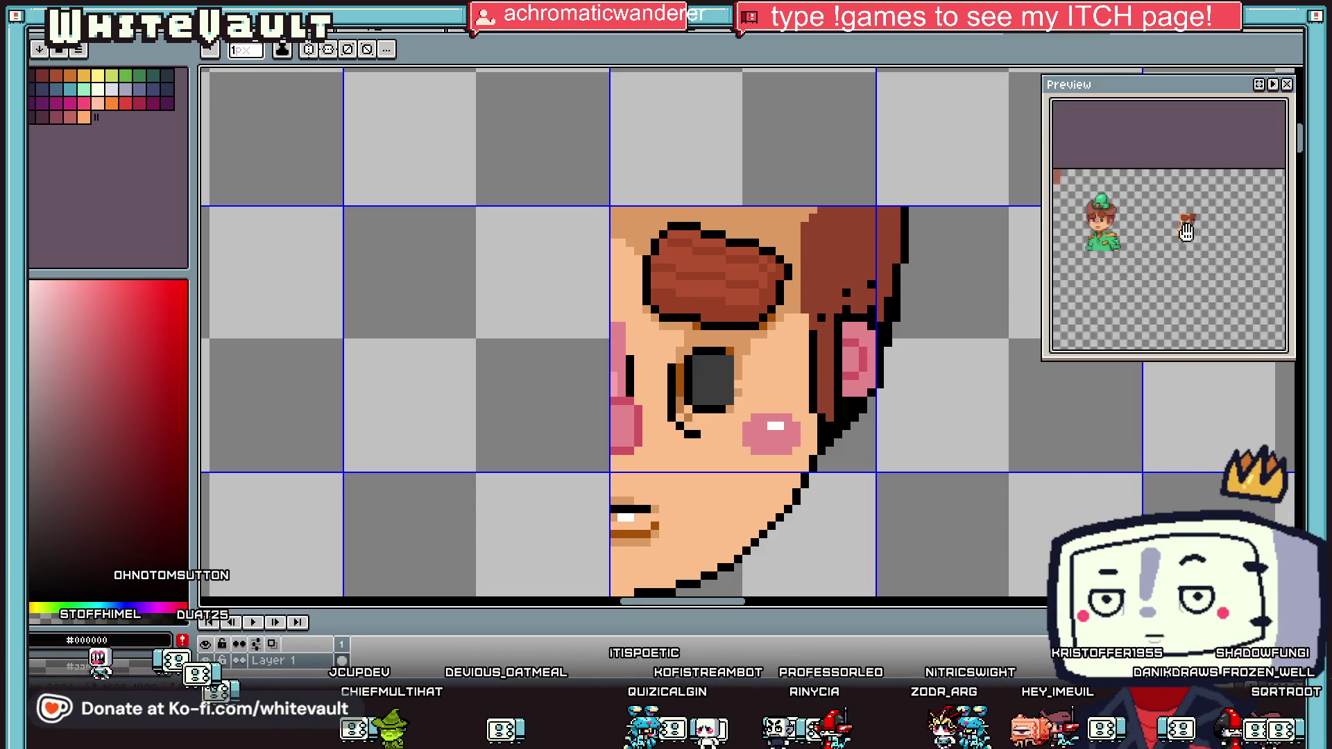
scroll(1154, 227, up, 3)
key(alt)
scroll(859, 267, down, 1)
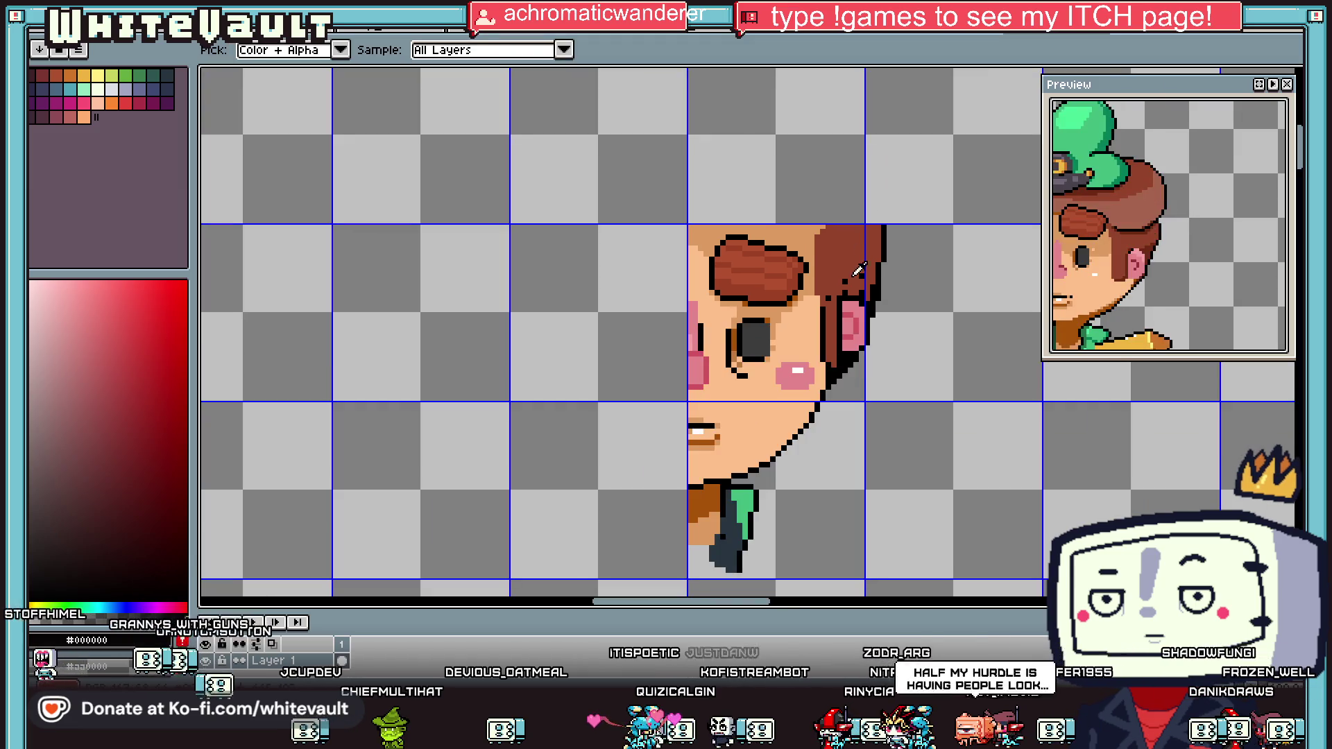
scroll(889, 295, down, 1)
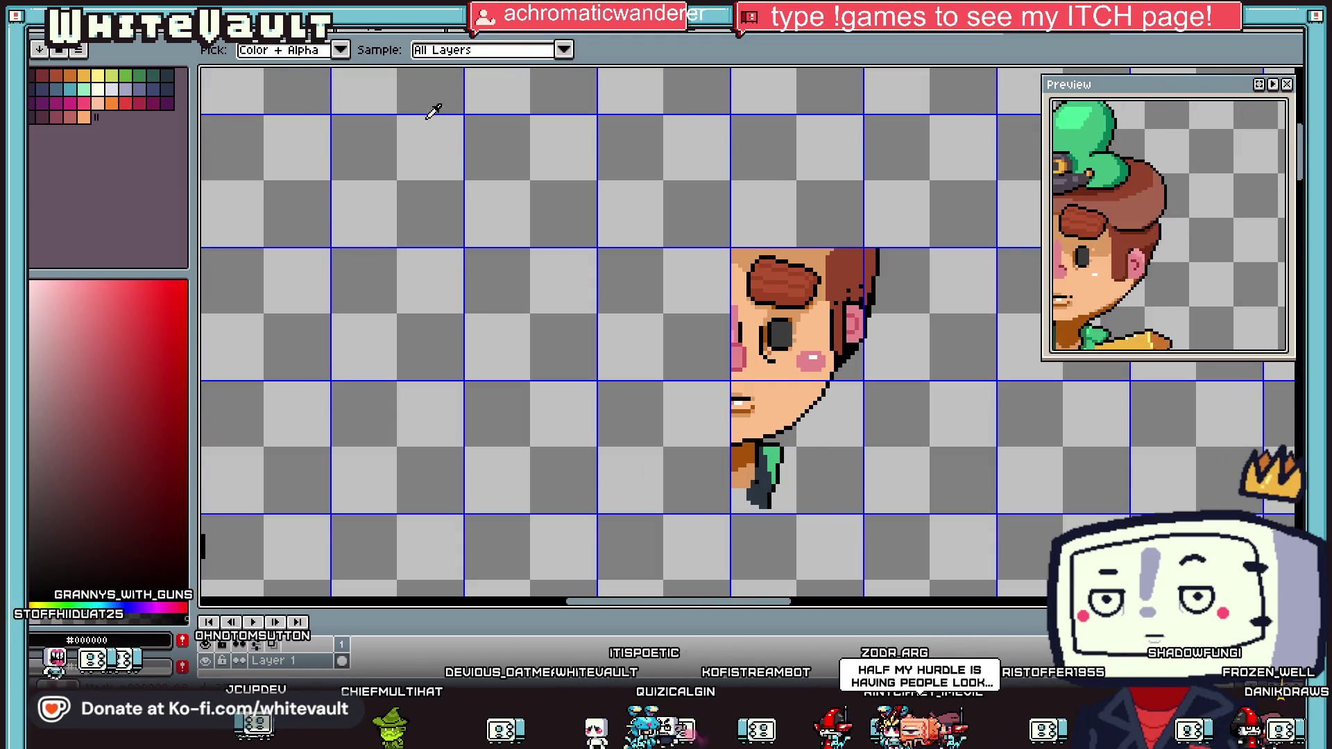
Step: Copy the half-face, flip it horizontally and move it left to form the full face
key(m)
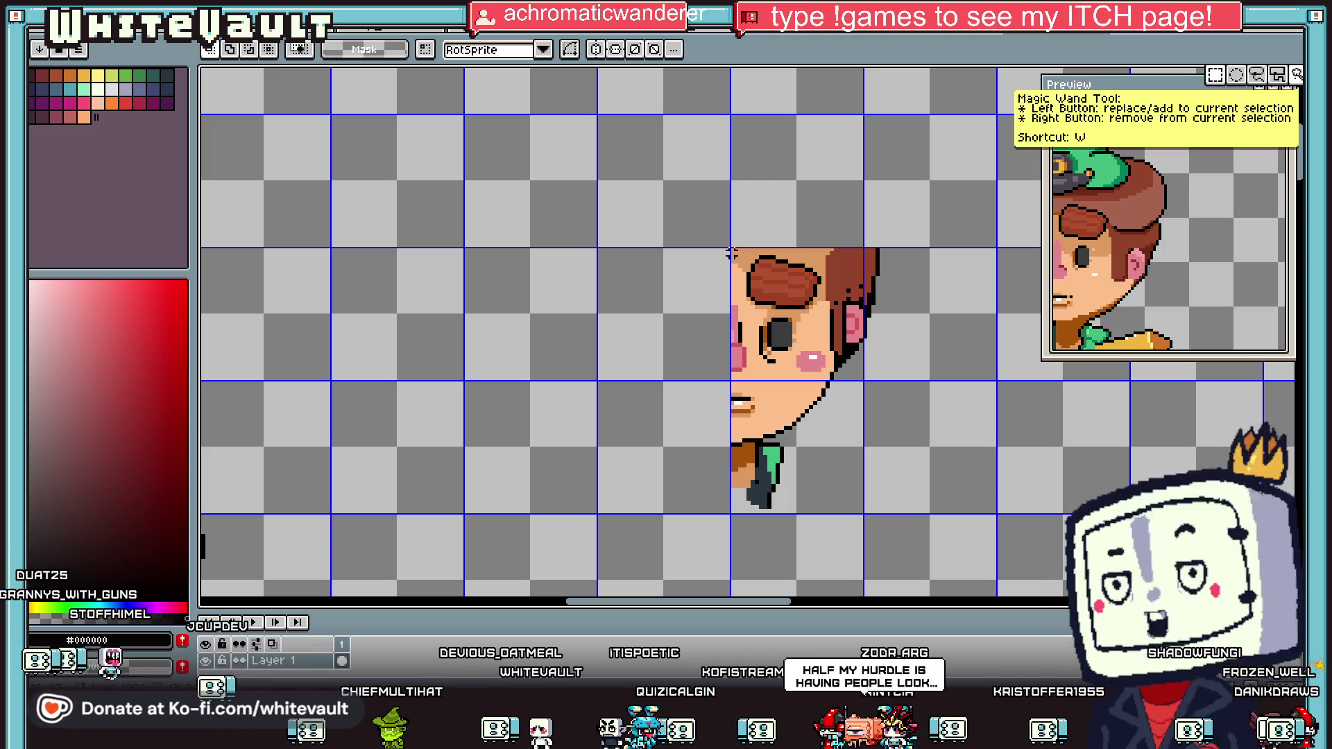
mouse_move(733, 250)
mouse_down()
mouse_move(850, 476)
mouse_move(931, 517)
mouse_up()
key(ctrl+c)
key(ctrl+v)
key(shift+h)
drag(872, 389, 668, 388)
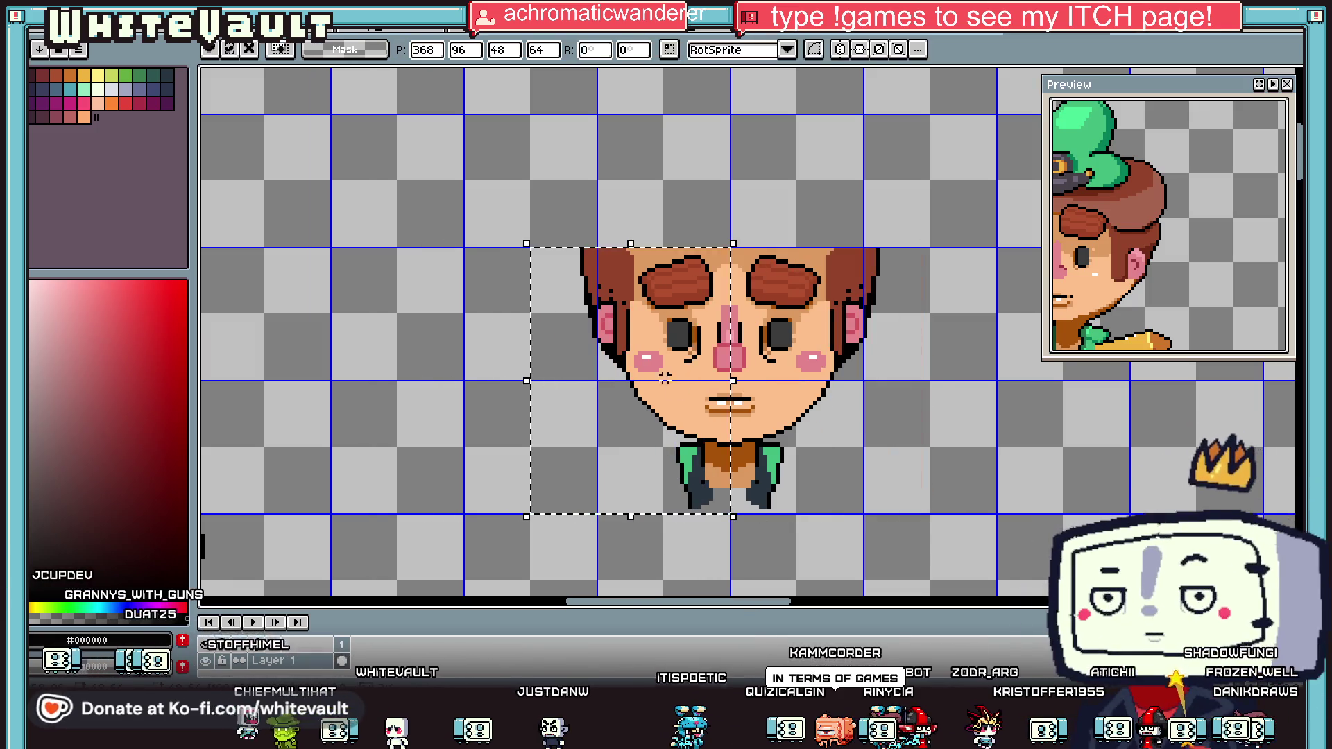
scroll(728, 368, down, 4)
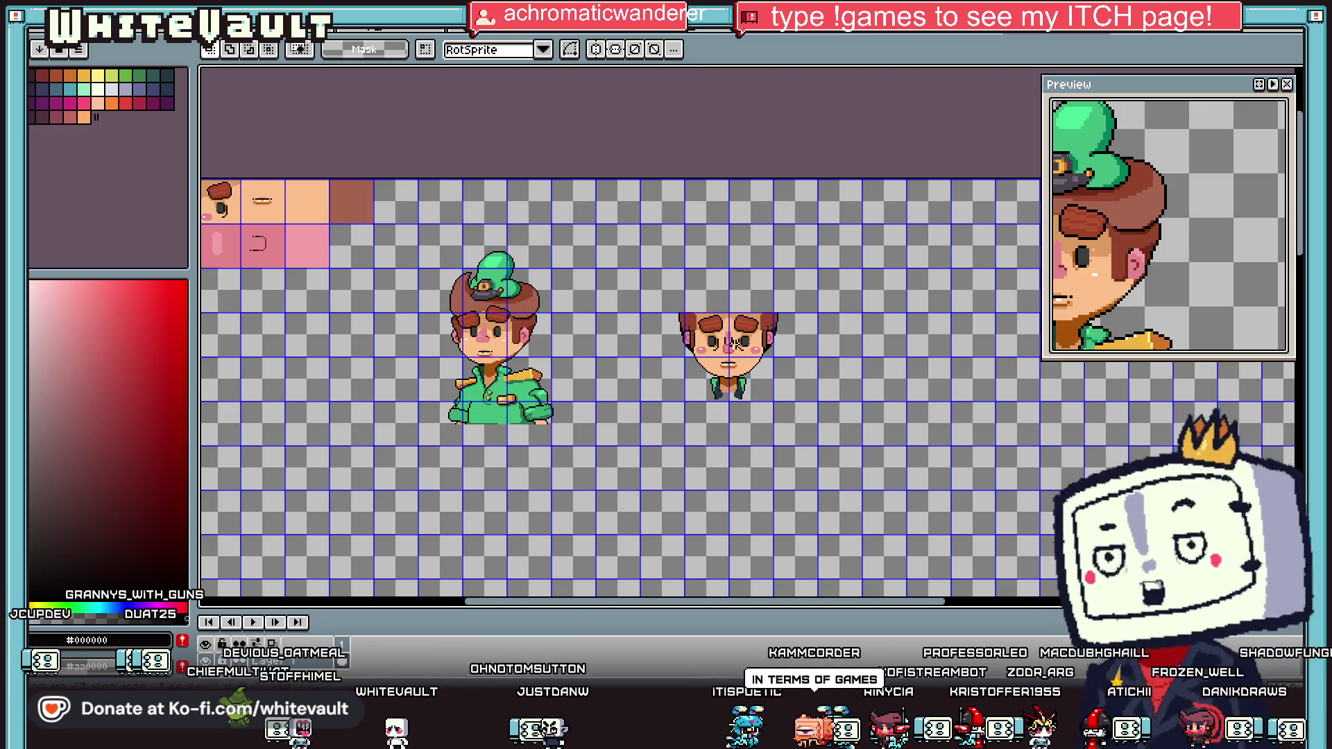
key(shift+s)
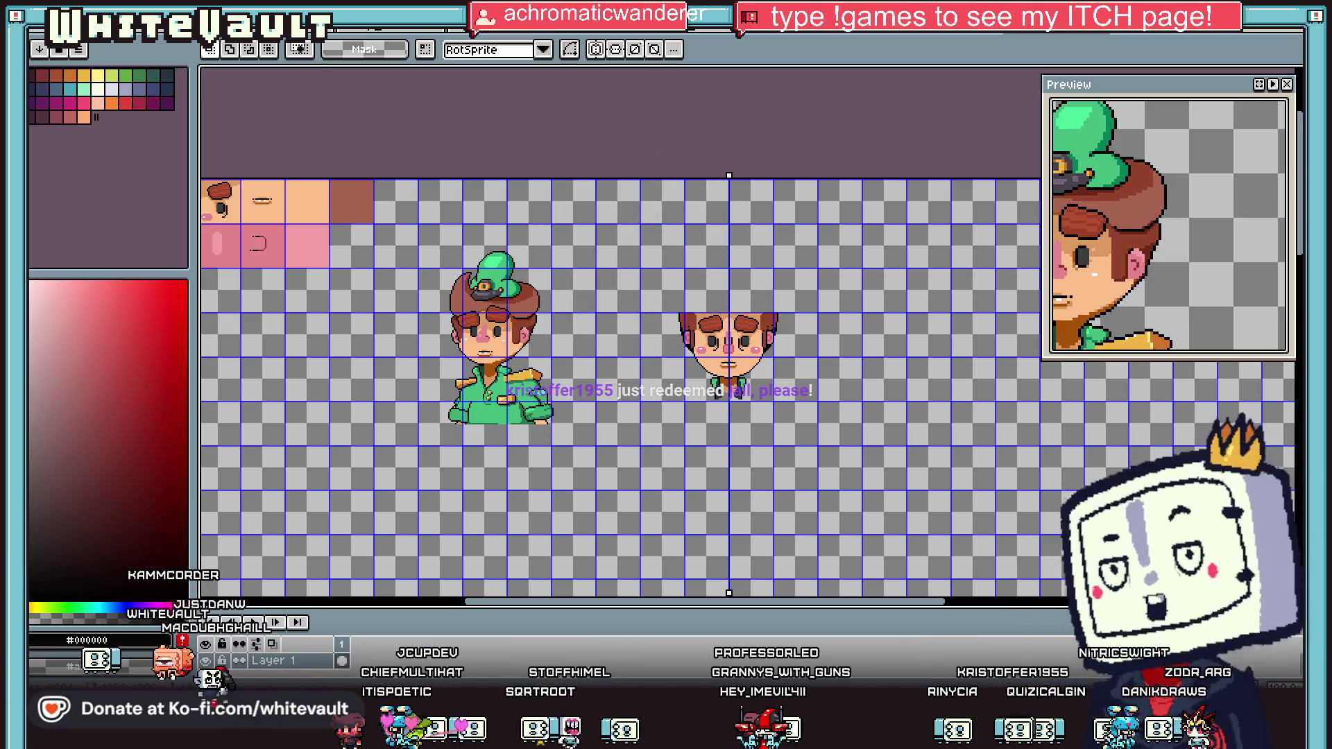
Step: Draw the black outline along the torso's bottom edge with symmetry on
scroll(698, 448, up, 5)
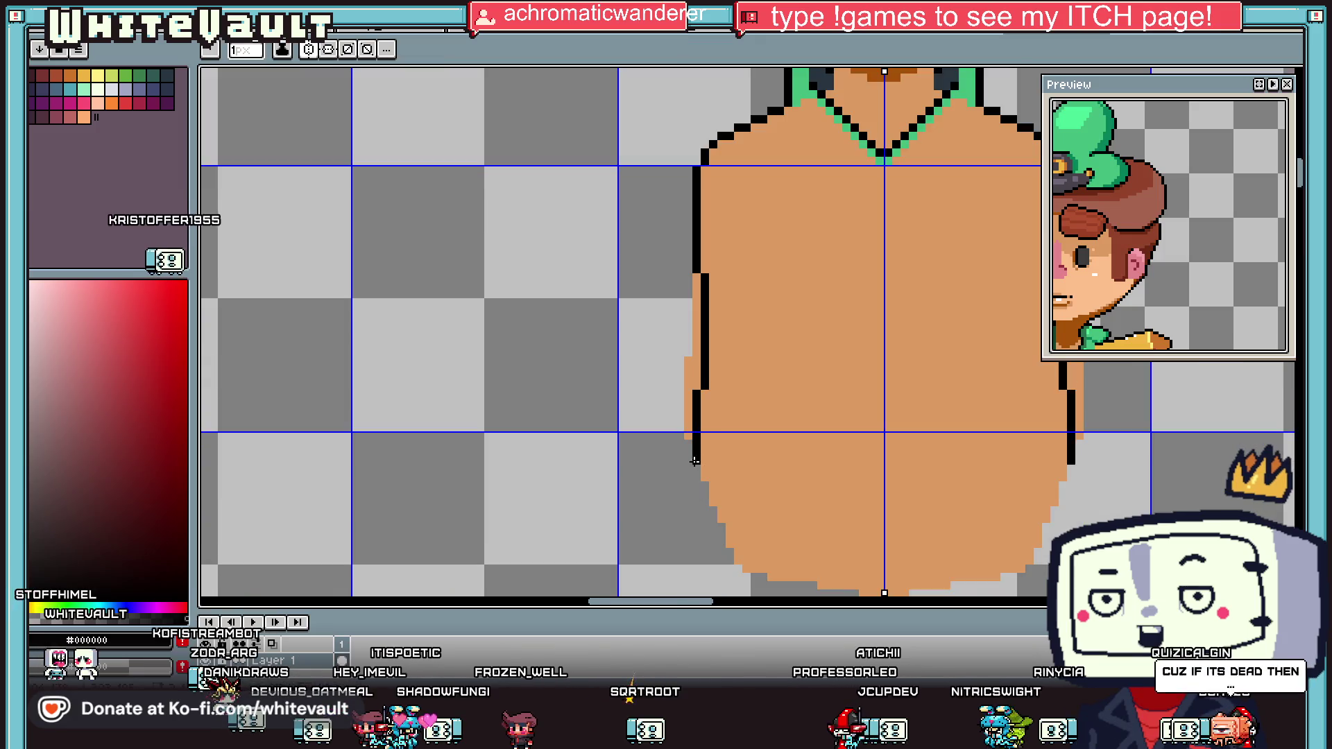
mouse_move(687, 452)
mouse_down()
mouse_move(694, 585)
mouse_move(729, 588)
mouse_move(857, 505)
mouse_move(854, 464)
mouse_move(896, 464)
mouse_up()
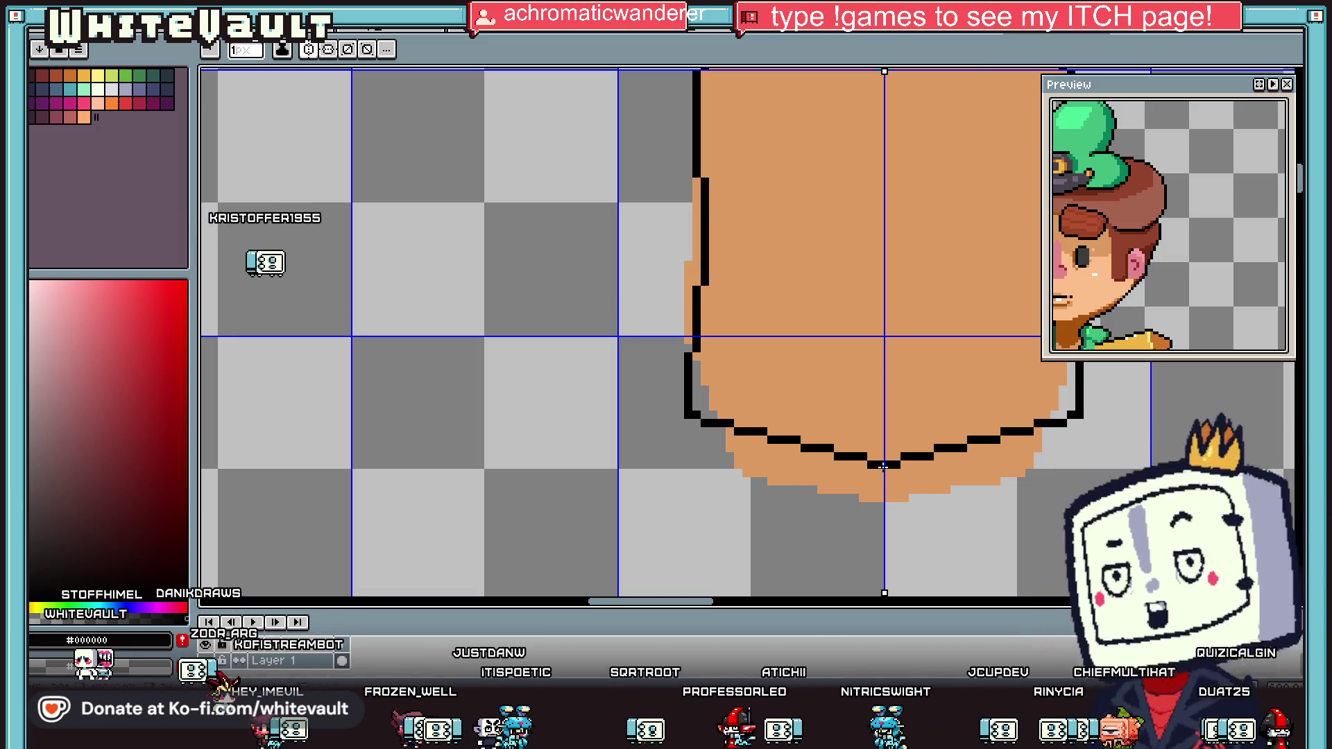
scroll(895, 465, down, 3)
scroll(909, 392, up, 2)
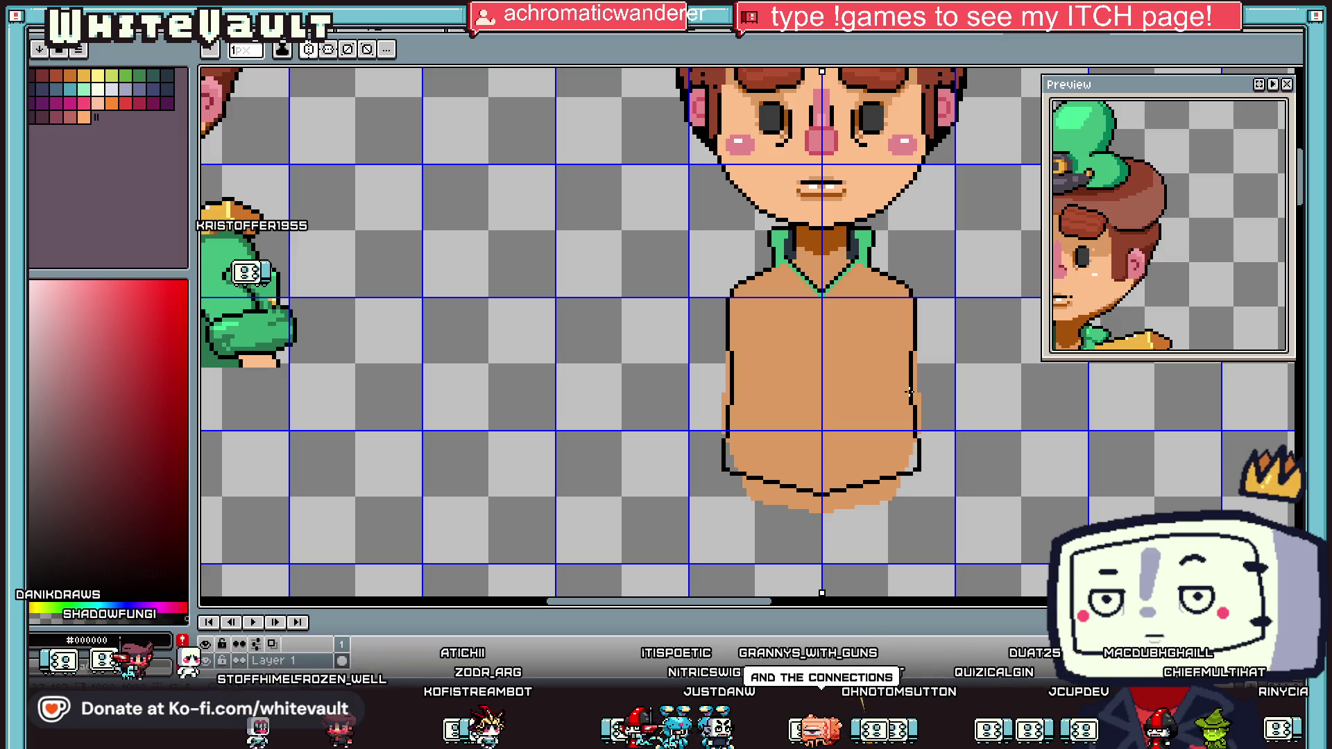
Step: Flood-fill away the light tan strip under the torso with a sampled colour
key(v)
key(g)
scroll(903, 432, up, 1)
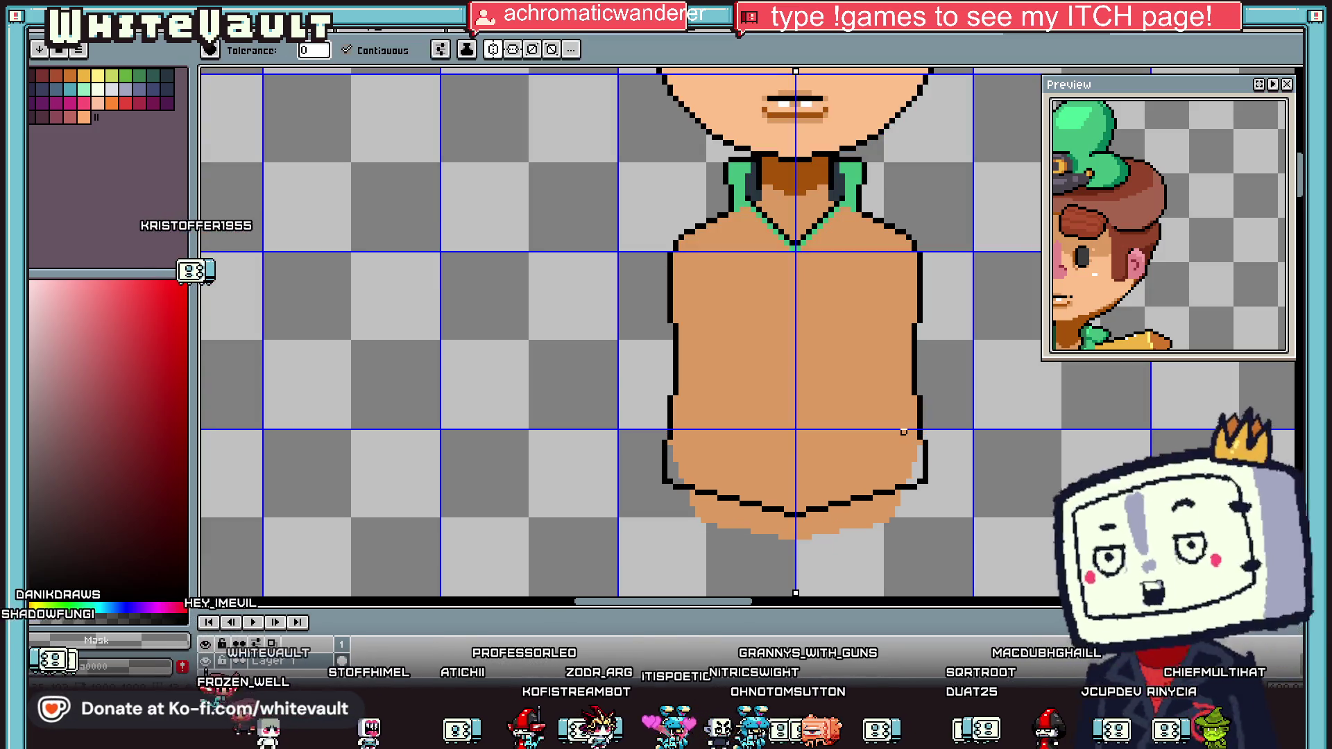
alt+click(904, 413)
alt+click(890, 525)
click(890, 526)
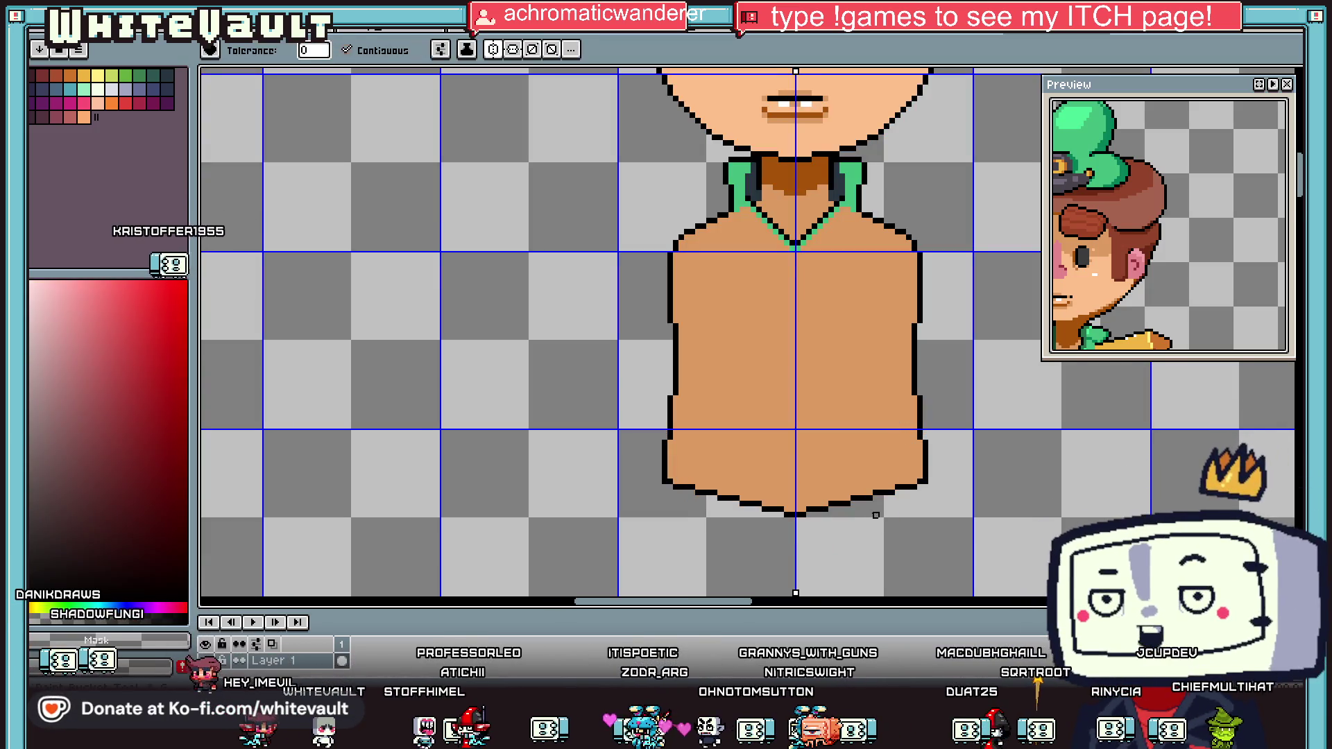
scroll(891, 526, down, 1)
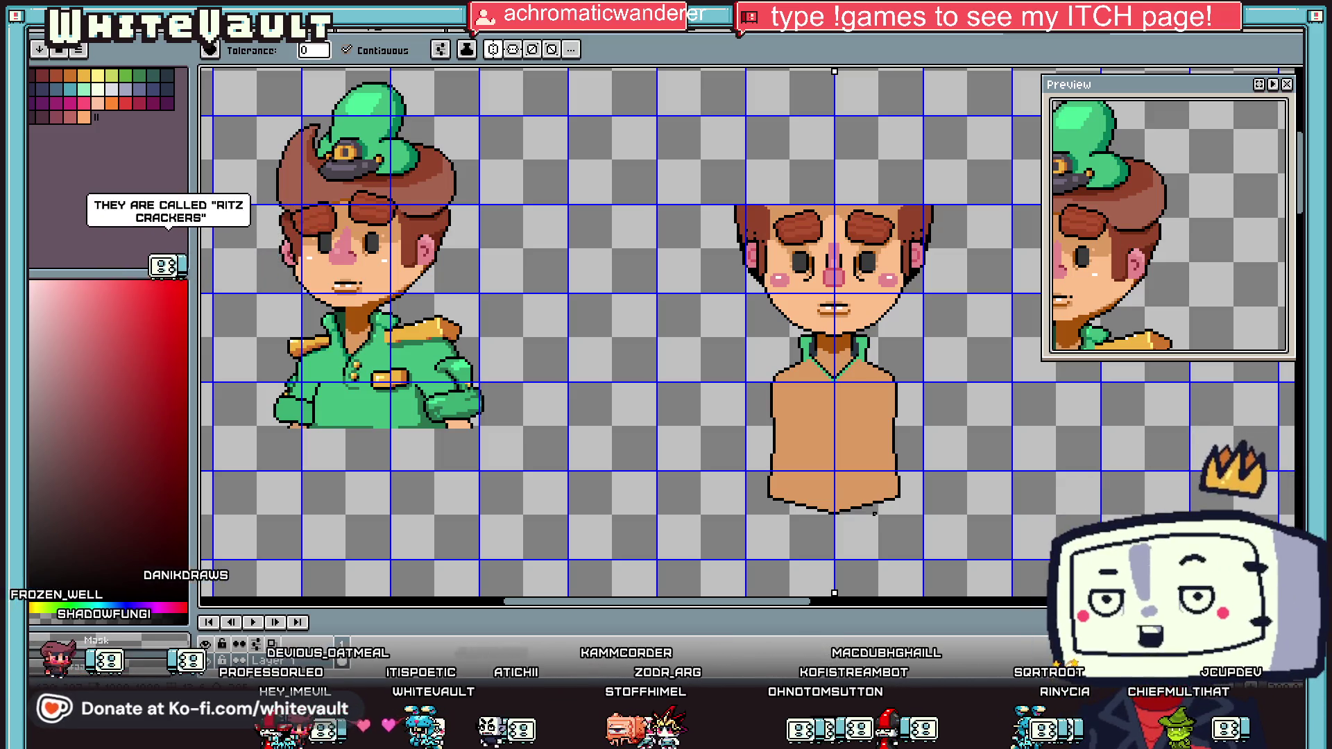
Step: Sample the shirt green from the collar and fill the tan torso green
key(i)
scroll(867, 393, up, 1)
alt+click(864, 326)
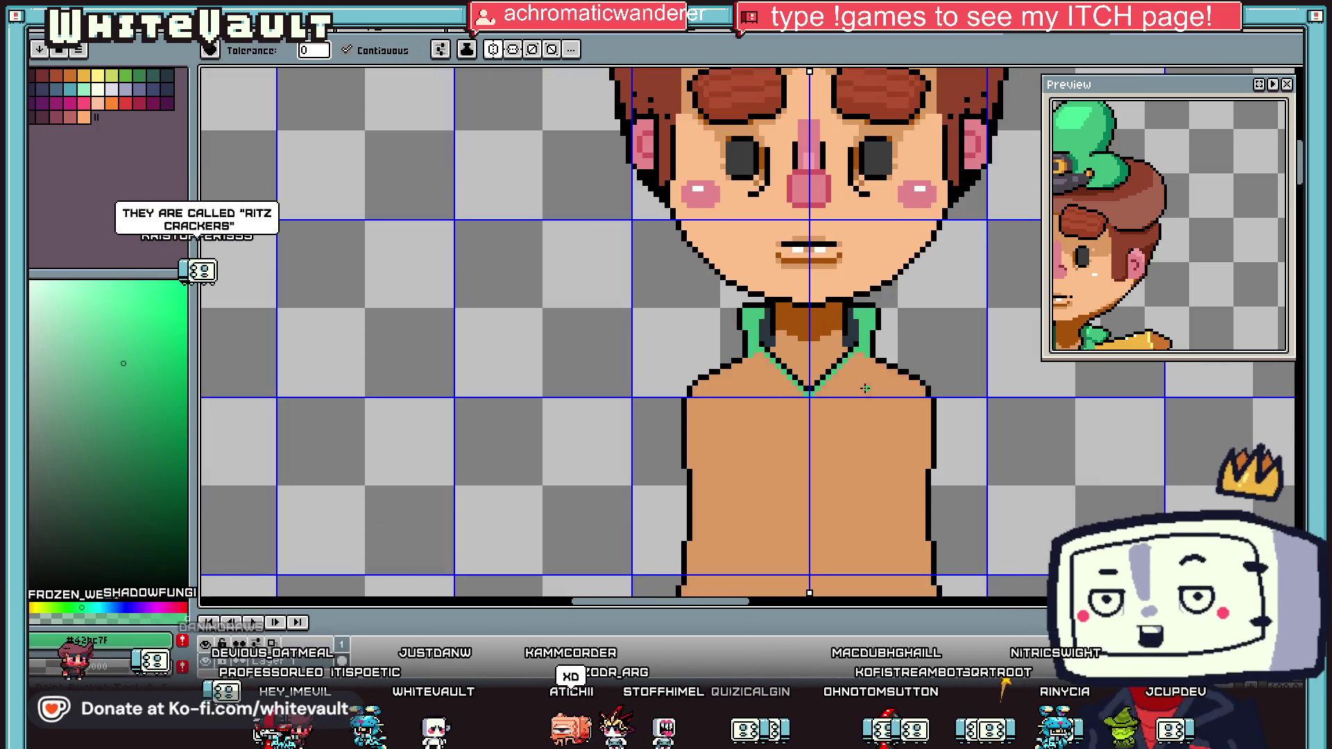
click(871, 389)
scroll(875, 385, down, 2)
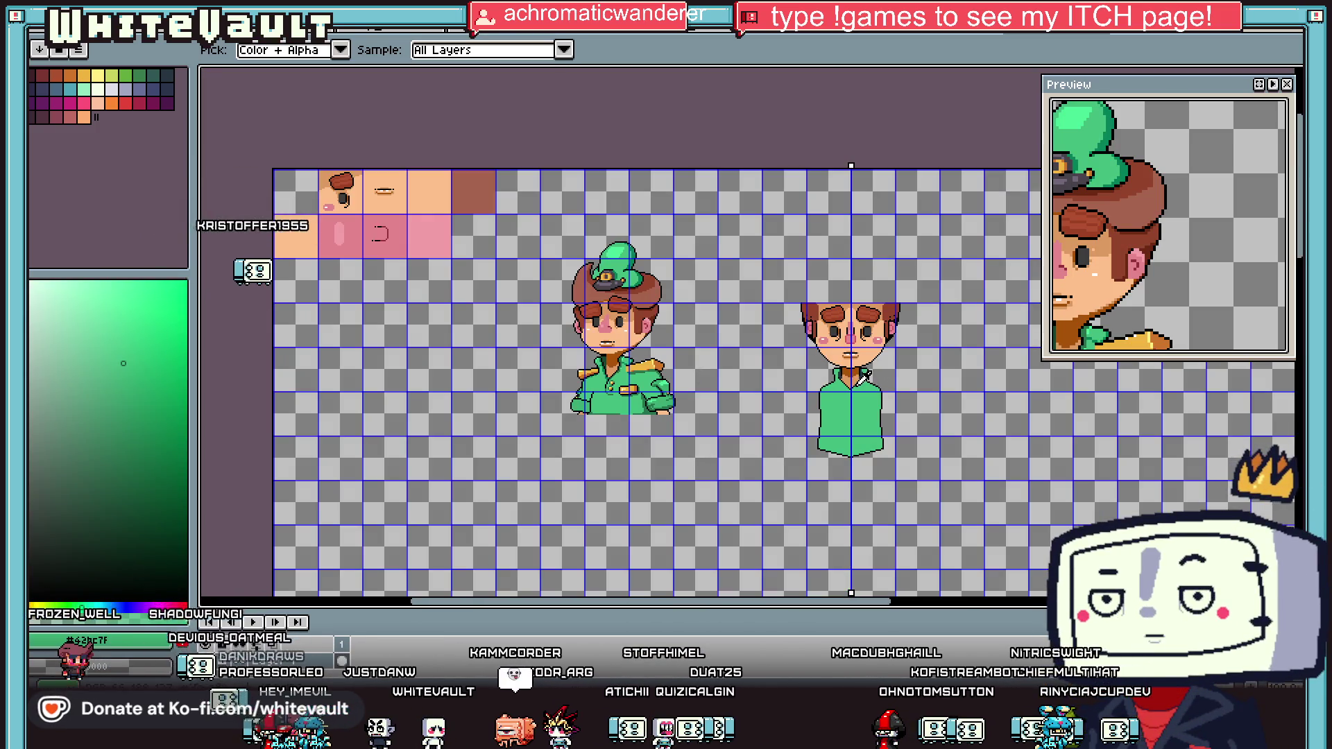
scroll(864, 379, up, 1)
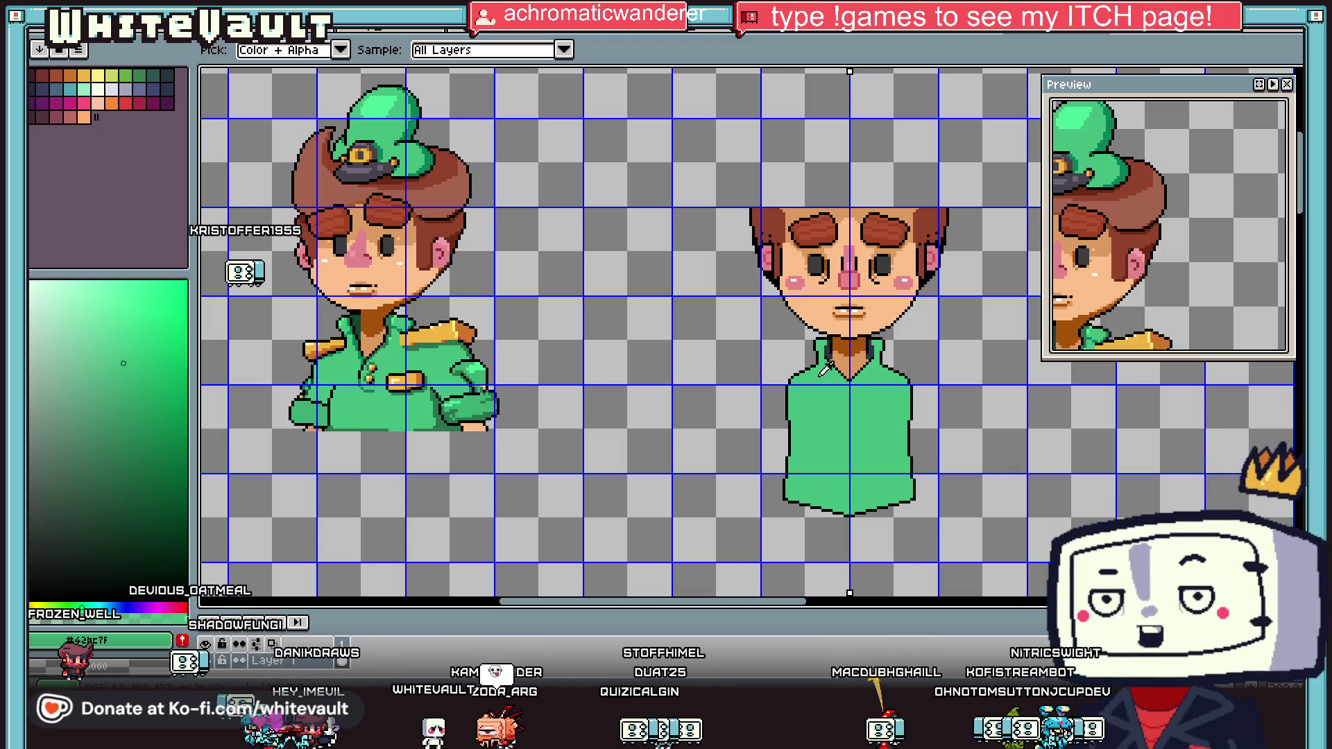
scroll(827, 375, up, 1)
Step: Draw and fill a tan V-neck opening below the neck, adjusting its corner pixels
click(831, 388)
key(b)
scroll(834, 394, up, 1)
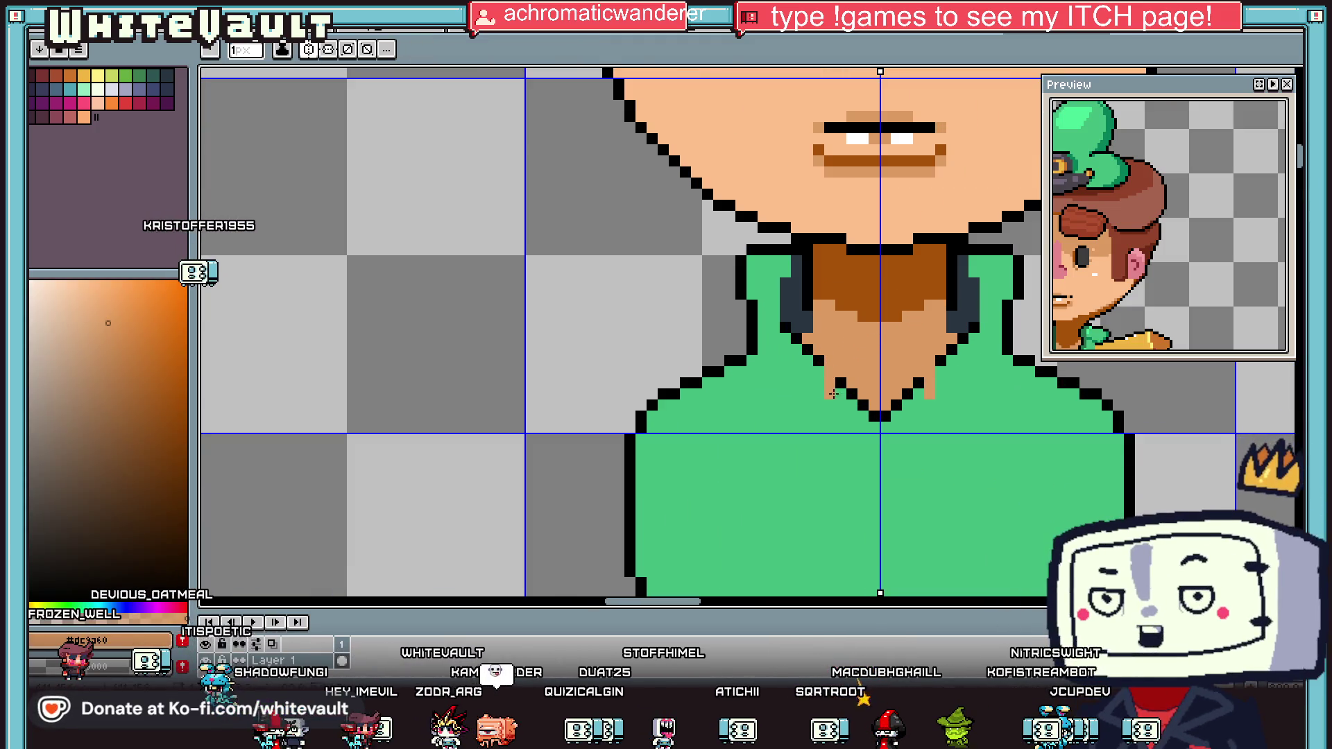
drag(857, 448, 902, 448)
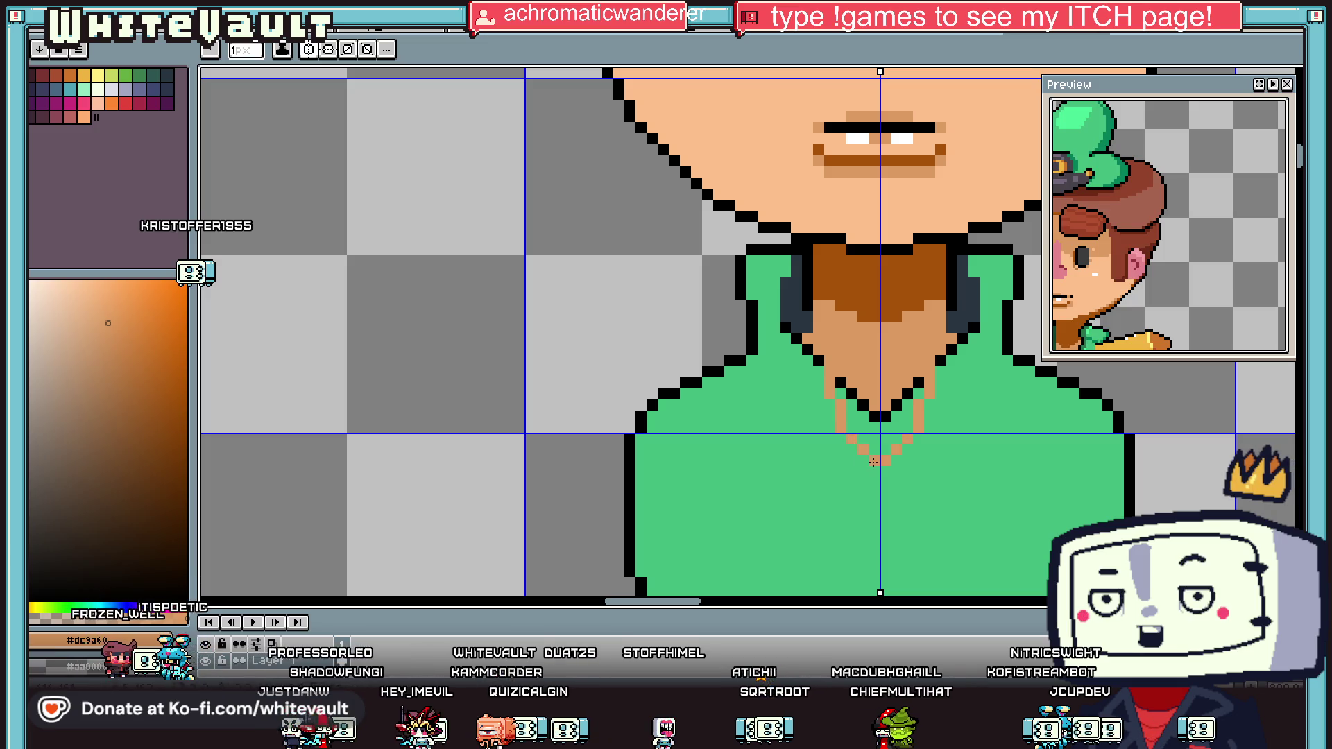
key(g)
click(877, 439)
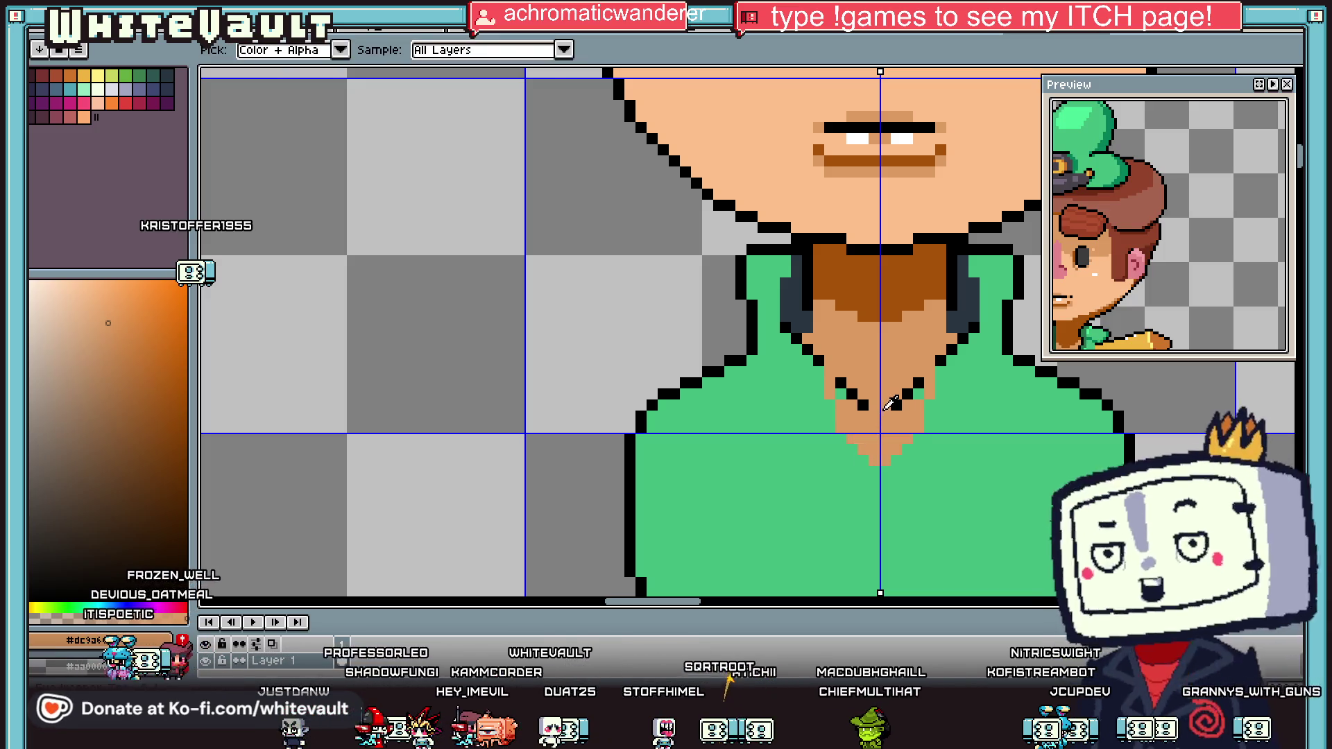
click(841, 383)
click(918, 383)
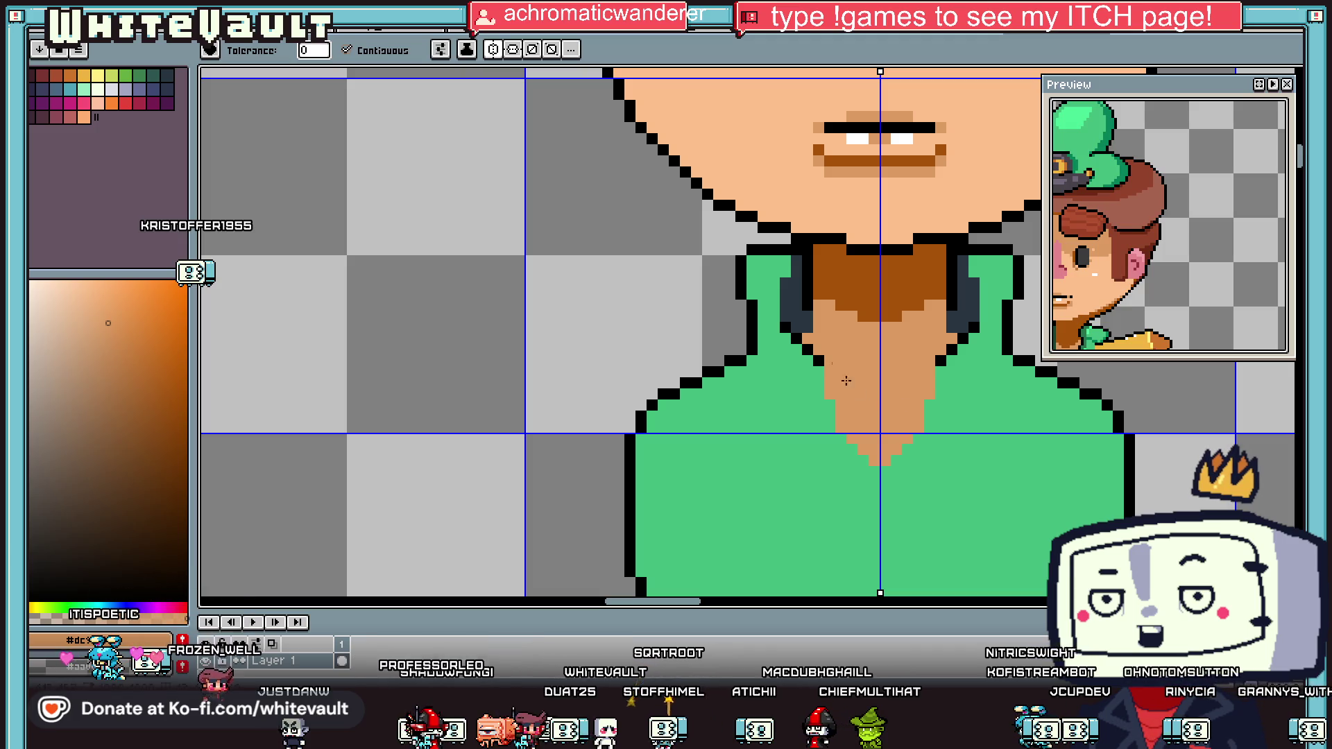
key(b)
click(819, 369)
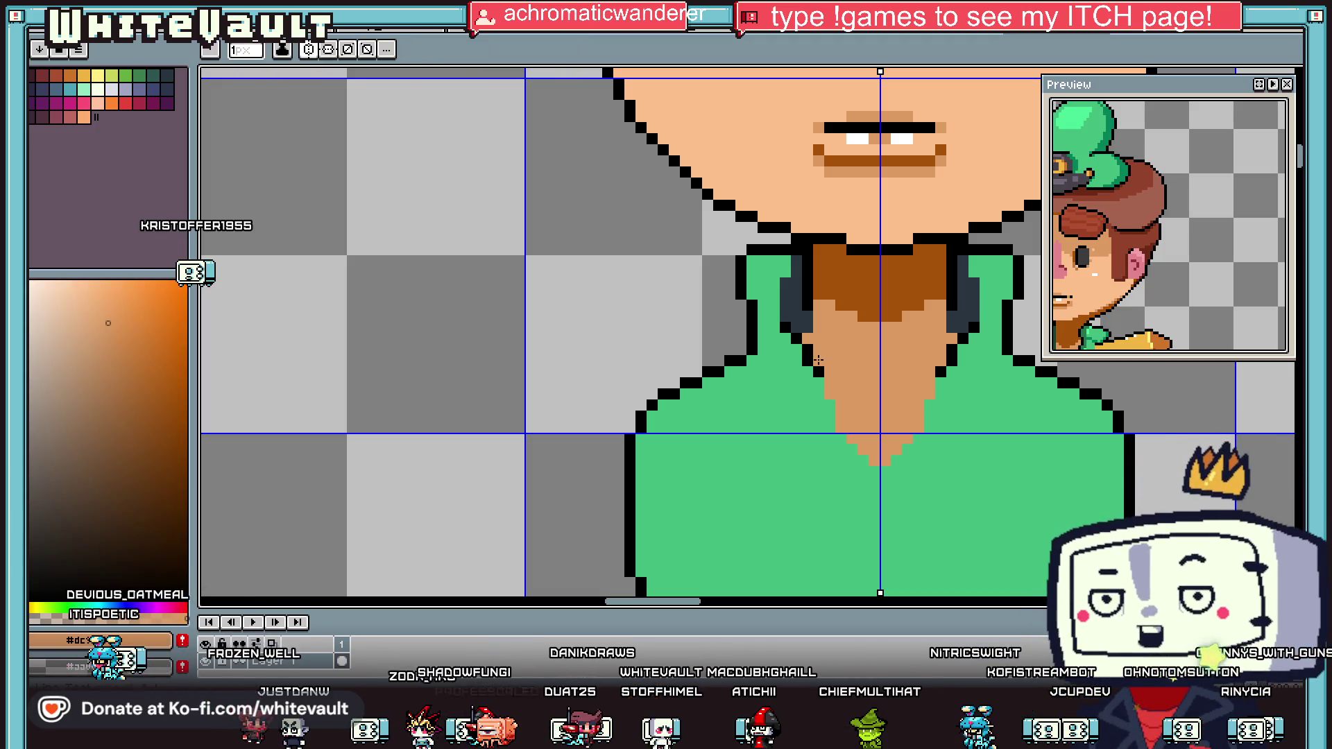
Step: Outline both edges of the V-neck opening in black
scroll(819, 361, up, 2)
alt+click(823, 403)
mouse_move(823, 413)
mouse_down()
mouse_move(892, 548)
mouse_move(914, 571)
mouse_move(929, 555)
mouse_up()
scroll(964, 395, down, 1)
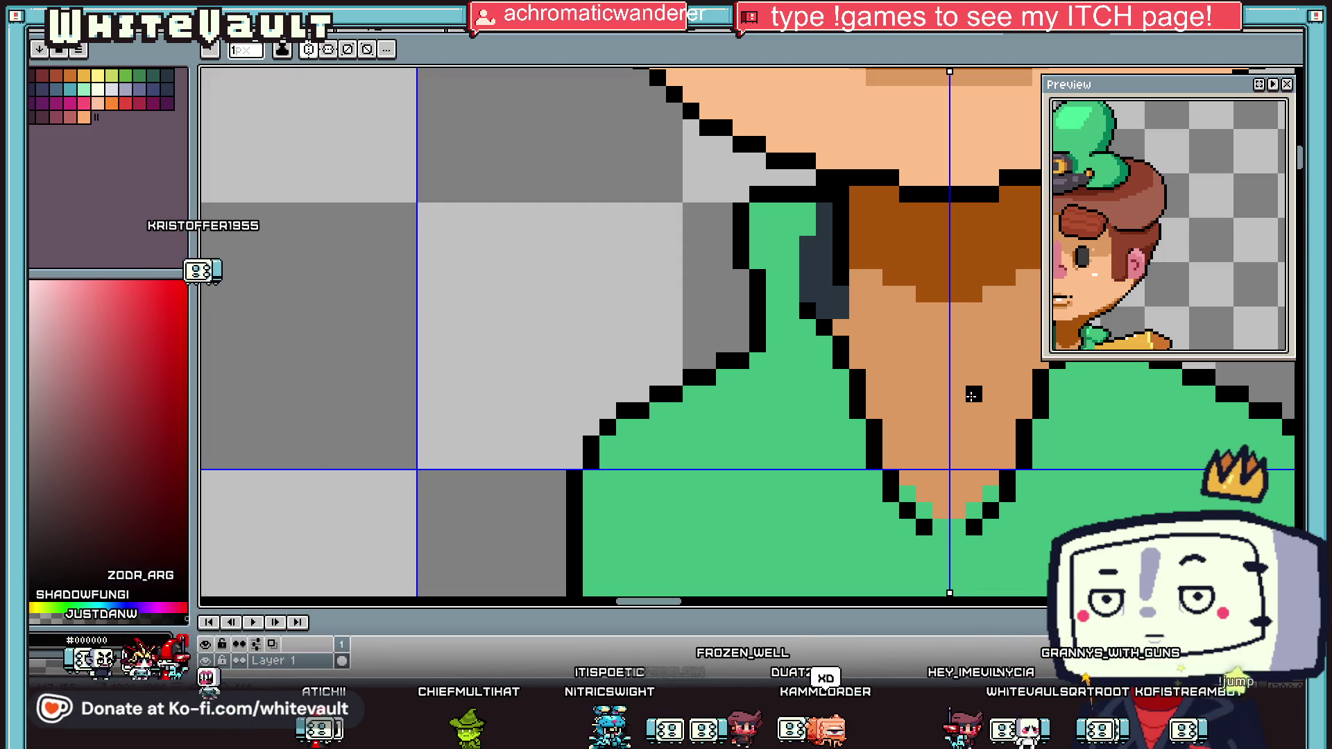
scroll(975, 403, down, 1)
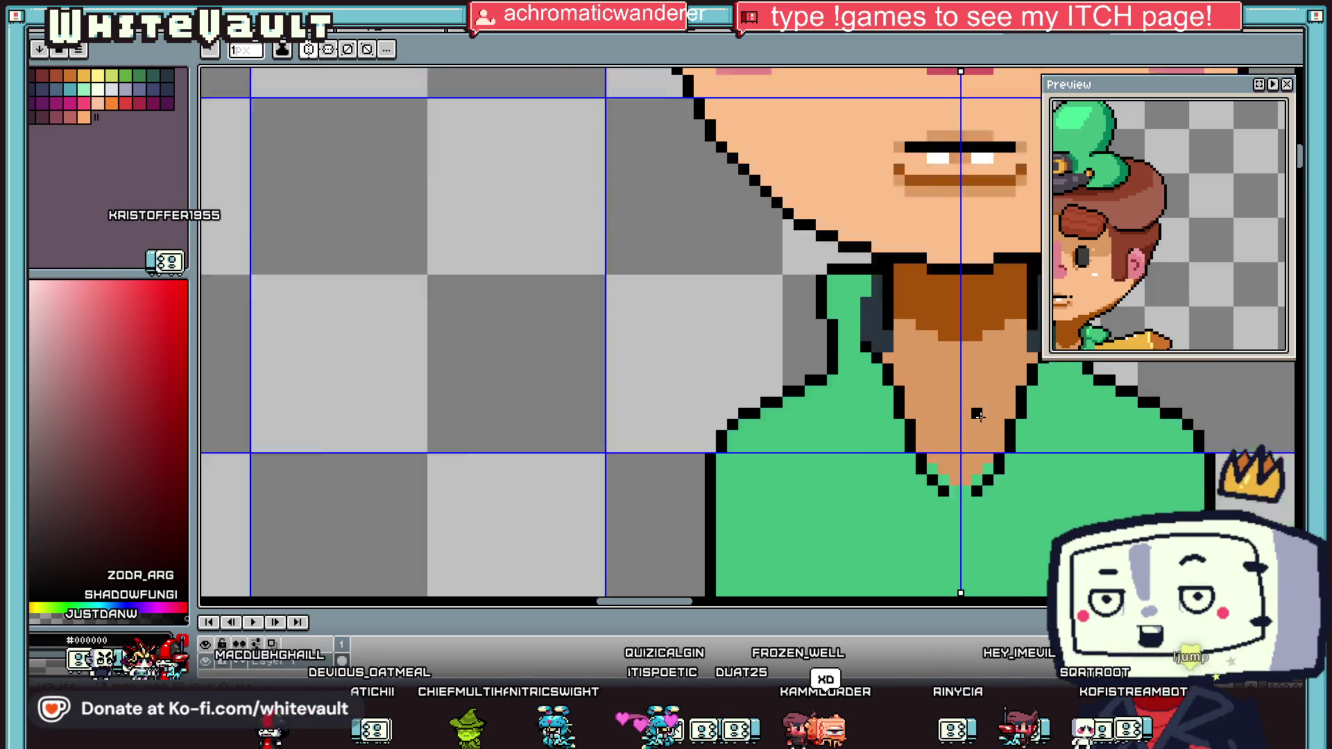
scroll(977, 414, down, 4)
scroll(1000, 402, up, 3)
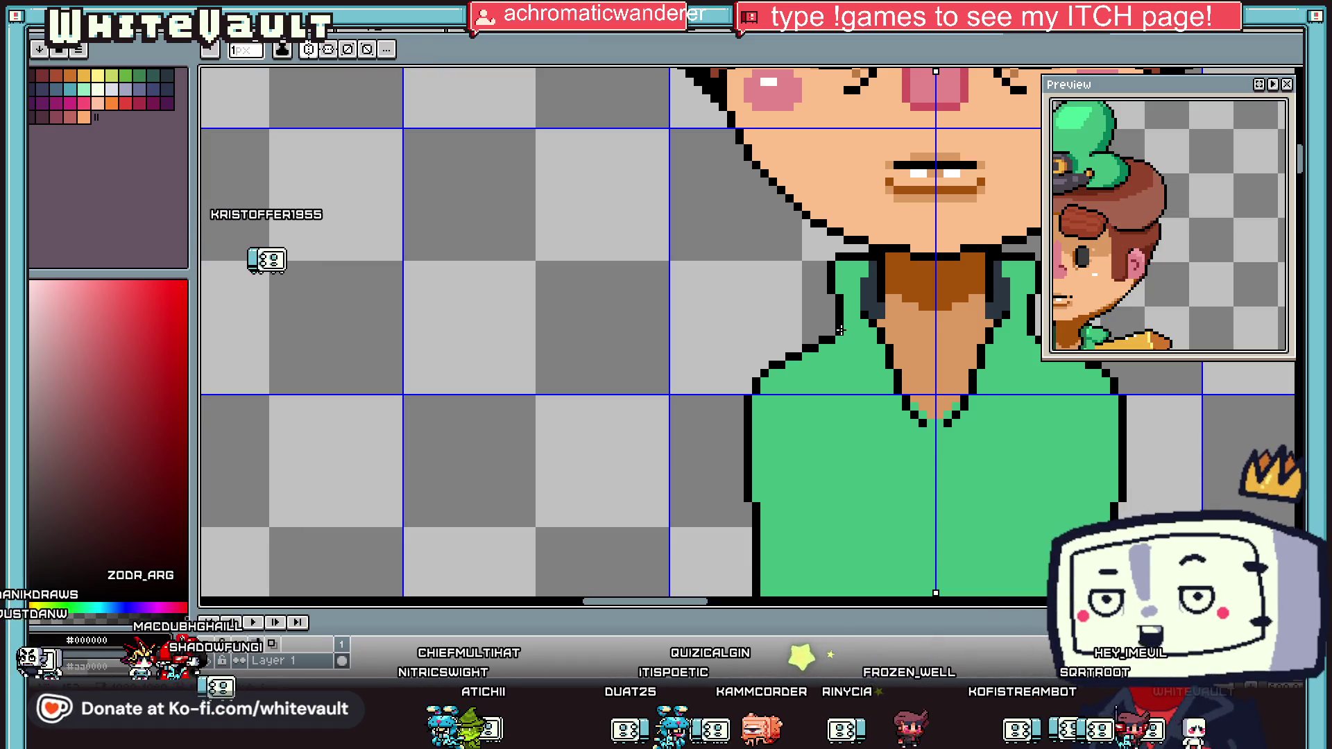
Step: Resample the shirt green from the canvas for shading the lapels
key(alt)
scroll(866, 381, down, 2)
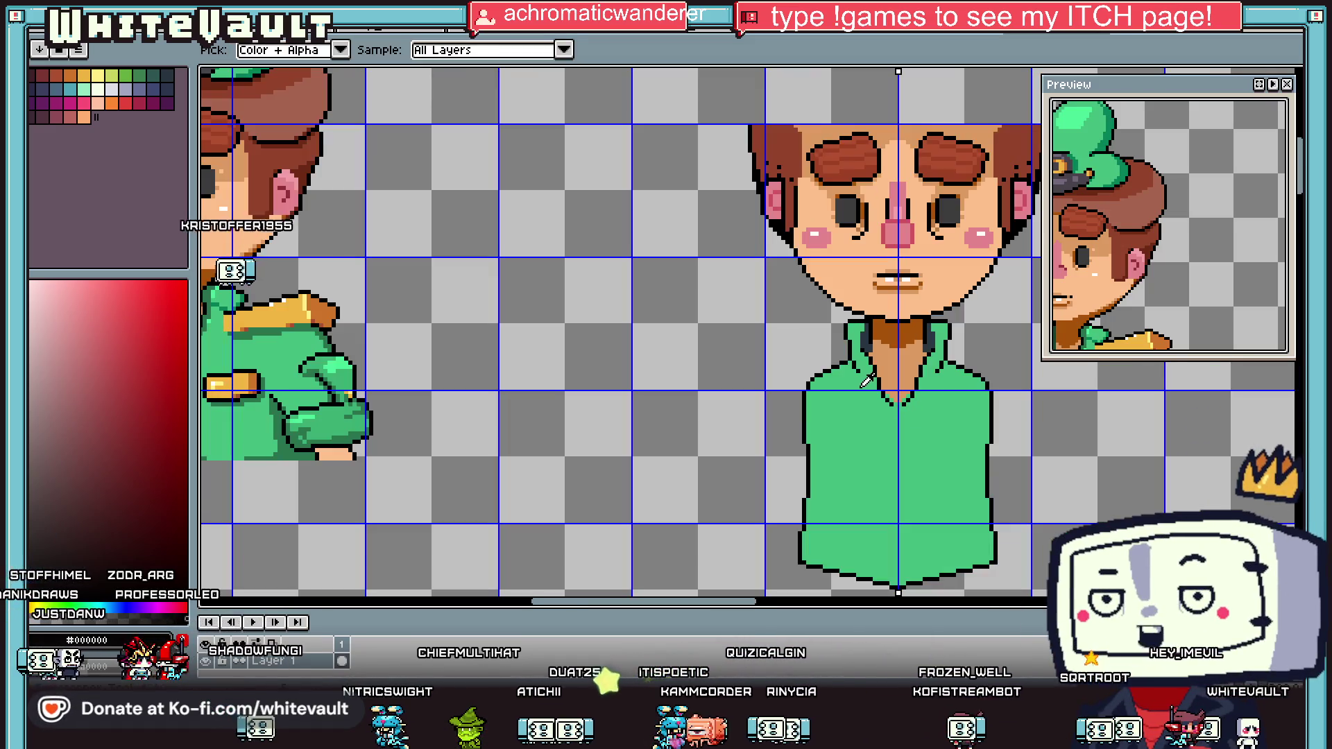
alt+click(864, 383)
scroll(818, 362, up, 3)
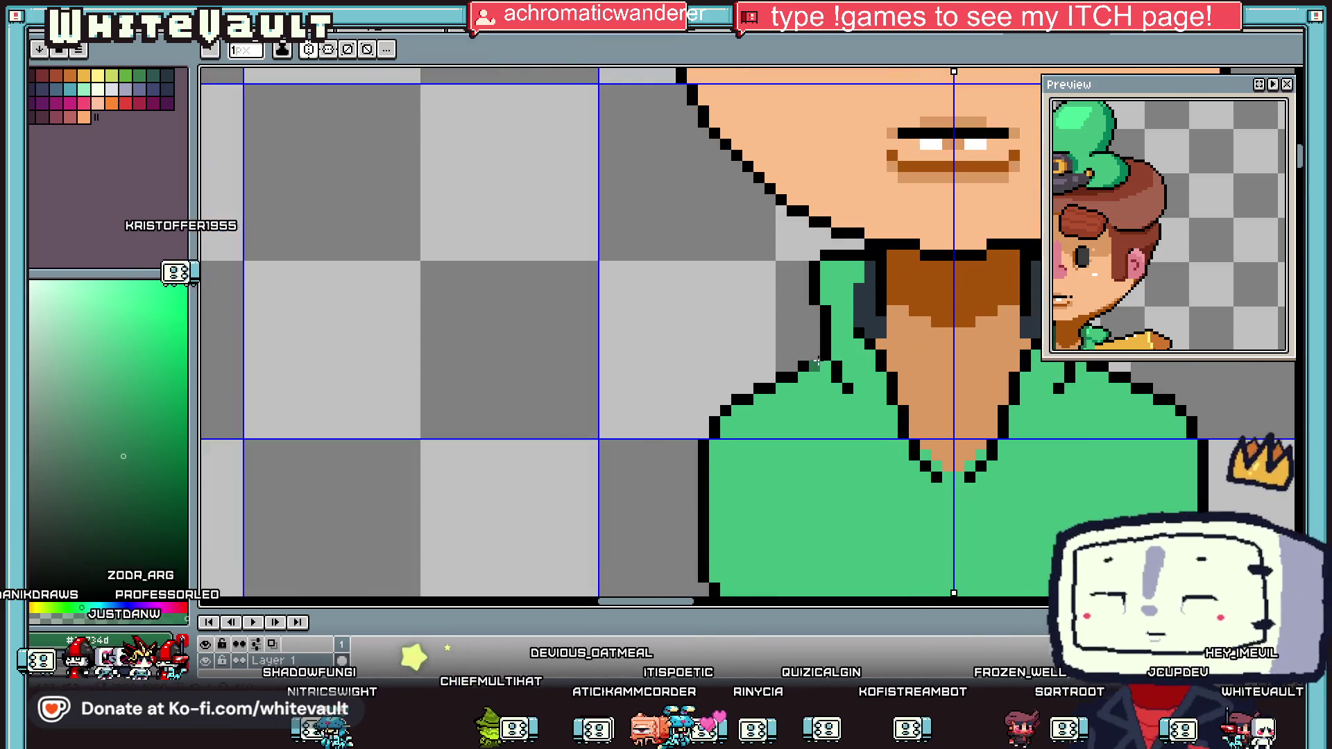
scroll(818, 361, up, 1)
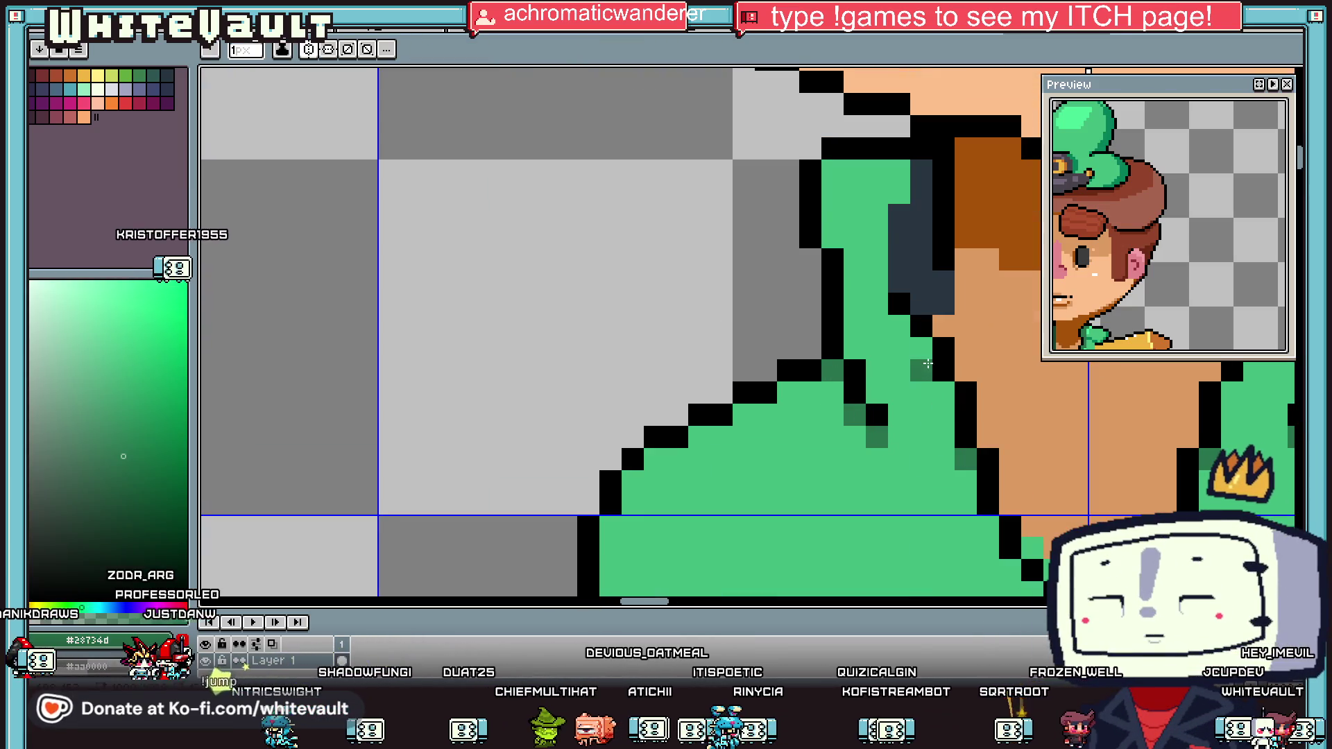
scroll(944, 392, down, 3)
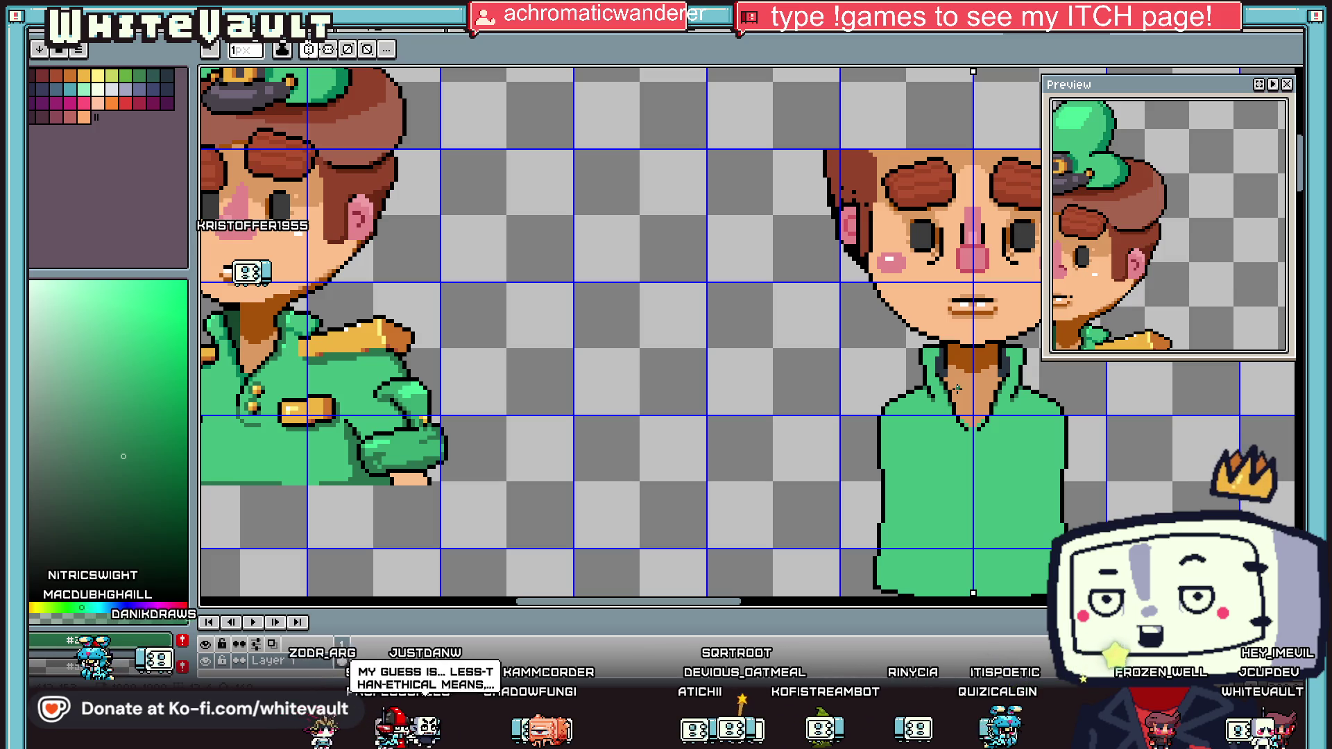
key(i)
scroll(777, 432, up, 2)
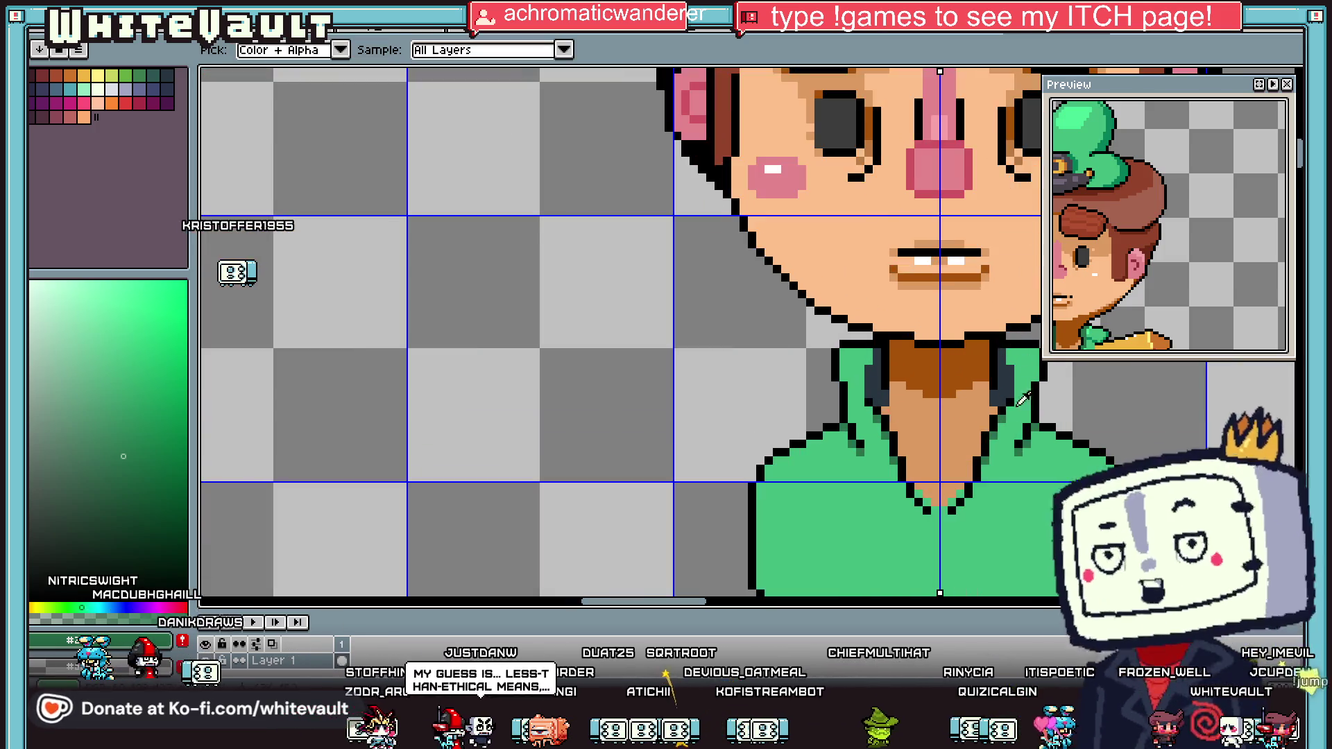
Step: Eyedrop the epaulette gold and pencil a trial gold edge along the collar's outer side
scroll(778, 431, down, 3)
scroll(777, 431, up, 3)
click(677, 448)
drag(660, 601, 804, 607)
key(b)
scroll(672, 380, up, 4)
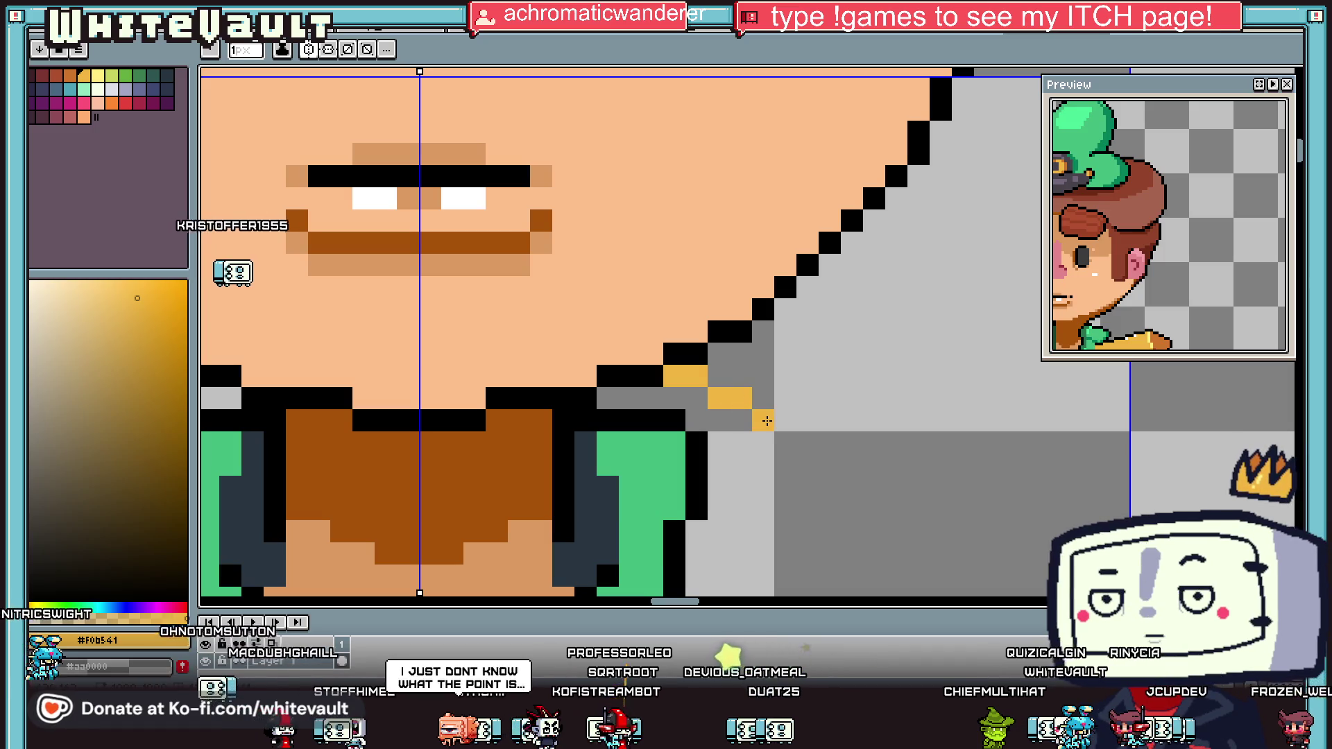
scroll(787, 428, down, 1)
drag(785, 370, 766, 417)
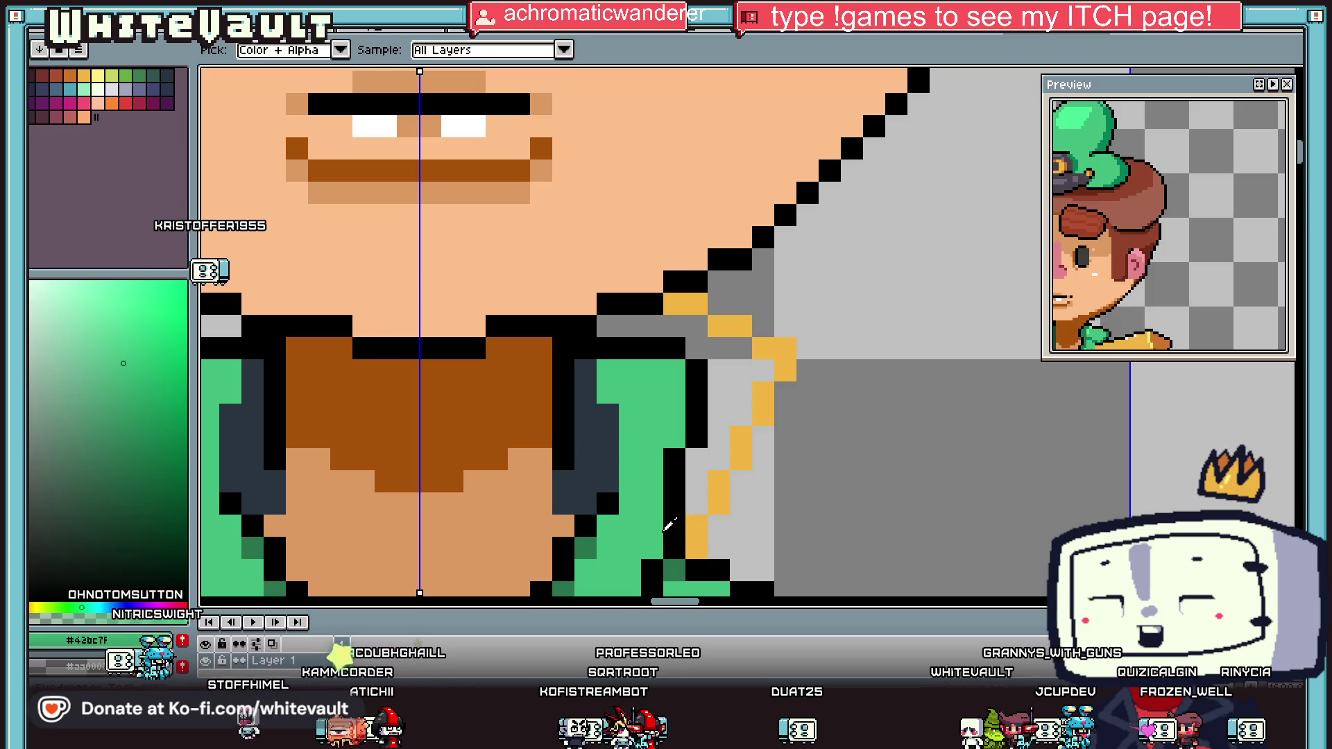
Step: Fill the lower gold pixels with black and repaint the extra black outline row grey
alt+click(700, 541)
key(g)
click(740, 457)
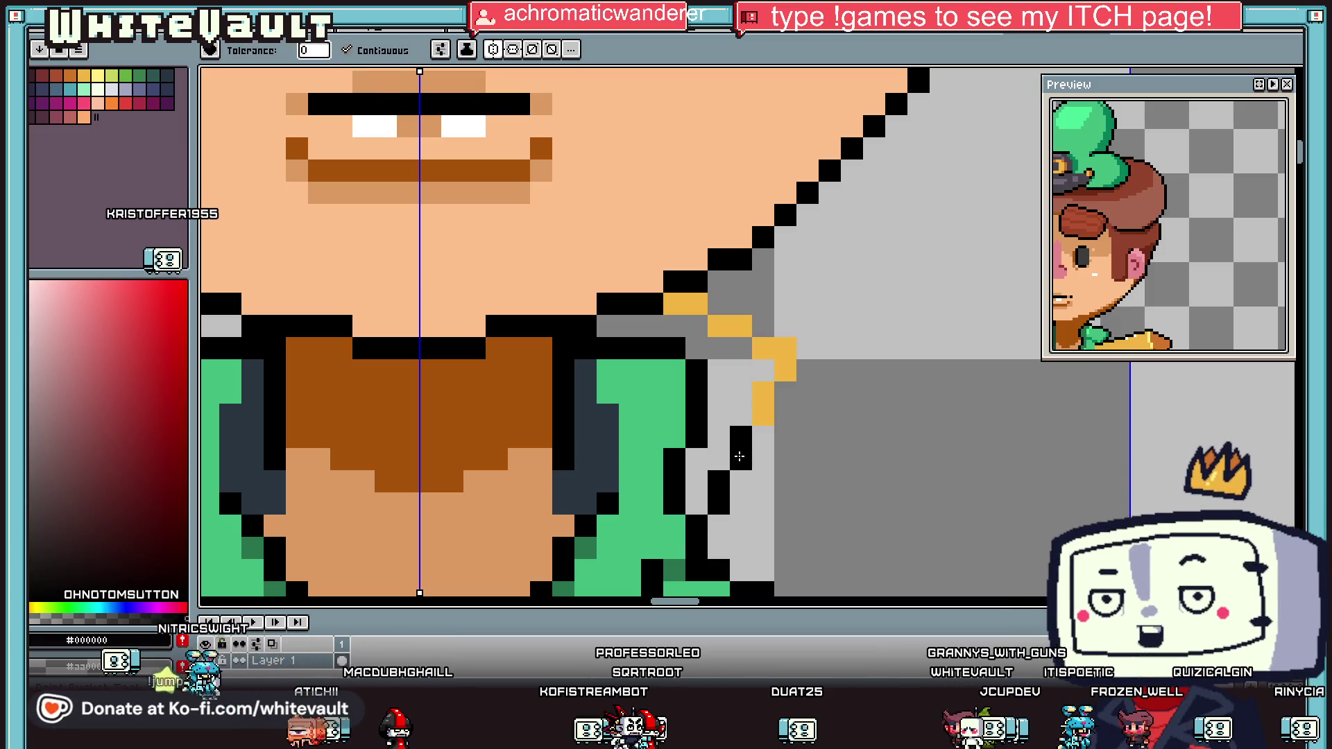
key(o)
click(627, 319)
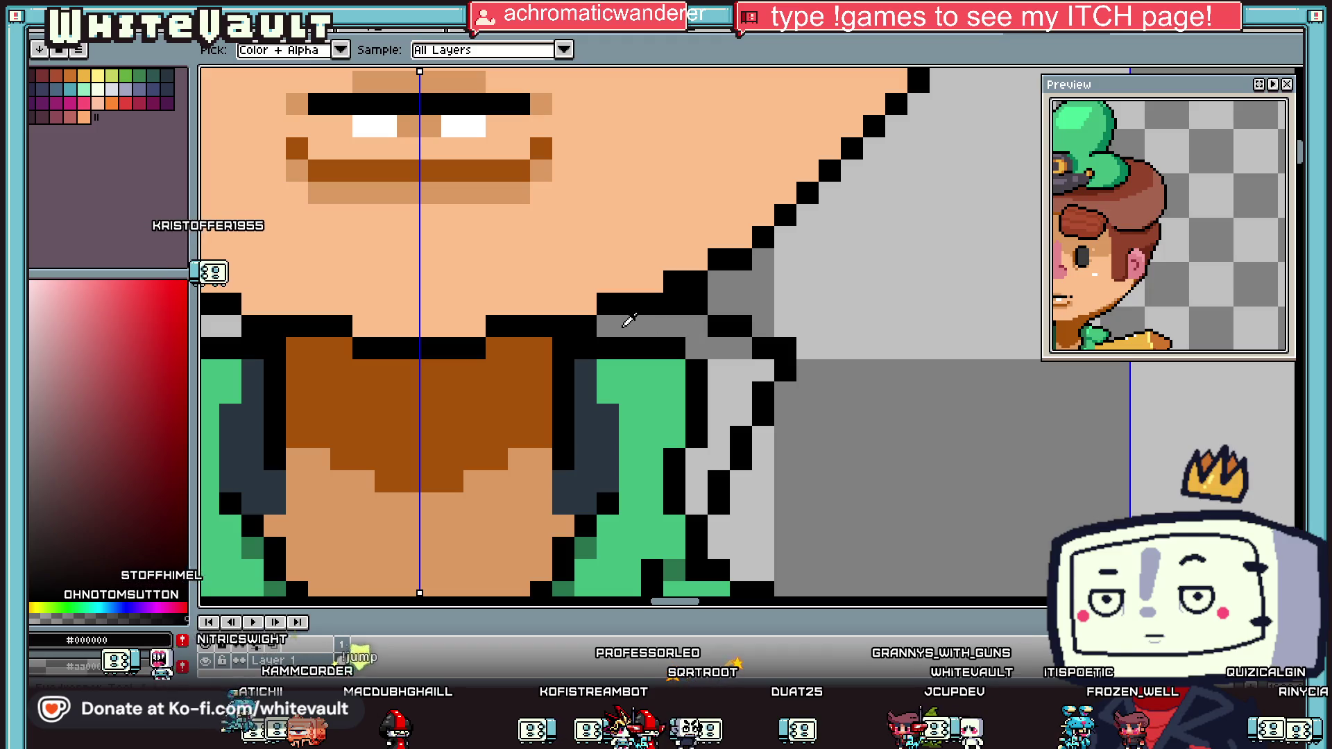
key(b)
drag(604, 349, 675, 349)
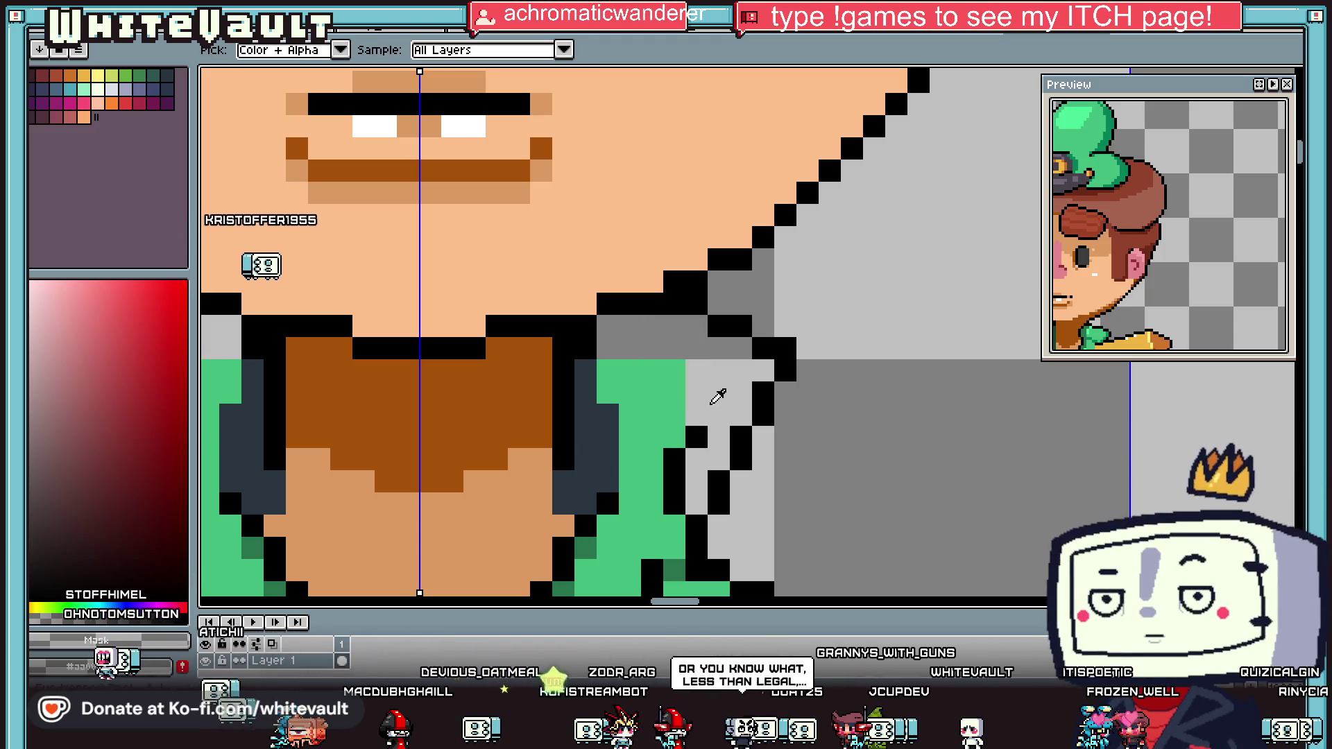
Step: Paint over the stray black collar pixels and fill the grey gap with shirt green
drag(696, 440, 674, 500)
alt+click(673, 390)
key(g)
click(726, 376)
scroll(726, 376, down, 5)
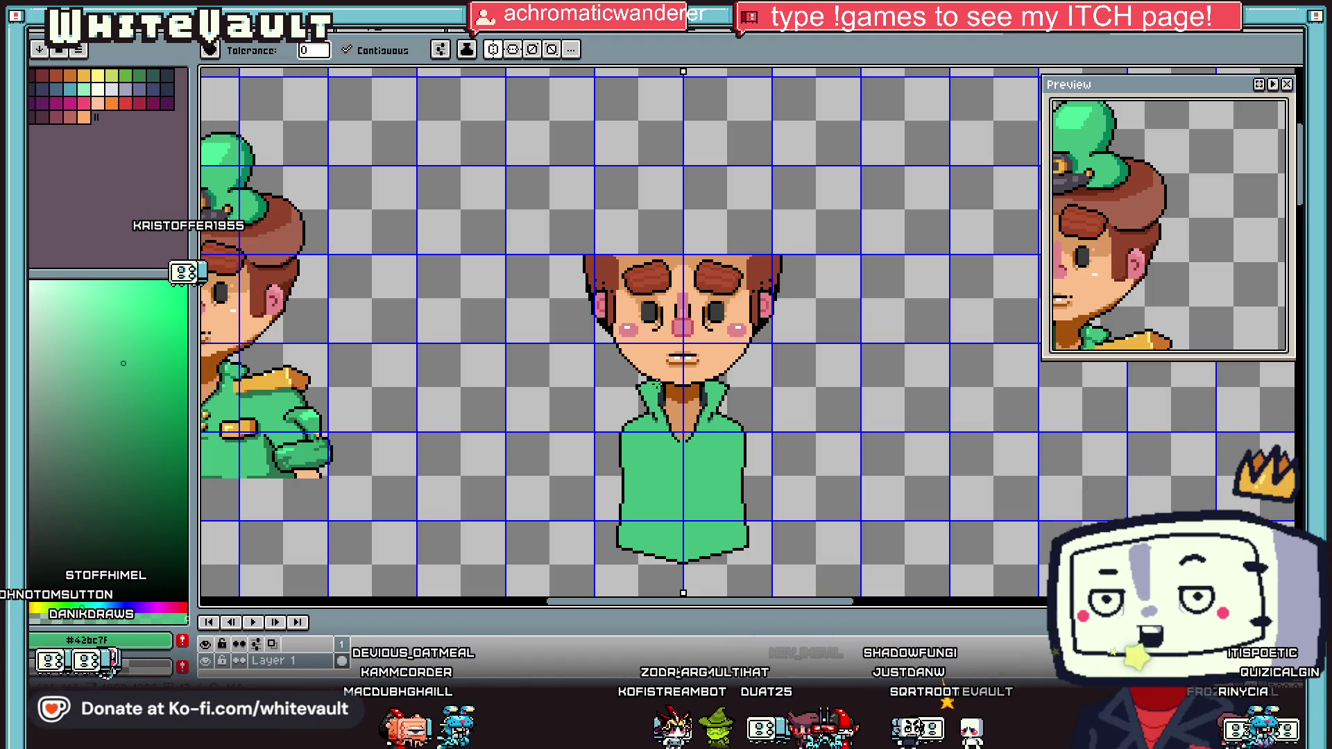
Step: Add two dark green shading pixels to the collar lapel
key(o)
click(290, 379)
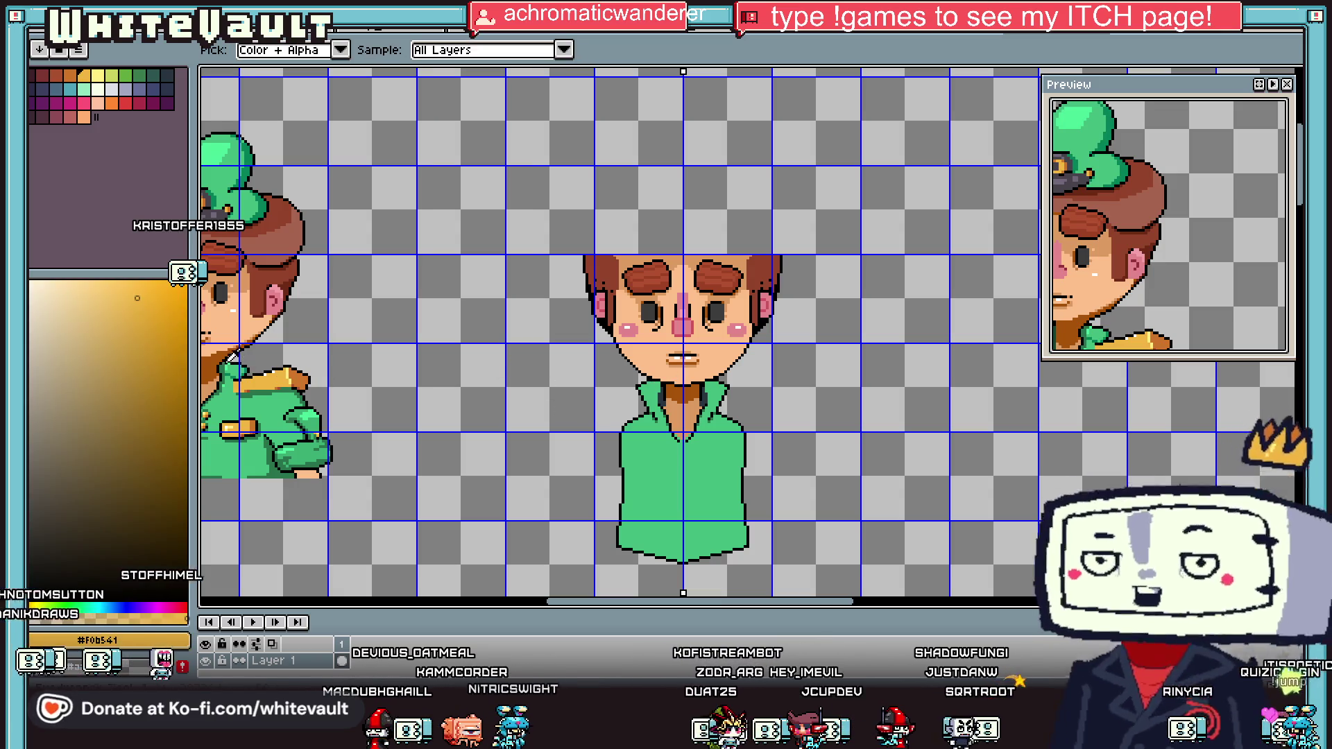
click(233, 357)
key(b)
scroll(725, 406, up, 5)
click(674, 369)
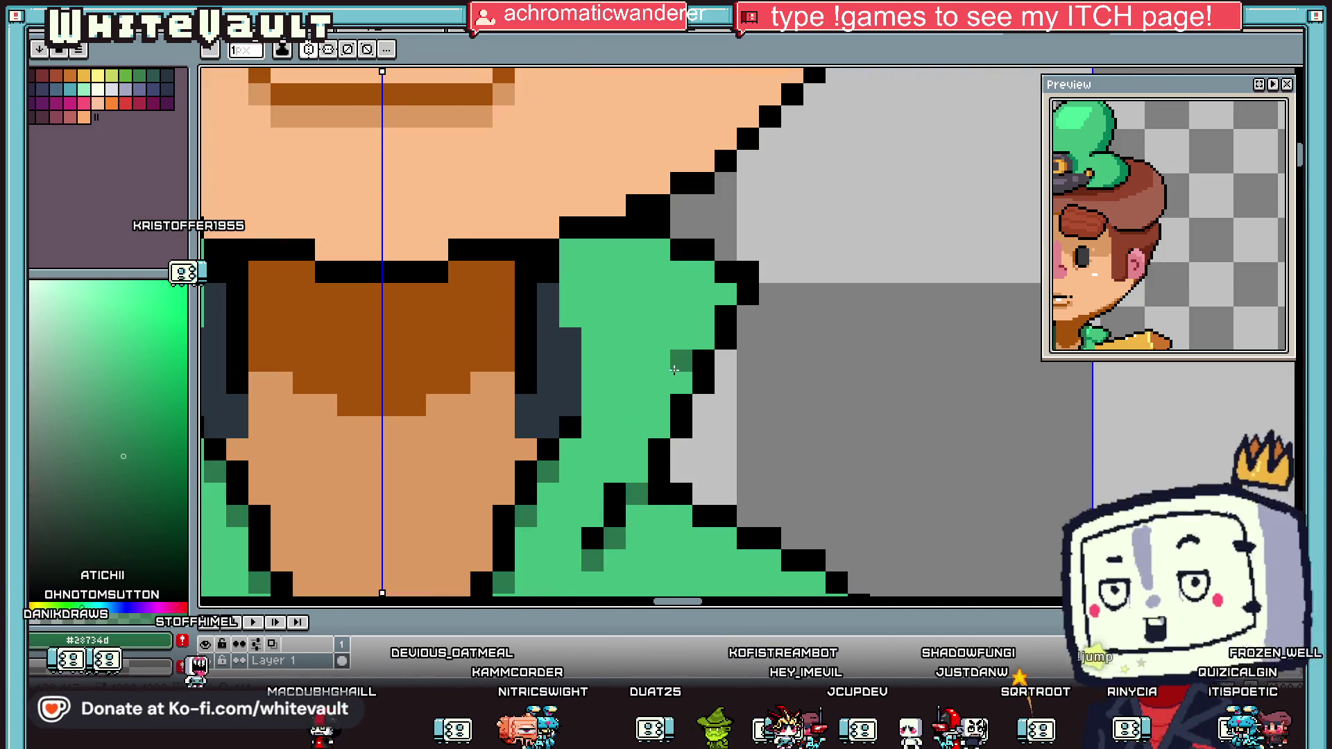
click(663, 362)
scroll(630, 333, down, 4)
Step: Pick the epaulette gold and use the bucket to fill the collar tips gold
key(i)
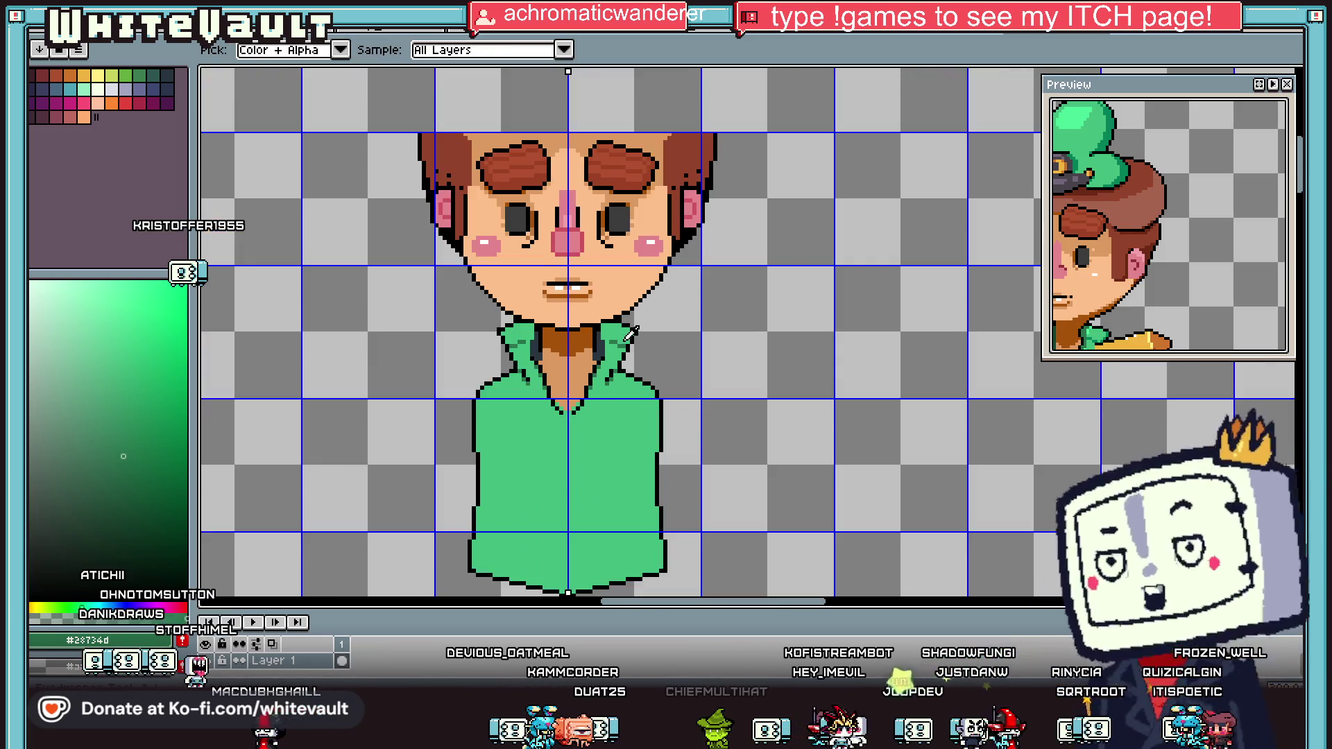
scroll(630, 333, up, 4)
click(609, 328)
key(b)
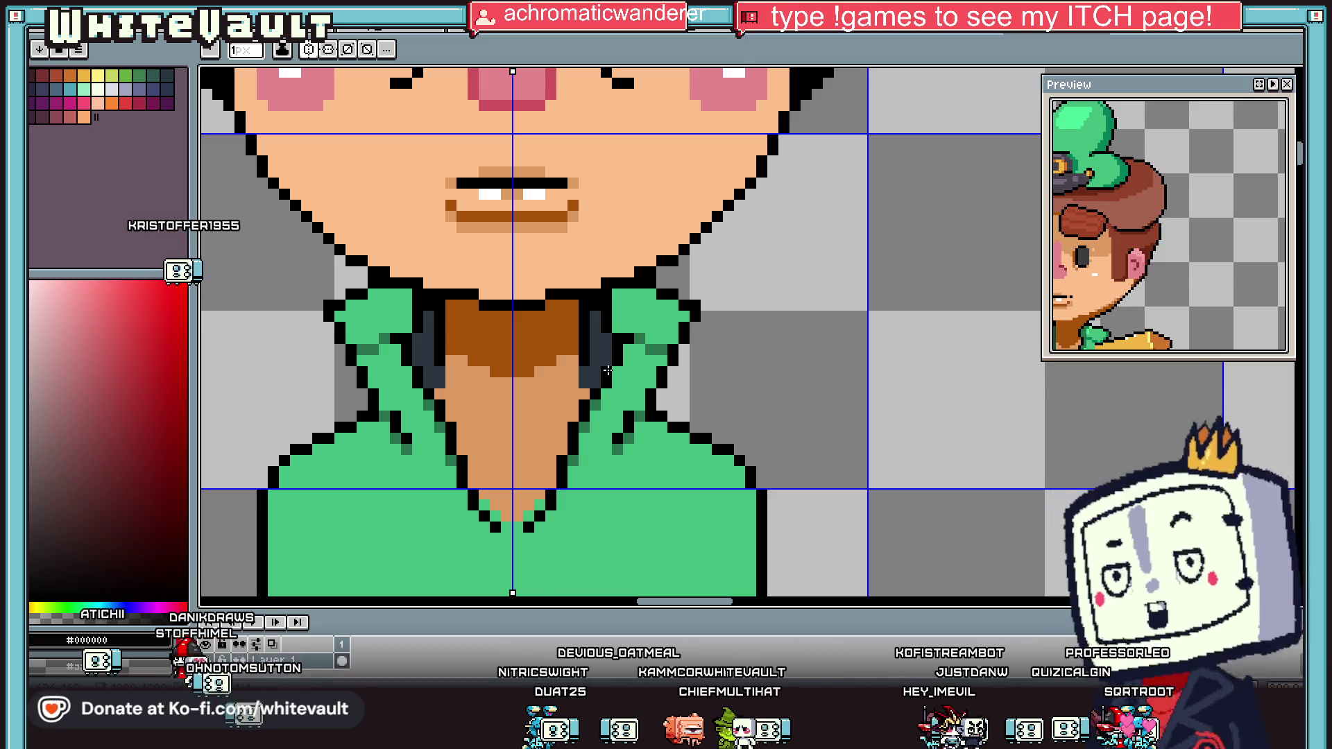
scroll(677, 368, down, 4)
key(i)
click(233, 343)
scroll(289, 333, down, 4)
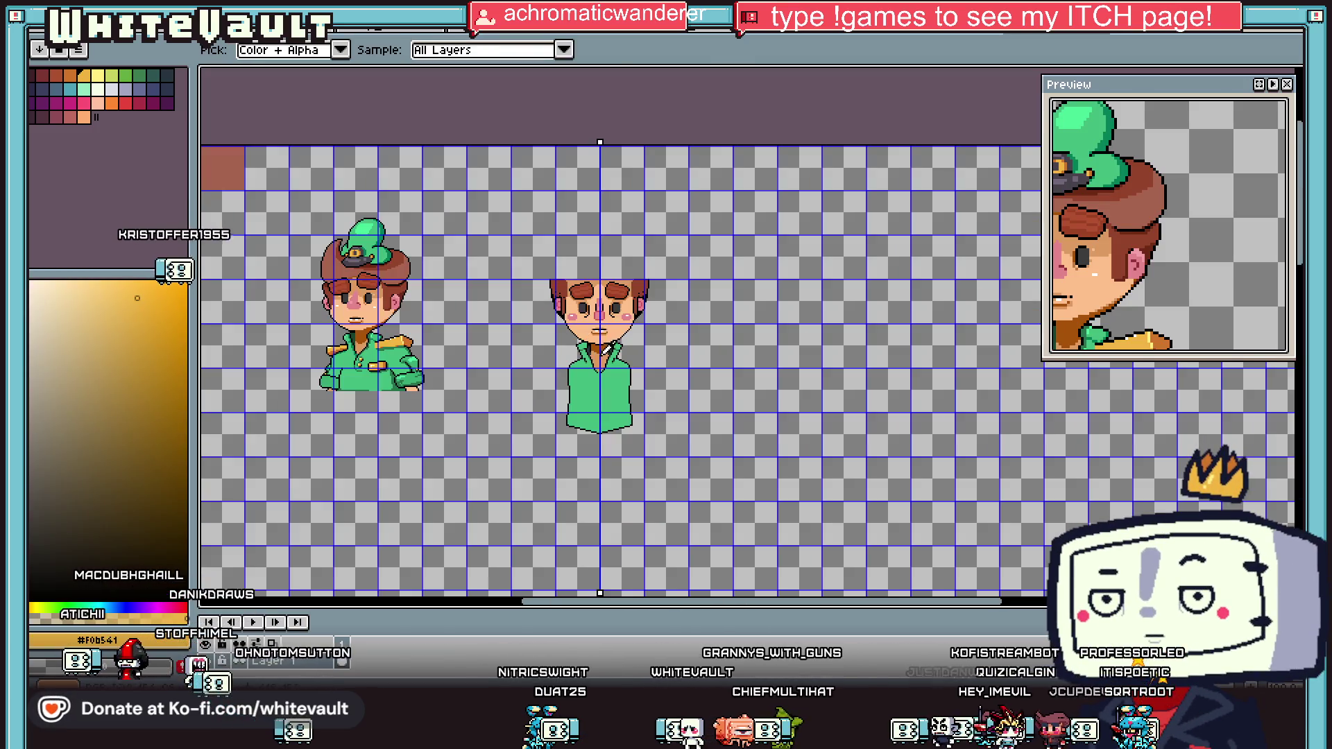
scroll(615, 347, up, 4)
key(g)
scroll(615, 346, down, 3)
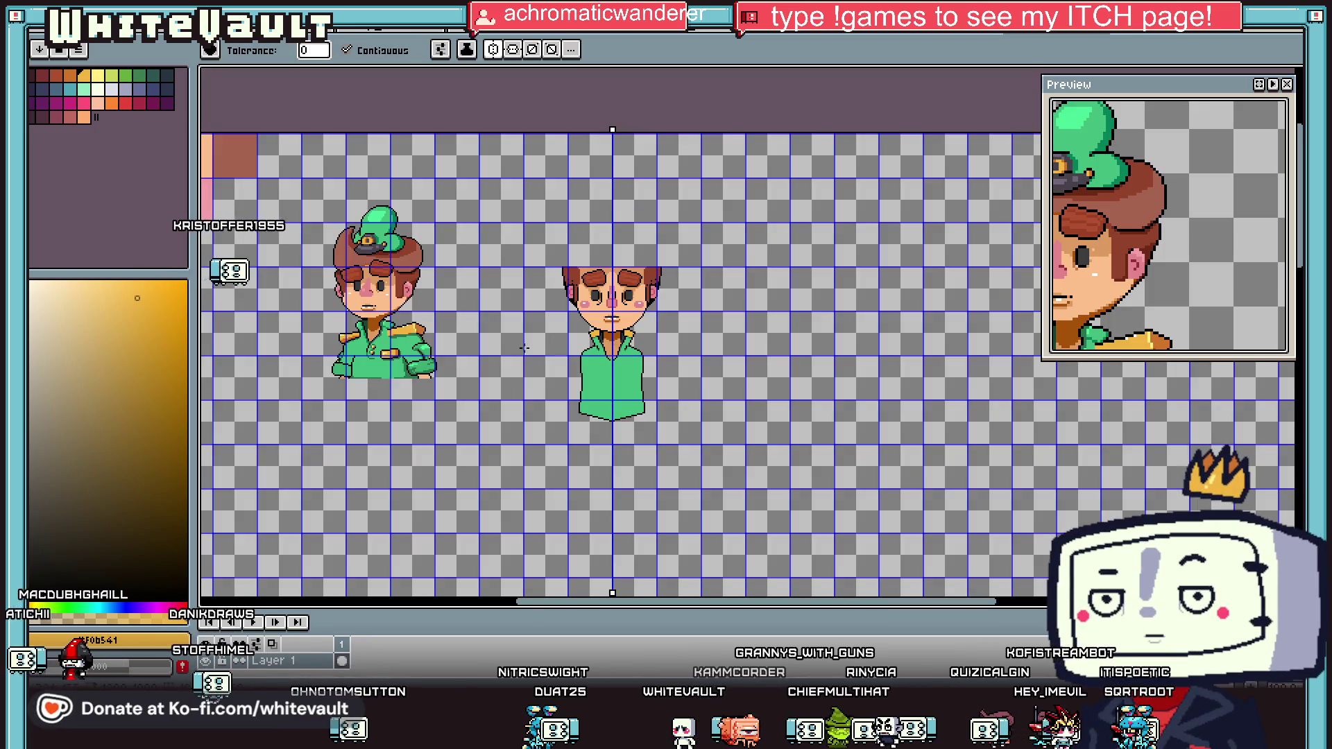
scroll(397, 347, up, 4)
Step: Sample the darker orange shade from the epaulette for shading the collar tips
key(i)
click(435, 293)
key(b)
scroll(698, 322, down, 3)
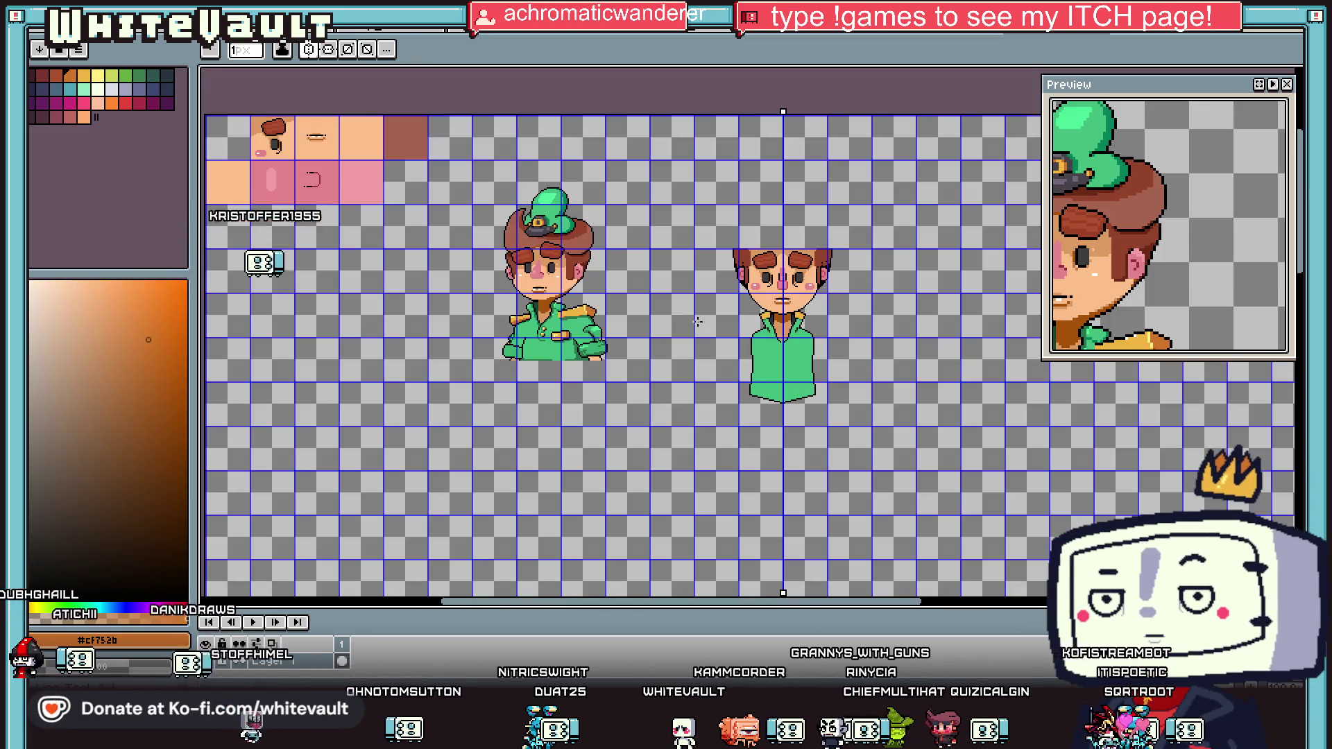
Step: Try a deep brown-orange pixel on the collar tip, then undo it
scroll(764, 317, up, 4)
scroll(440, 336, down, 4)
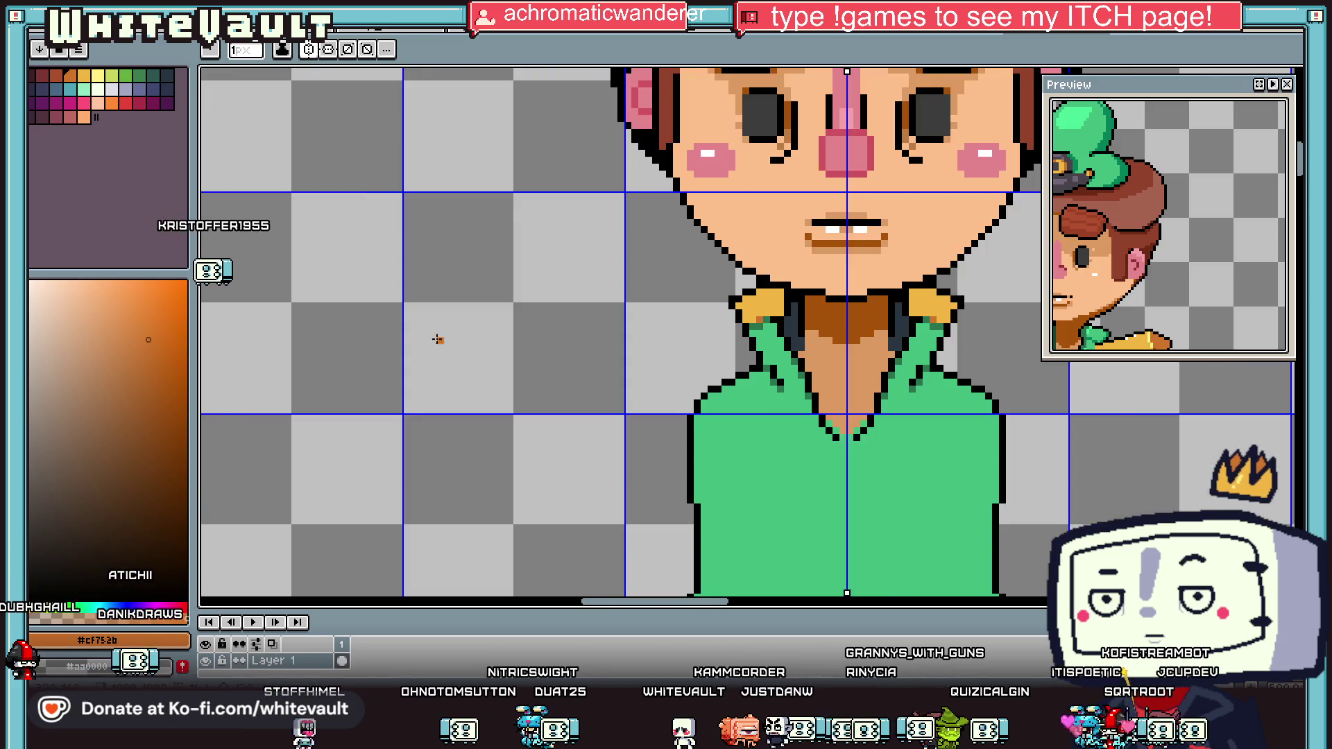
scroll(276, 333, up, 1)
key(i)
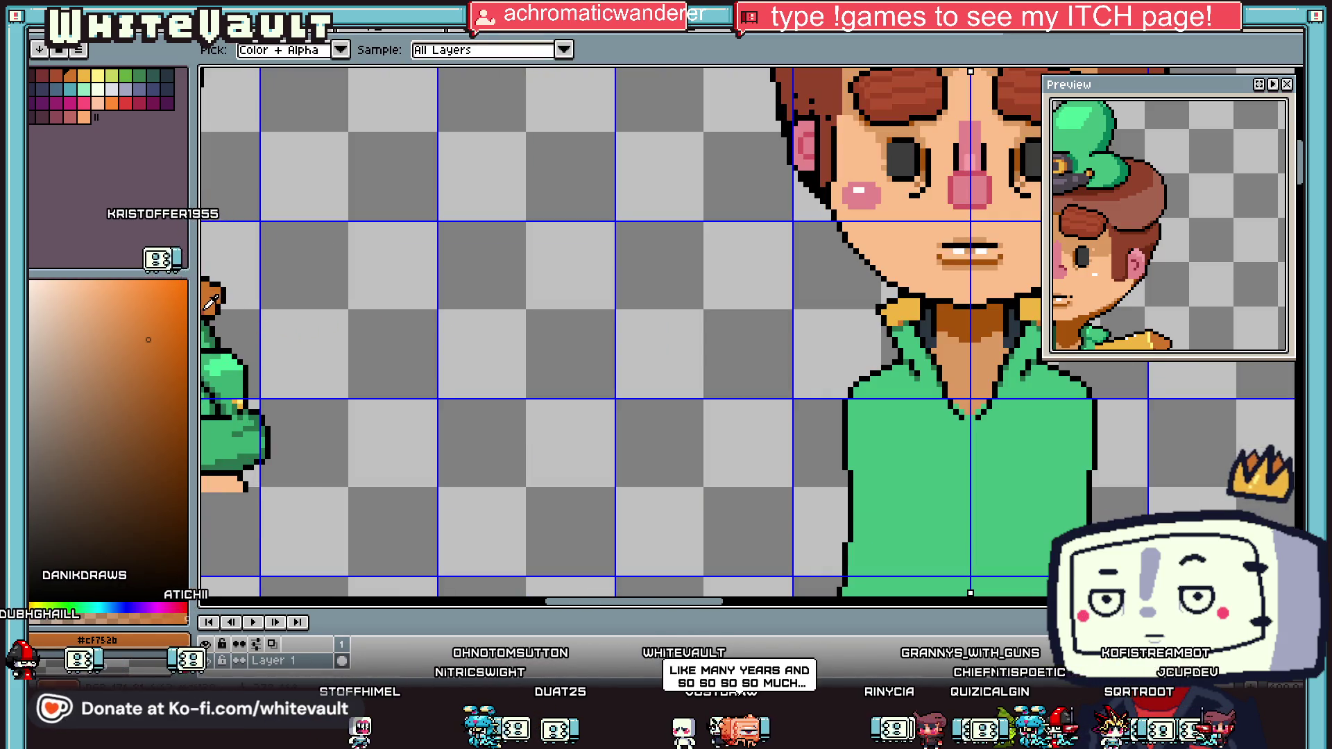
click(210, 301)
scroll(859, 318, down, 1)
scroll(859, 318, up, 1)
key(b)
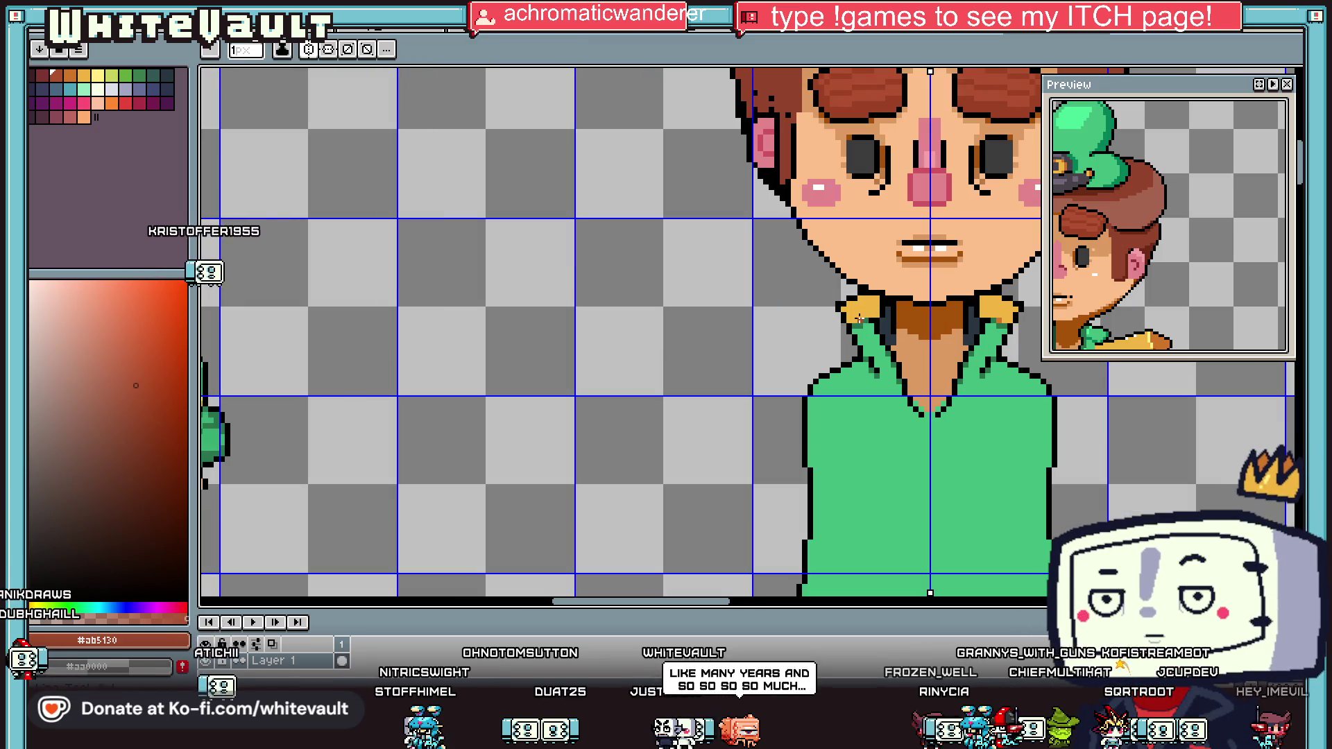
scroll(859, 318, up, 1)
click(861, 318)
key(ctrl+z)
Step: Sample the orange and deeper brown-orange shades to use on the collar tip
key(i)
click(841, 327)
key(b)
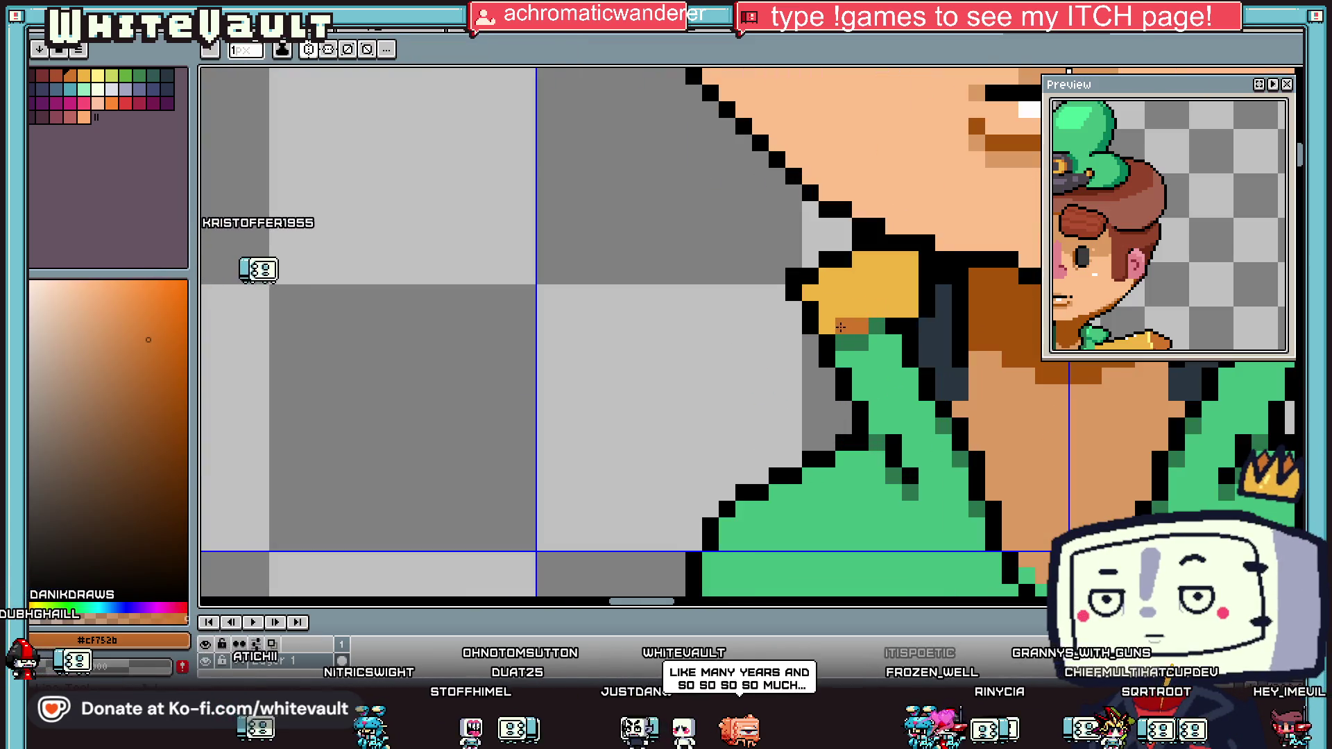
key(i)
scroll(841, 327, down, 3)
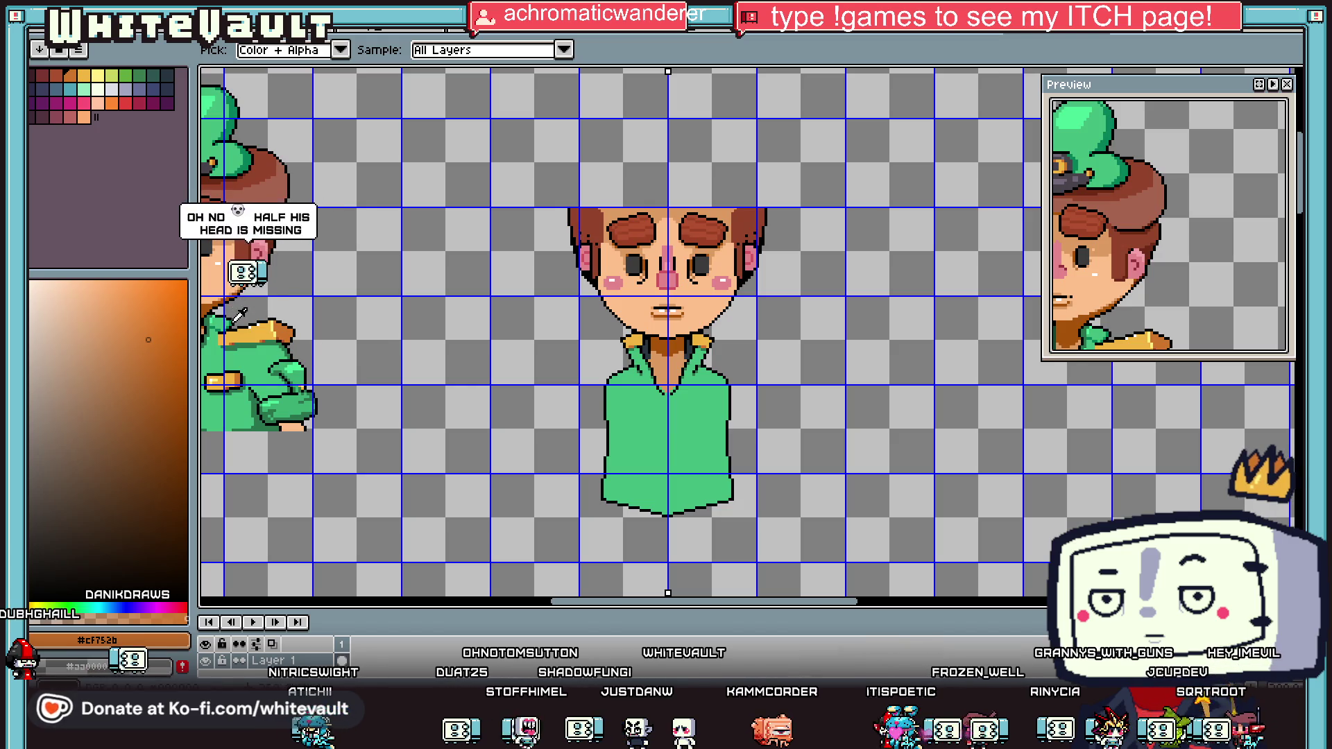
click(273, 334)
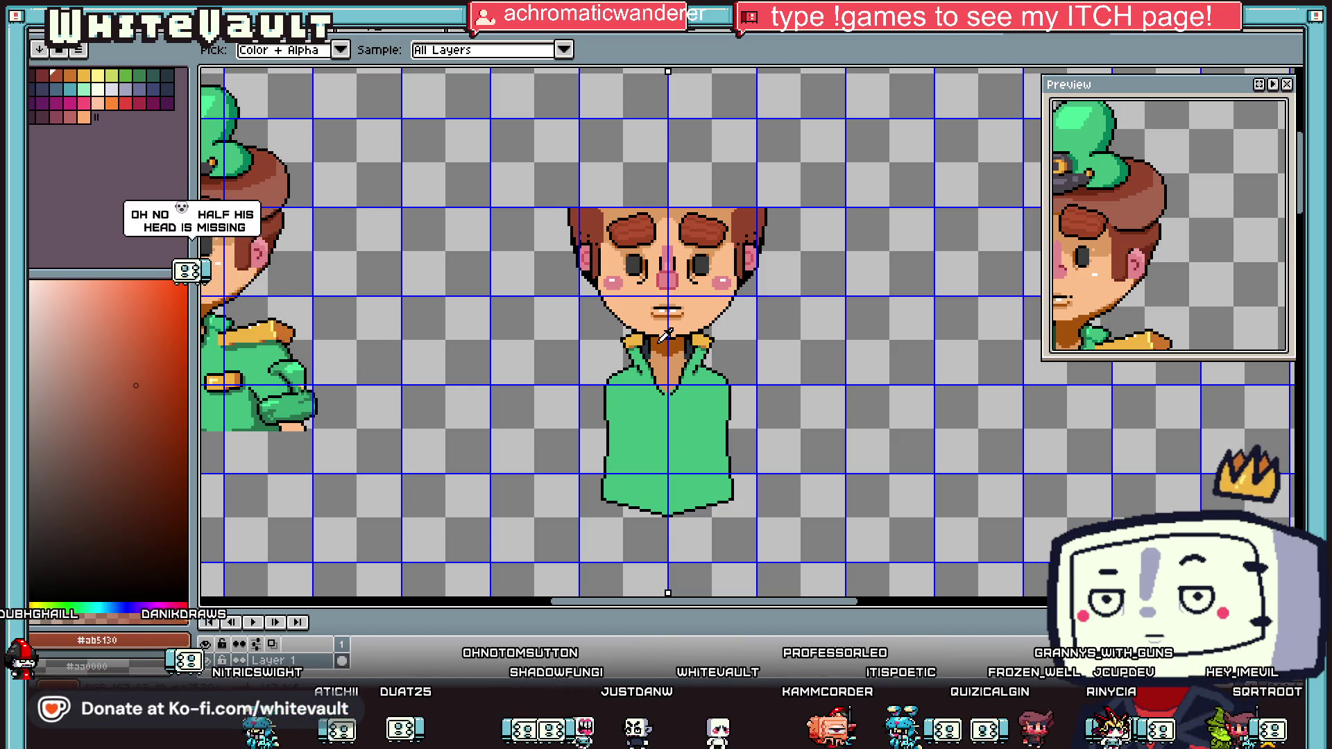
key(b)
scroll(613, 338, up, 3)
scroll(612, 339, down, 3)
key(i)
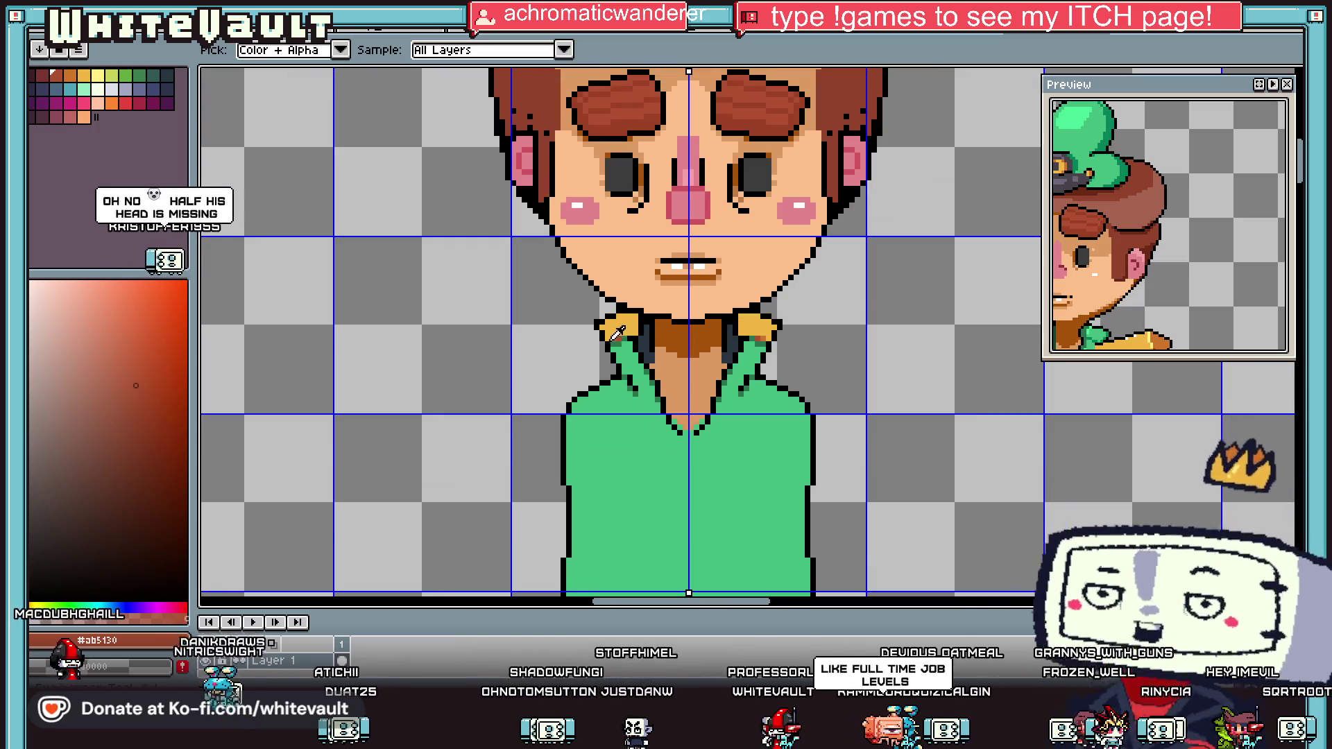
click(636, 332)
key(b)
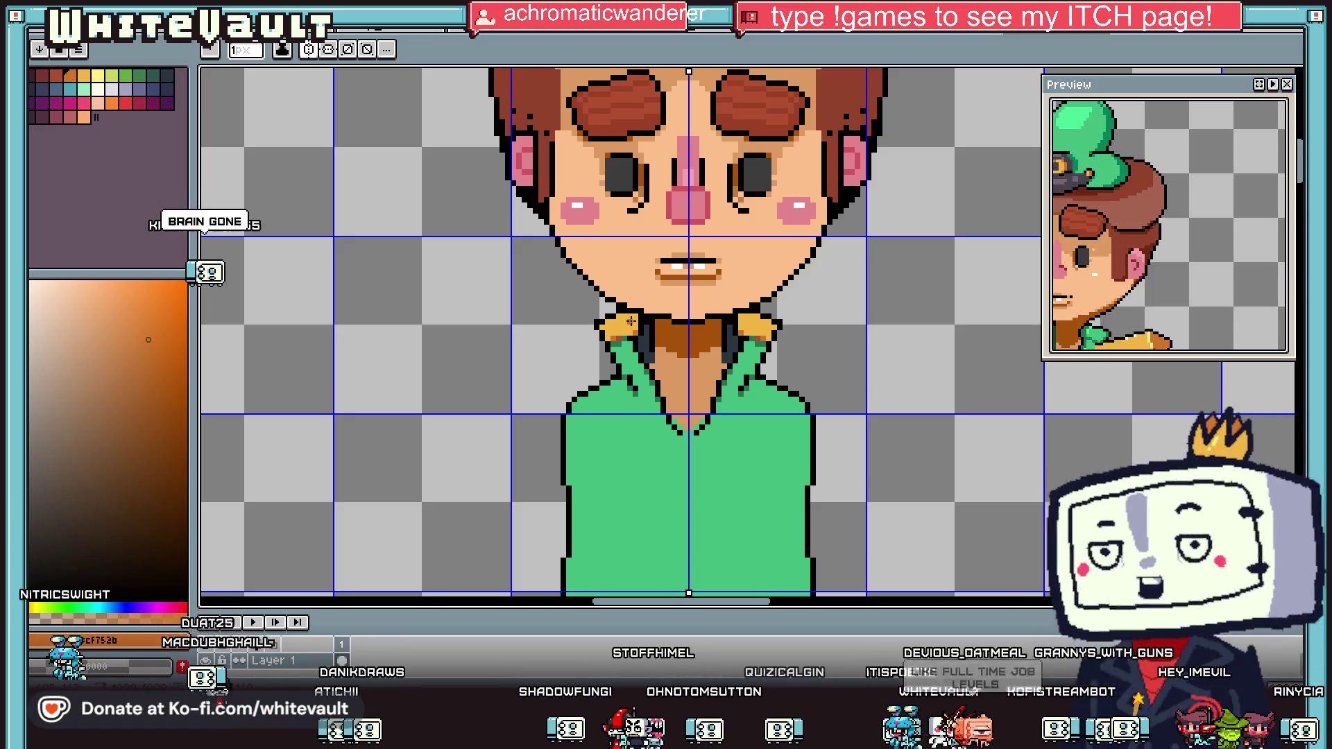
scroll(679, 323, down, 1)
scroll(678, 323, down, 5)
Step: Add two light yellow highlight pixels to the collar tip using the epaulette highlight colour
key(i)
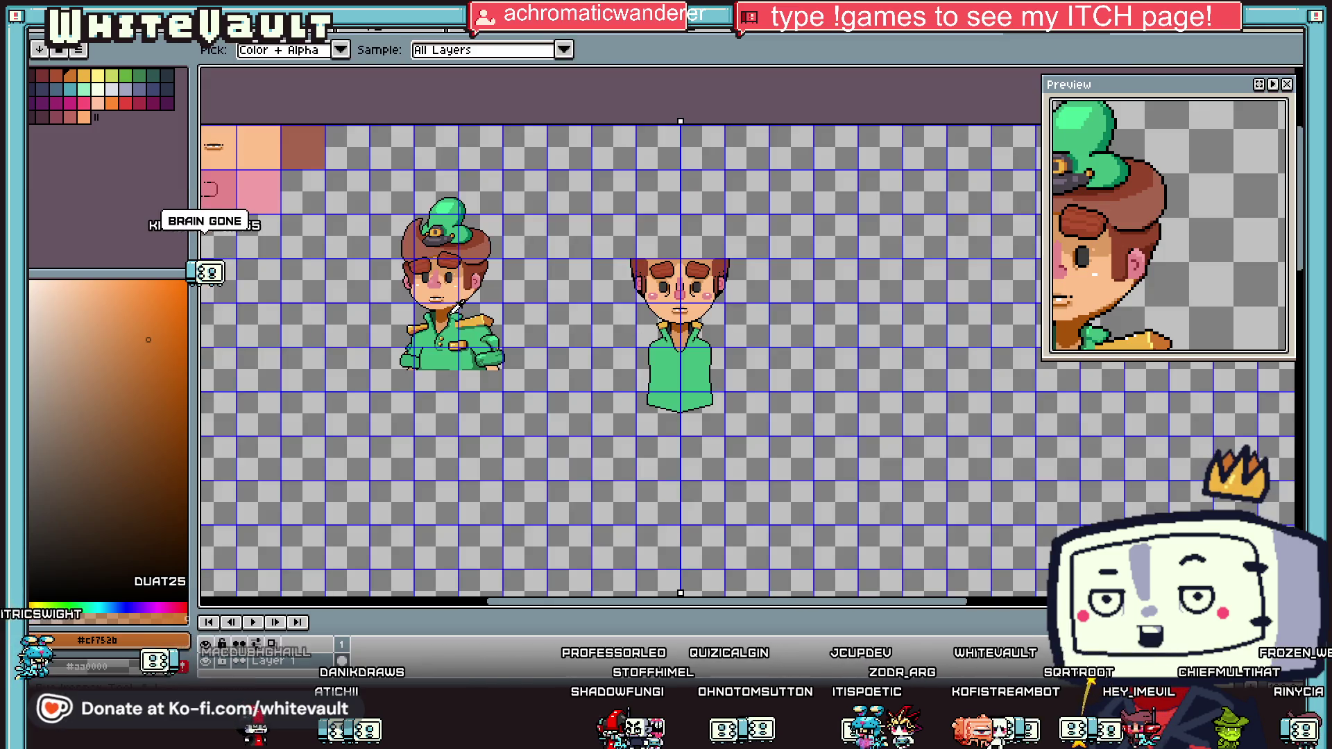
scroll(482, 312, up, 4)
click(497, 316)
key(b)
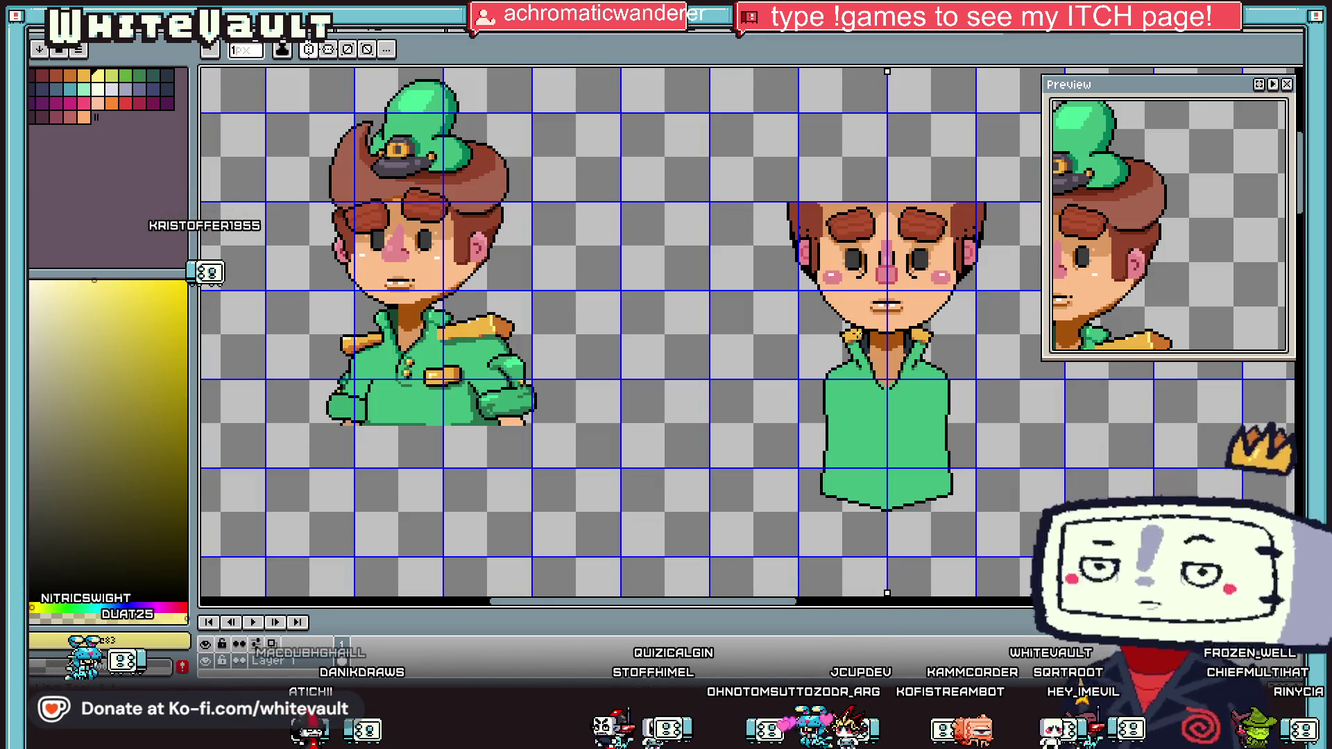
scroll(829, 327, up, 5)
click(808, 330)
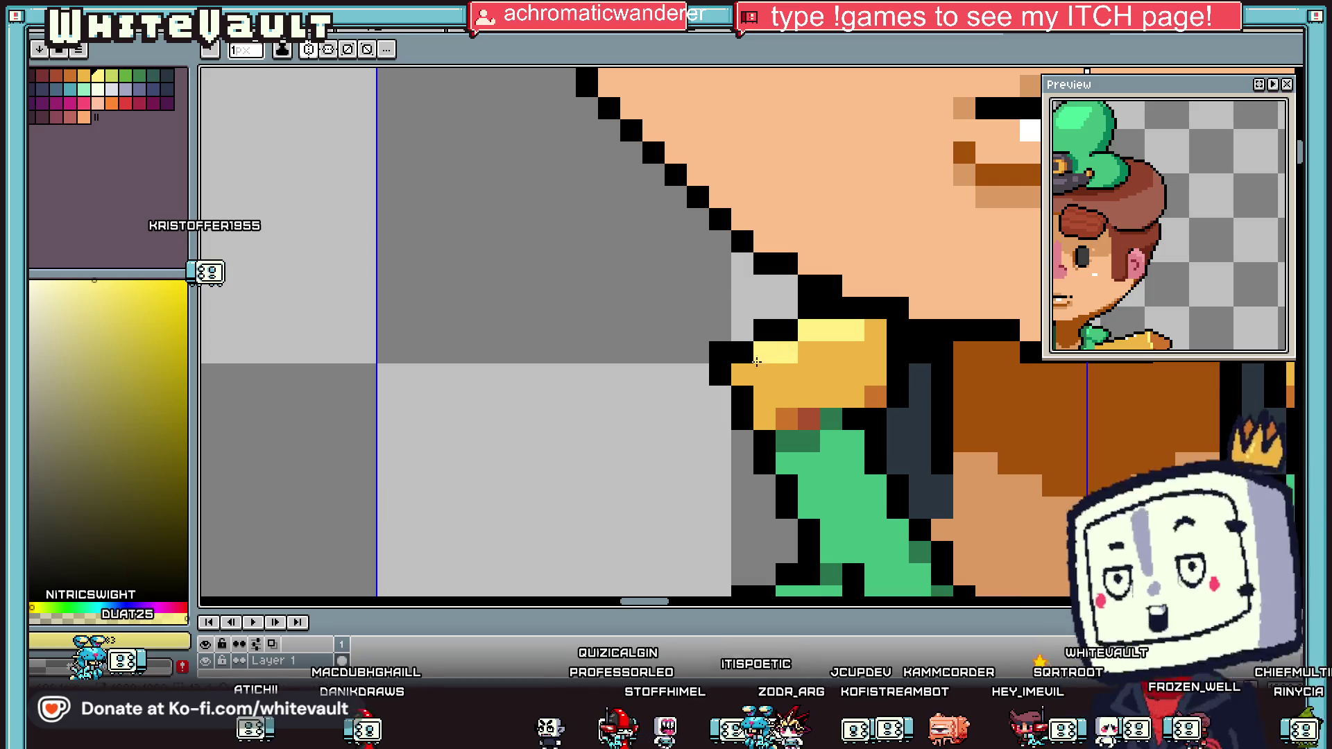
click(746, 371)
Step: Shade the collar tip's right column with the dark orange shade
key(i)
scroll(848, 370, down, 2)
click(848, 369)
scroll(848, 369, up, 2)
key(b)
drag(841, 329, 841, 363)
key(i)
click(838, 376)
key(b)
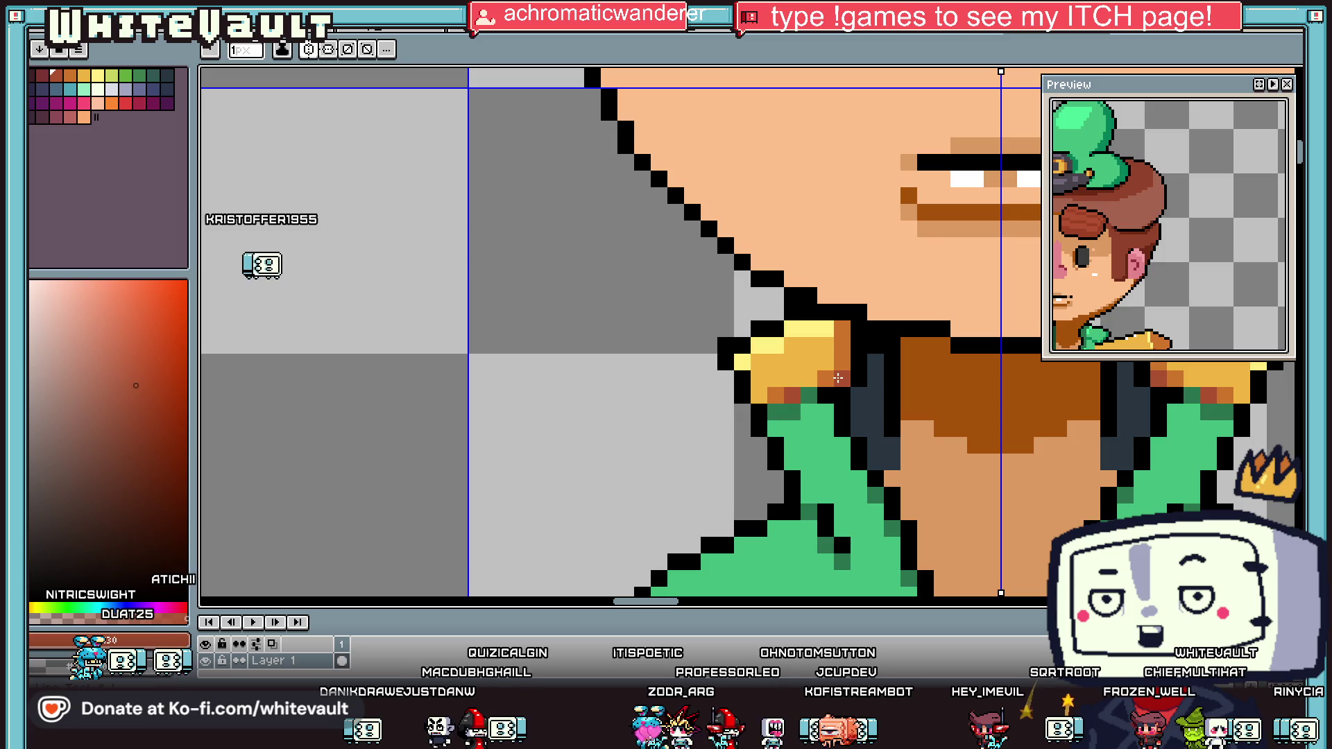
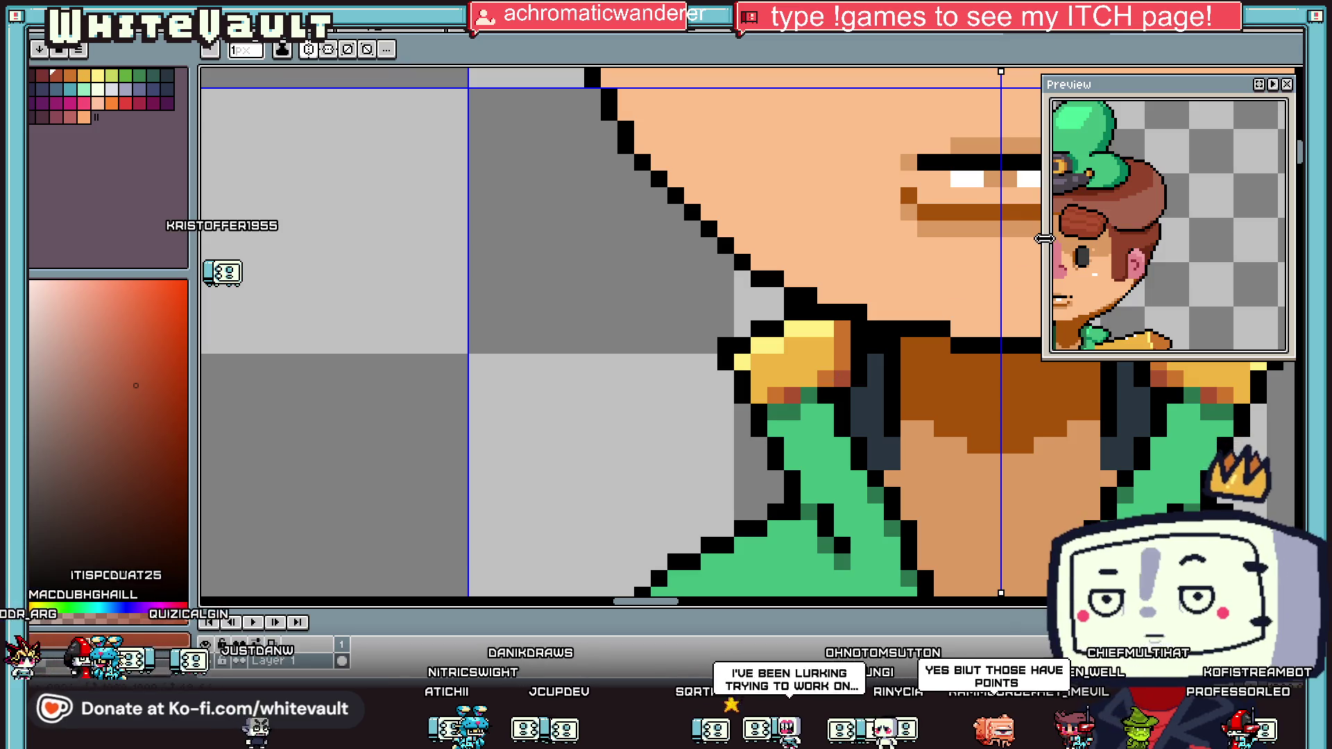
Step: Marquee-select the gold buttons and pocket badge on the left character's jacket
scroll(1044, 239, down, 5)
scroll(964, 338, up, 2)
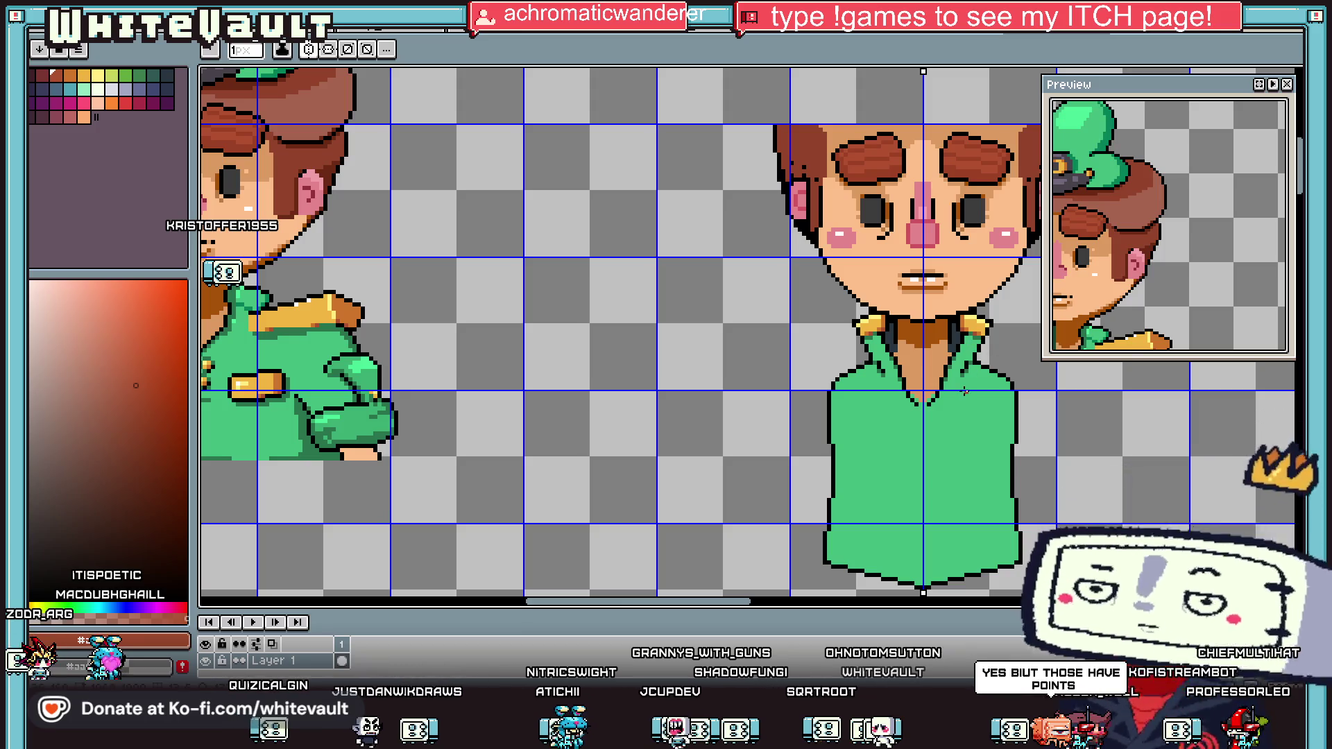
key(i)
scroll(987, 378, down, 1)
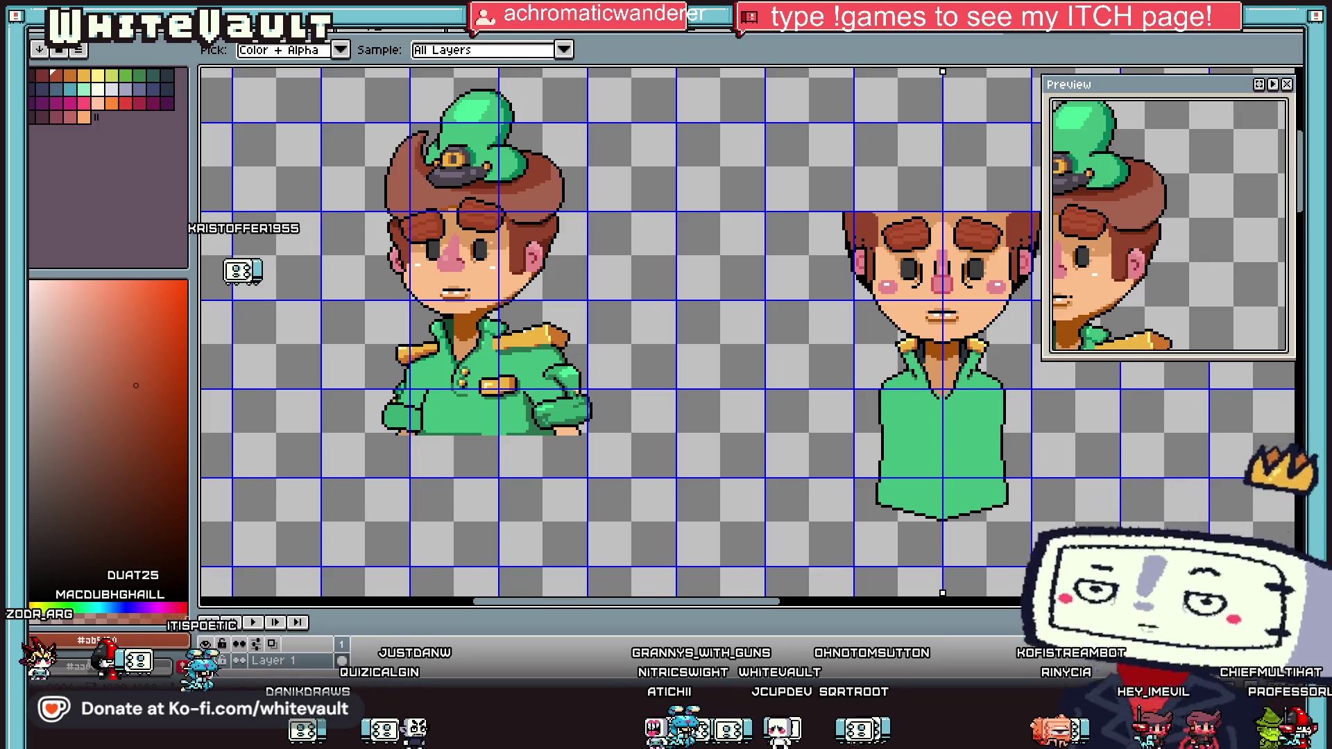
key(m)
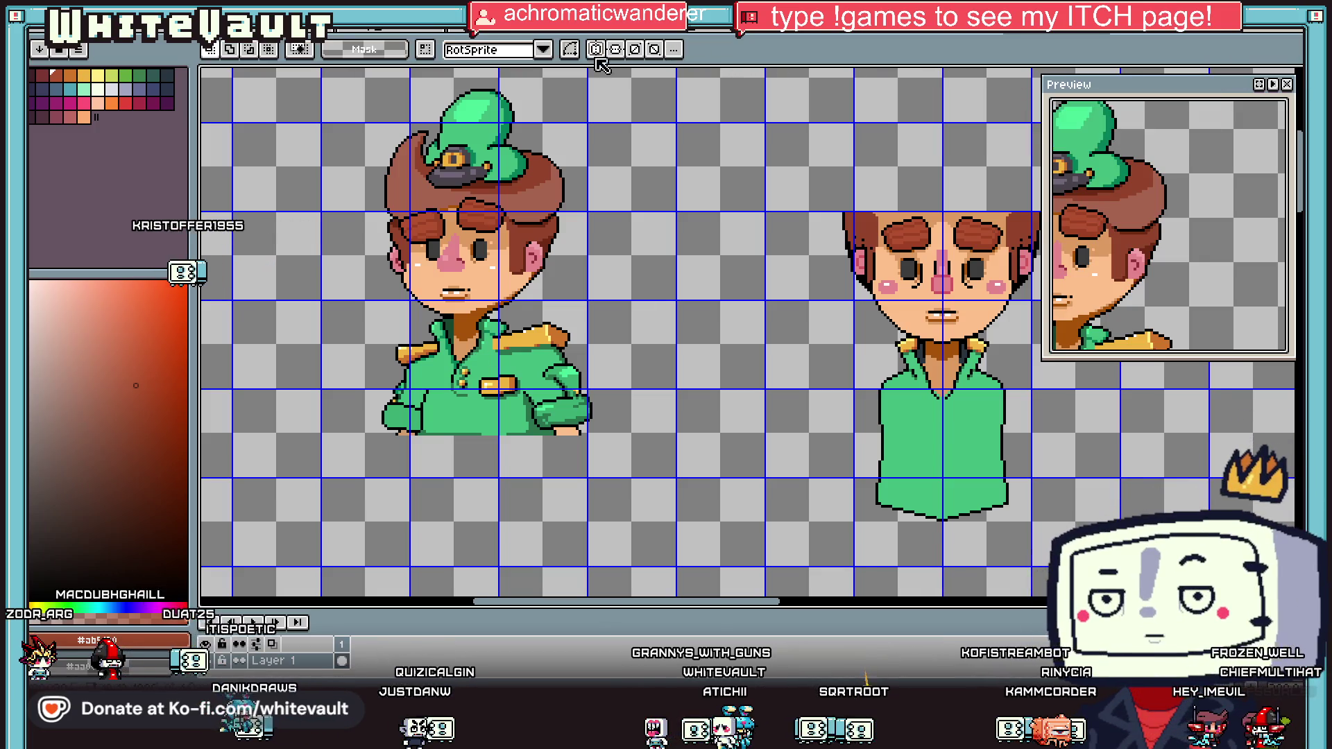
scroll(463, 389, up, 2)
mouse_move(420, 329)
mouse_down()
mouse_move(523, 422)
mouse_move(619, 484)
mouse_up()
scroll(535, 427, down, 1)
scroll(536, 428, right, 5)
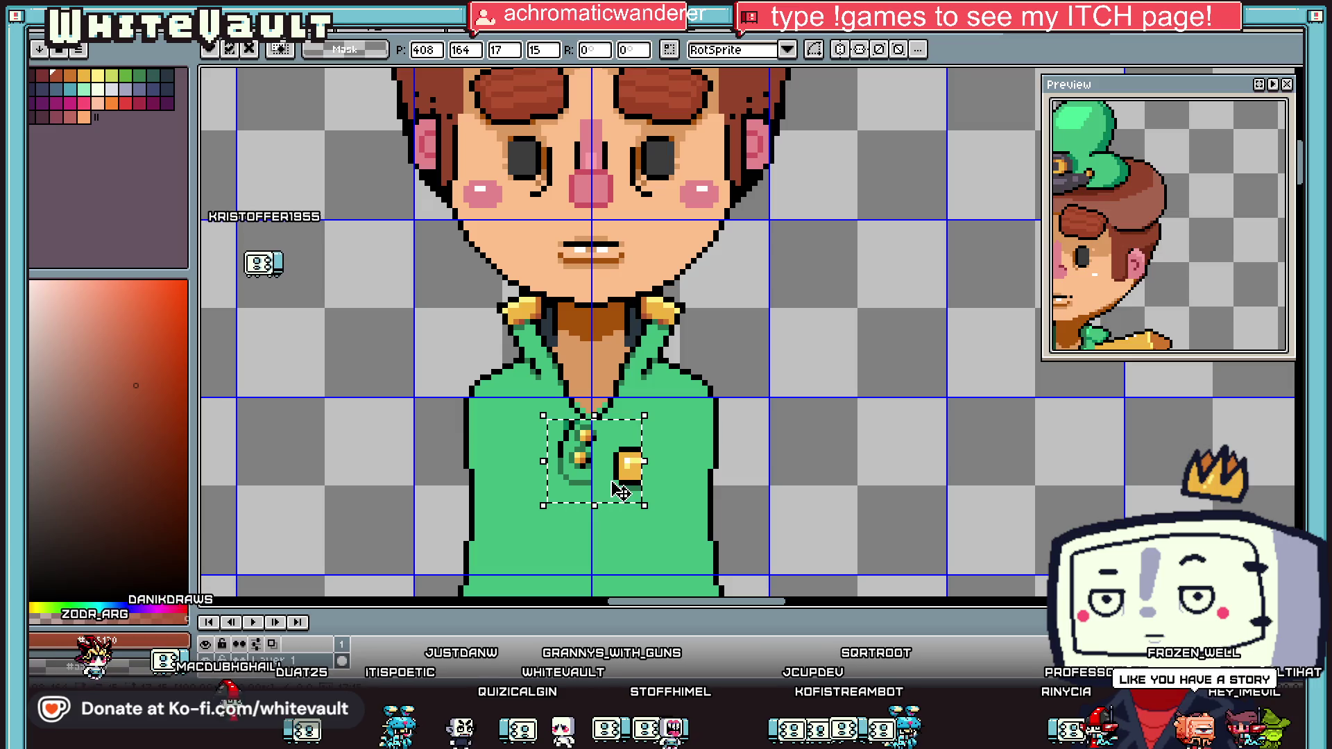
Step: Drop the pasted buttons onto the front chest and add black outline pixels by the collar
key(Return)
scroll(587, 426, up, 2)
key(b)
alt+click(577, 400)
mouse_move(561, 400)
mouse_down()
mouse_move(662, 302)
mouse_move(647, 384)
mouse_move(623, 368)
mouse_up()
Step: Repaint the neck pixels #42bc7f and the placket outline pixels #28734d around the buttons
alt+click(699, 331)
click(561, 383)
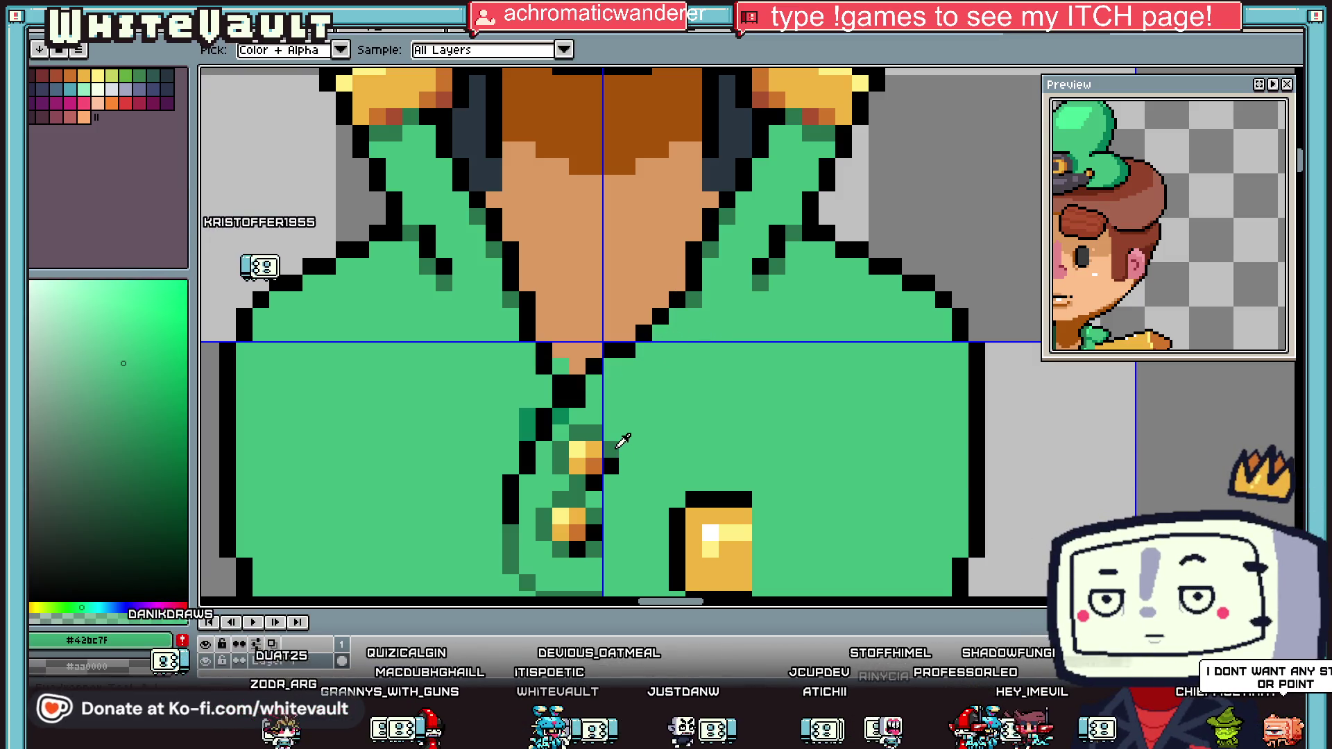
alt+click(610, 449)
click(578, 399)
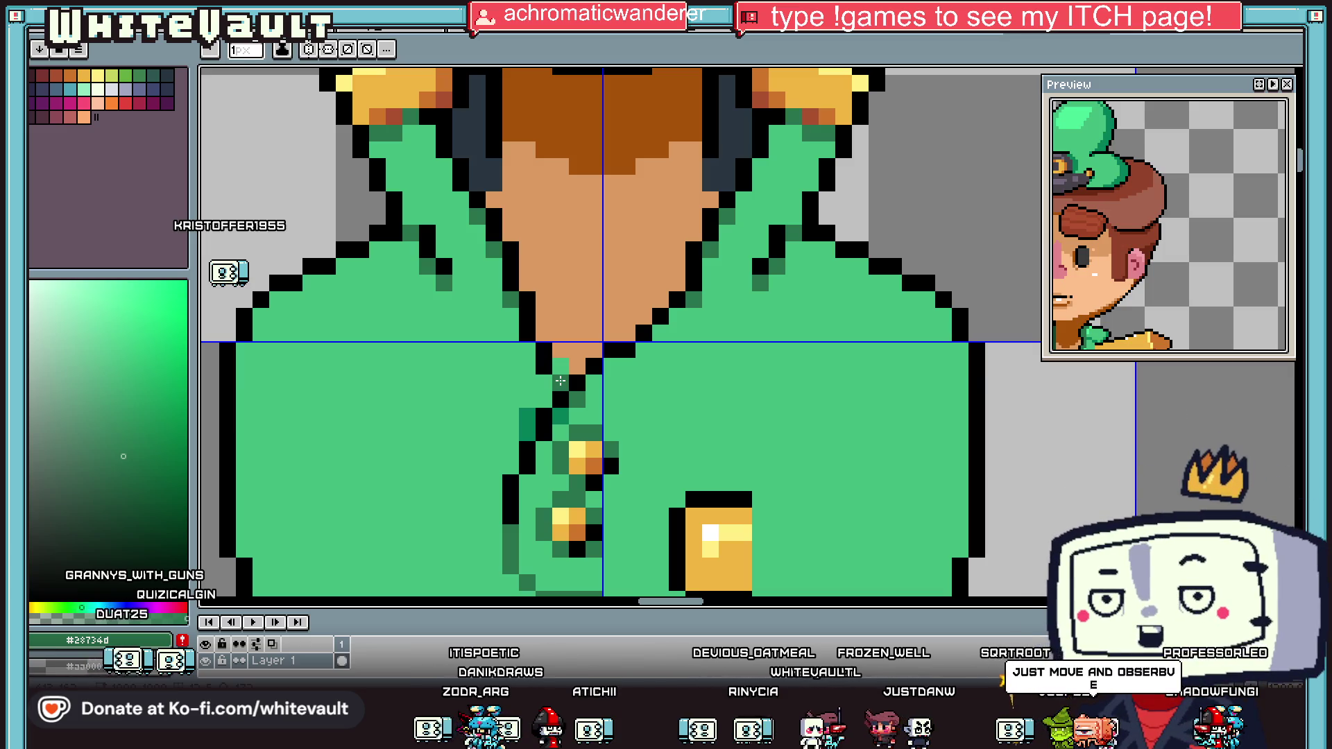
scroll(531, 403, down, 5)
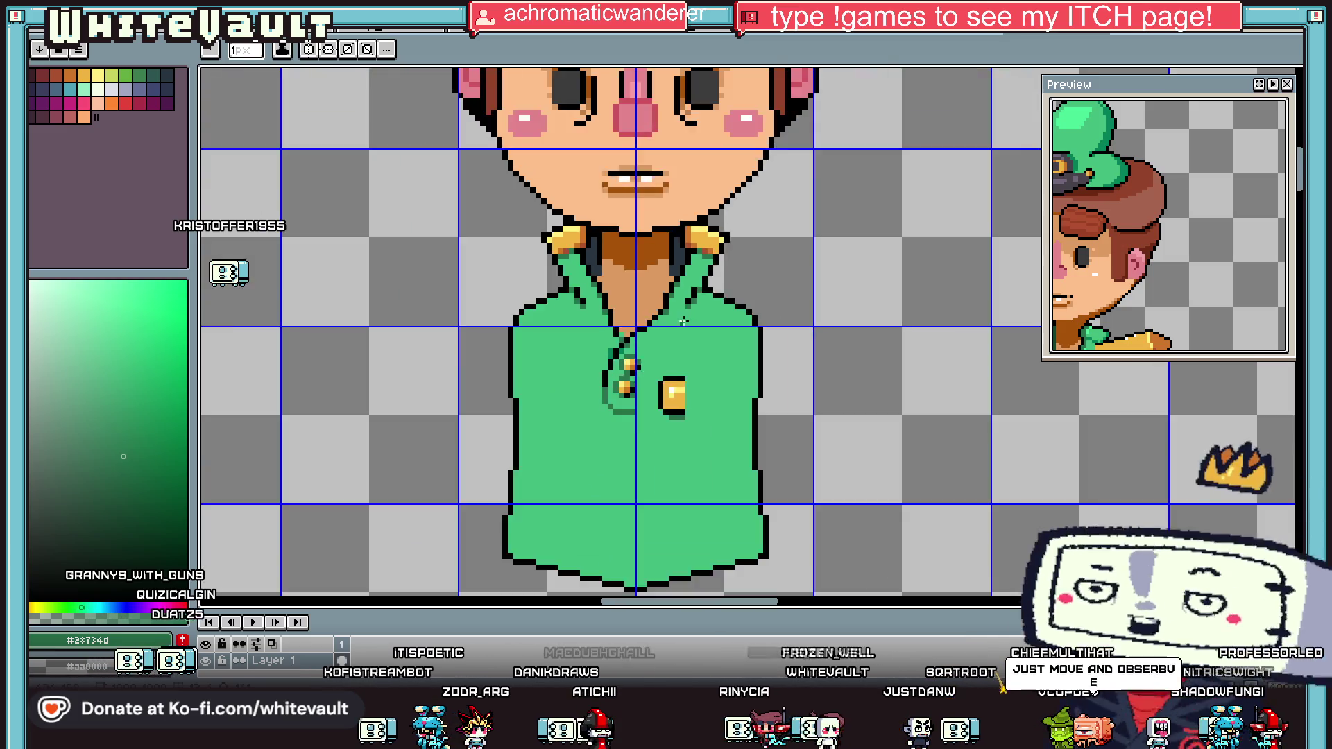
Step: Redraw the right hair outline one pixel further out and paint the old outline column #93442c
scroll(687, 158, down, 2)
scroll(678, 126, up, 2)
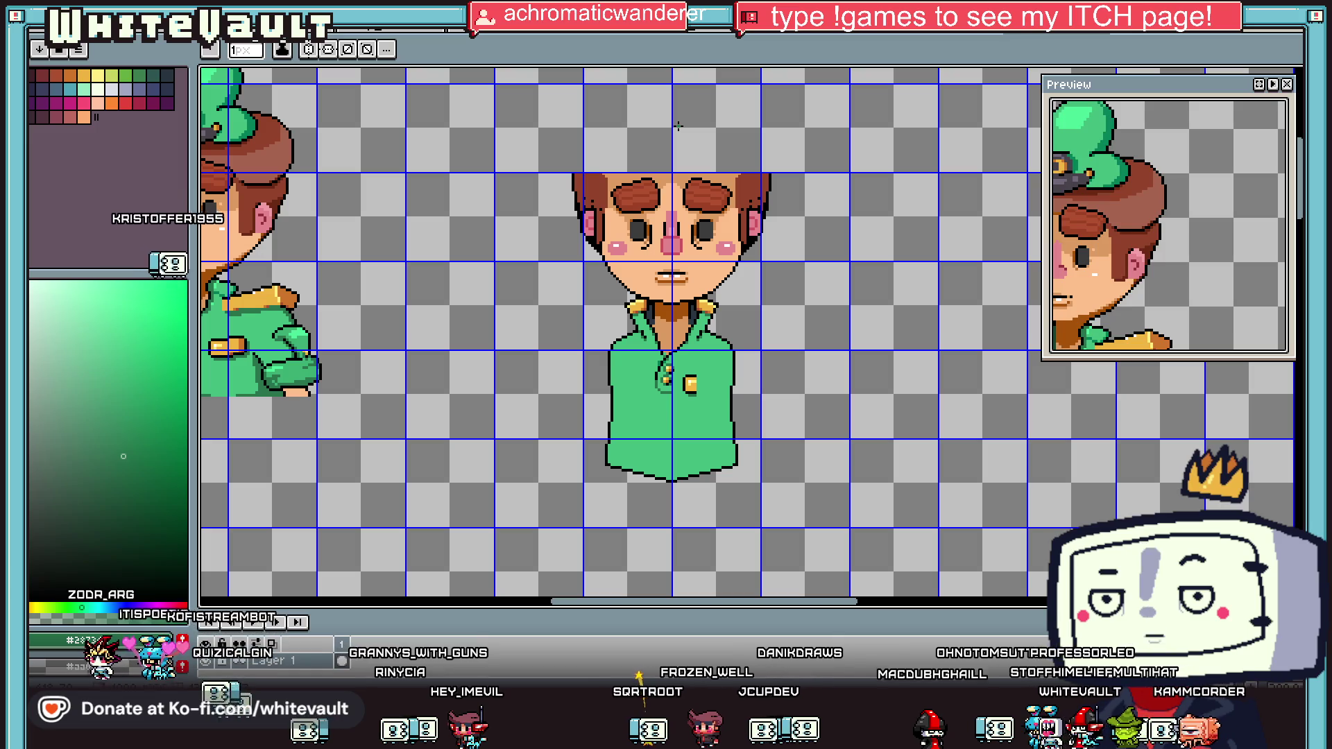
scroll(628, 142, down, 1)
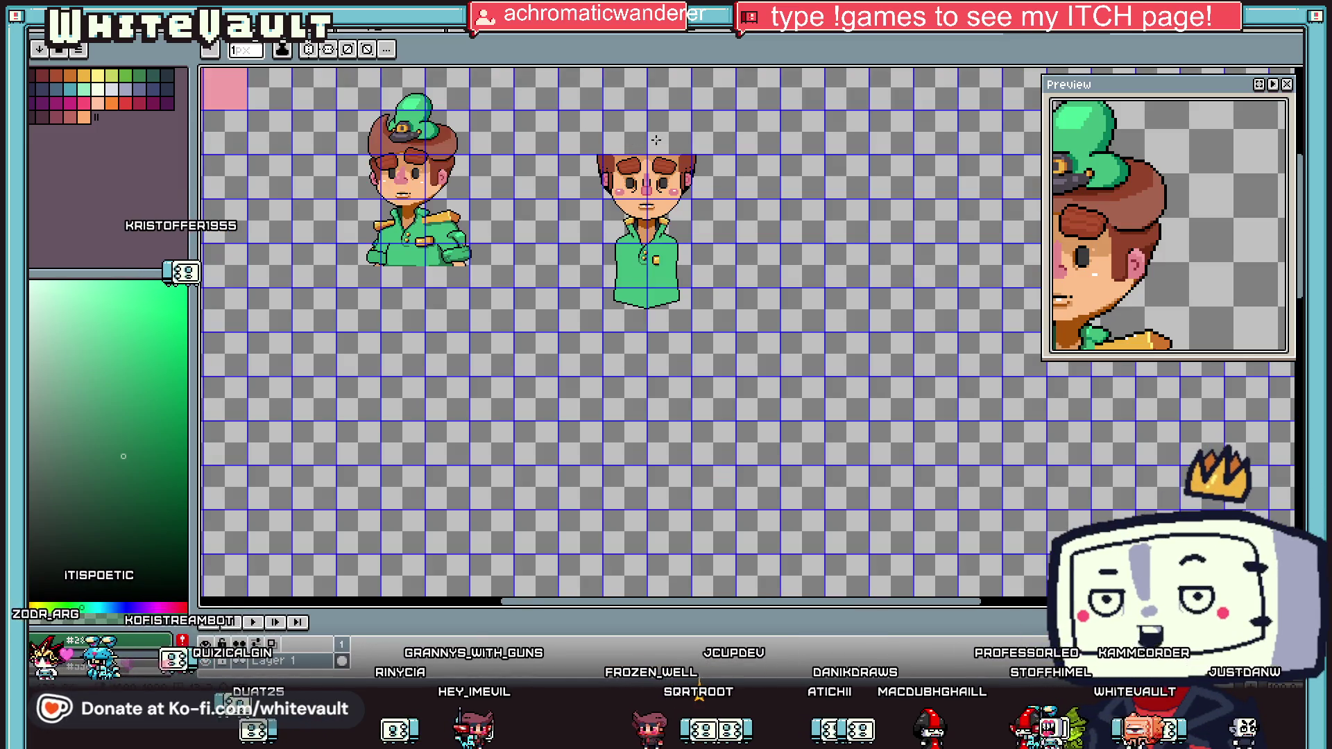
scroll(655, 140, up, 2)
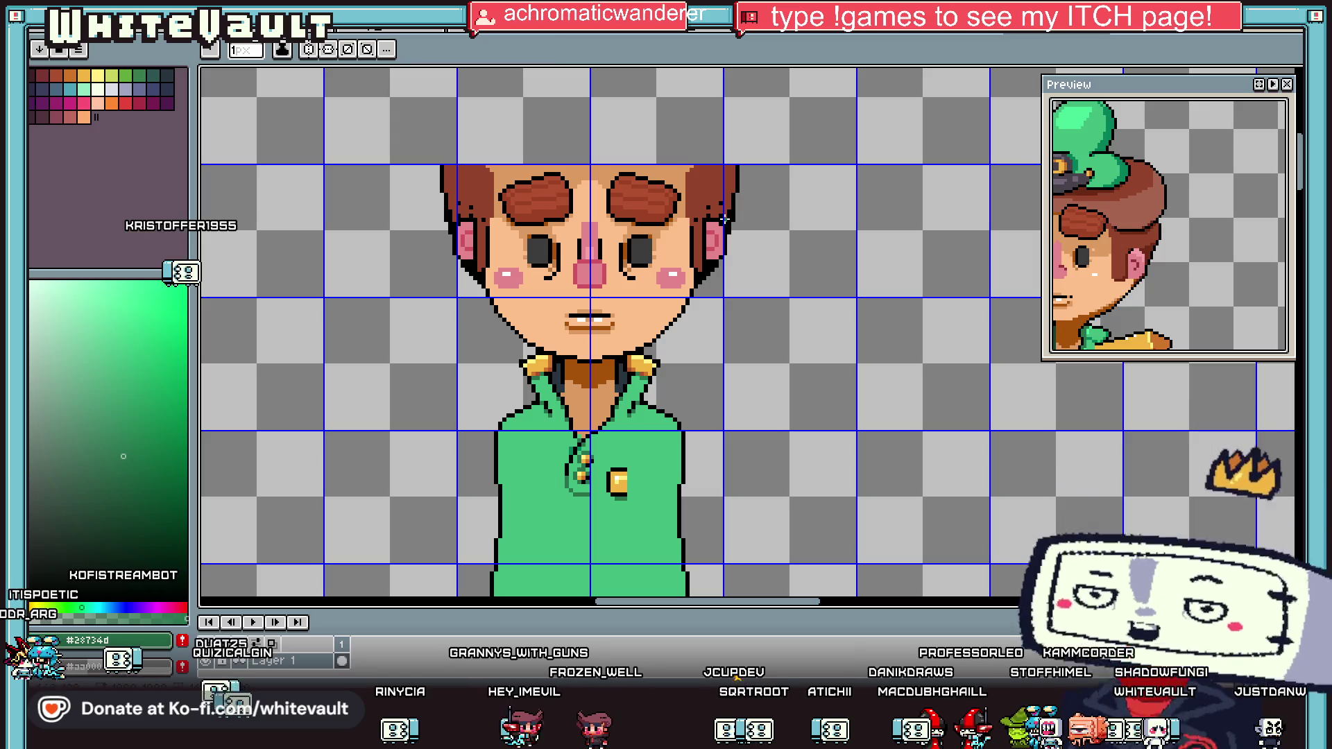
key(i)
click(725, 221)
scroll(727, 229, up, 1)
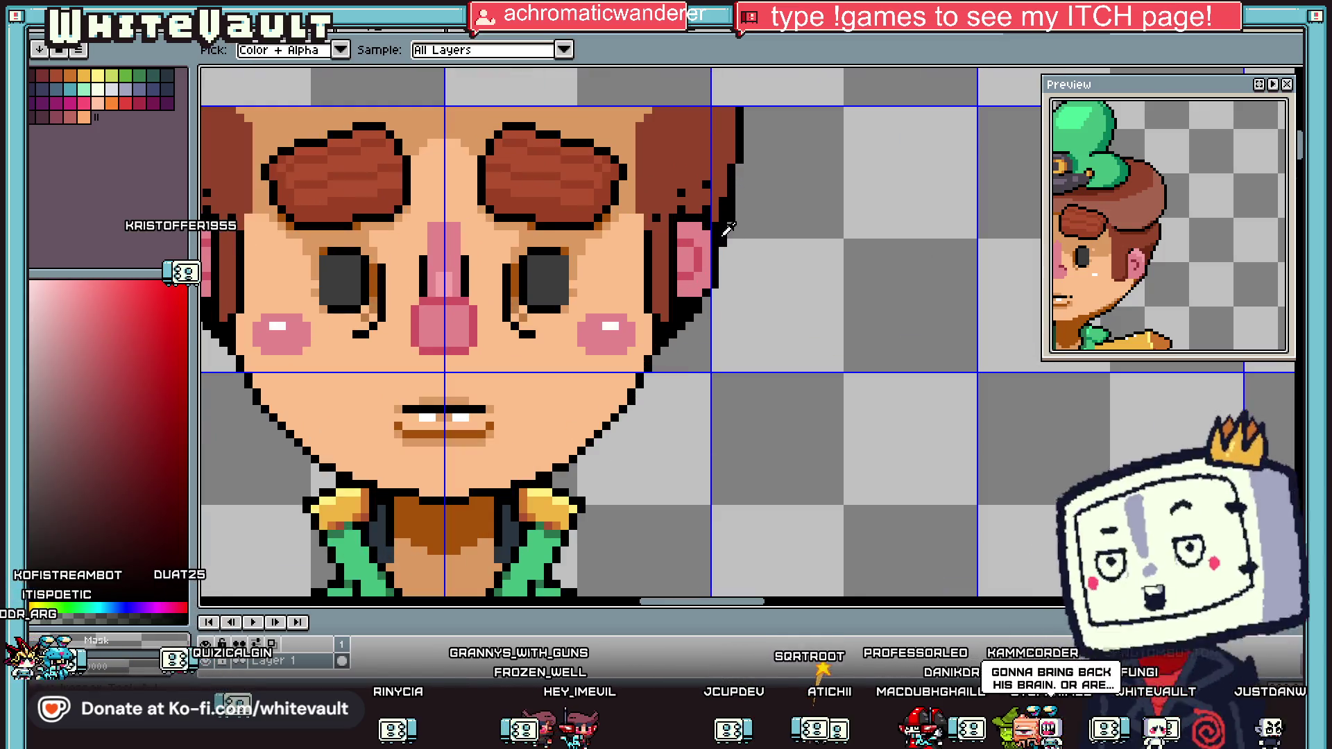
key(b)
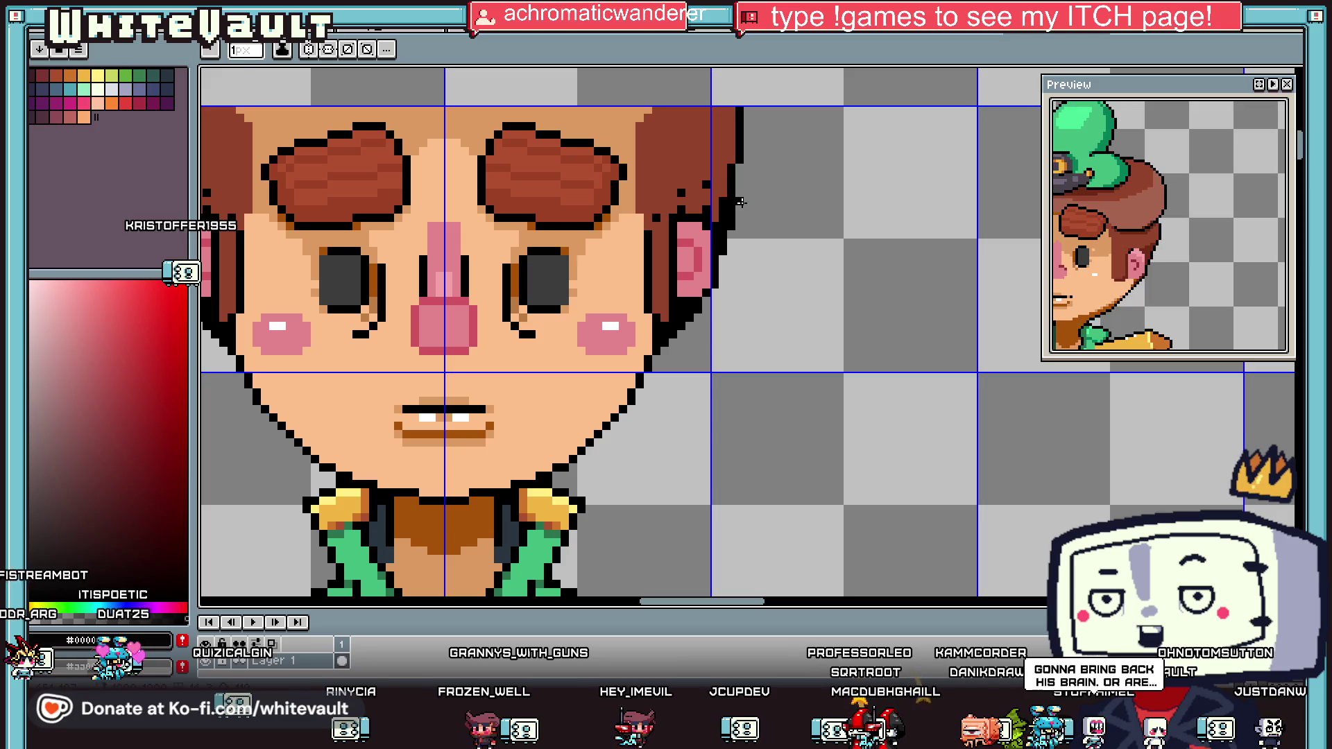
mouse_move(748, 171)
mouse_down()
mouse_move(748, 109)
mouse_move(741, 166)
mouse_up()
alt+click(729, 139)
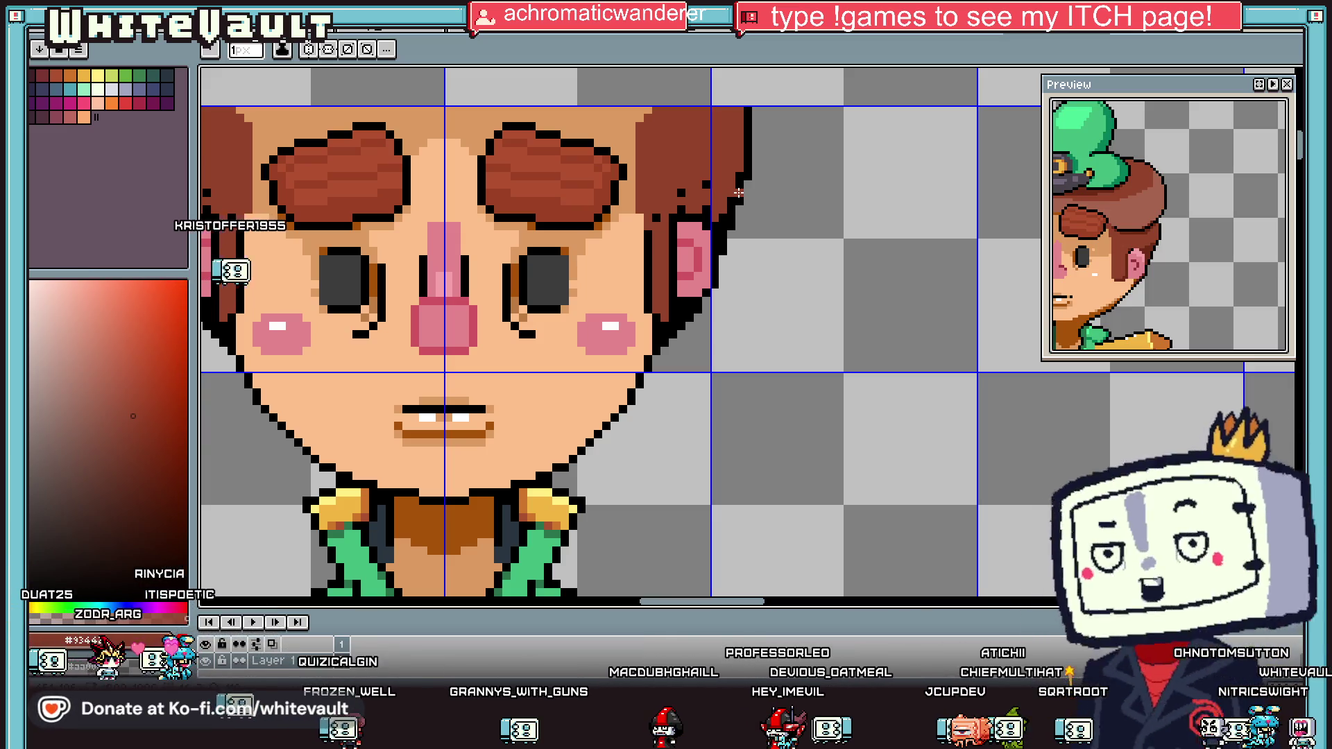
Step: Eyedrop black from the hair outline for further outlining
key(i)
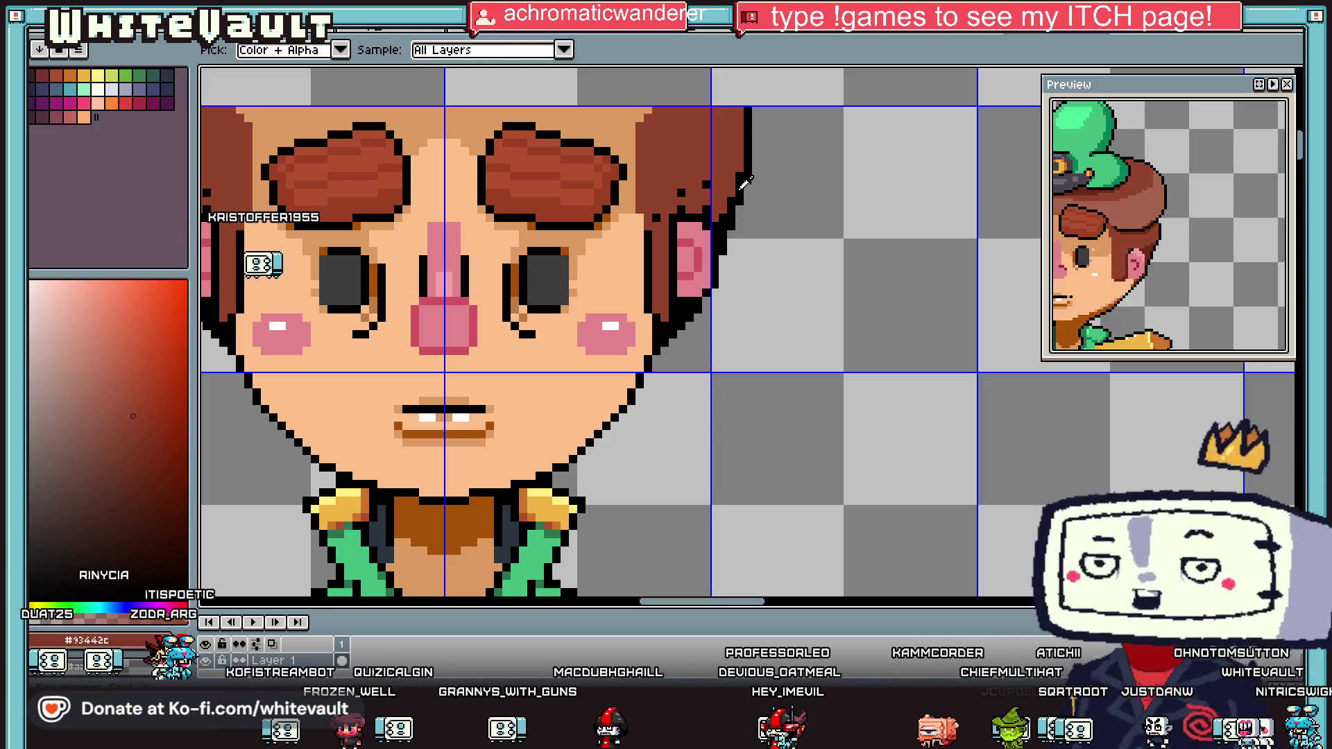
scroll(739, 193, down, 3)
scroll(689, 143, down, 2)
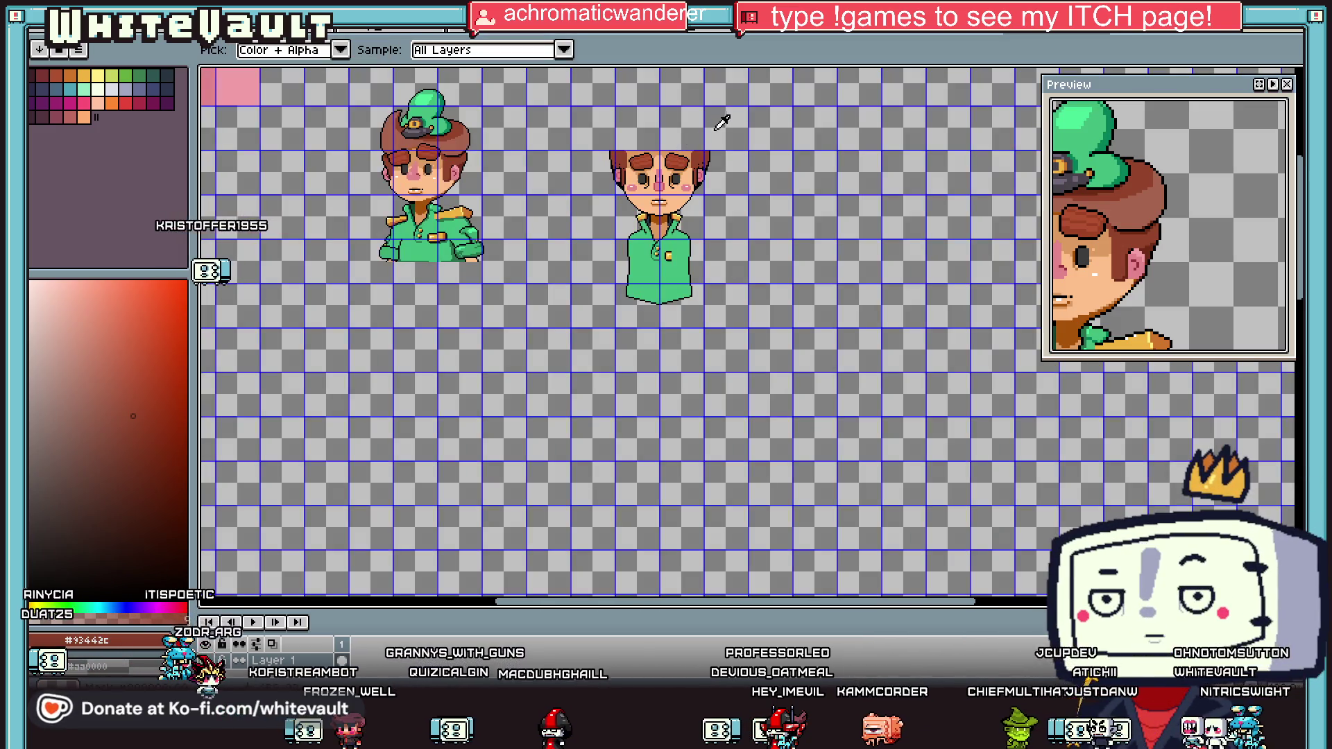
scroll(704, 130, up, 4)
click(756, 185)
Step: Pencil reddish-brown hair strands above the front character's head
key(b)
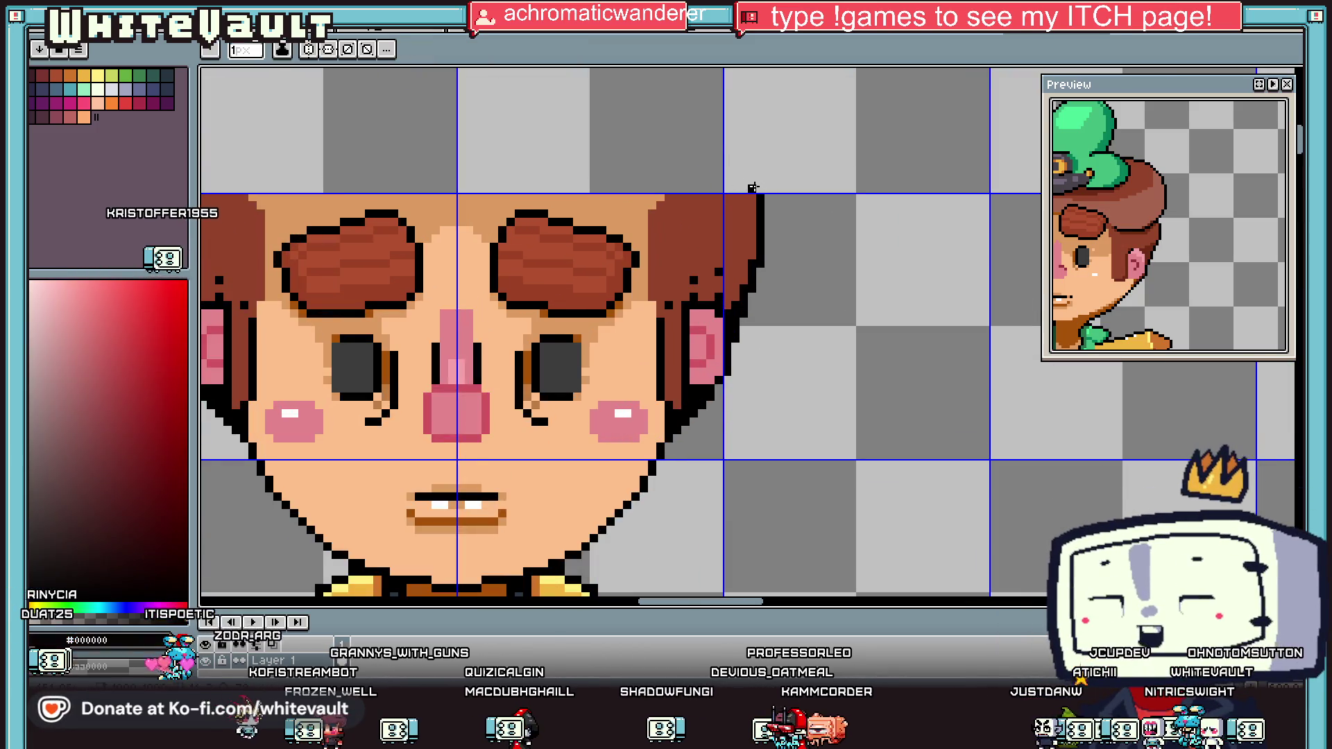
key(i)
click(687, 208)
key(b)
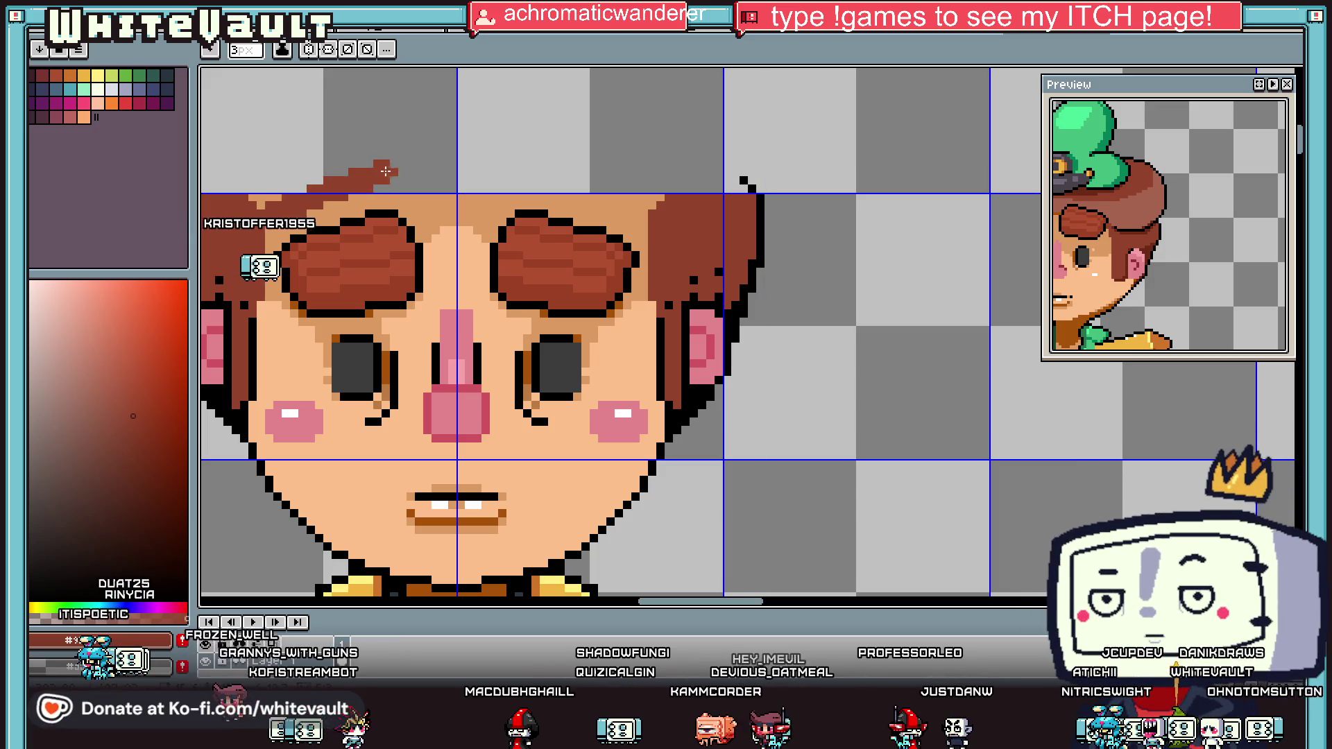
scroll(389, 190, down, 1)
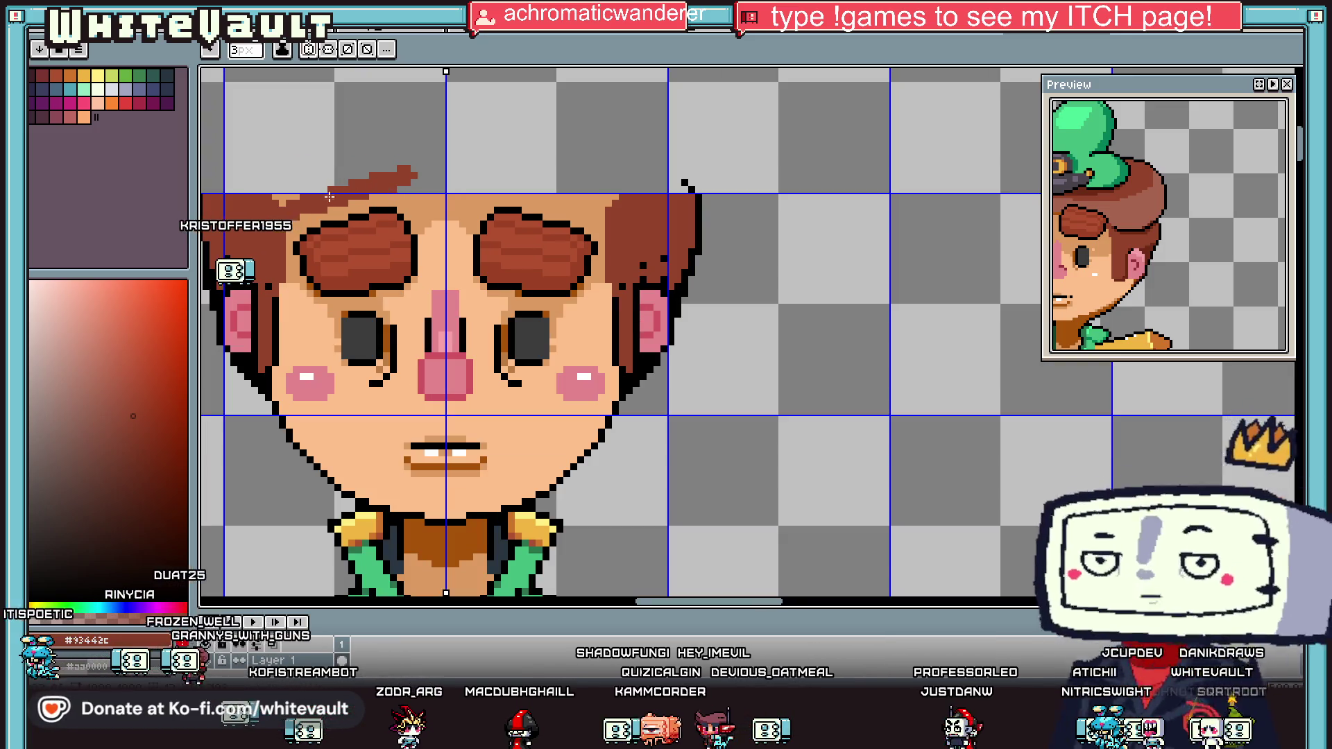
mouse_move(590, 215)
mouse_down()
mouse_move(499, 170)
mouse_move(434, 159)
mouse_move(444, 152)
mouse_up()
scroll(485, 163, down, 2)
scroll(366, 161, up, 2)
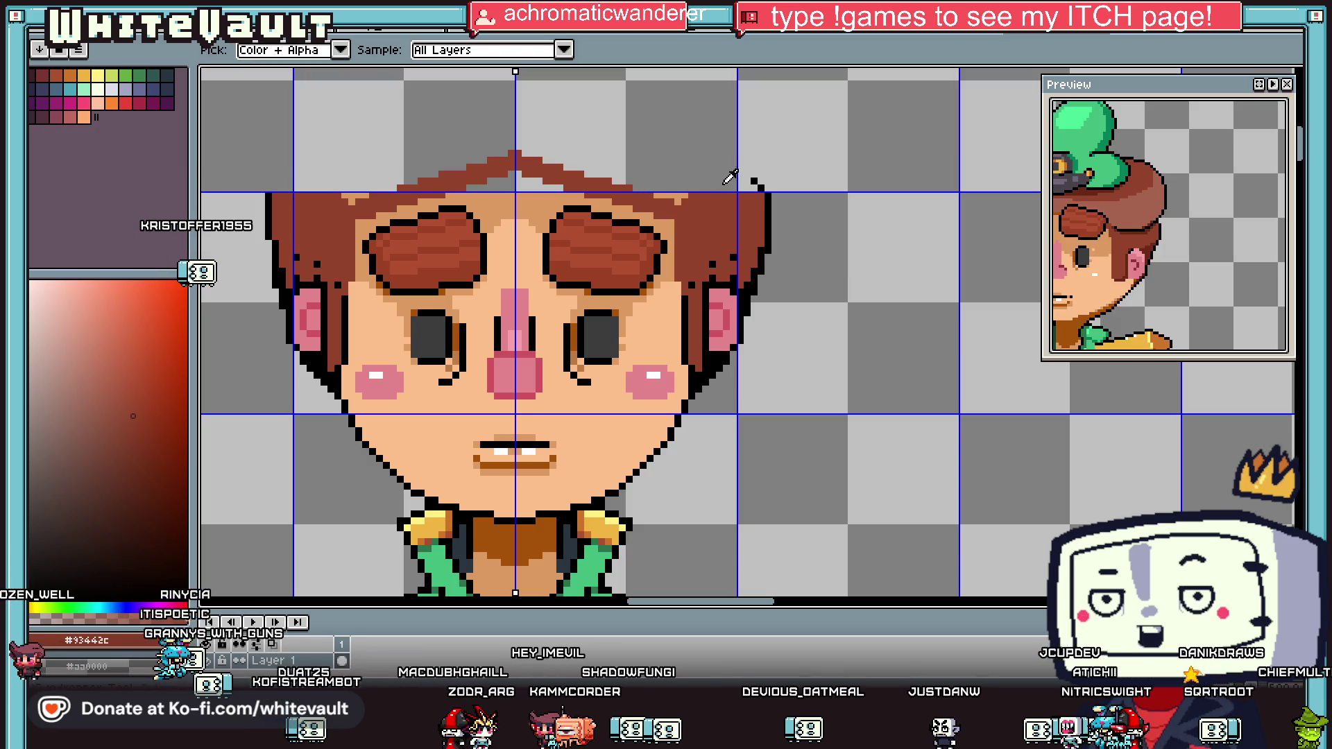
scroll(770, 196, up, 2)
Step: Extend the black hair outline above the right ear and erase two stray outline pixels
alt+click(768, 191)
click(767, 175)
scroll(767, 175, down, 1)
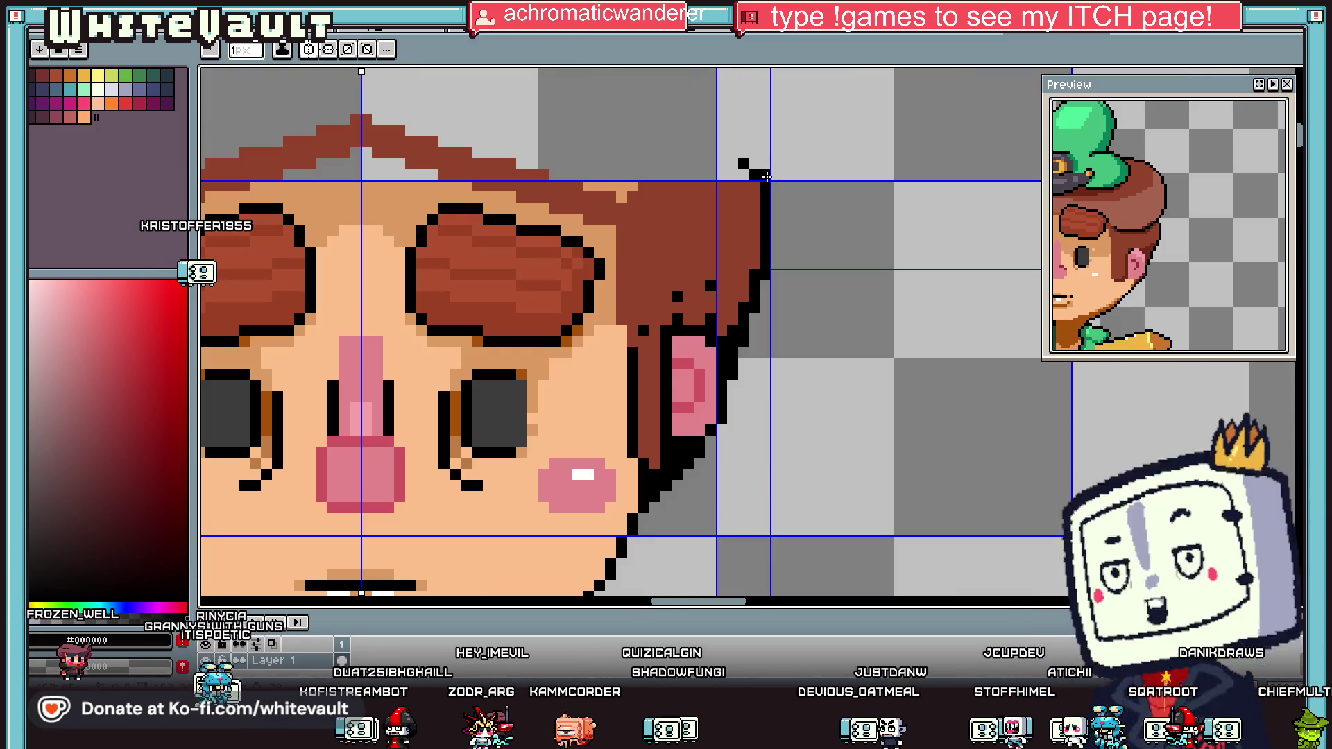
drag(765, 164, 744, 141)
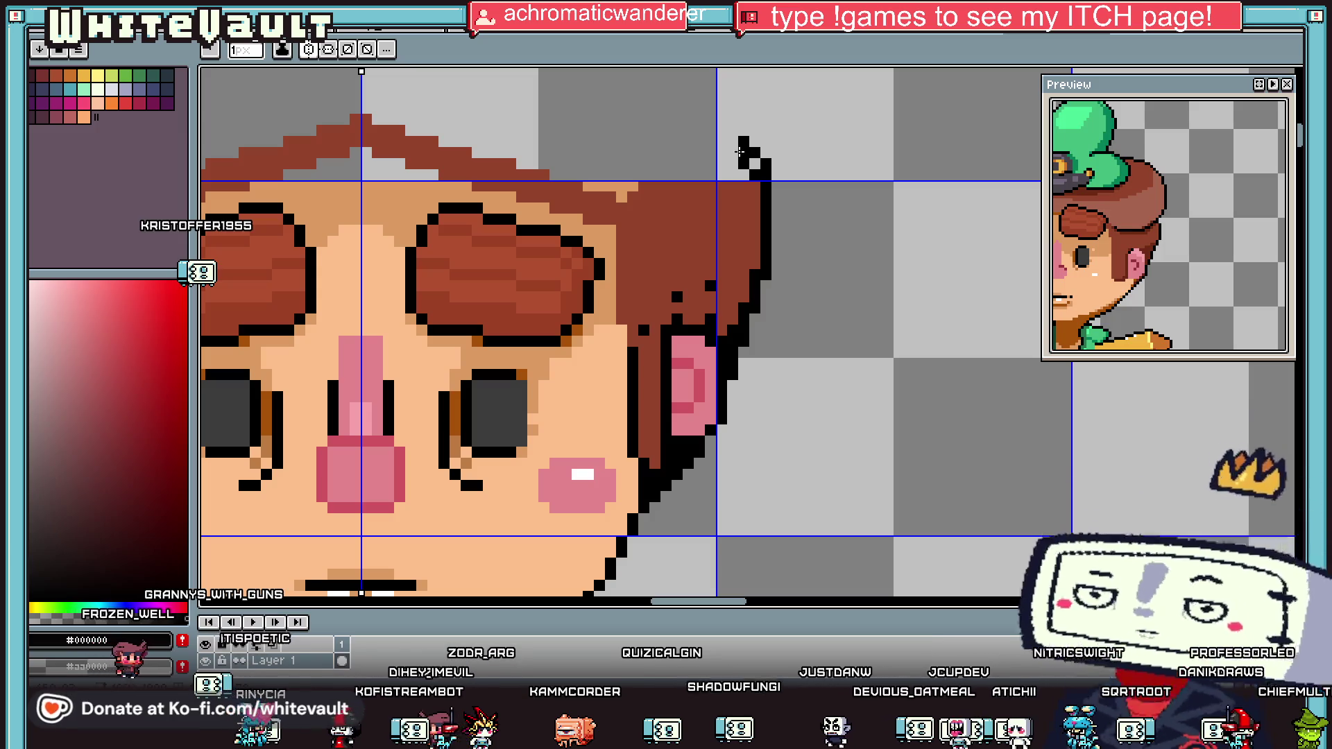
scroll(736, 125, up, 1)
click(703, 107)
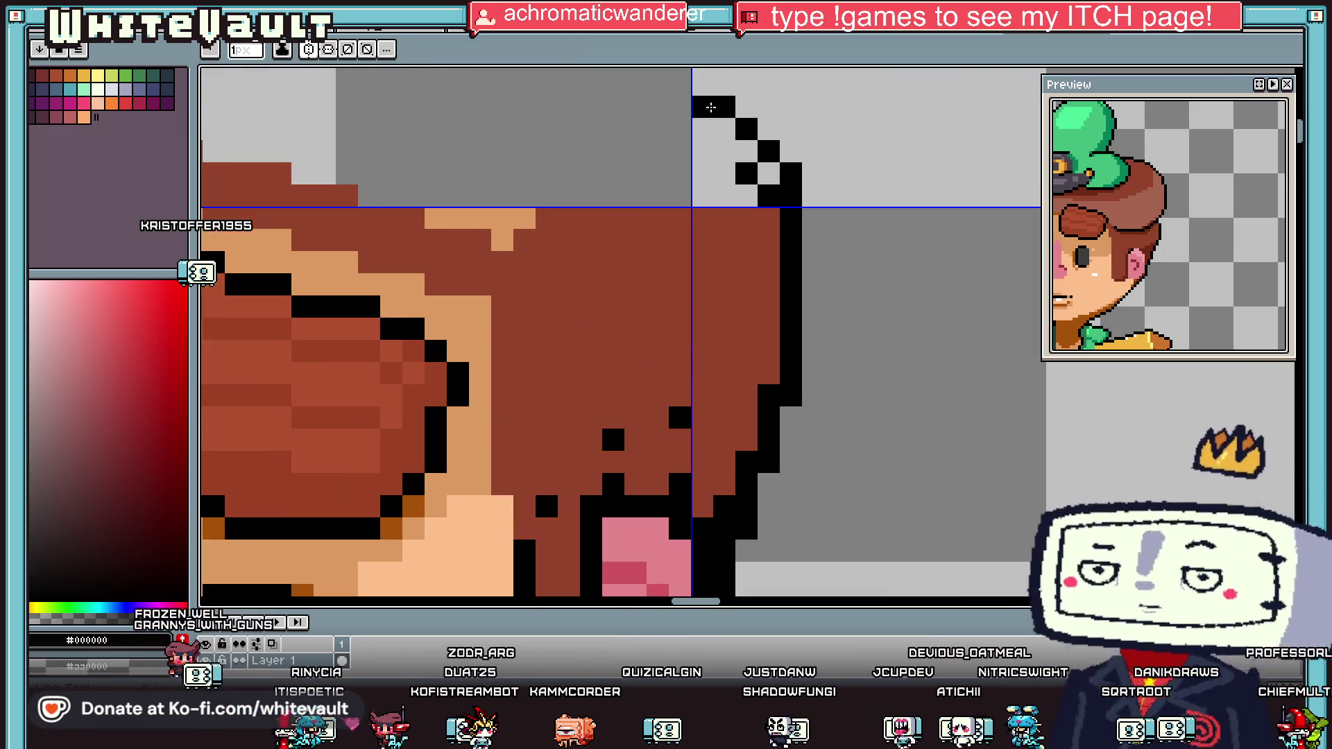
right_click(747, 174)
right_click(768, 196)
Step: Draw a brown stair-step hairline above the head and flood-fill the enclosed hair brown
alt+click(722, 229)
click(702, 129)
shift+click(480, 196)
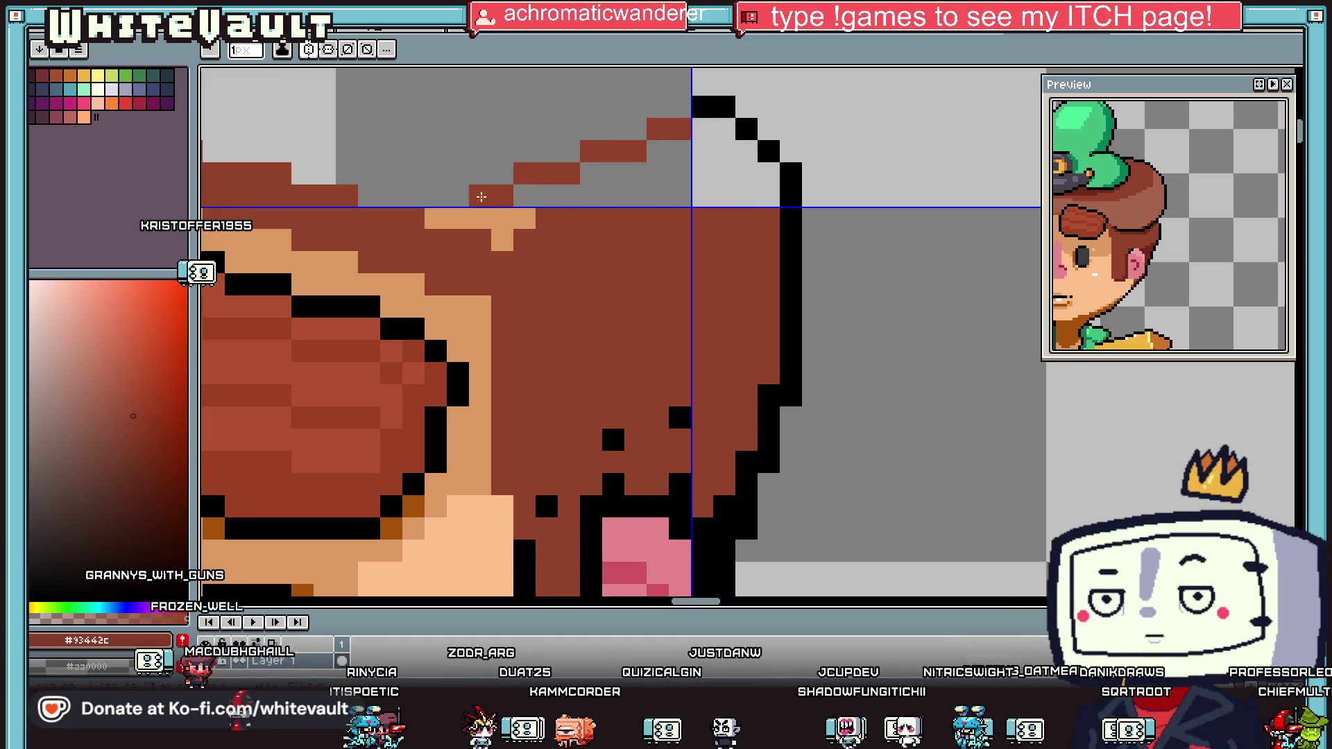
key(f)
click(623, 187)
scroll(623, 187, down, 4)
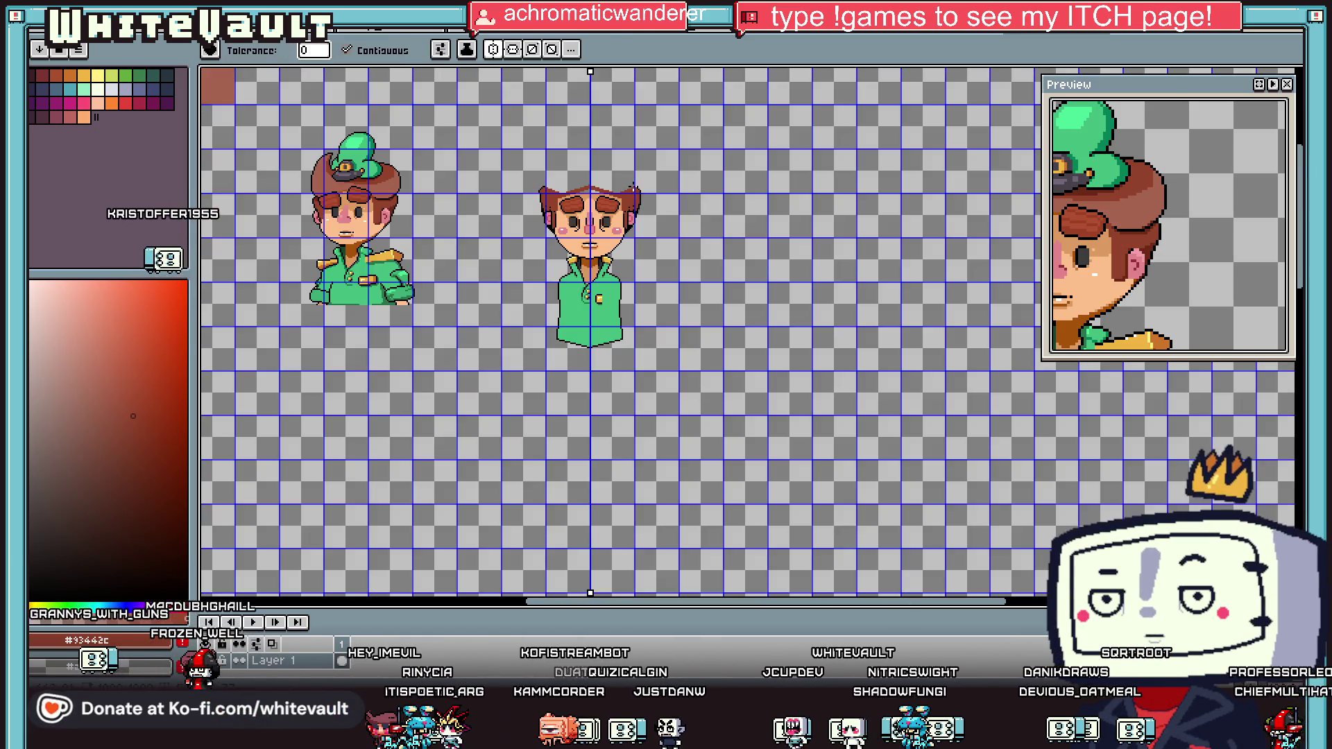
scroll(609, 179, up, 1)
Step: Draw a new black outline arc along the hair top and fill the gap beneath it brown
key(i)
scroll(608, 179, up, 3)
click(466, 184)
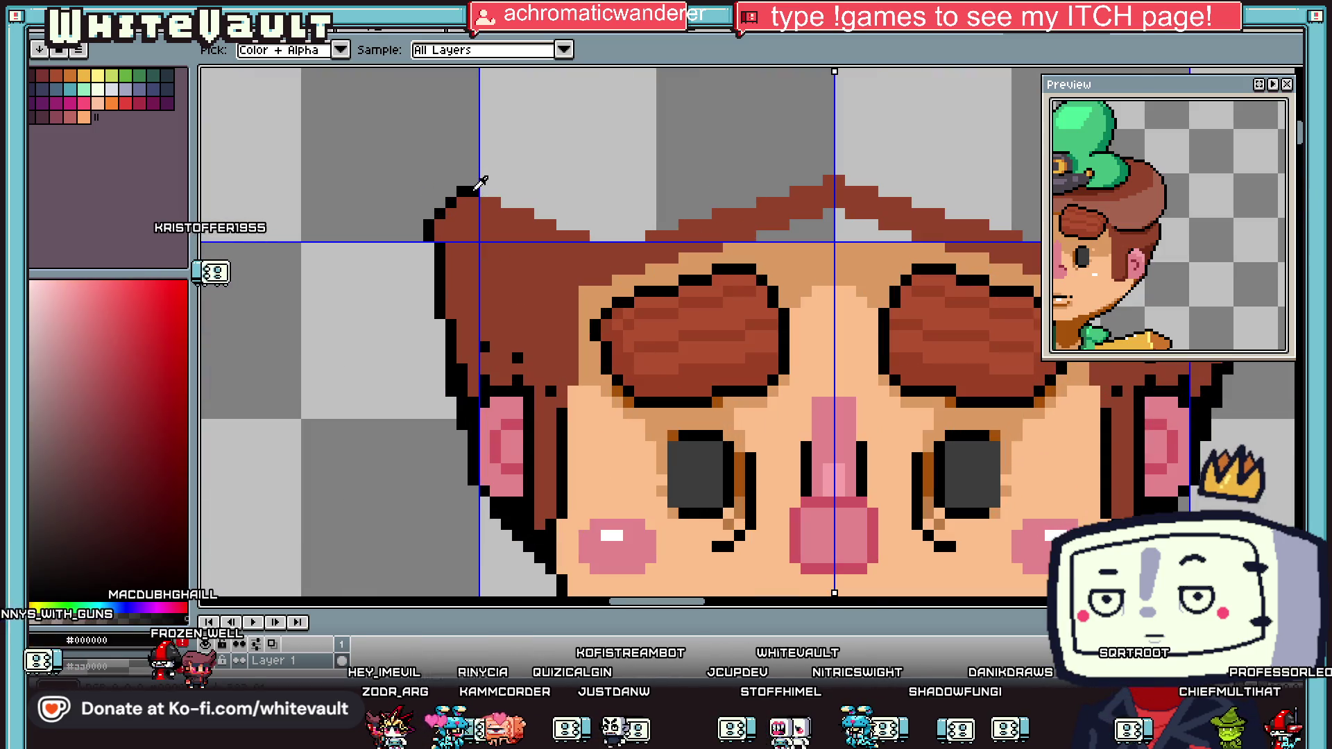
key(b)
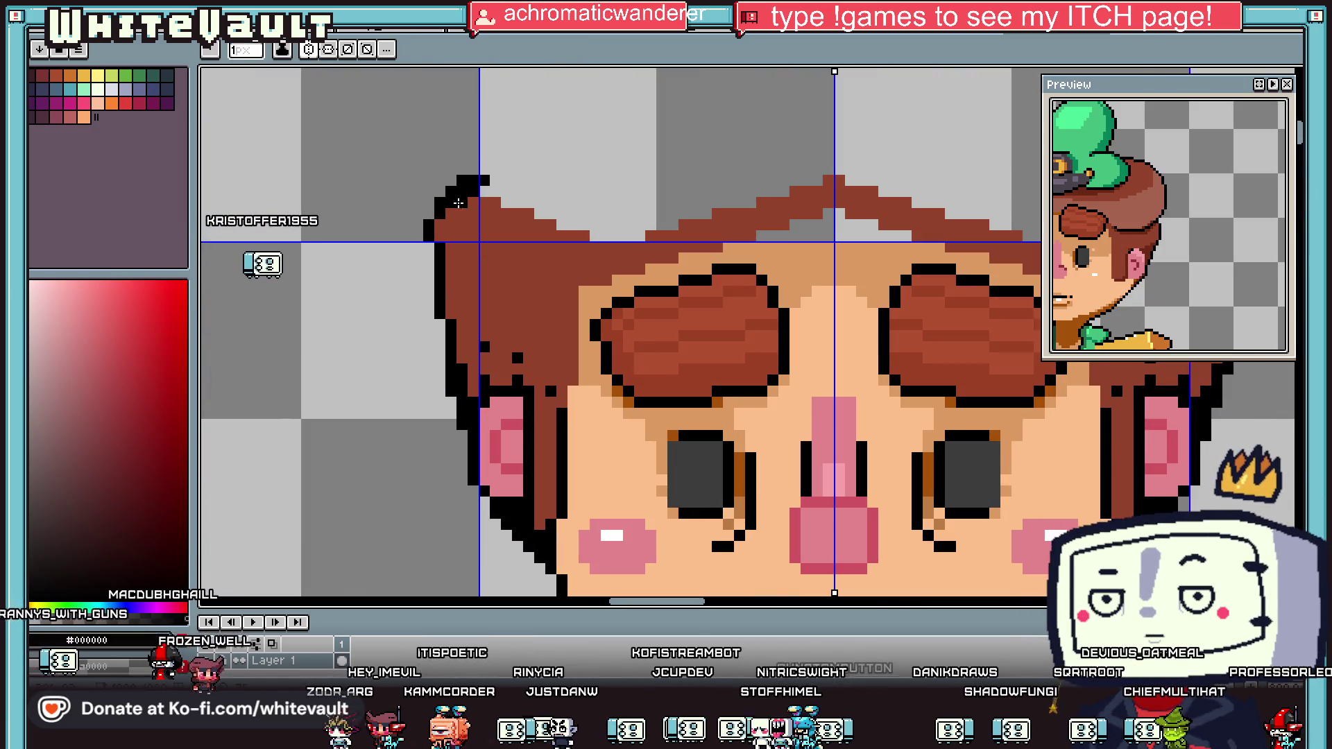
alt+click(459, 203)
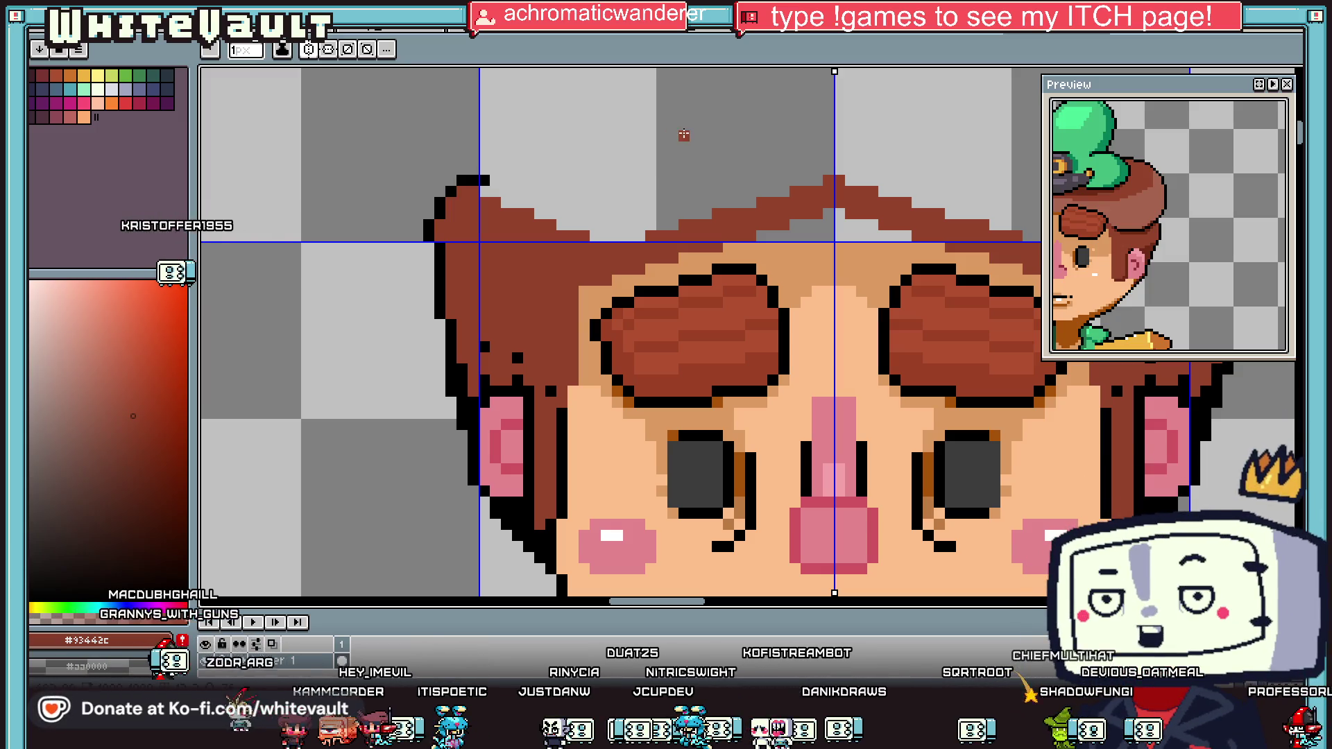
scroll(616, 139, down, 3)
scroll(557, 174, up, 3)
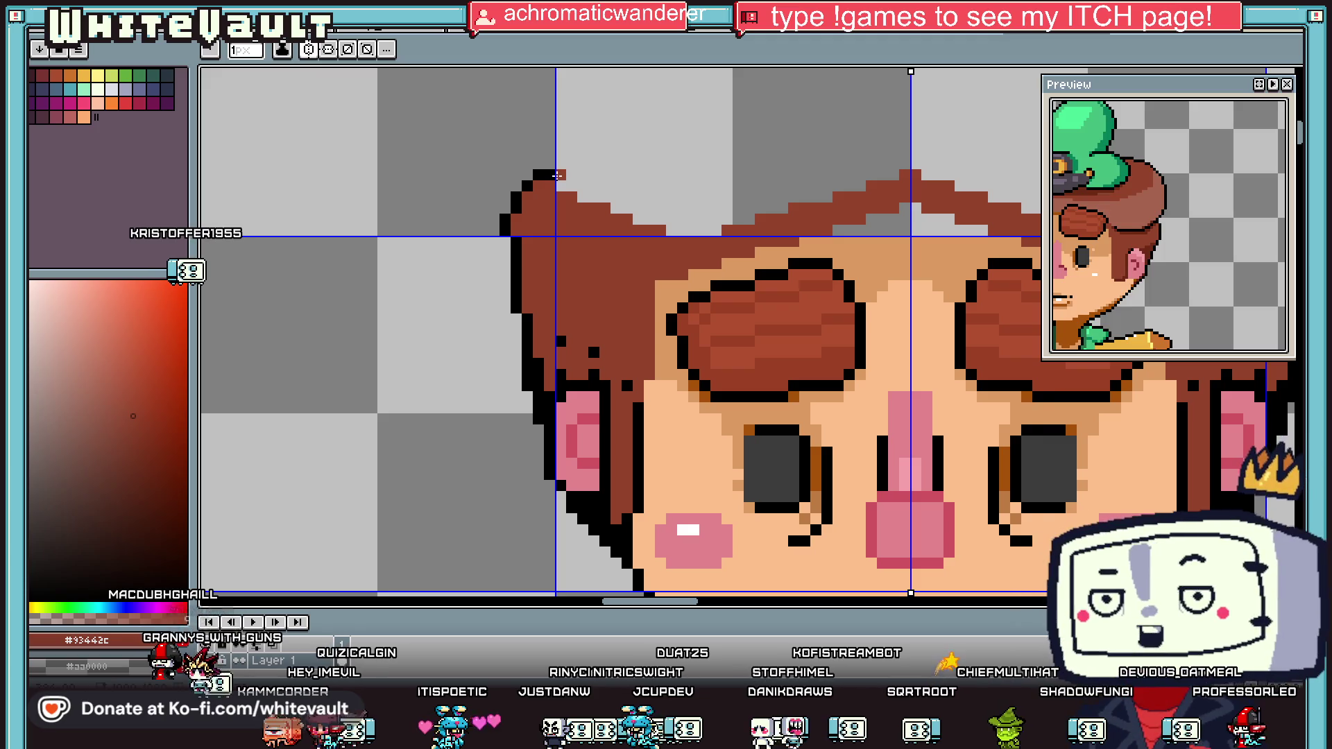
alt+click(560, 164)
mouse_move(560, 164)
mouse_down()
mouse_move(618, 133)
mouse_move(971, 72)
mouse_move(931, 275)
mouse_move(868, 292)
mouse_up()
key(alt)
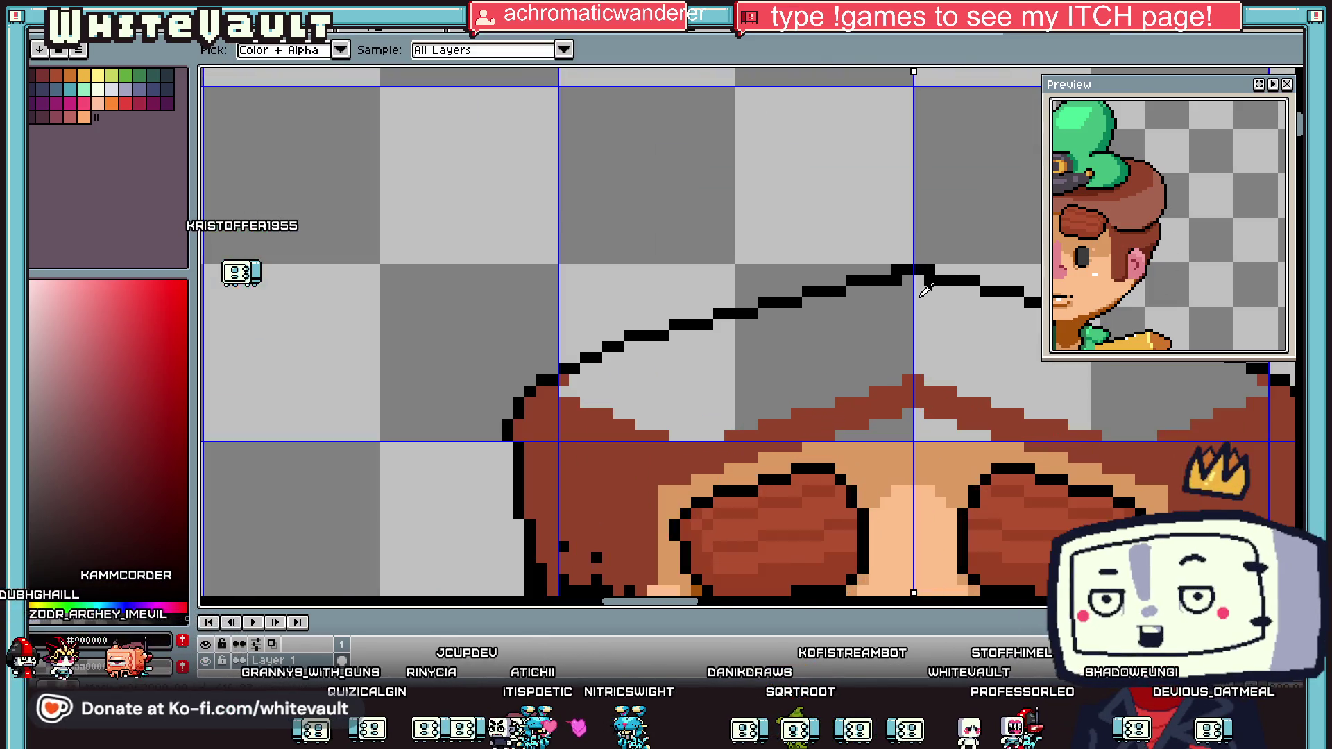
alt+click(923, 376)
click(921, 364)
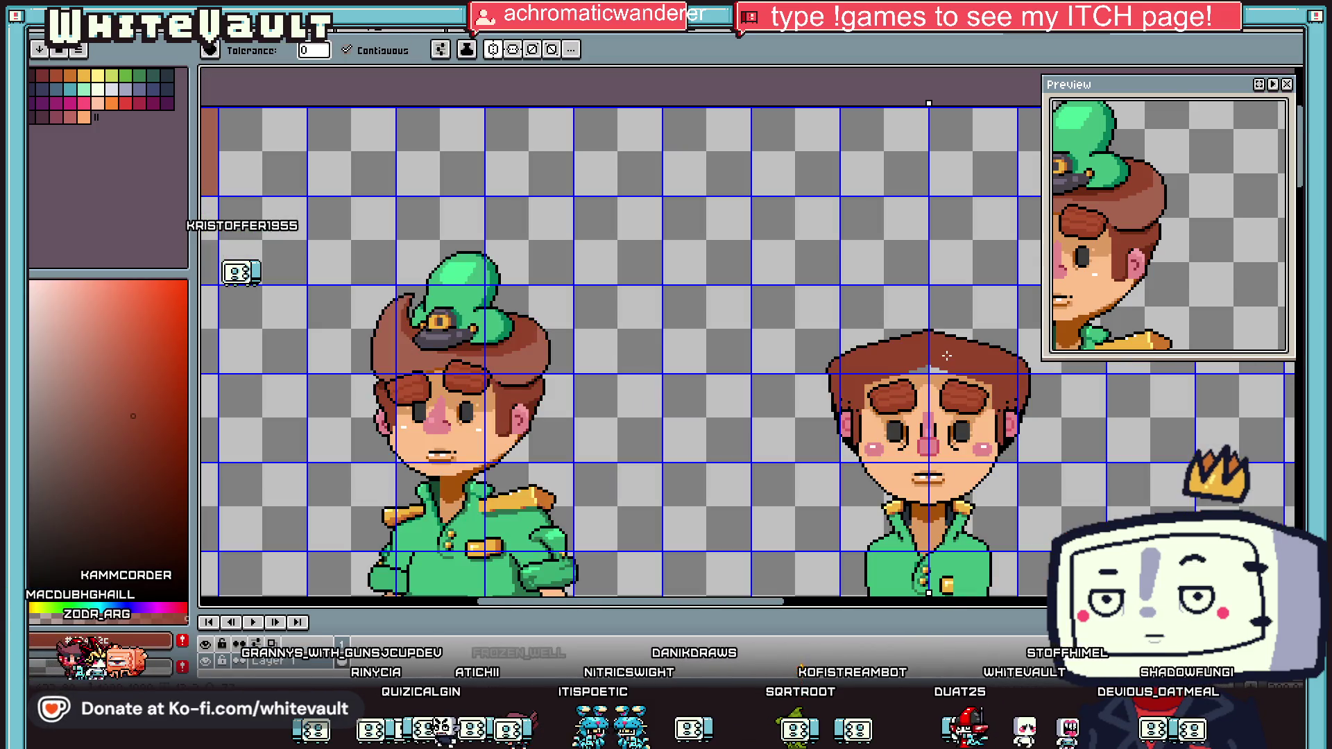
Step: Draw a brown hairline above the nose and fill the forehead with hair brown
scroll(920, 366, down, 2)
scroll(915, 368, up, 2)
click(902, 352)
scroll(896, 353, down, 2)
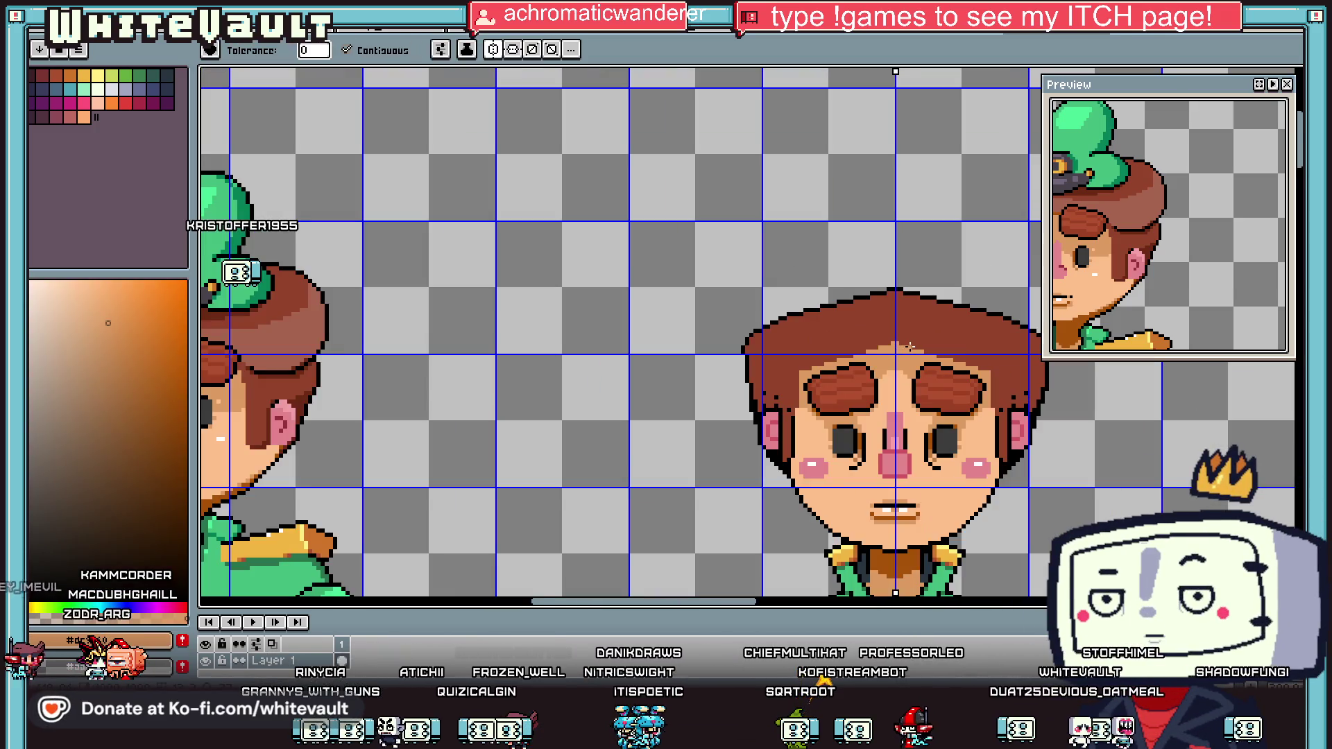
key(alt)
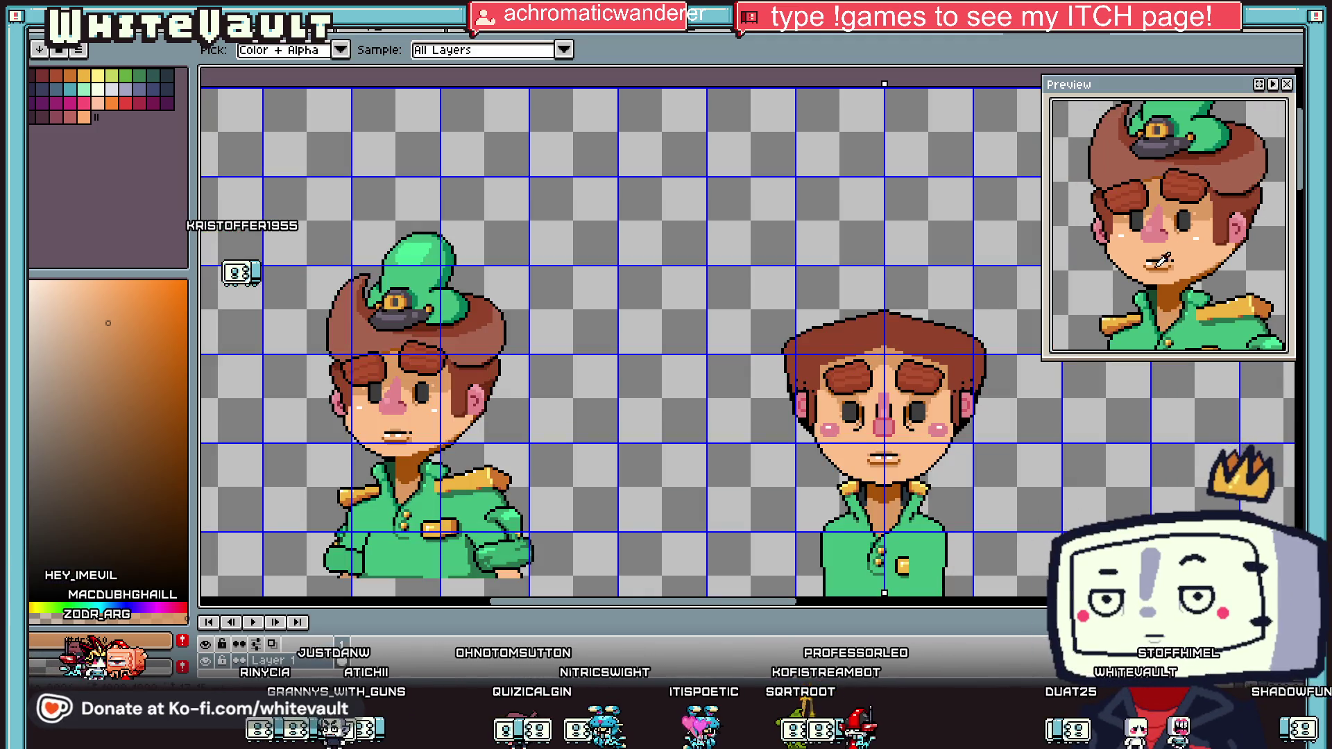
scroll(999, 367, up, 4)
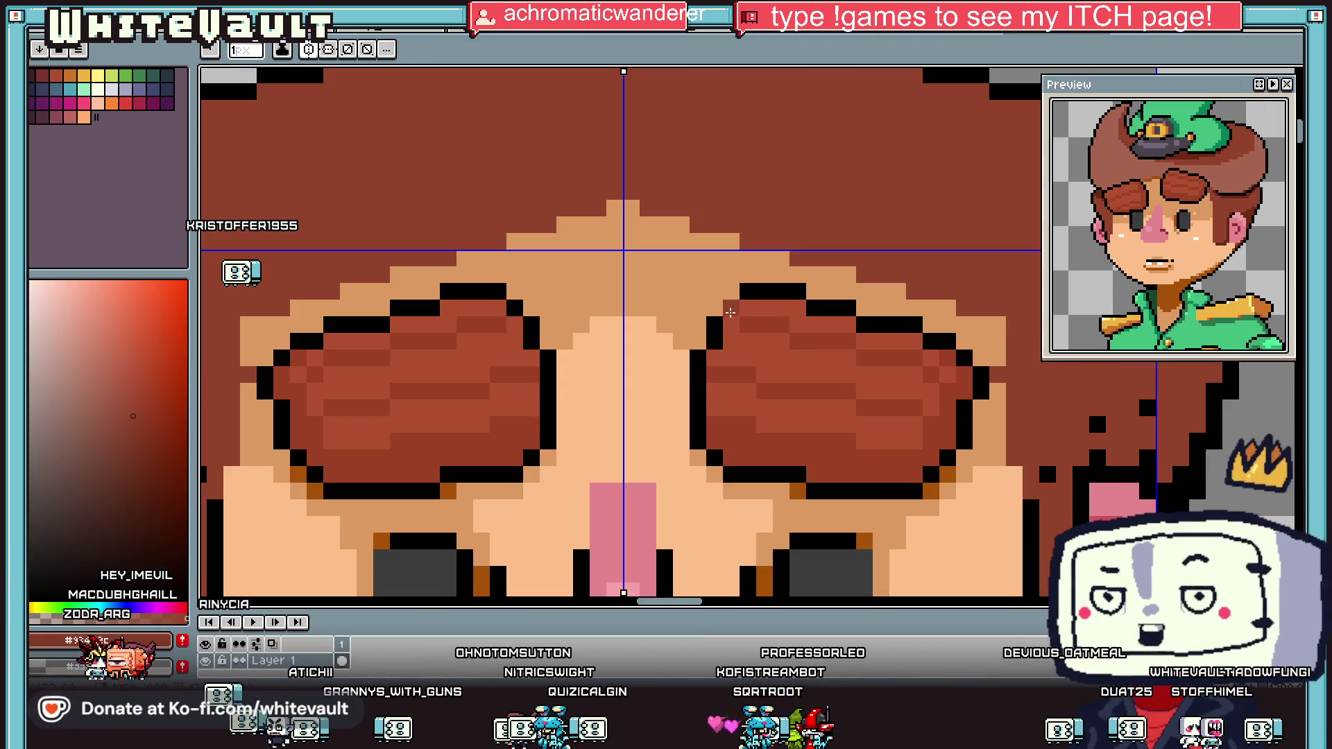
drag(532, 308, 715, 291)
key(g)
click(655, 286)
Step: Fill the skin between the eyebrows with the tan face colour
key(alt)
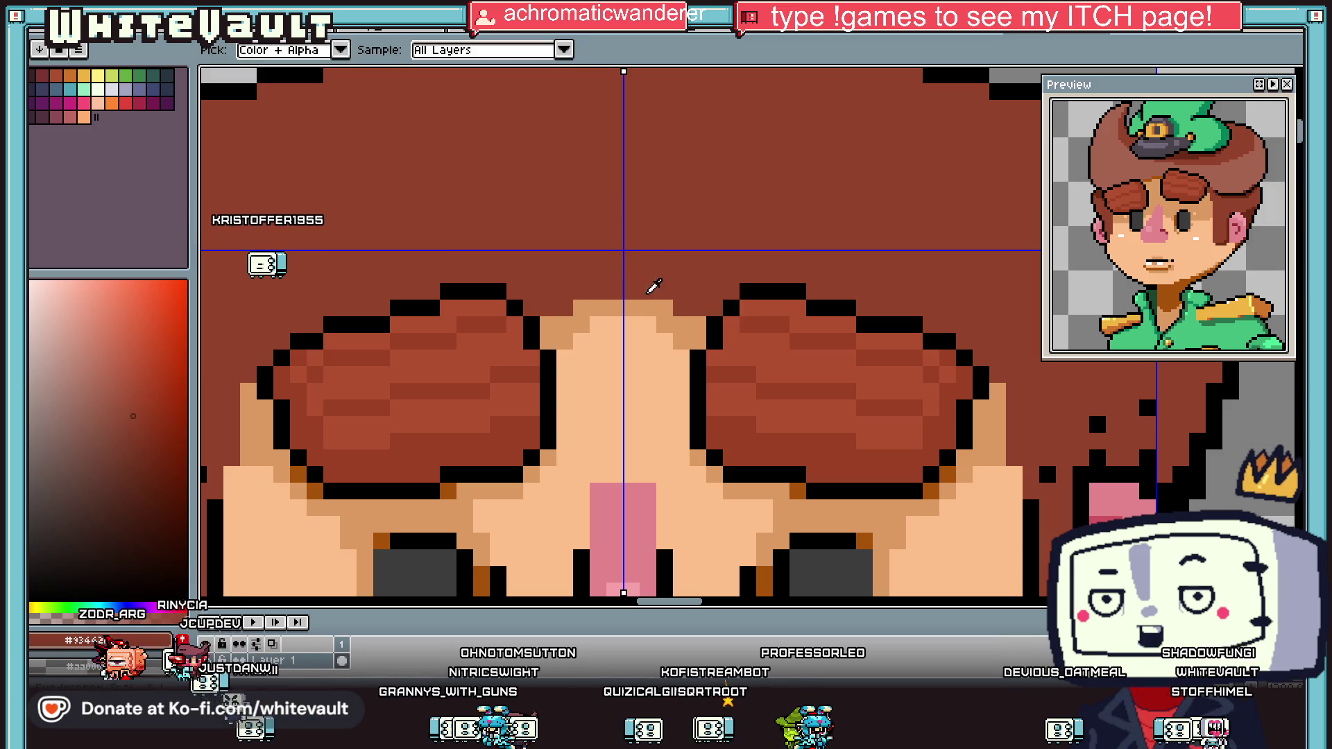
alt+click(600, 319)
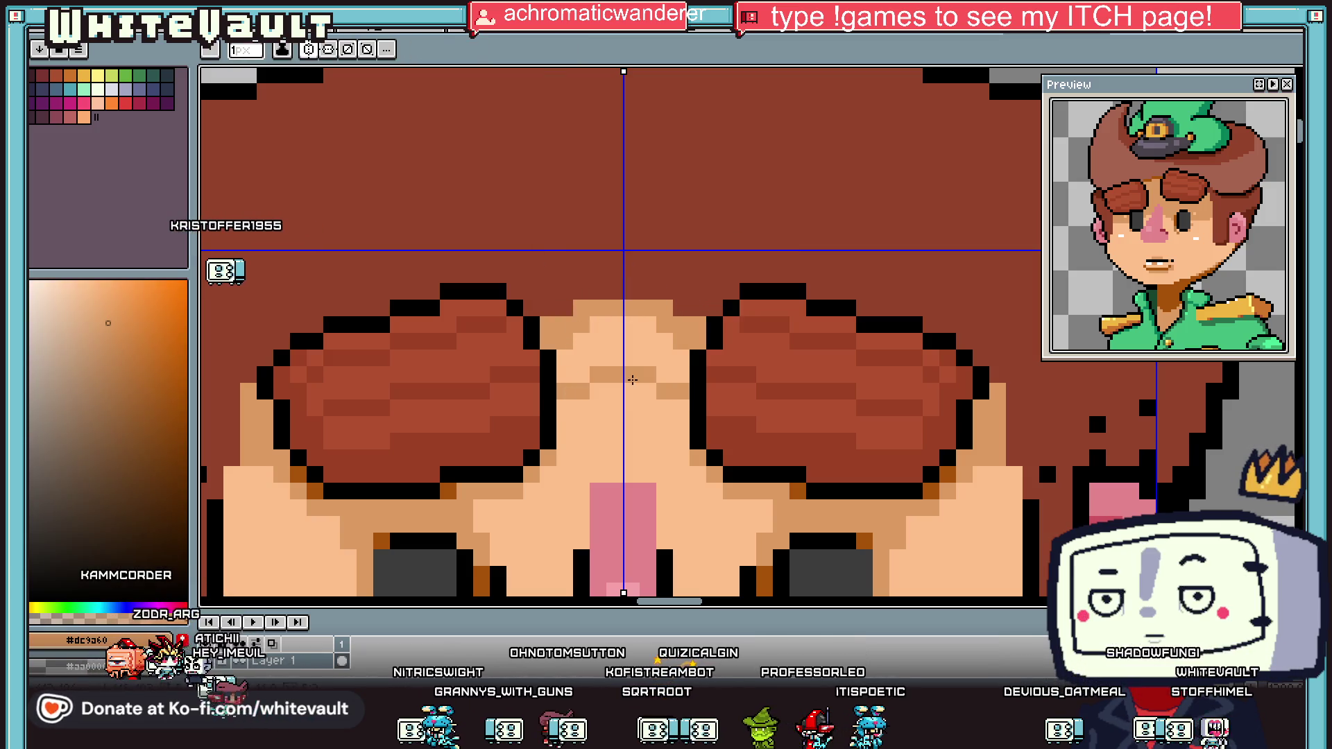
key(g)
click(633, 379)
scroll(633, 380, down, 4)
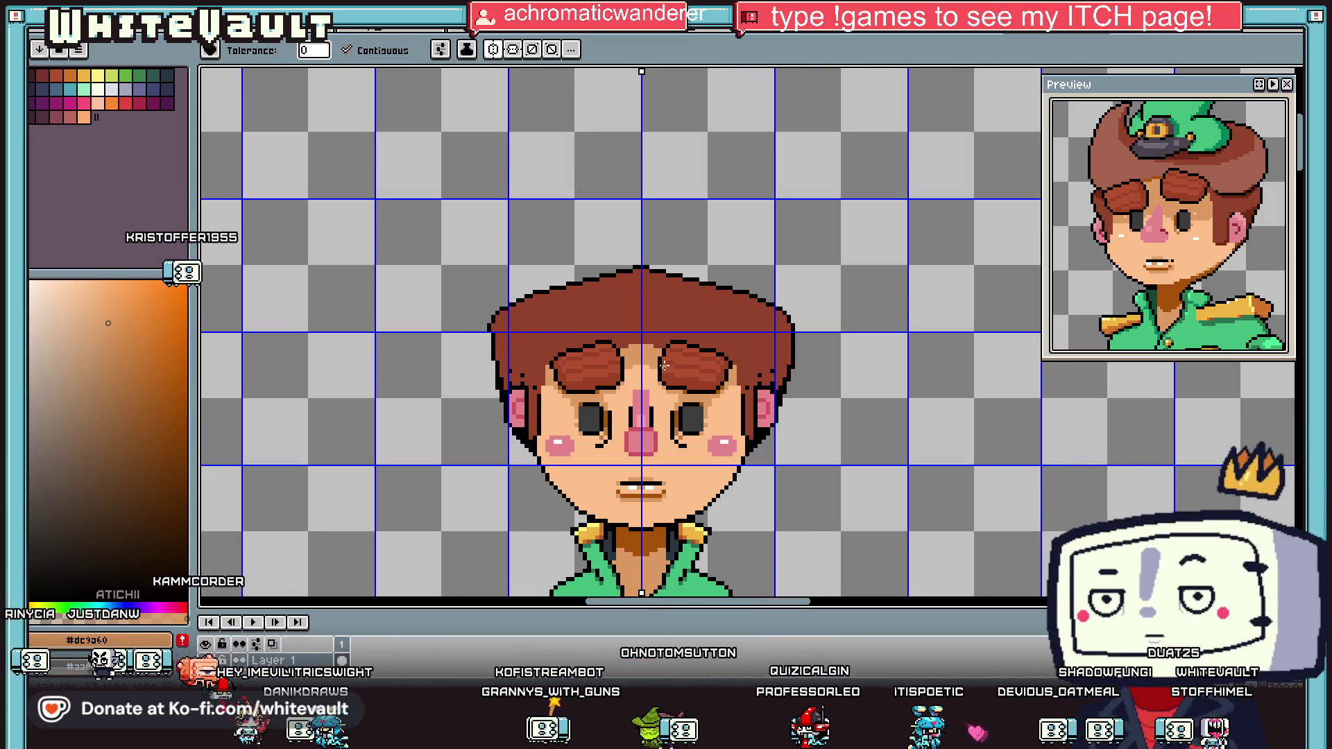
key(i)
scroll(664, 365, down, 1)
scroll(703, 286, up, 2)
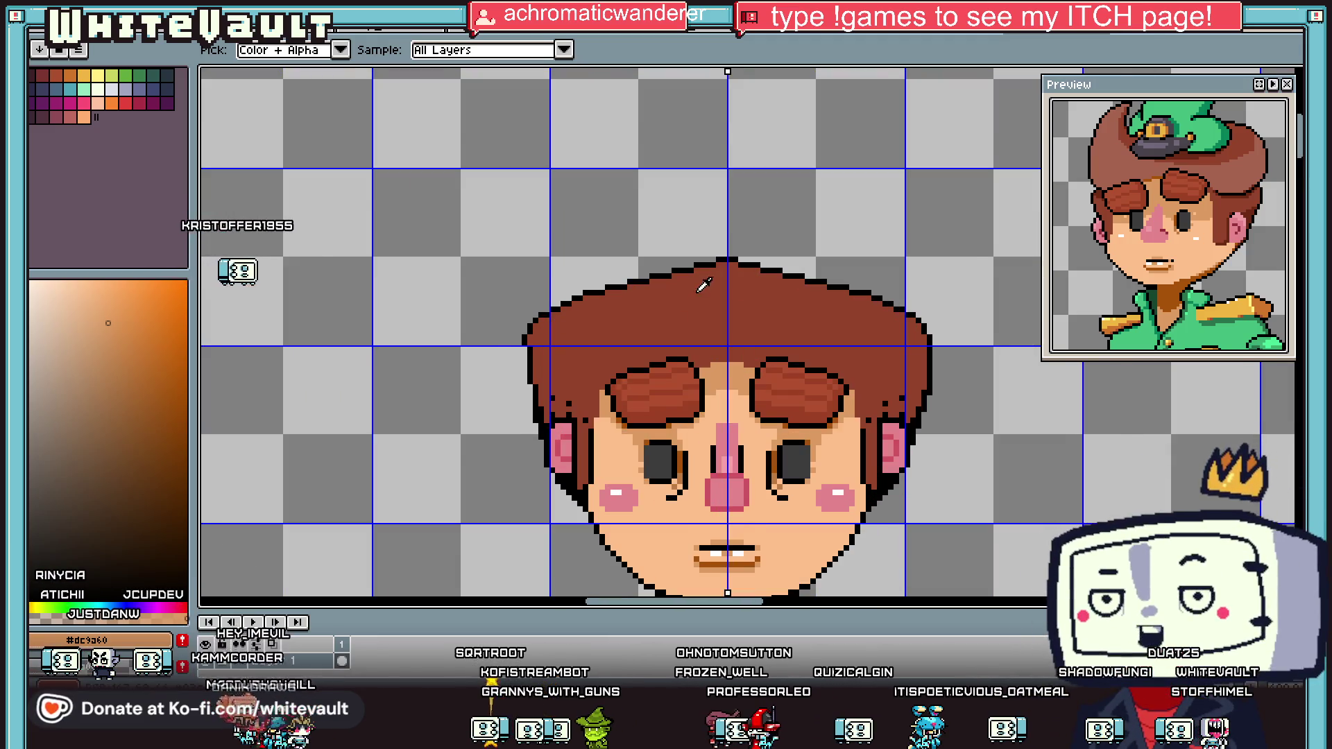
scroll(703, 286, down, 1)
scroll(492, 101, down, 1)
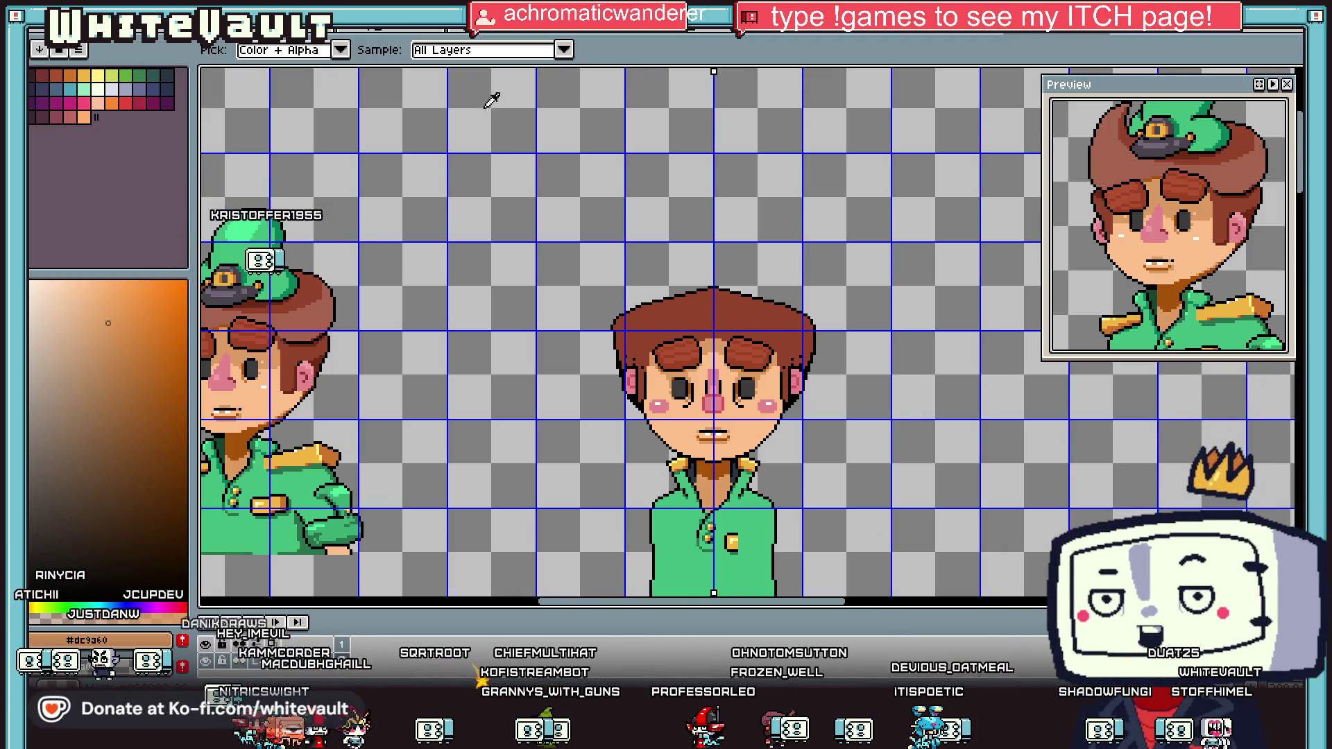
key(b)
scroll(649, 407, down, 1)
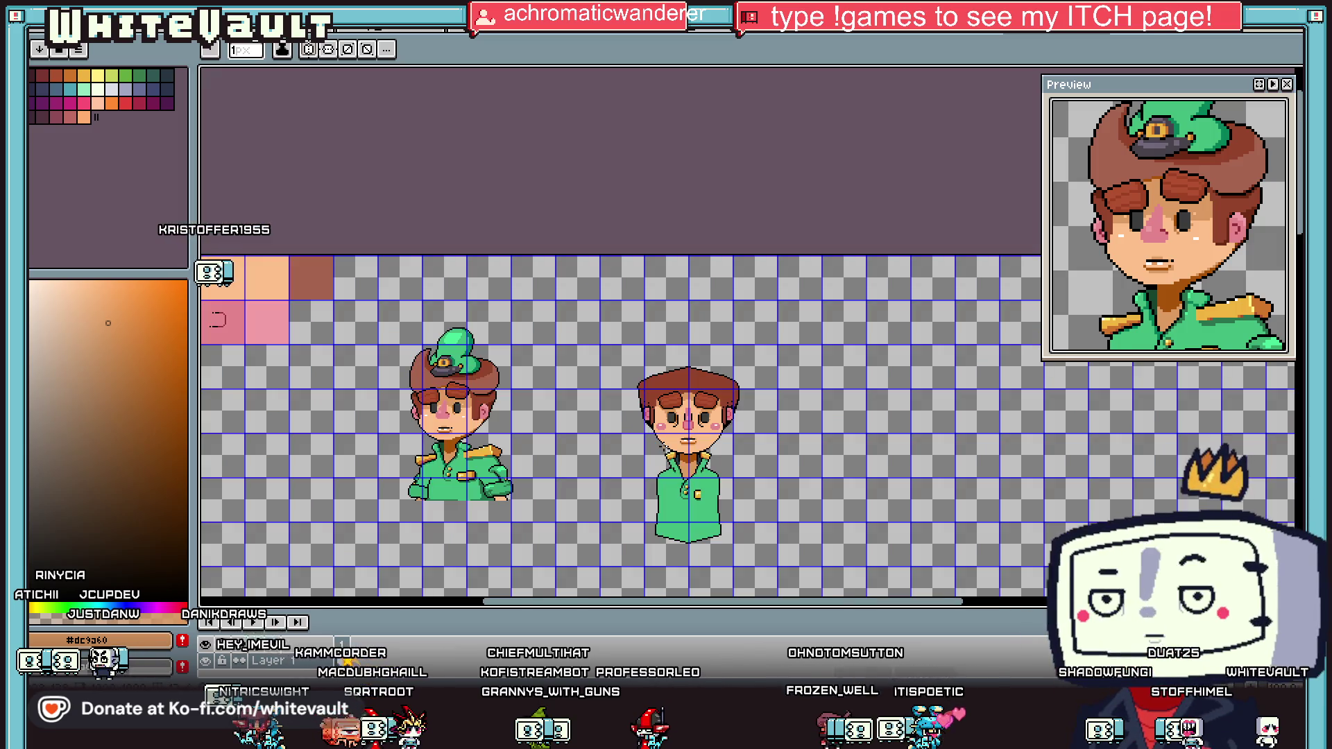
scroll(360, 358, up, 2)
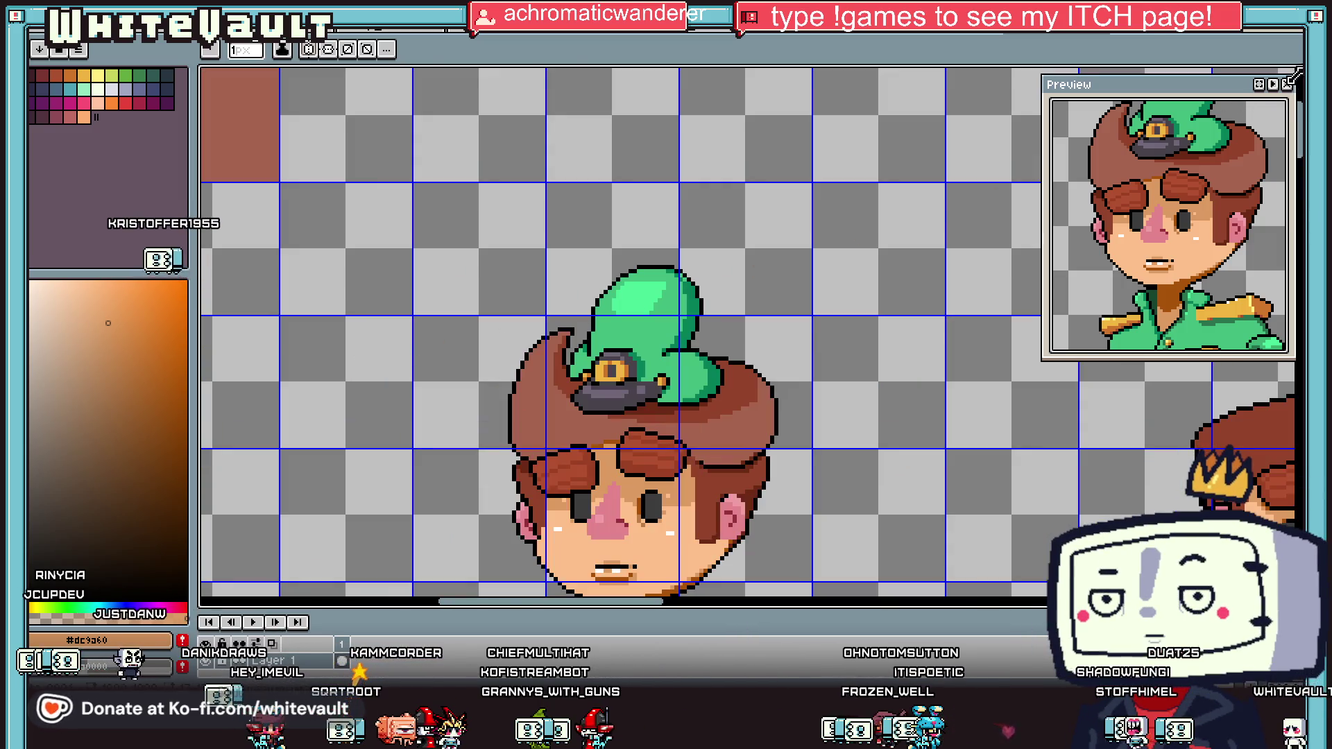
Step: Select three hair pieces and move them above the boy's head as pointed tufts
key(m)
scroll(491, 351, up, 1)
drag(401, 284, 588, 353)
drag(469, 319, 580, 455)
mouse_move(904, 323)
mouse_down()
mouse_move(819, 458)
mouse_move(819, 483)
mouse_up()
scroll(819, 484, down, 1)
key(ctrl+t)
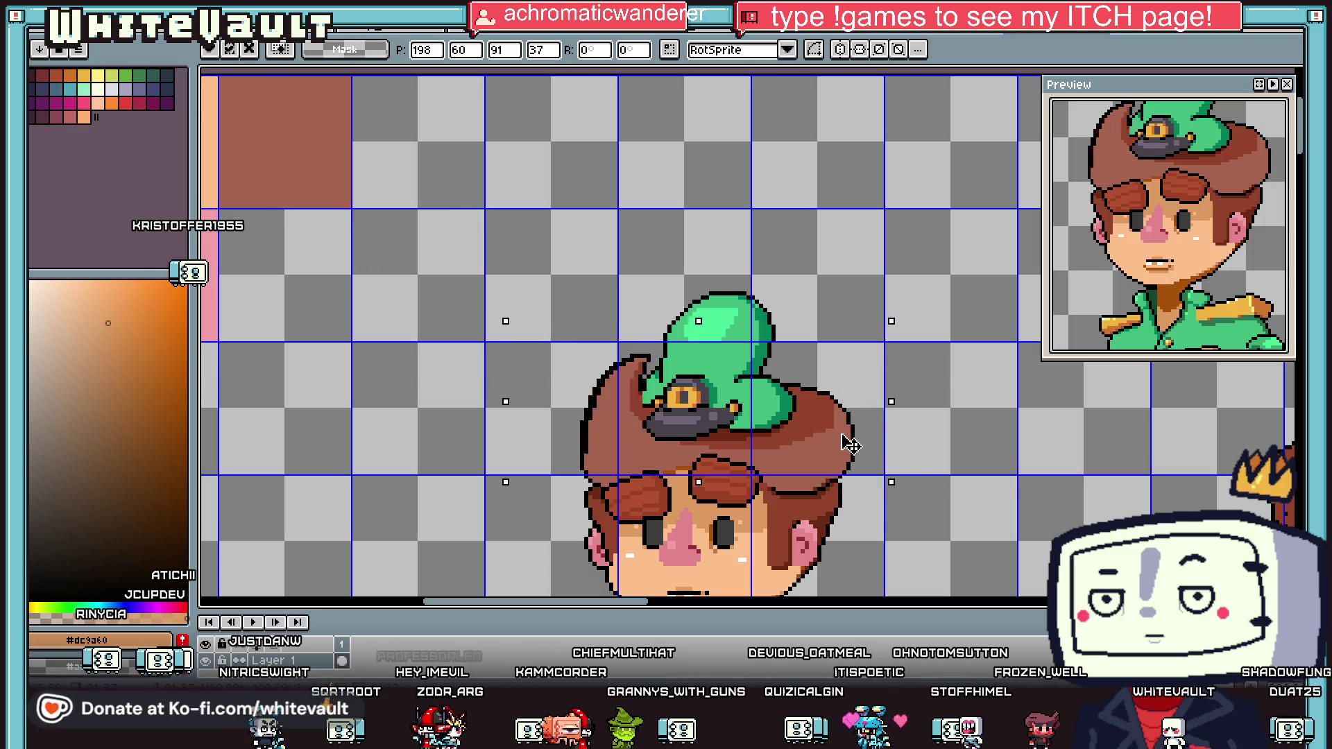
scroll(625, 347, down, 1)
mouse_move(854, 229)
mouse_down()
mouse_move(784, 340)
mouse_move(722, 396)
mouse_move(762, 517)
mouse_up()
scroll(721, 396, up, 2)
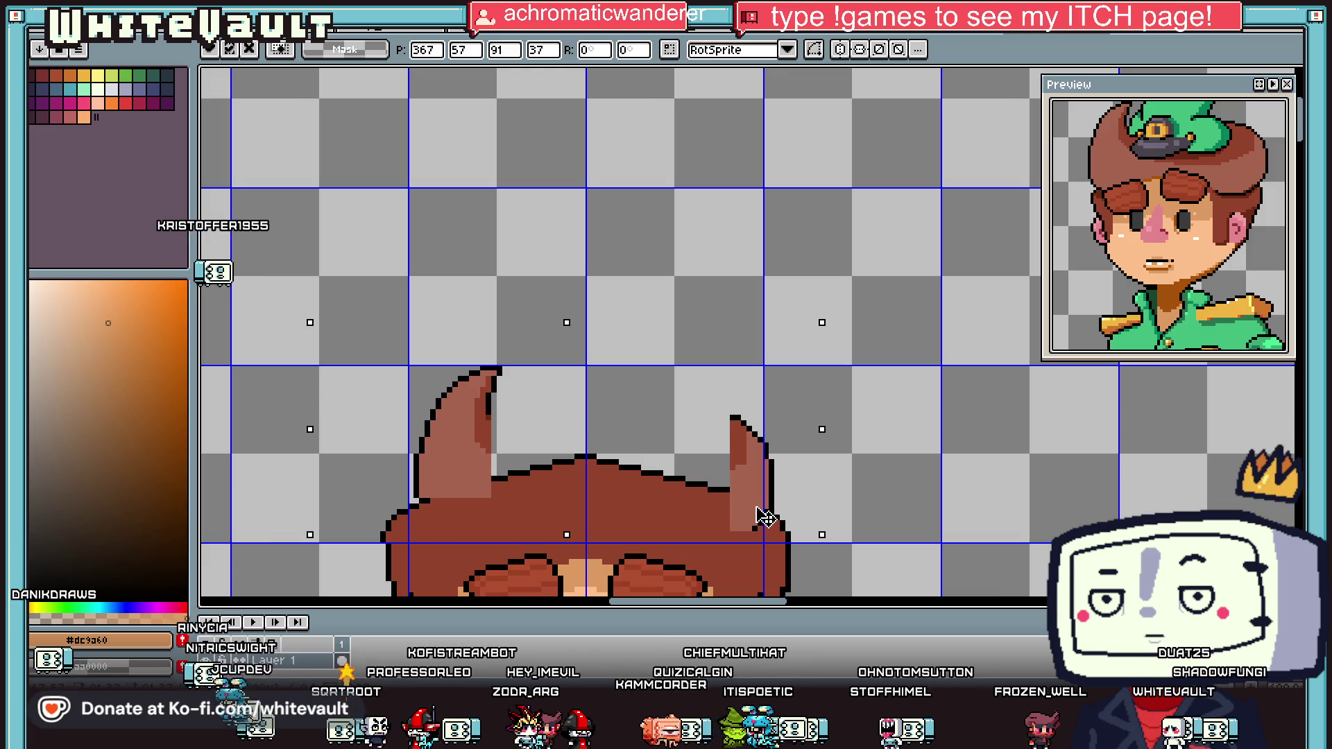
scroll(599, 212, down, 1)
key(ctrl+d)
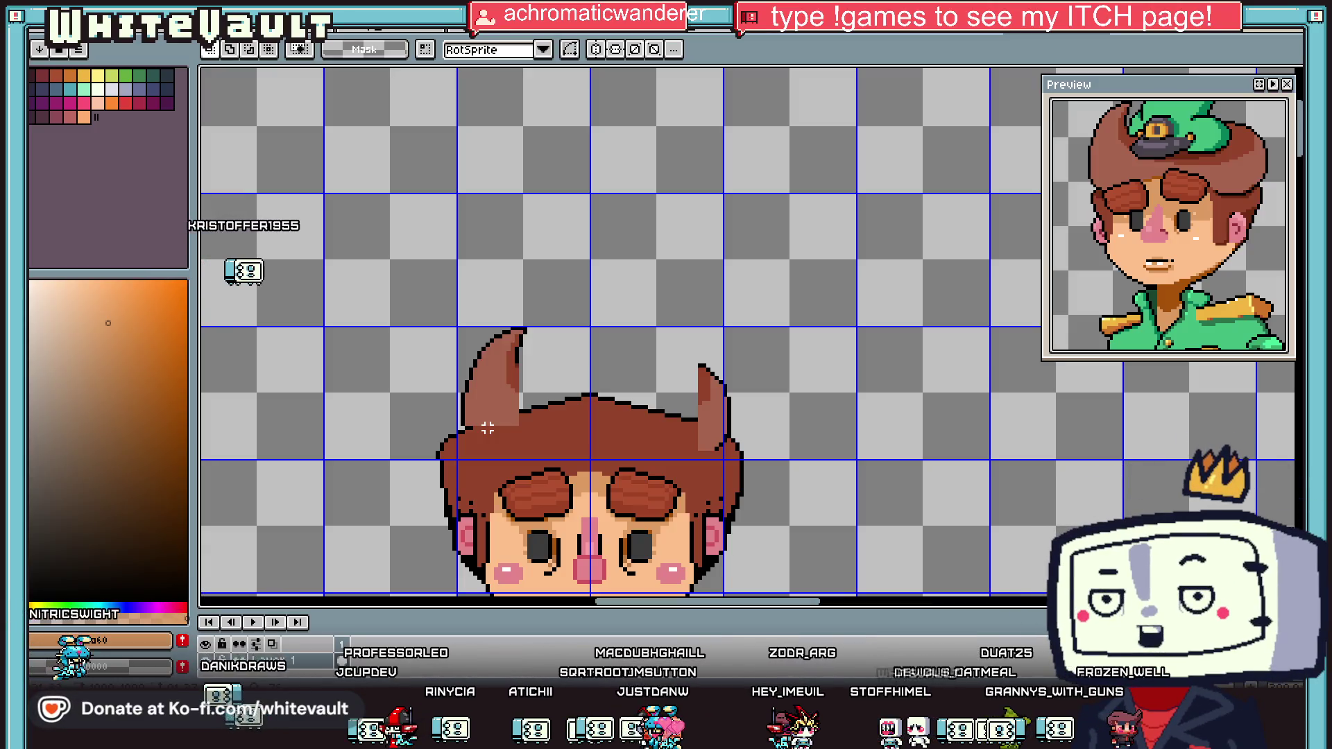
Step: Extend the tuft's black outline diagonally downward and add an outline pixel
key(i)
scroll(472, 451, up, 1)
click(545, 392)
key(b)
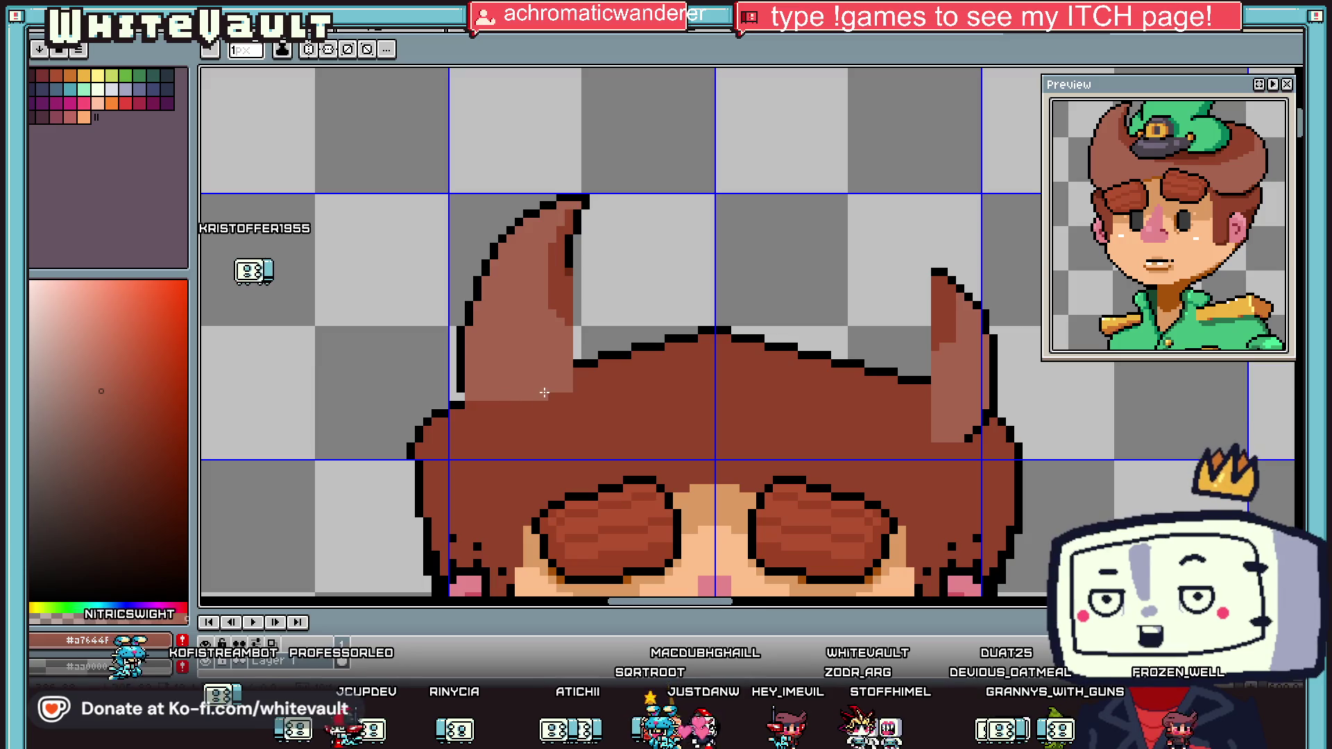
alt+click(458, 399)
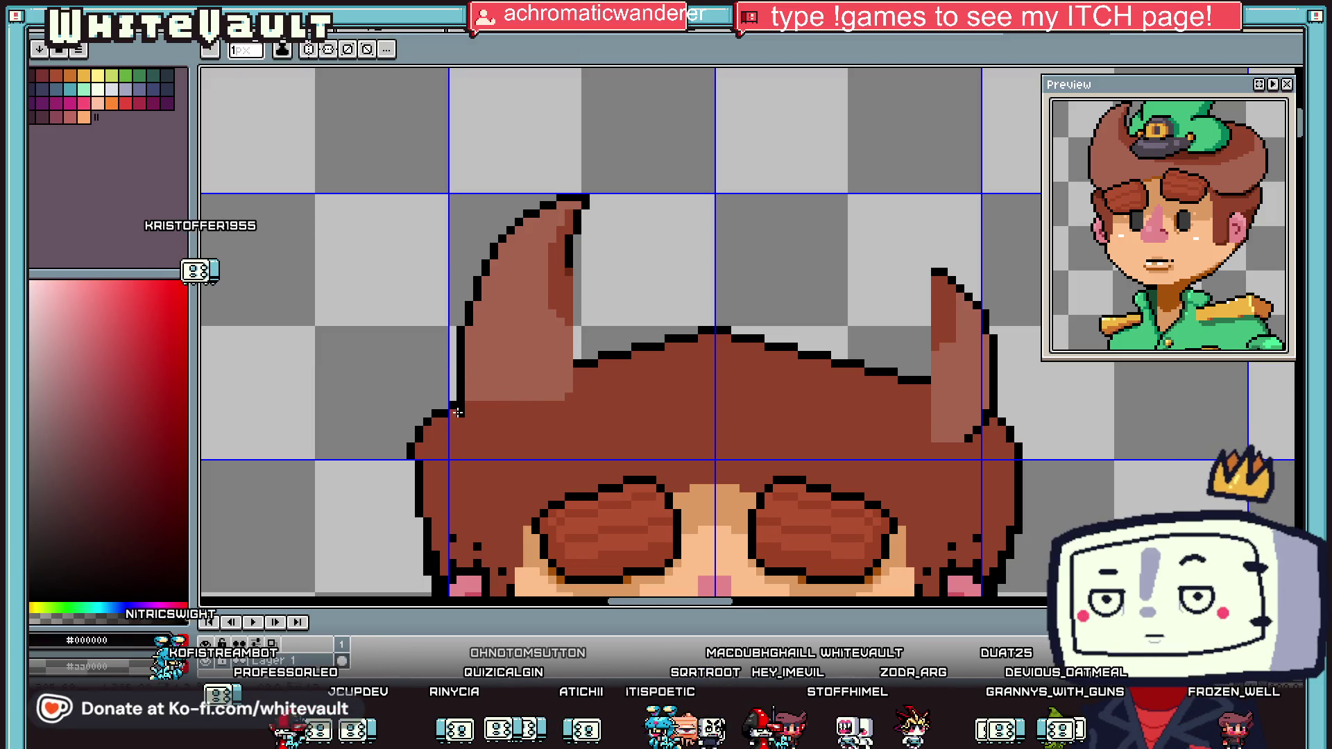
drag(475, 438, 626, 549)
scroll(500, 469, up, 1)
scroll(626, 549, down, 4)
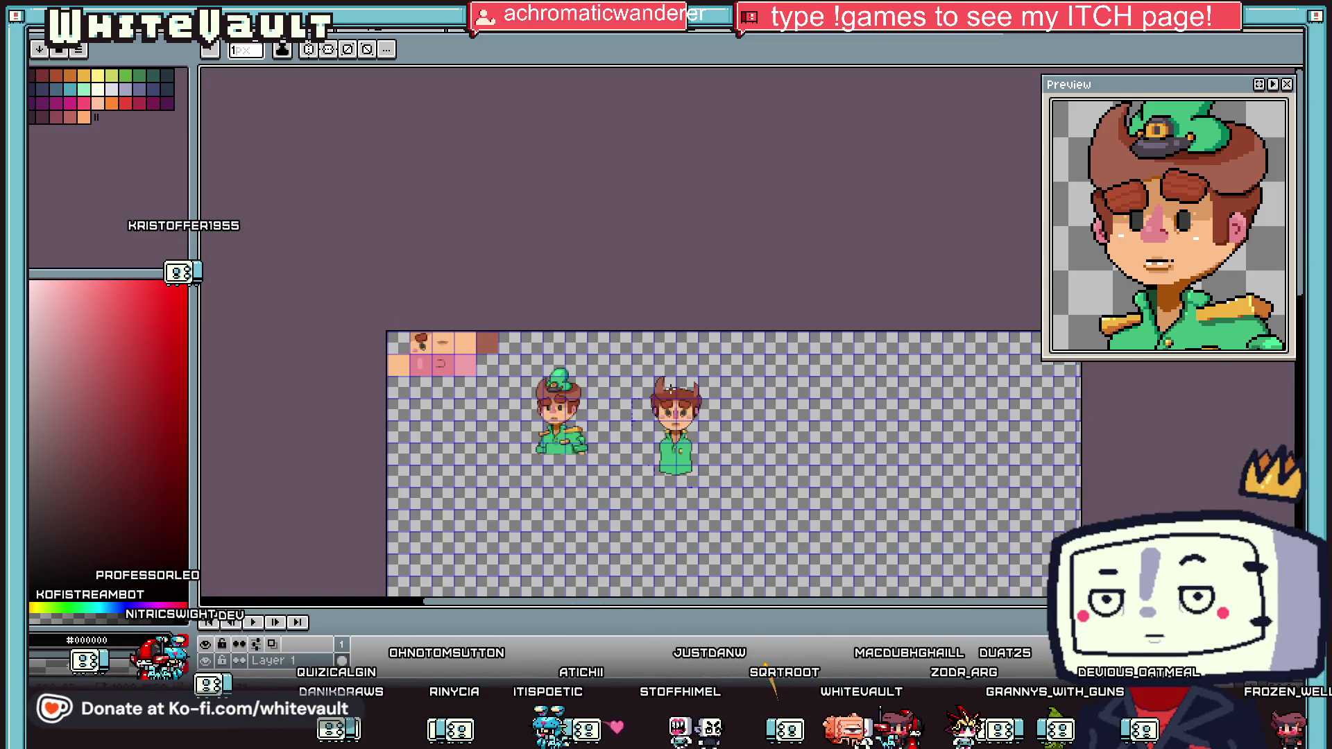
scroll(670, 386, up, 4)
click(605, 285)
Step: With a 1px pixel-perfect pencil, outline the hairline rightward, then undo the misplaced stroke
key(minus)
key(minus)
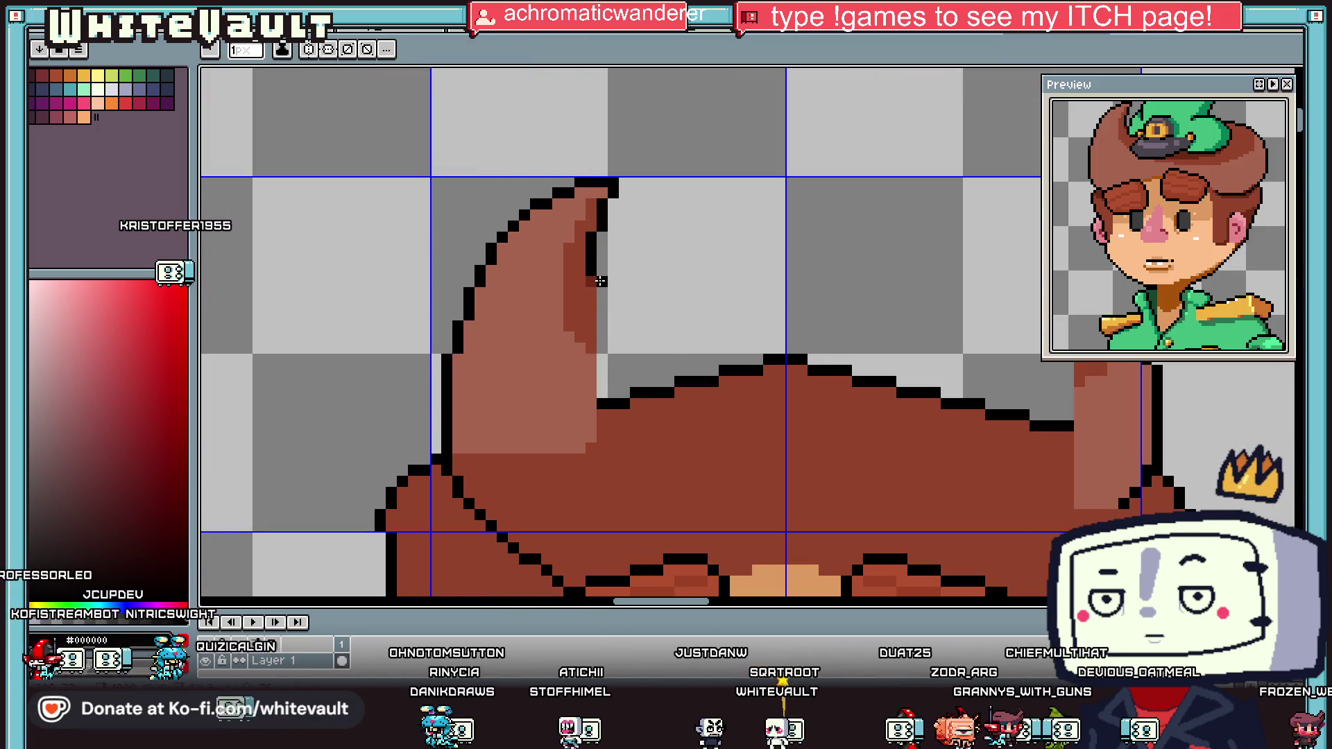
key(b)
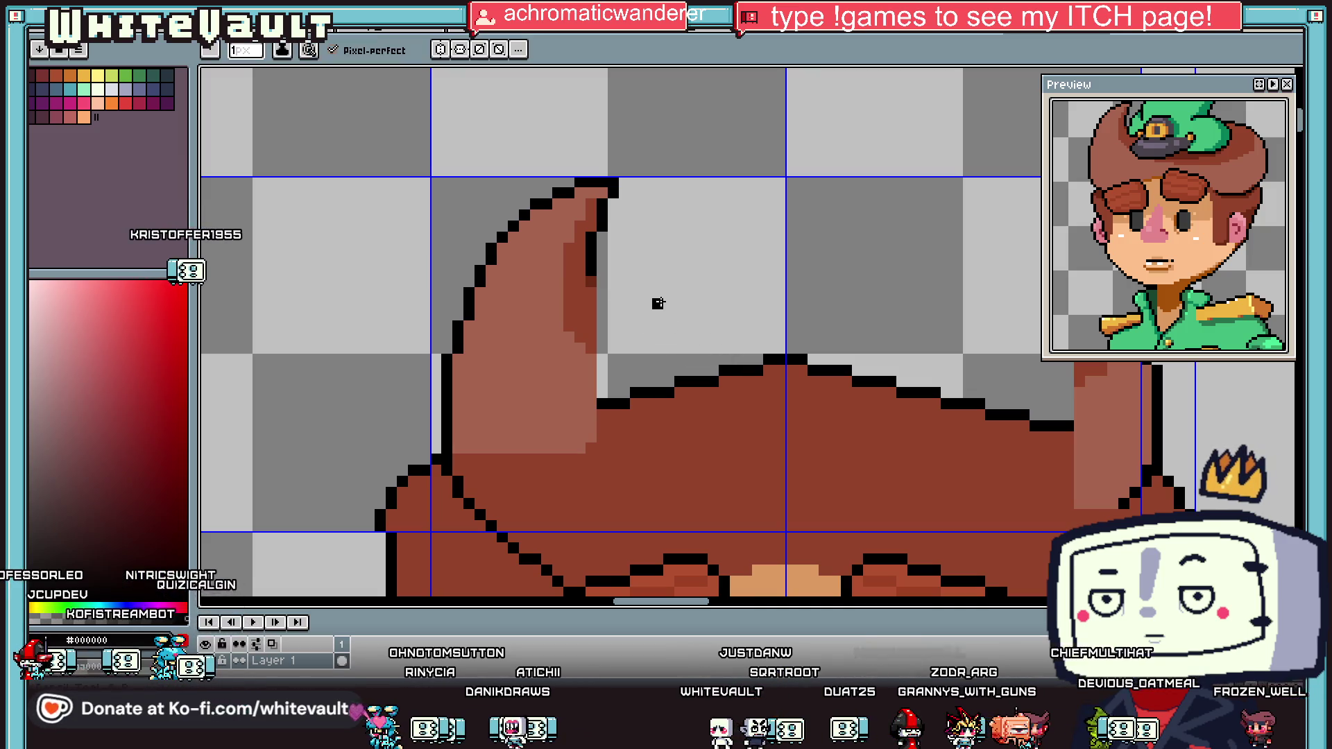
scroll(646, 304, down, 4)
scroll(613, 283, up, 2)
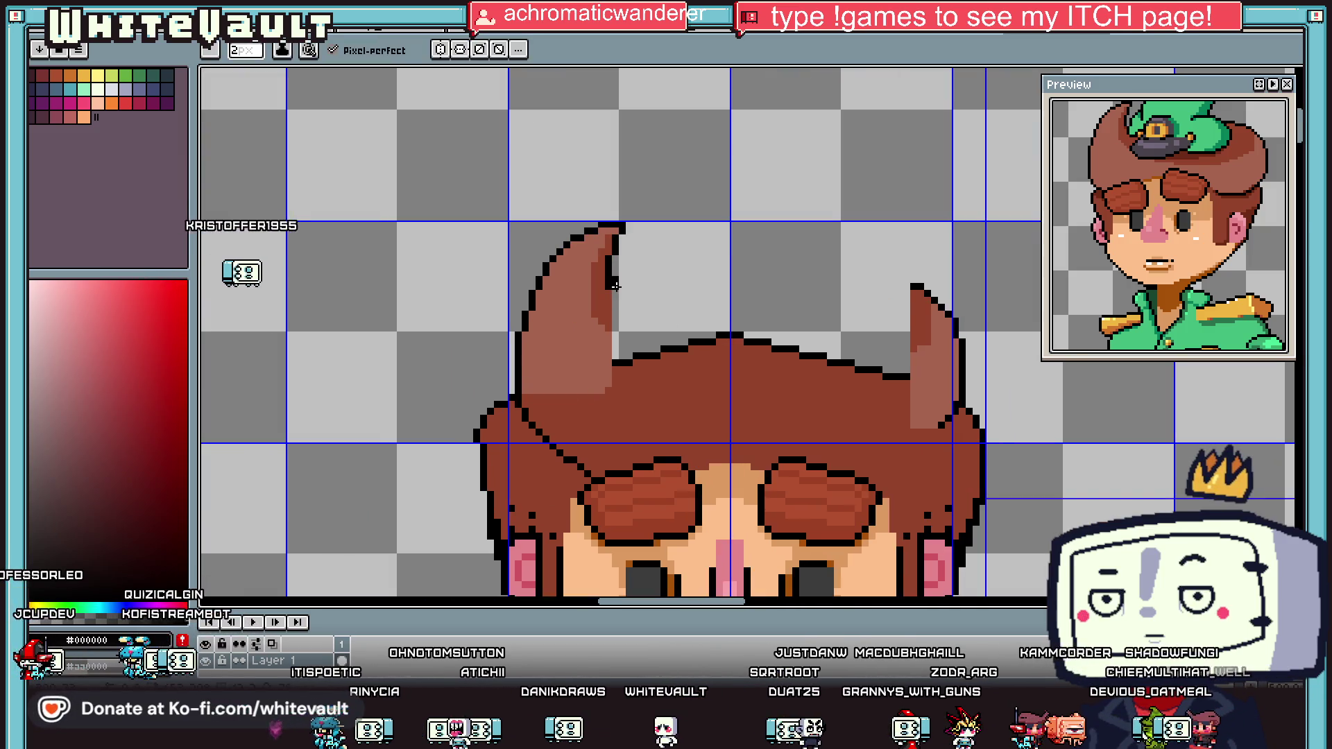
mouse_move(614, 283)
mouse_down()
mouse_move(649, 316)
mouse_move(729, 338)
mouse_move(833, 351)
mouse_move(880, 335)
mouse_move(949, 356)
mouse_up()
scroll(955, 365, down, 1)
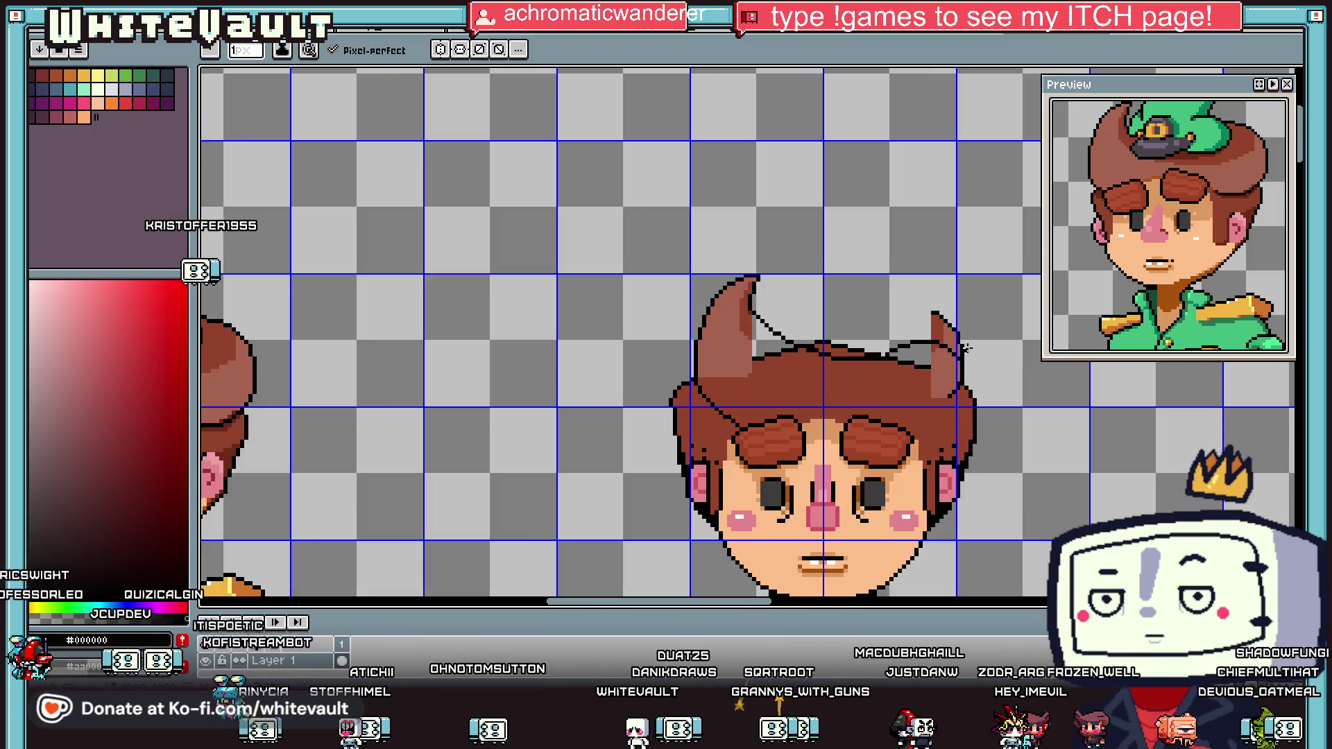
key(ctrl+z)
key(b)
Step: Select the right hair tuft and nudge it lower
key(m)
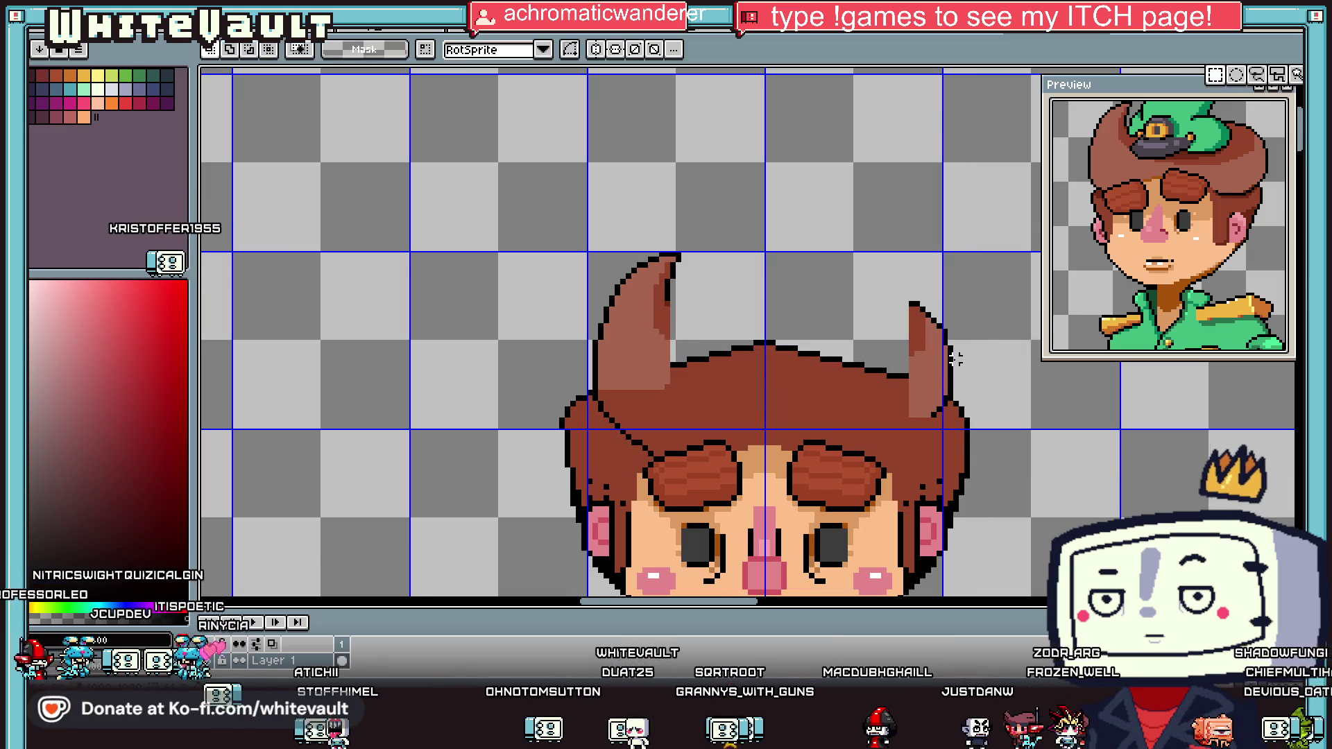
scroll(944, 354, up, 1)
mouse_move(887, 285)
mouse_down()
mouse_move(937, 445)
mouse_move(956, 444)
mouse_move(954, 496)
mouse_up()
key(ctrl+d)
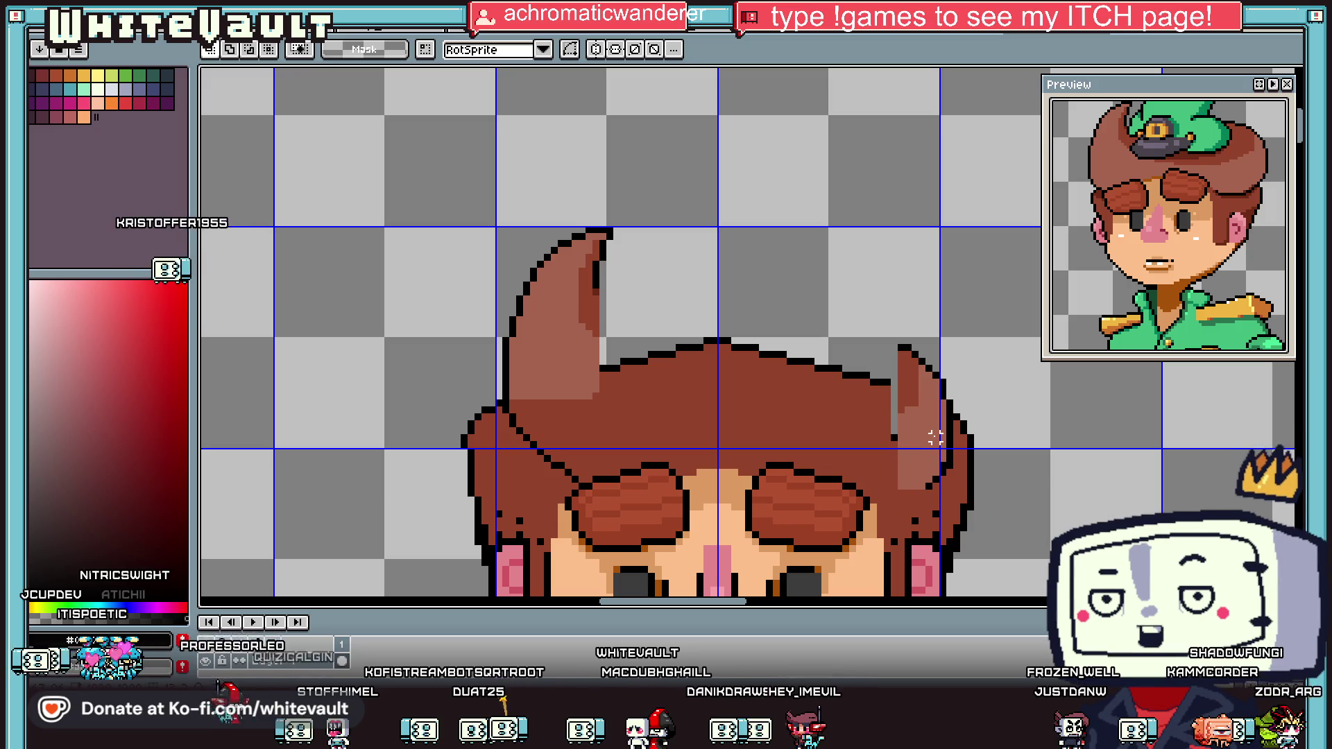
scroll(658, 263, down, 2)
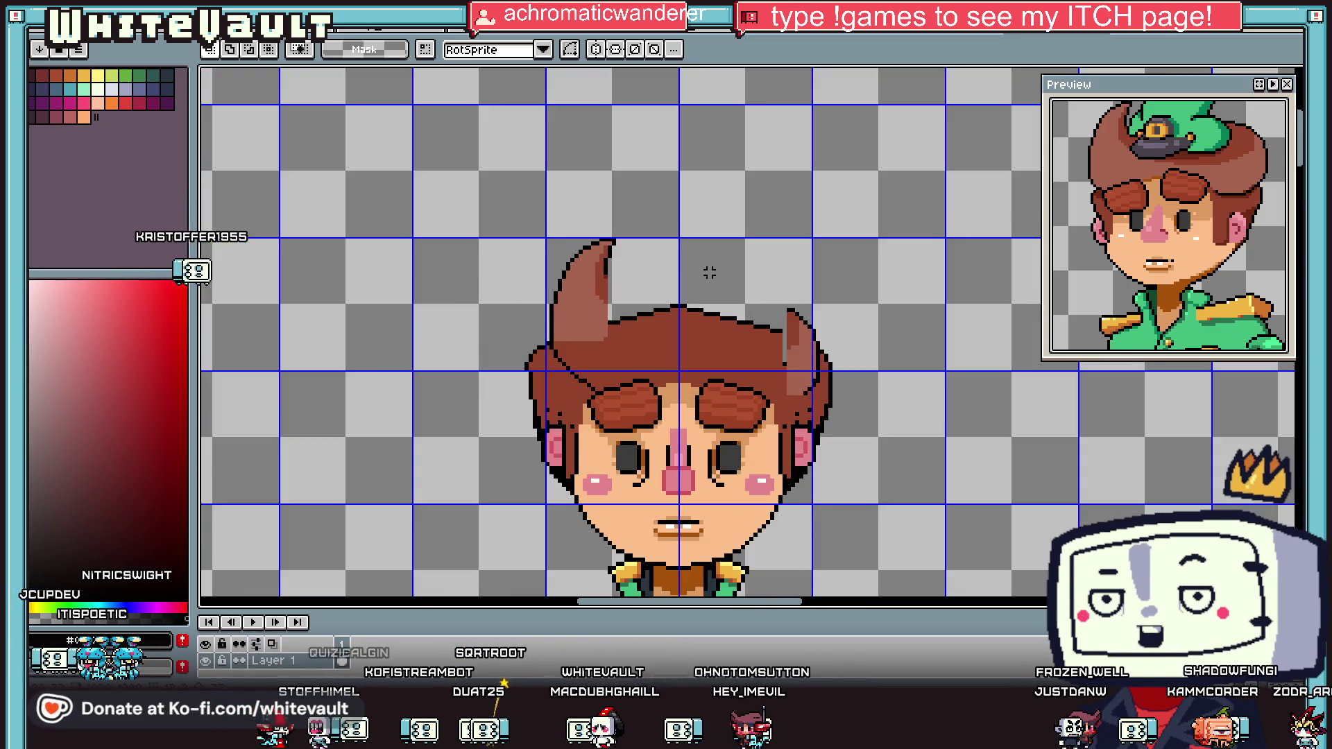
scroll(714, 301, up, 1)
Step: Draw a dark pixel-perfect outline stroke along the hair between the tufts
key(g)
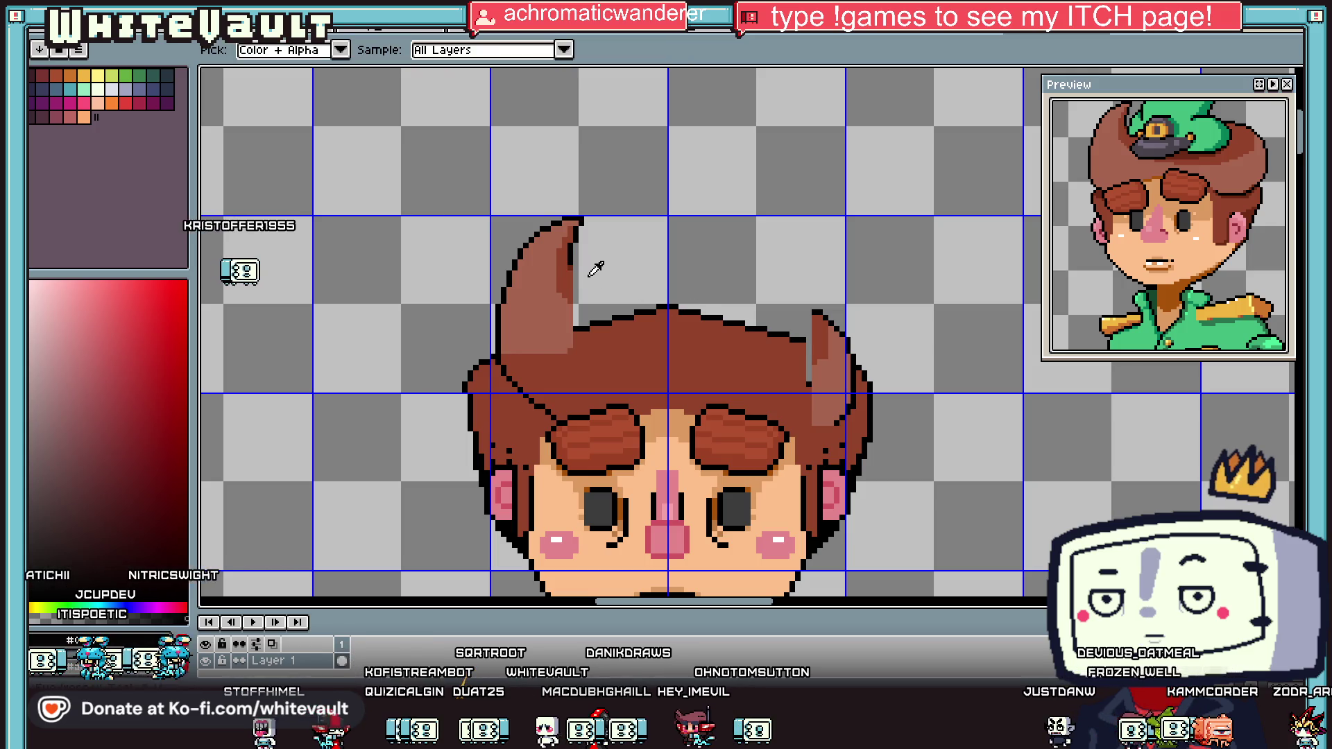
key(b)
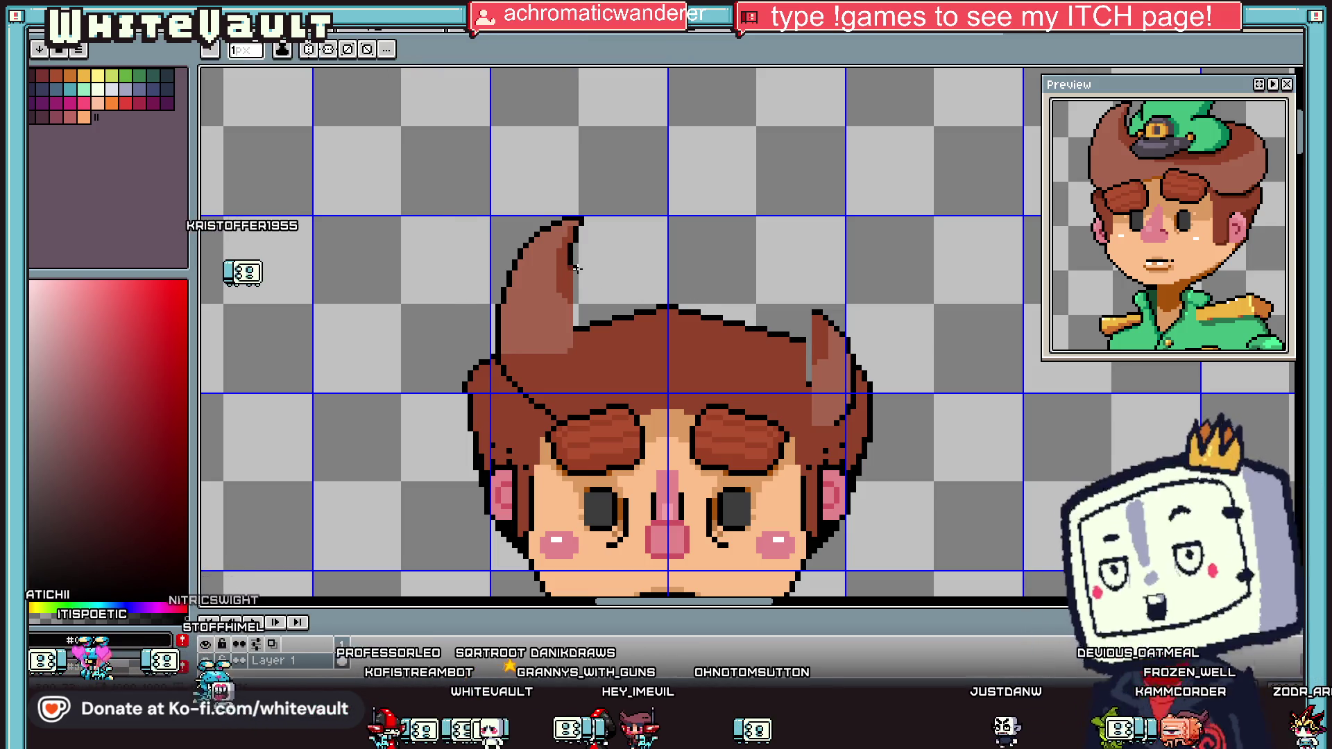
key(b)
drag(576, 269, 597, 274)
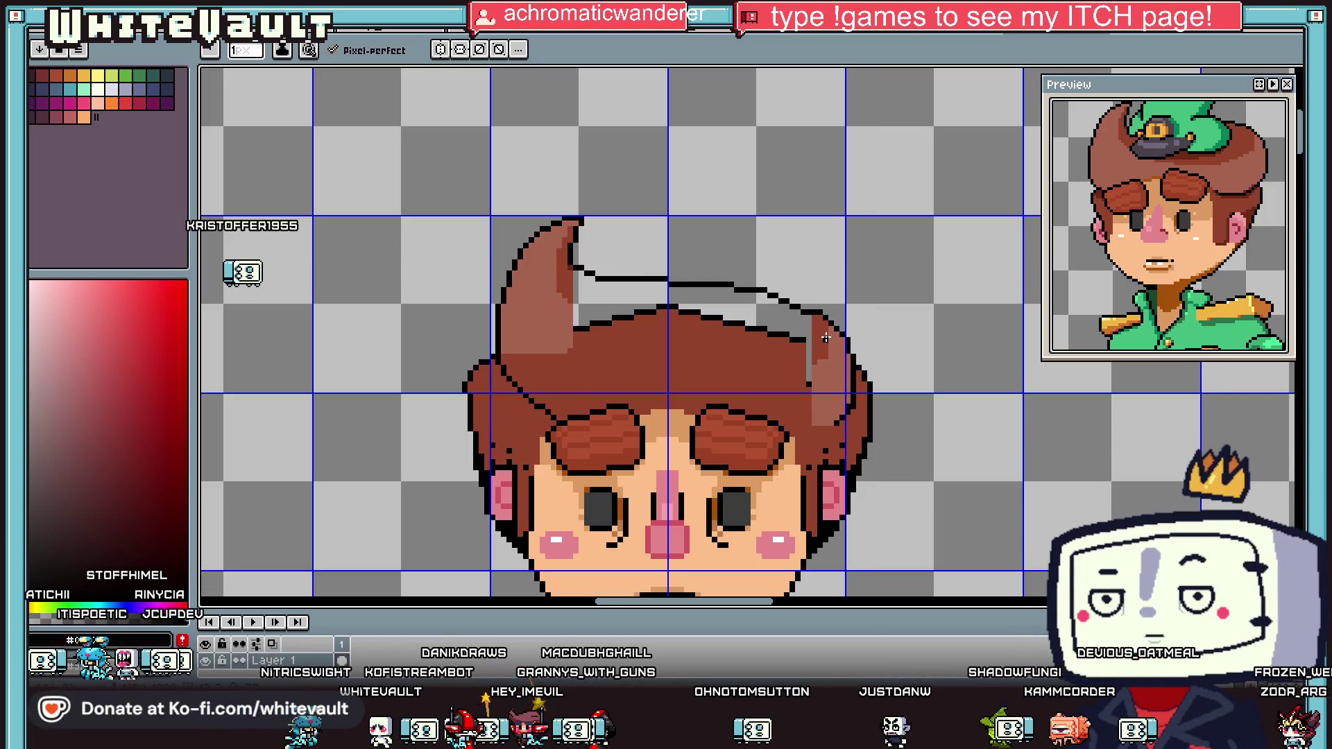
Step: Fill the gap between the front boy's eyebrows with the hair brown
scroll(806, 426, up, 5)
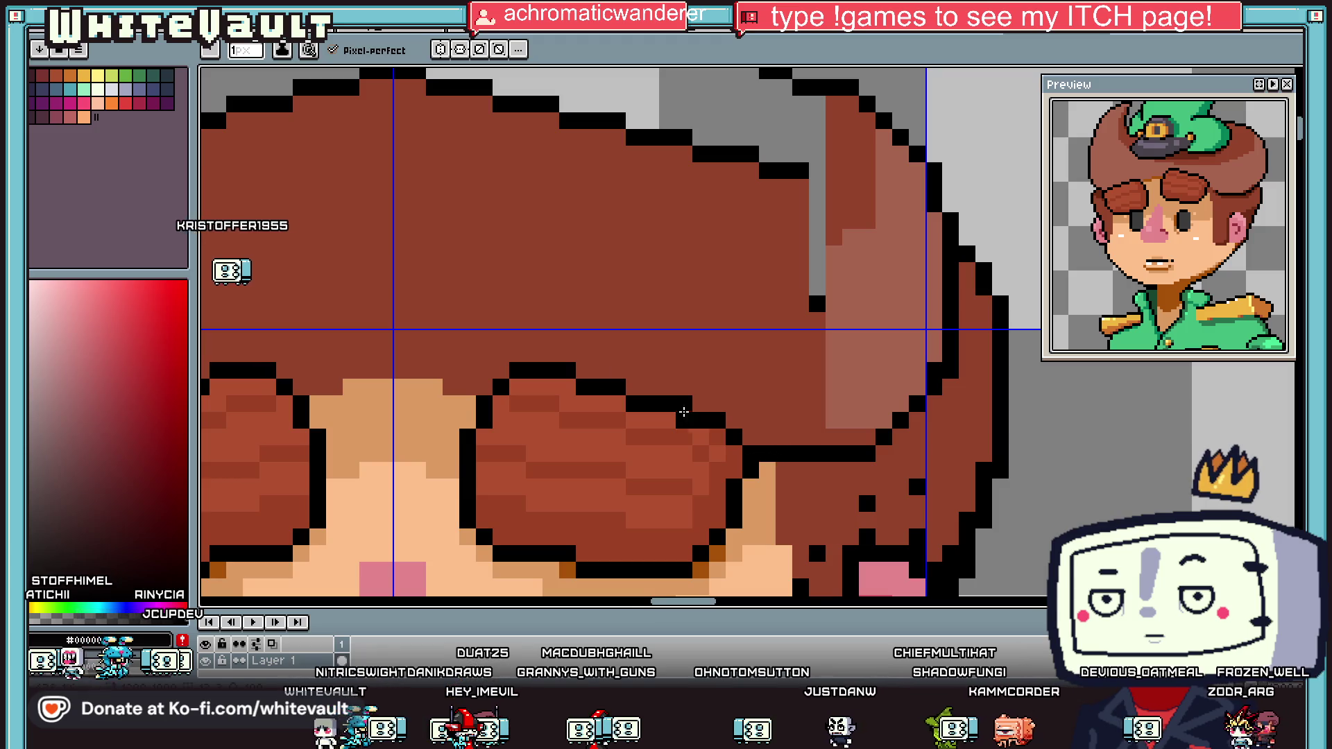
scroll(683, 412, down, 4)
scroll(393, 387, up, 3)
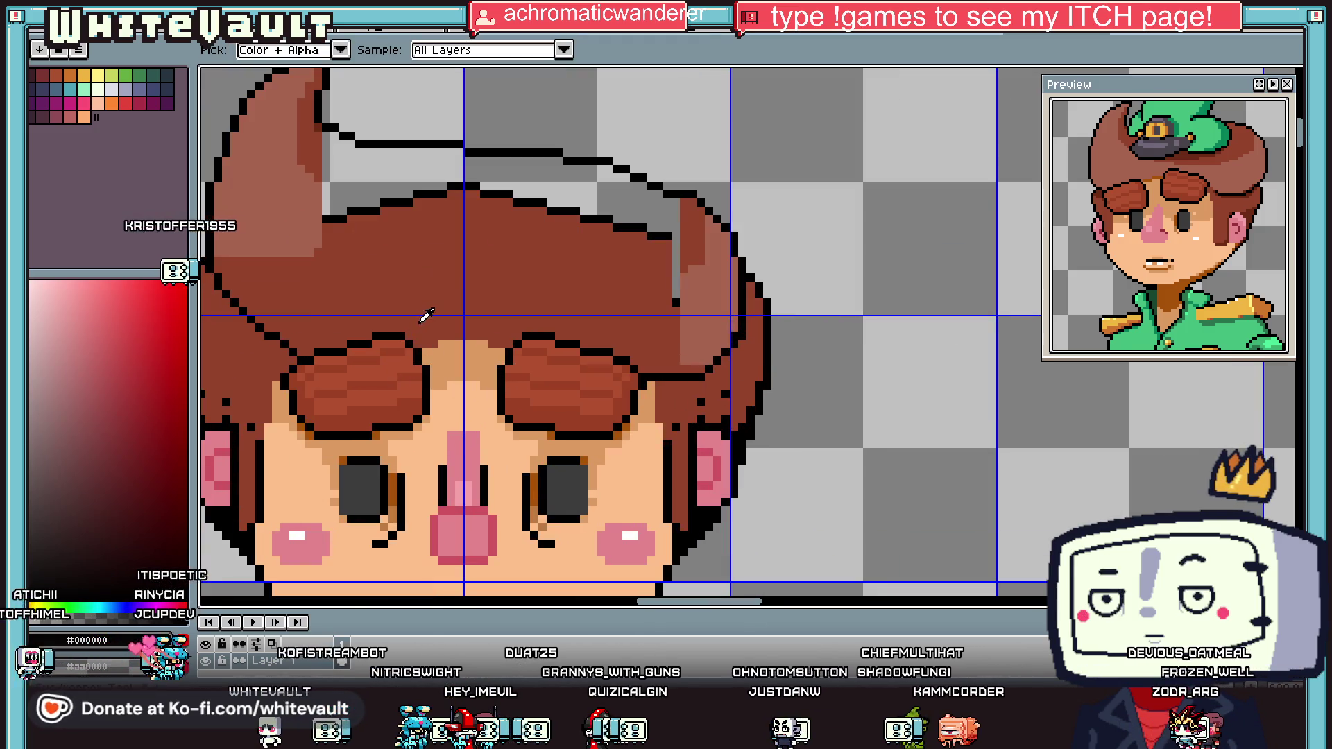
alt+click(426, 345)
key(g)
scroll(427, 368, up, 3)
click(569, 368)
scroll(591, 353, down, 3)
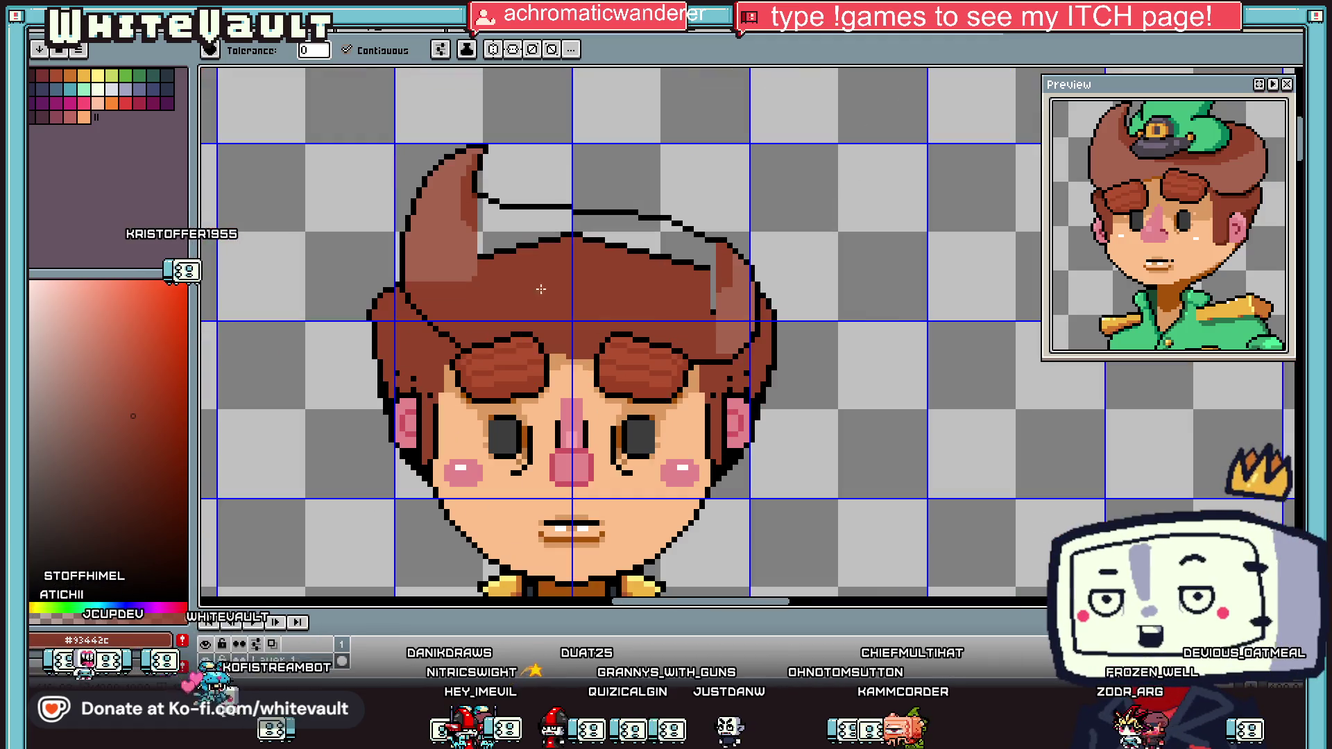
key(b)
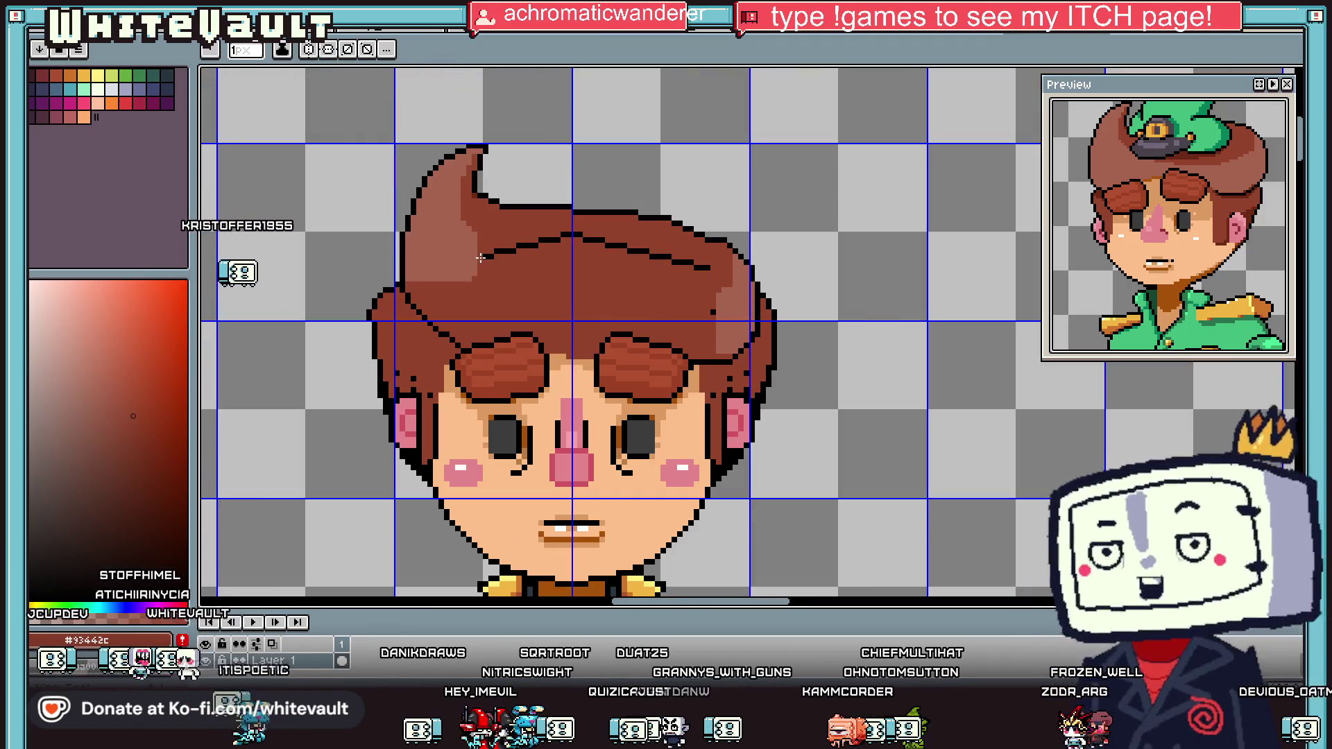
key(g)
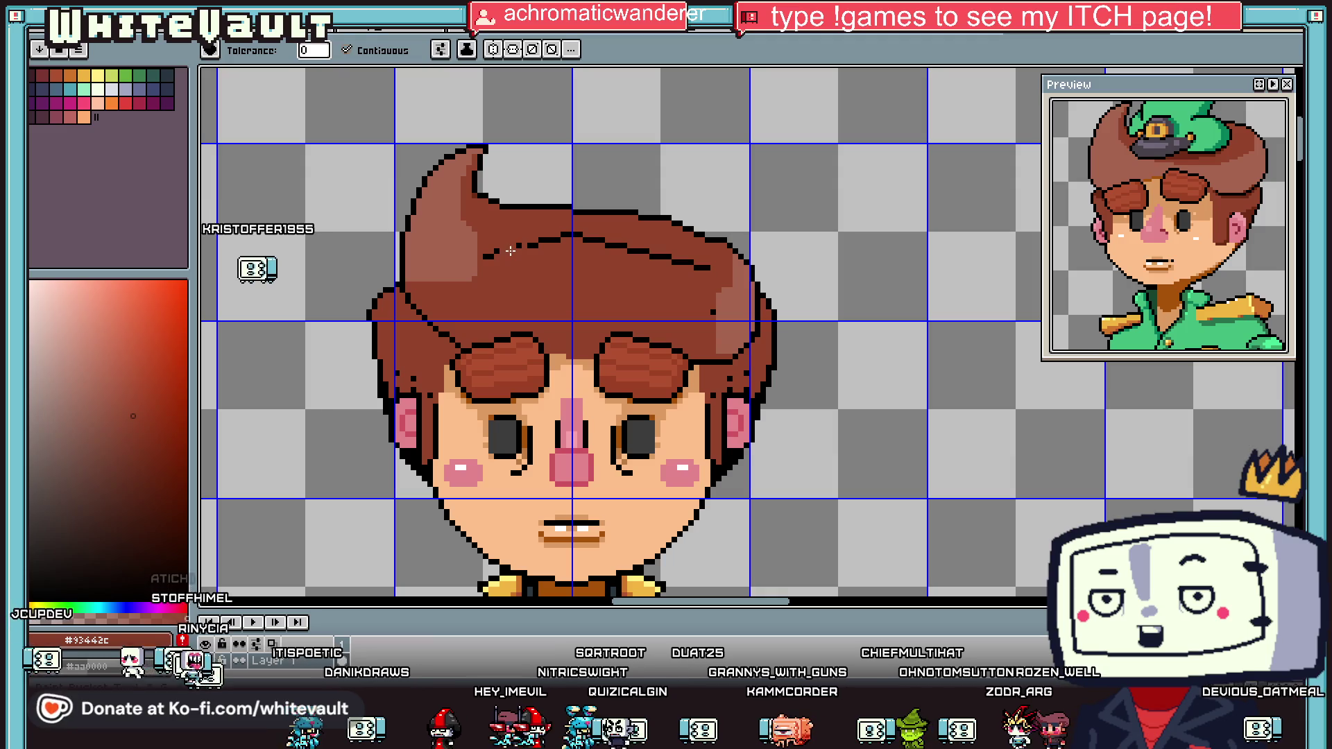
scroll(510, 250, up, 2)
Step: Recolour the diagonal left hair outline pixels brown with the pencil
key(alt)
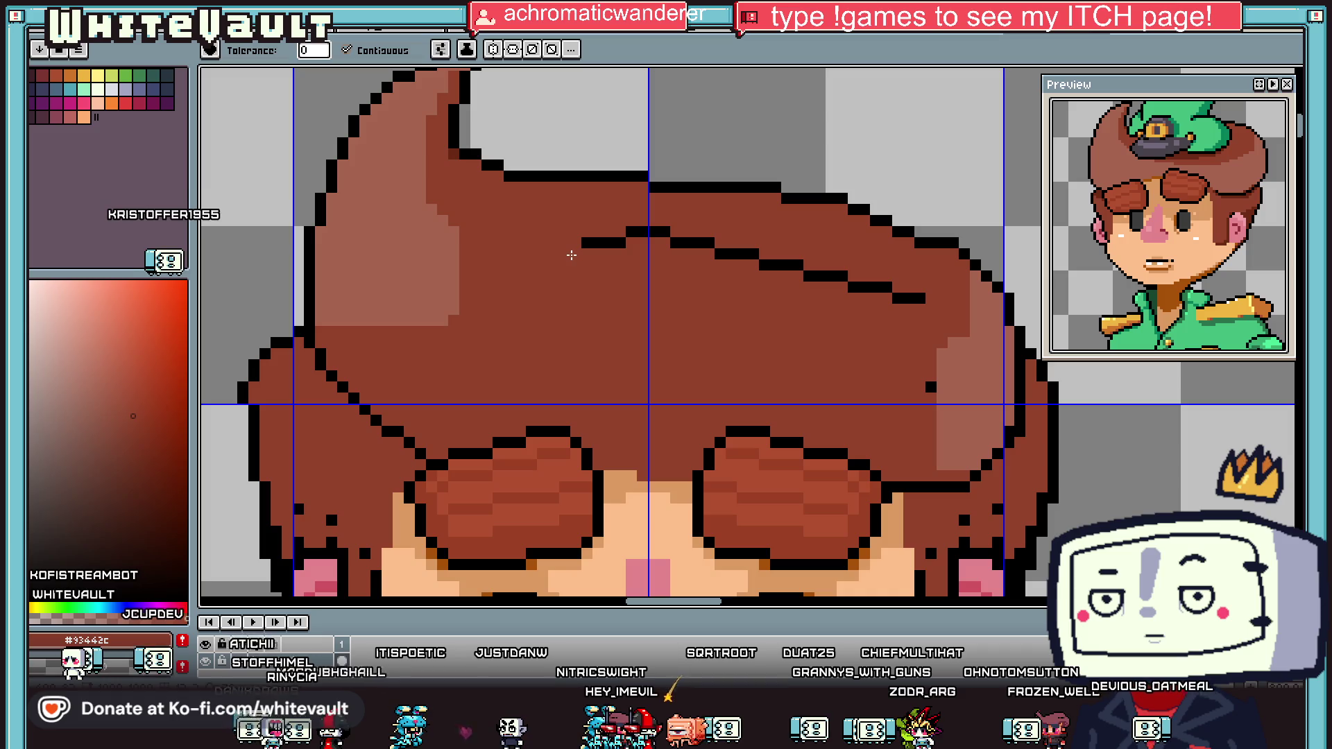
key(b)
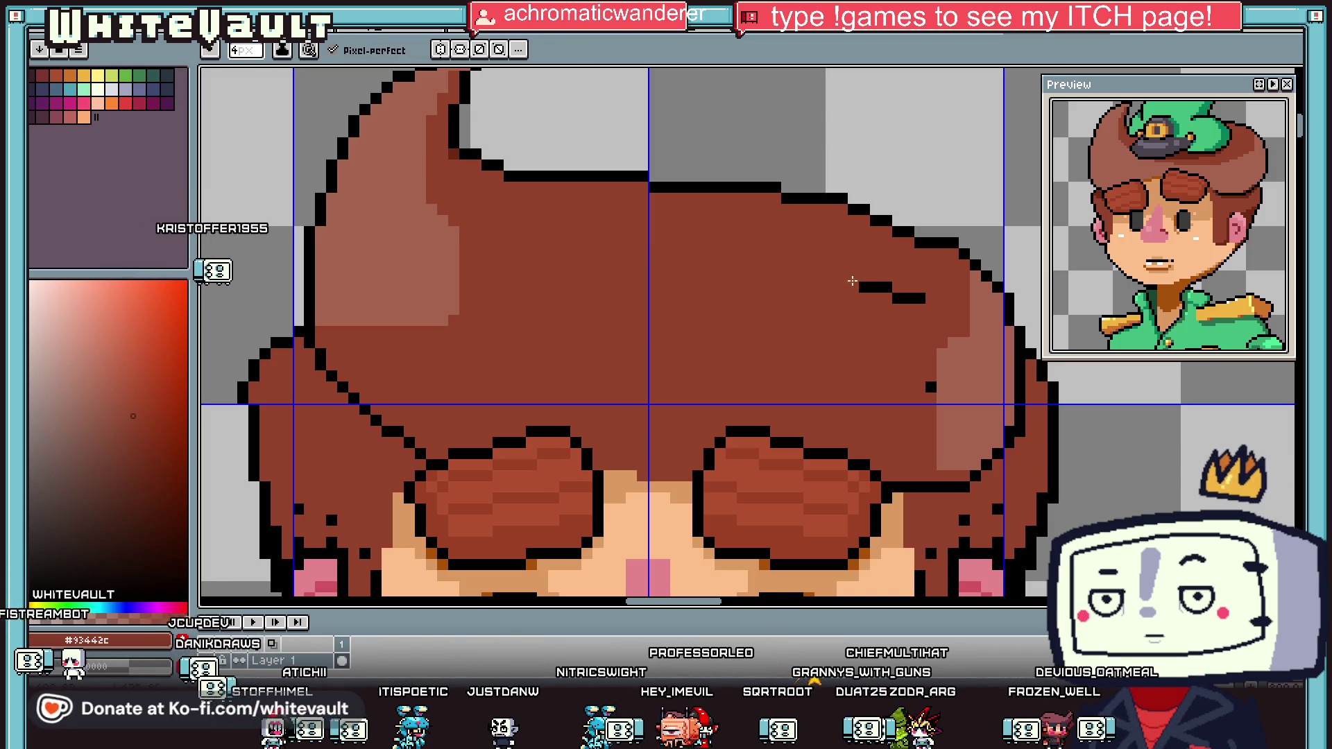
scroll(924, 306, down, 2)
scroll(833, 326, down, 1)
scroll(784, 345, up, 1)
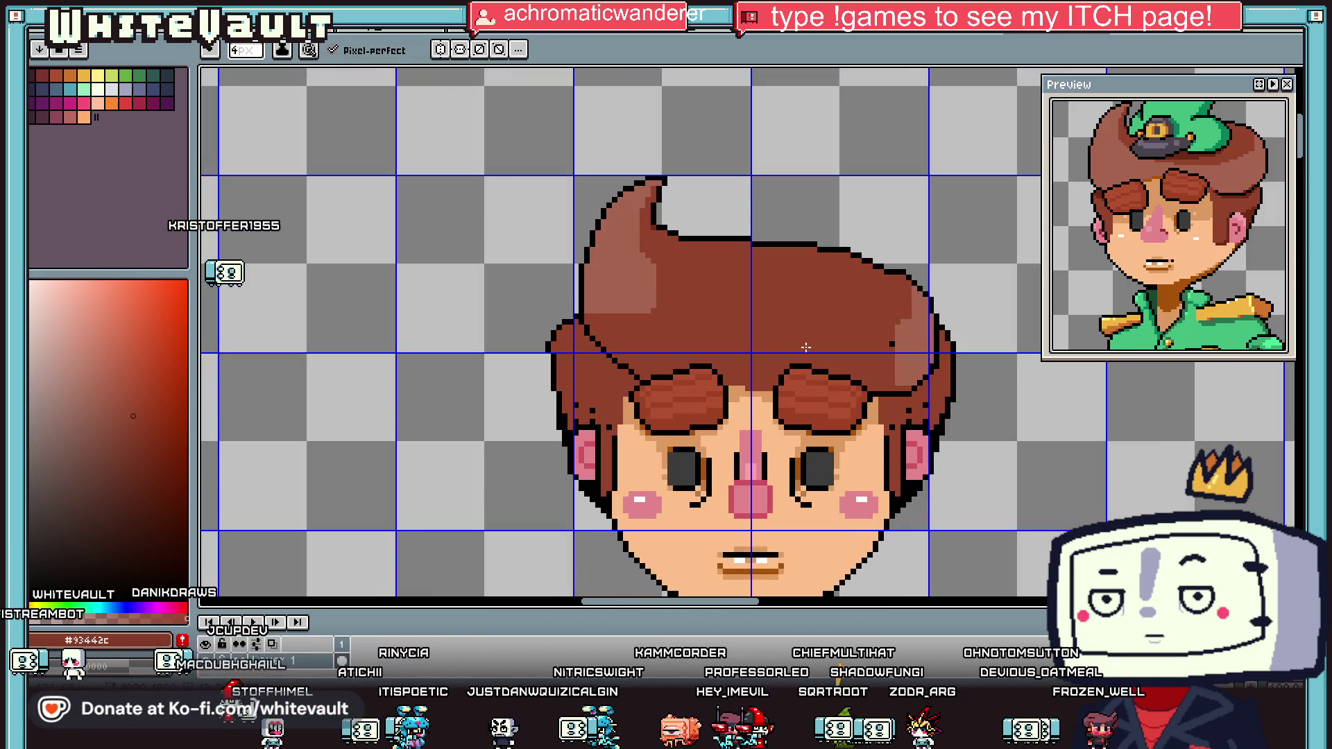
scroll(784, 345, down, 1)
scroll(738, 385, up, 1)
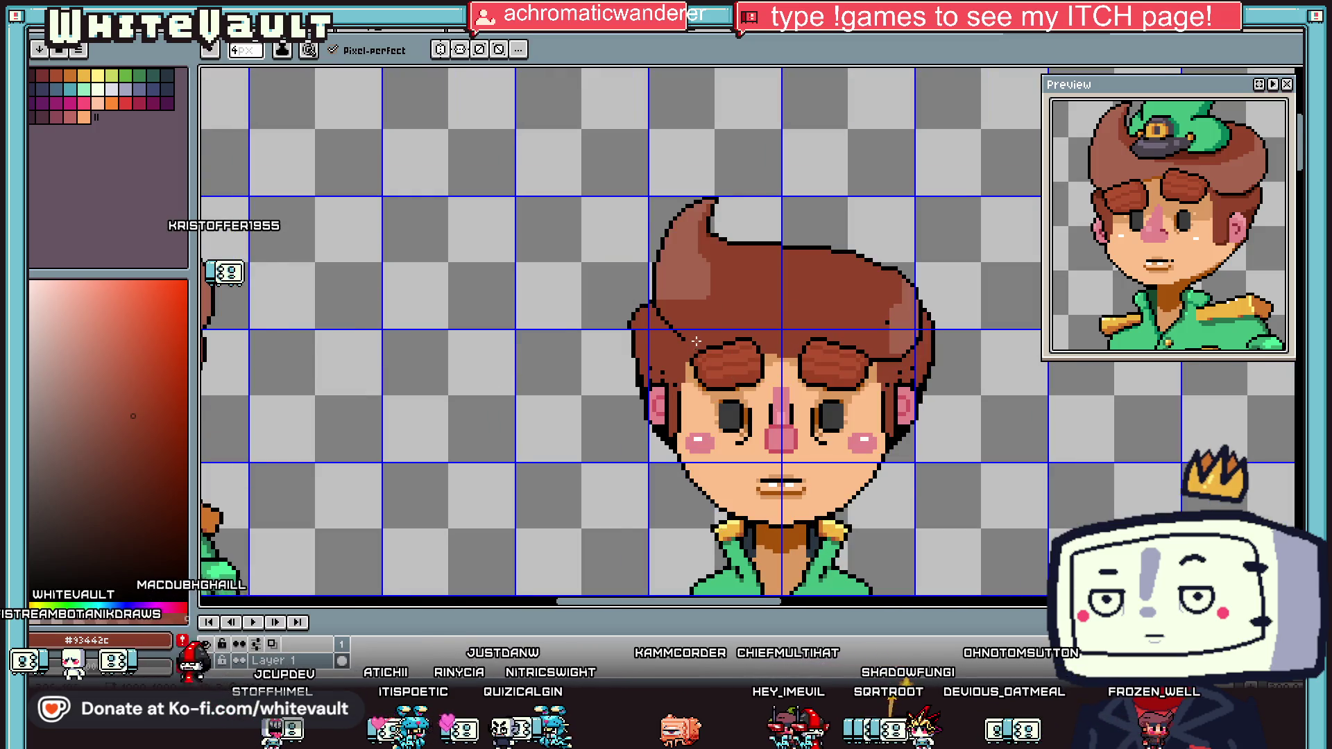
scroll(696, 342, up, 1)
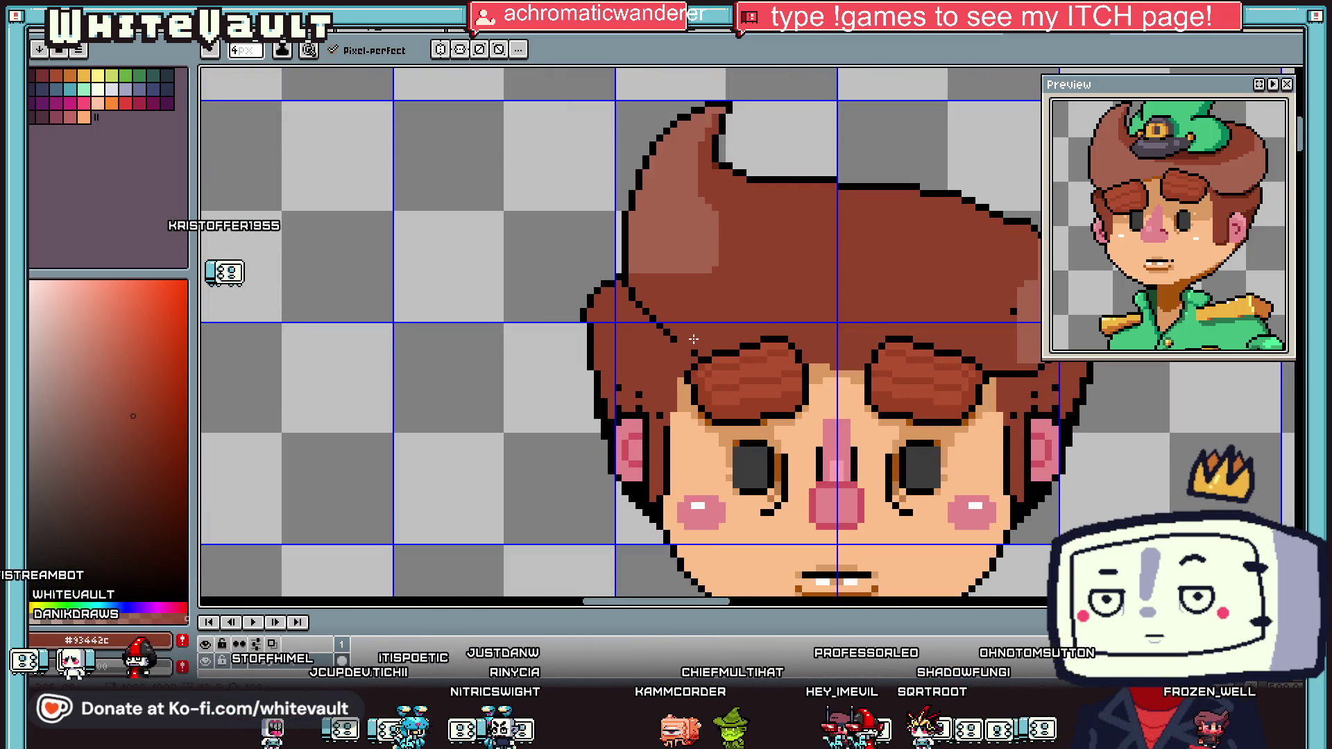
scroll(660, 320, up, 1)
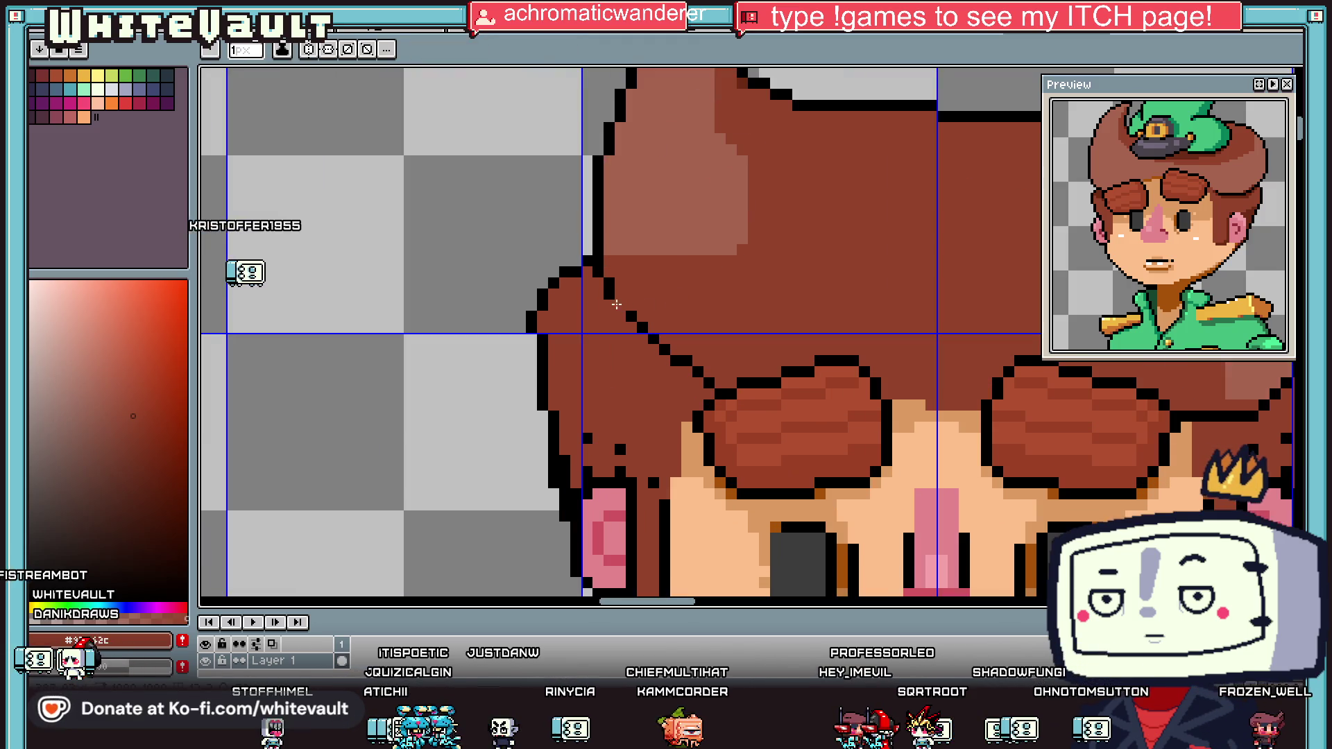
scroll(612, 277, up, 1)
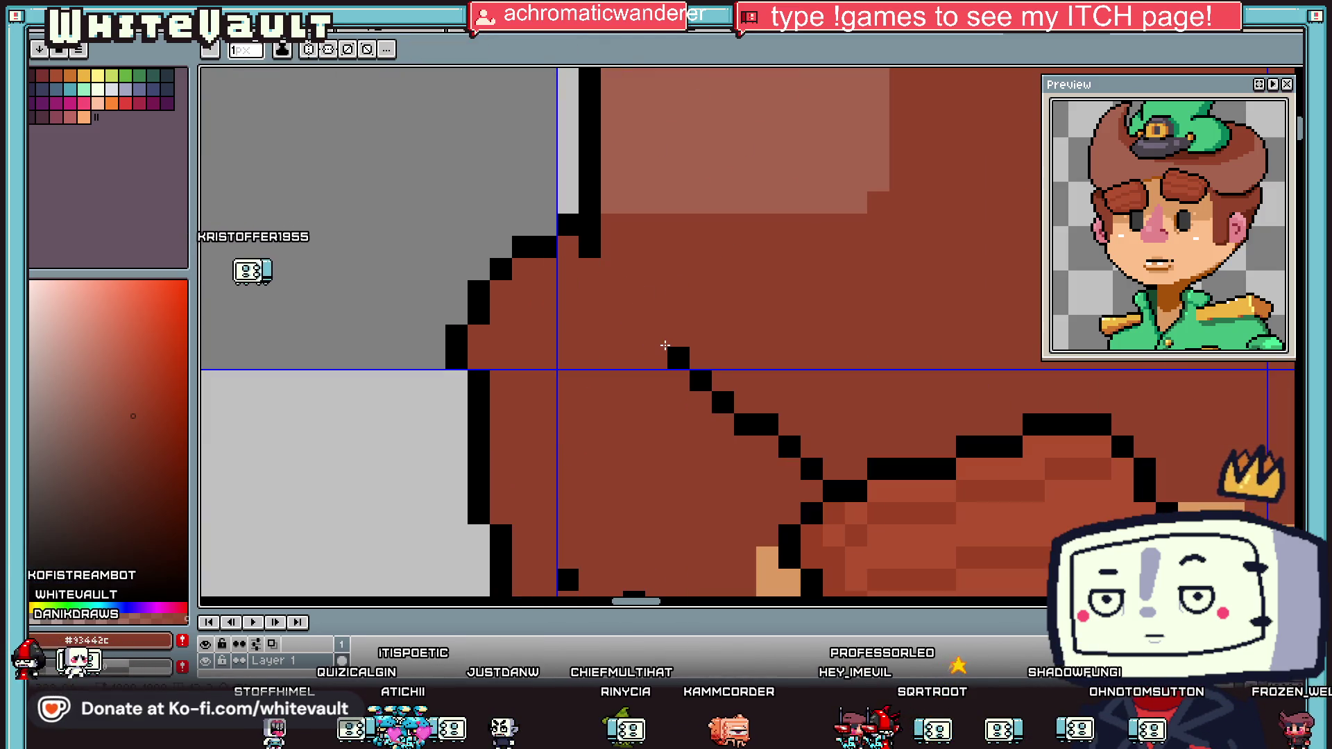
key(b)
drag(666, 347, 811, 469)
Step: Add black outline pixels below the hairline and across the skin between the brows
scroll(790, 336, down, 3)
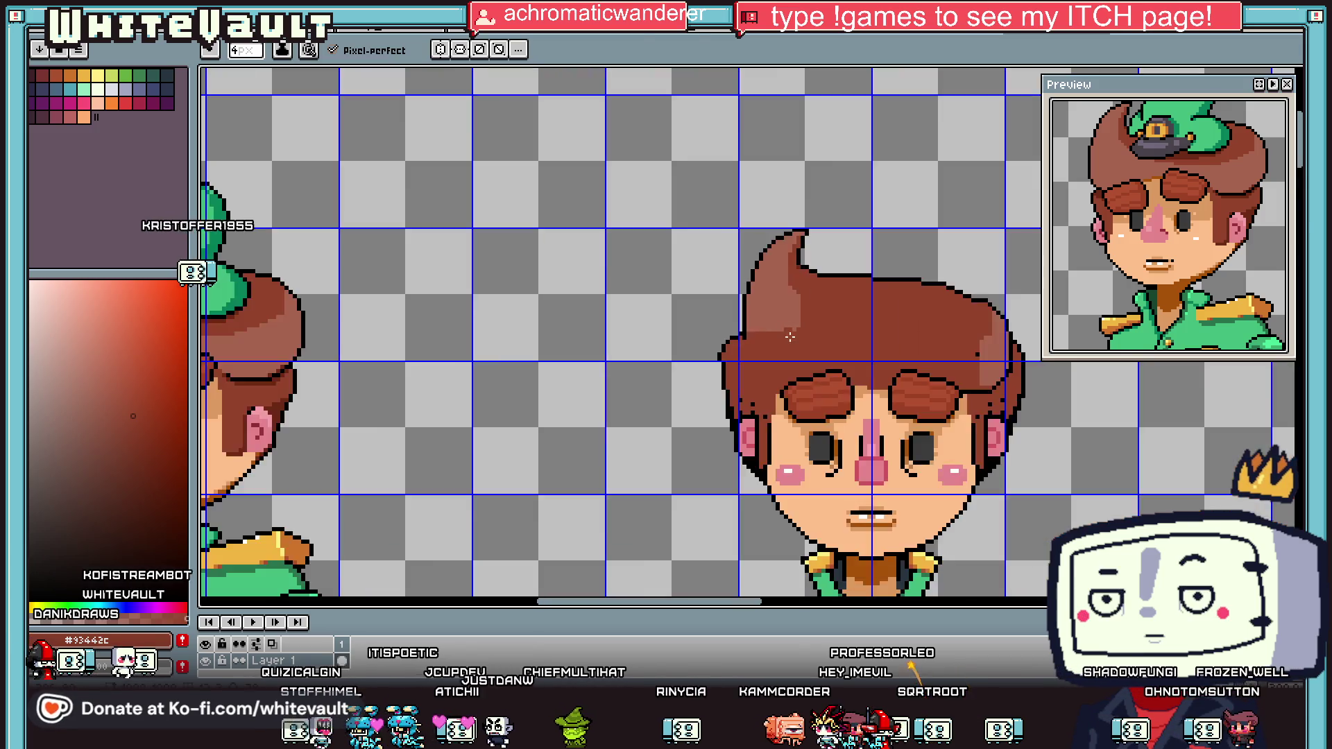
scroll(790, 336, down, 2)
scroll(777, 350, up, 3)
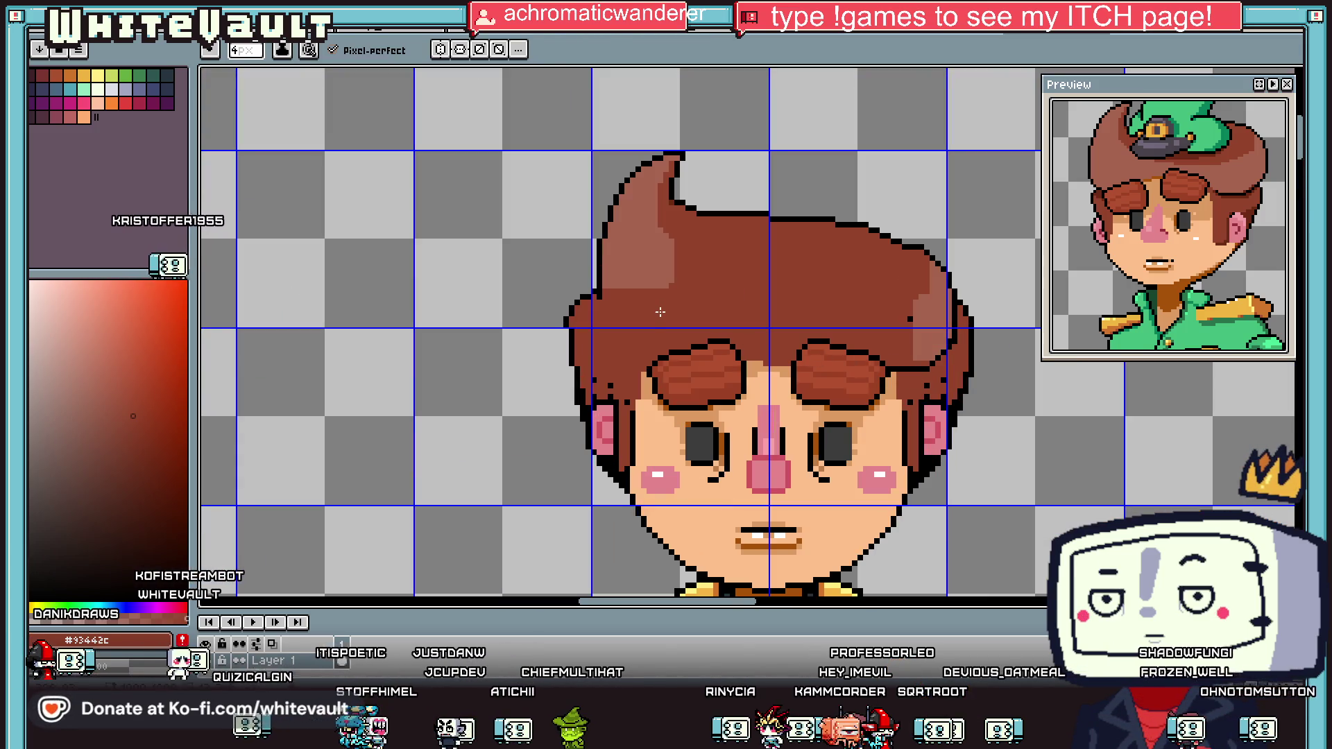
scroll(597, 299, up, 1)
alt+click(599, 306)
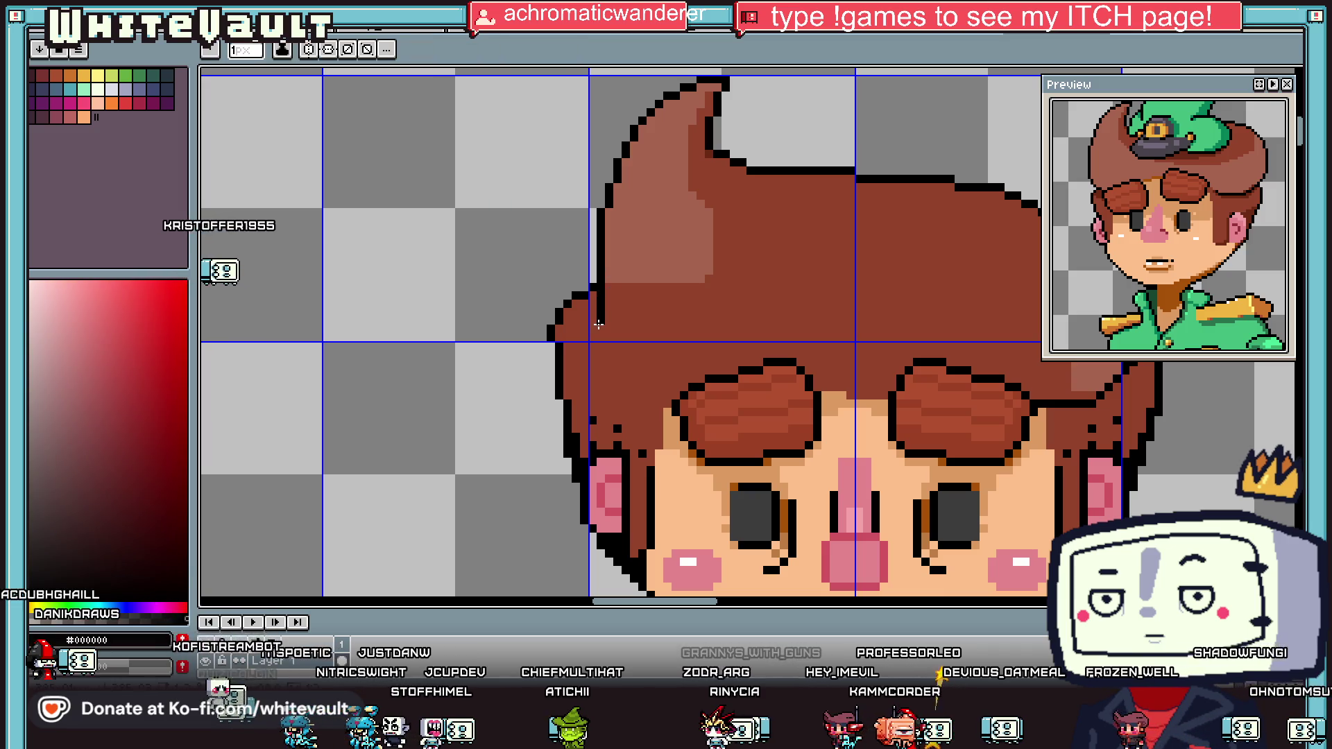
scroll(599, 333, up, 1)
drag(605, 336, 630, 400)
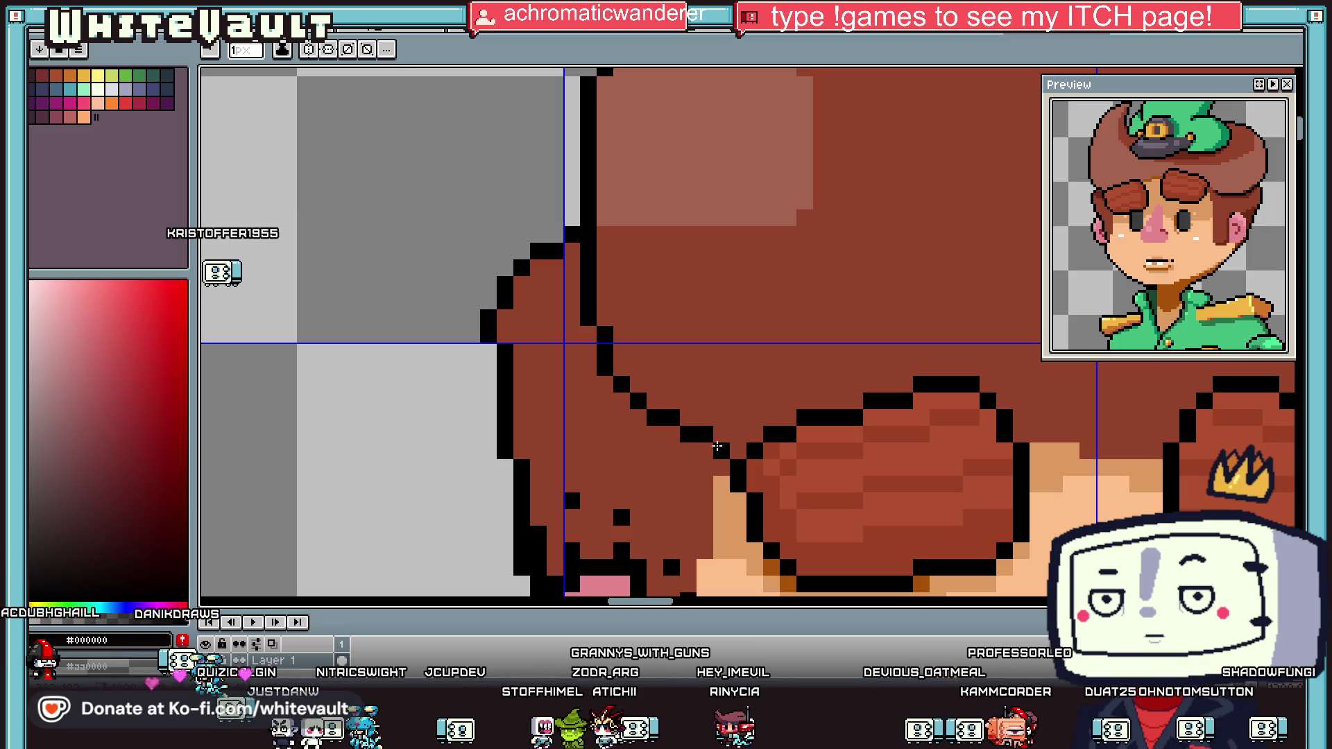
scroll(737, 451, down, 3)
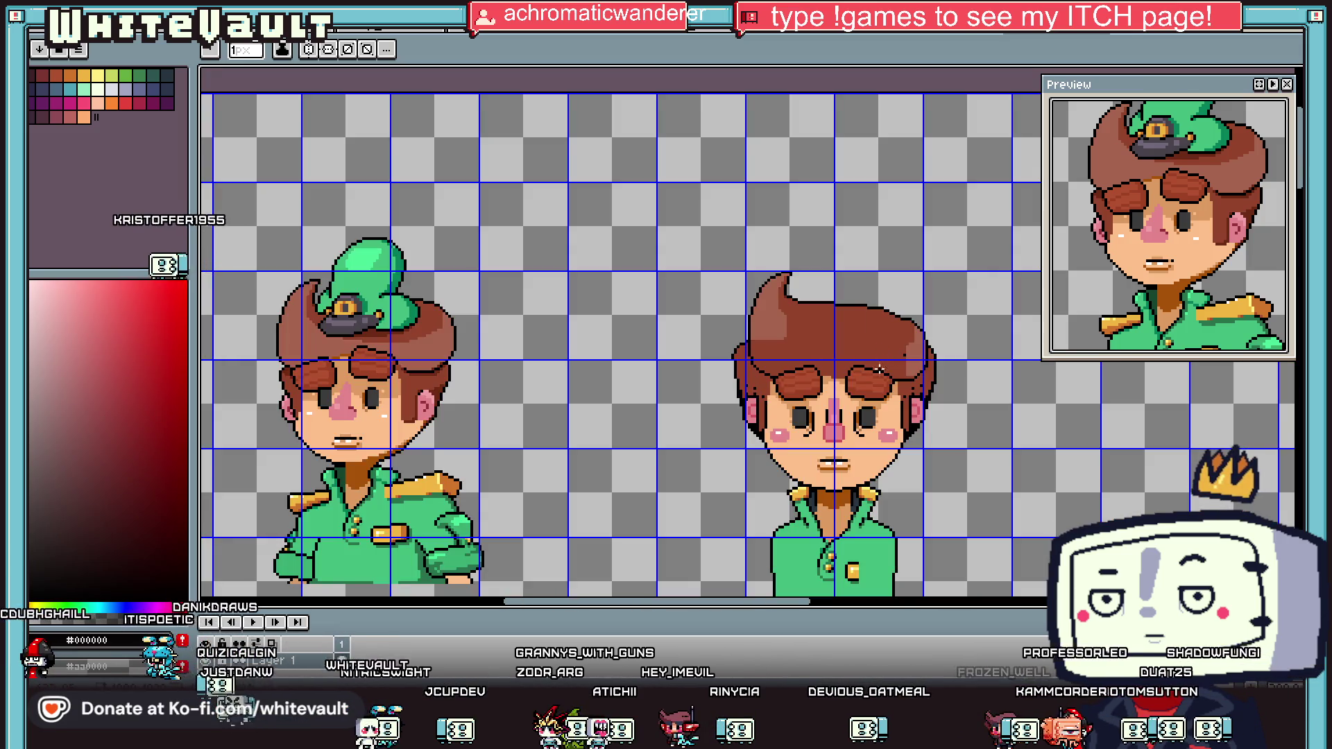
scroll(880, 370, up, 4)
drag(735, 371, 892, 382)
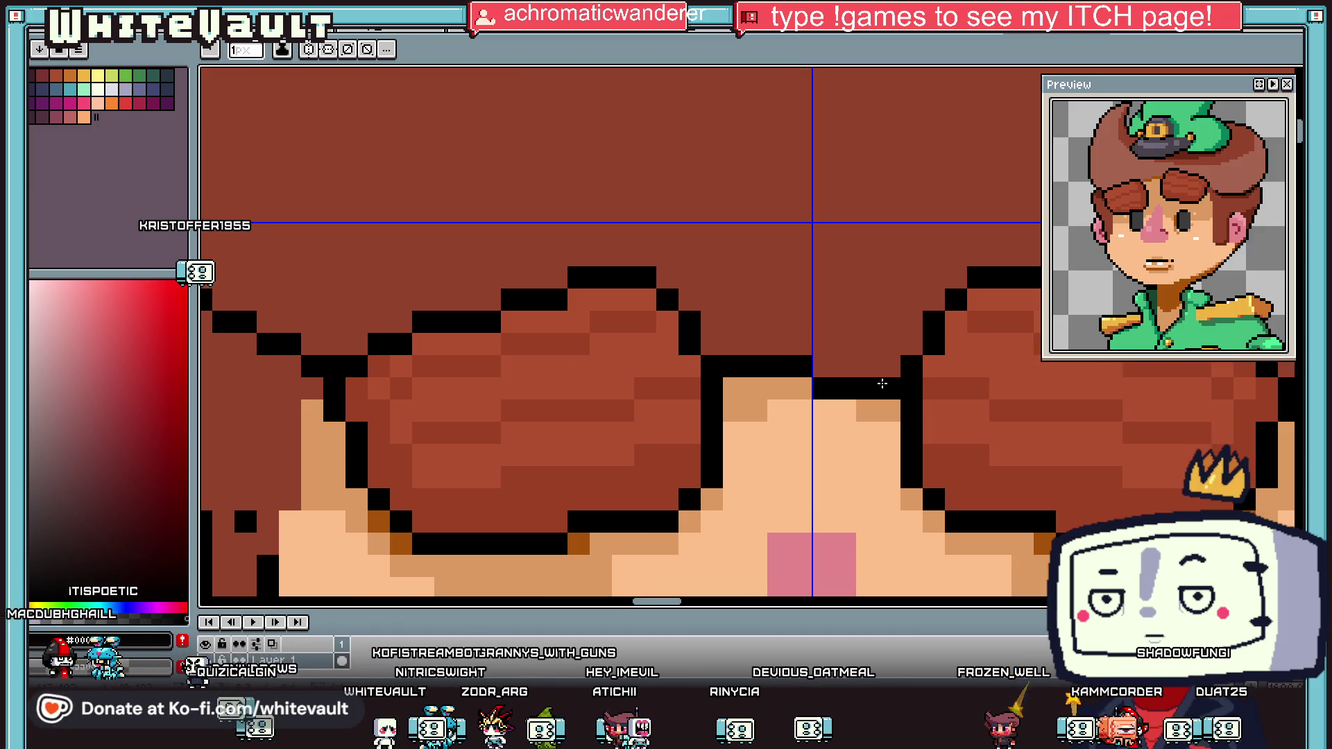
Step: Bucket-fill the light hair patch with the eyedropped hair brown
scroll(895, 384, down, 3)
scroll(1016, 375, up, 3)
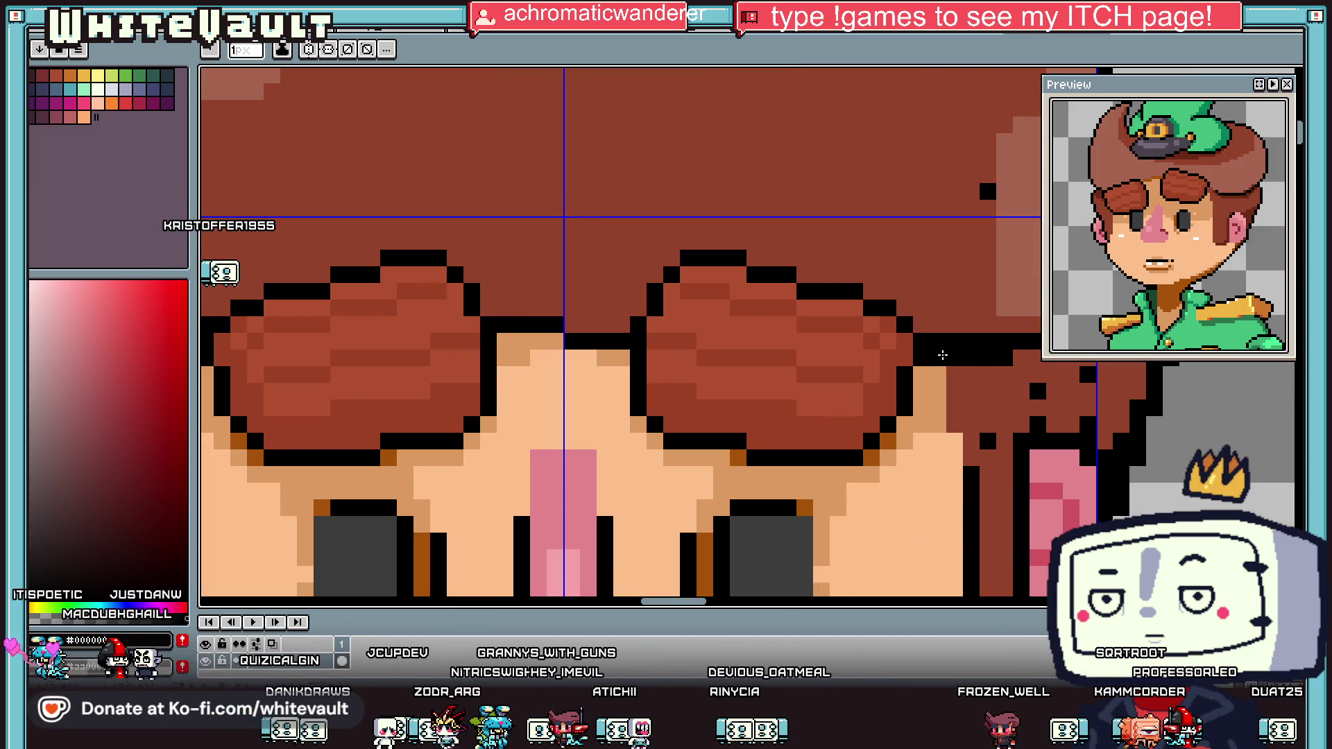
scroll(943, 356, down, 4)
scroll(984, 353, up, 4)
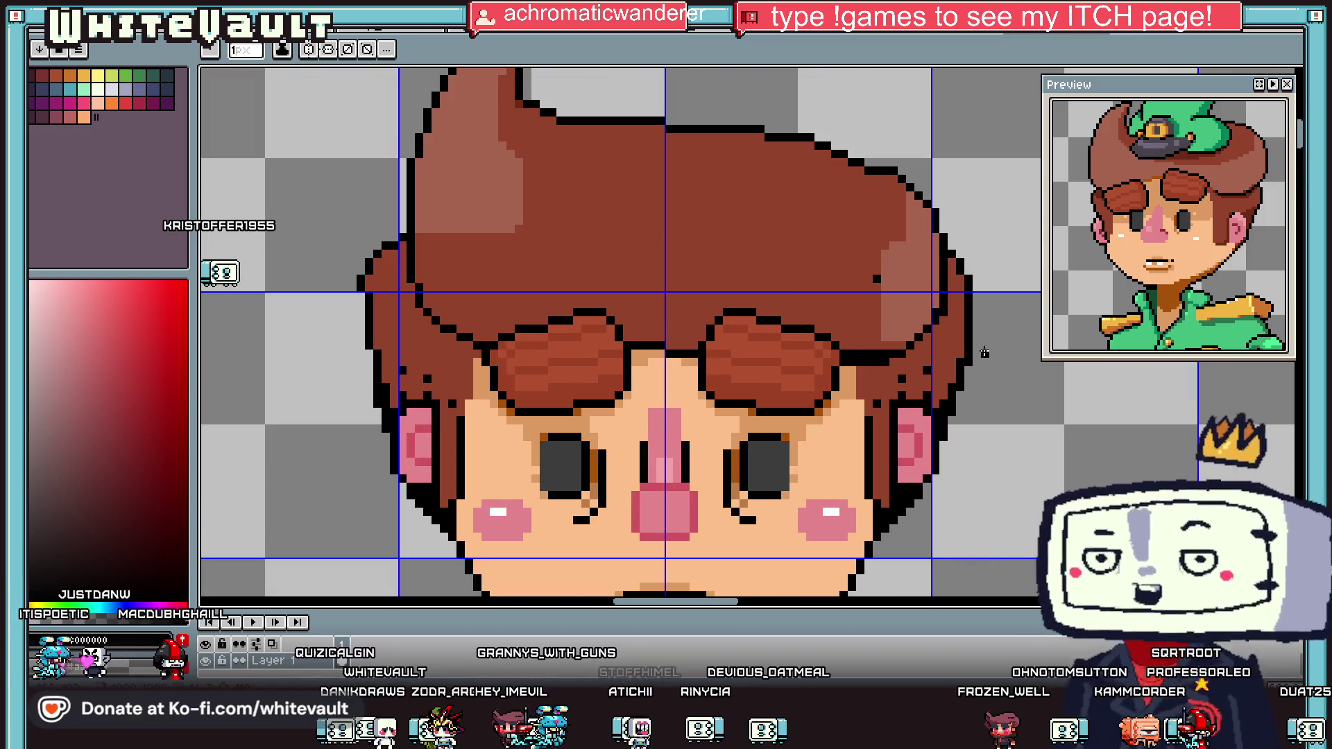
key(i)
click(848, 304)
scroll(702, 252, down, 1)
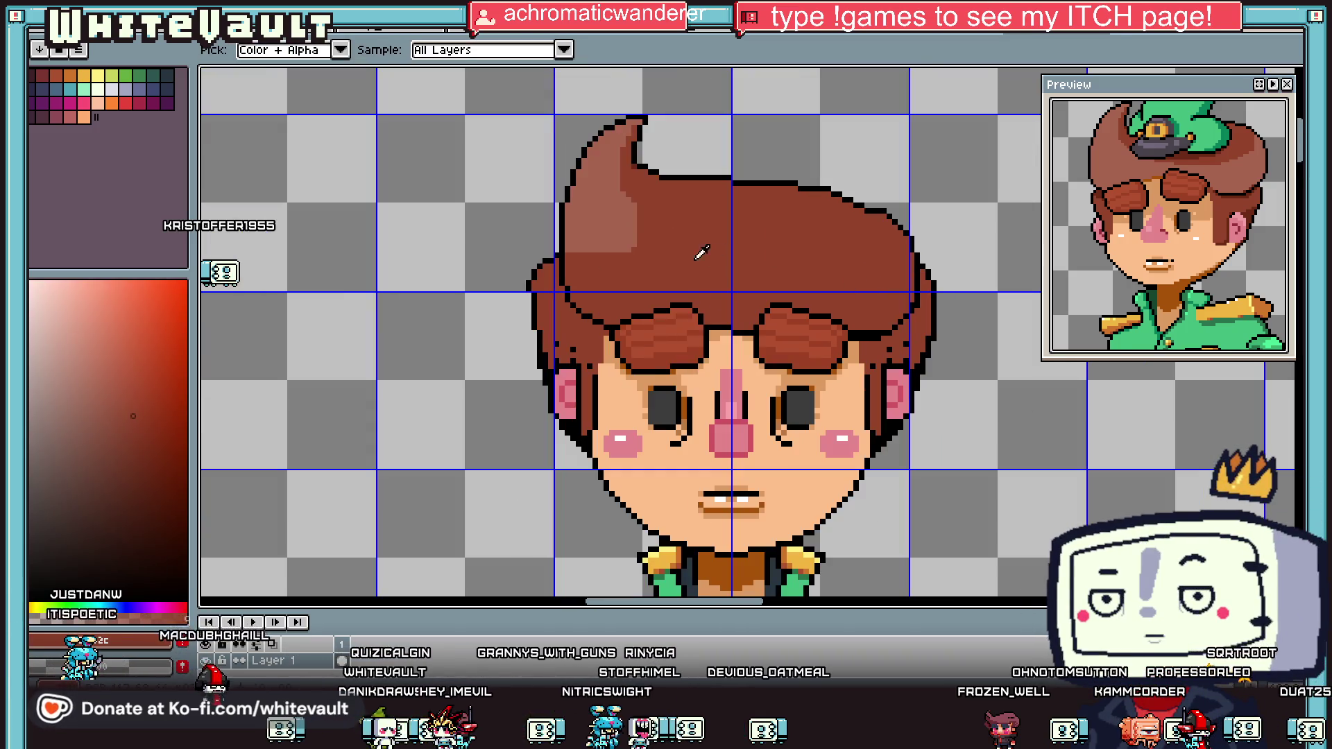
key(g)
click(628, 221)
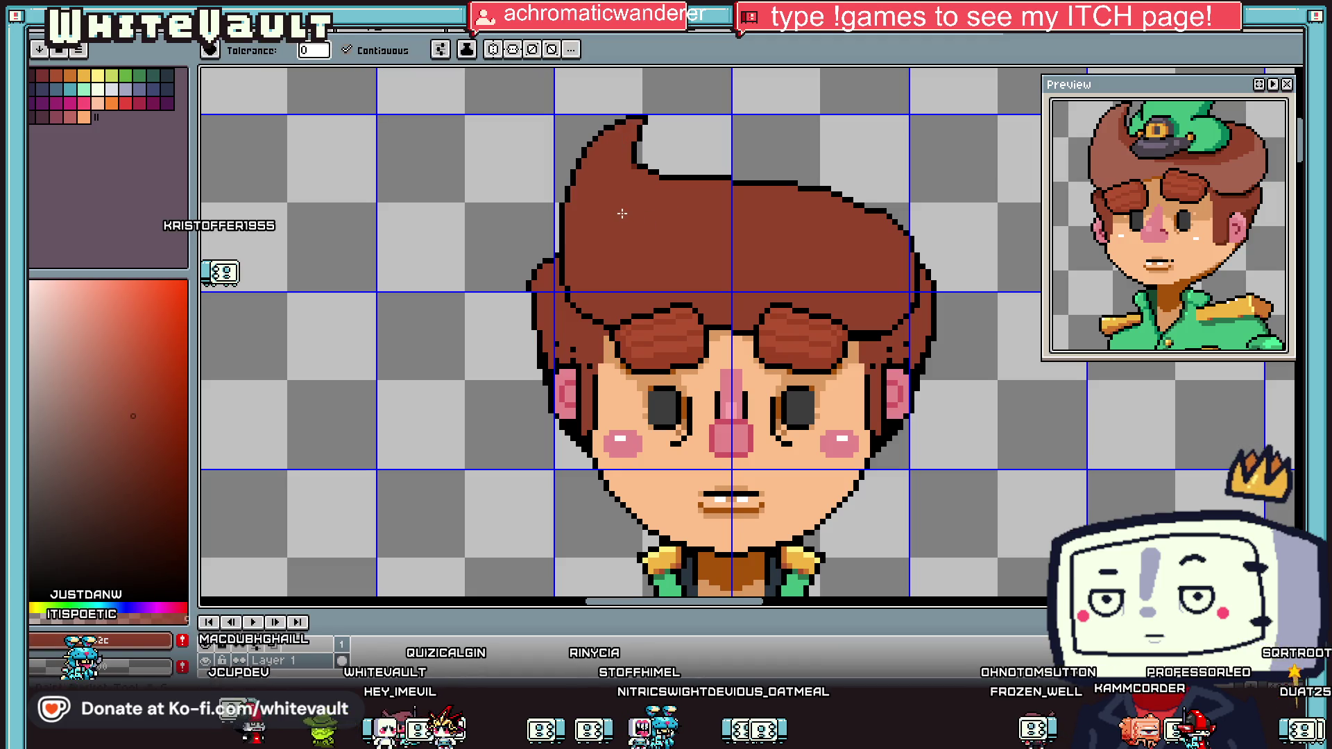
scroll(633, 222, down, 1)
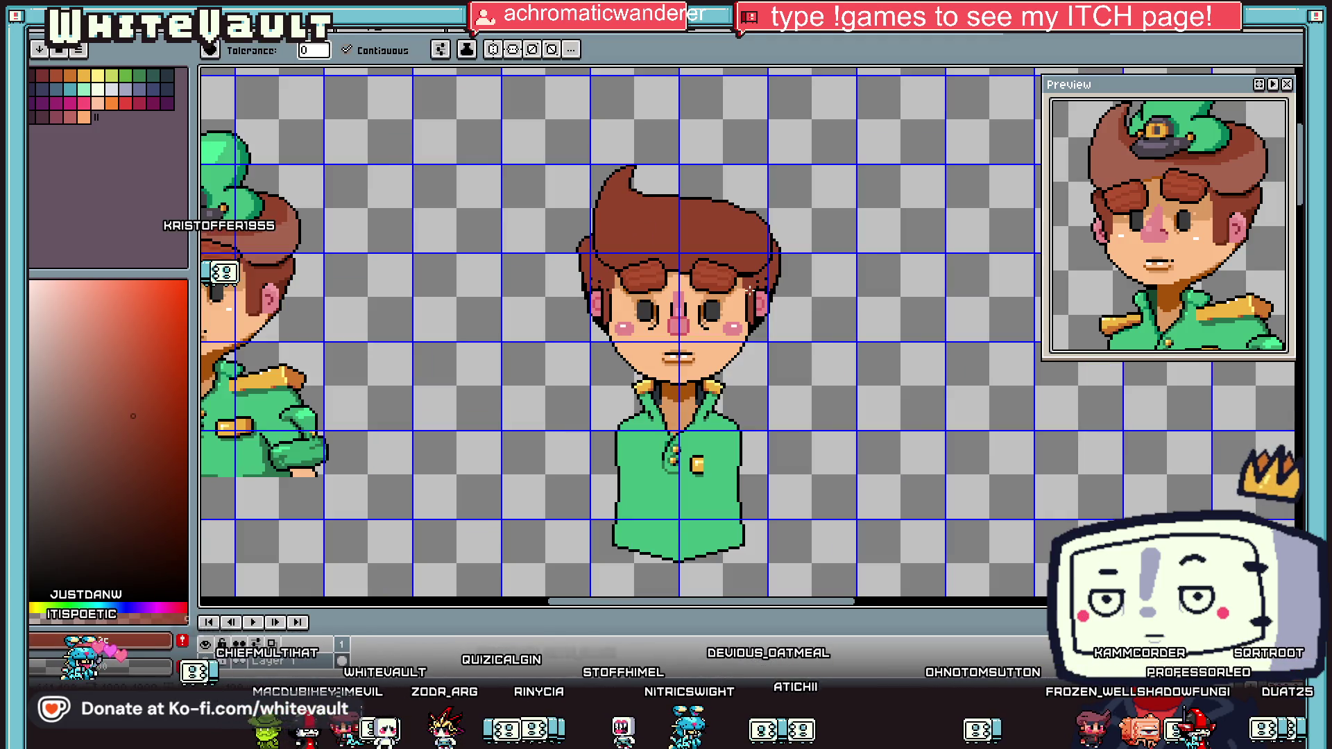
key(i)
scroll(749, 291, up, 3)
Step: Add crimson pixel columns along both sides of the nose, plus one darker nose pixel
click(699, 327)
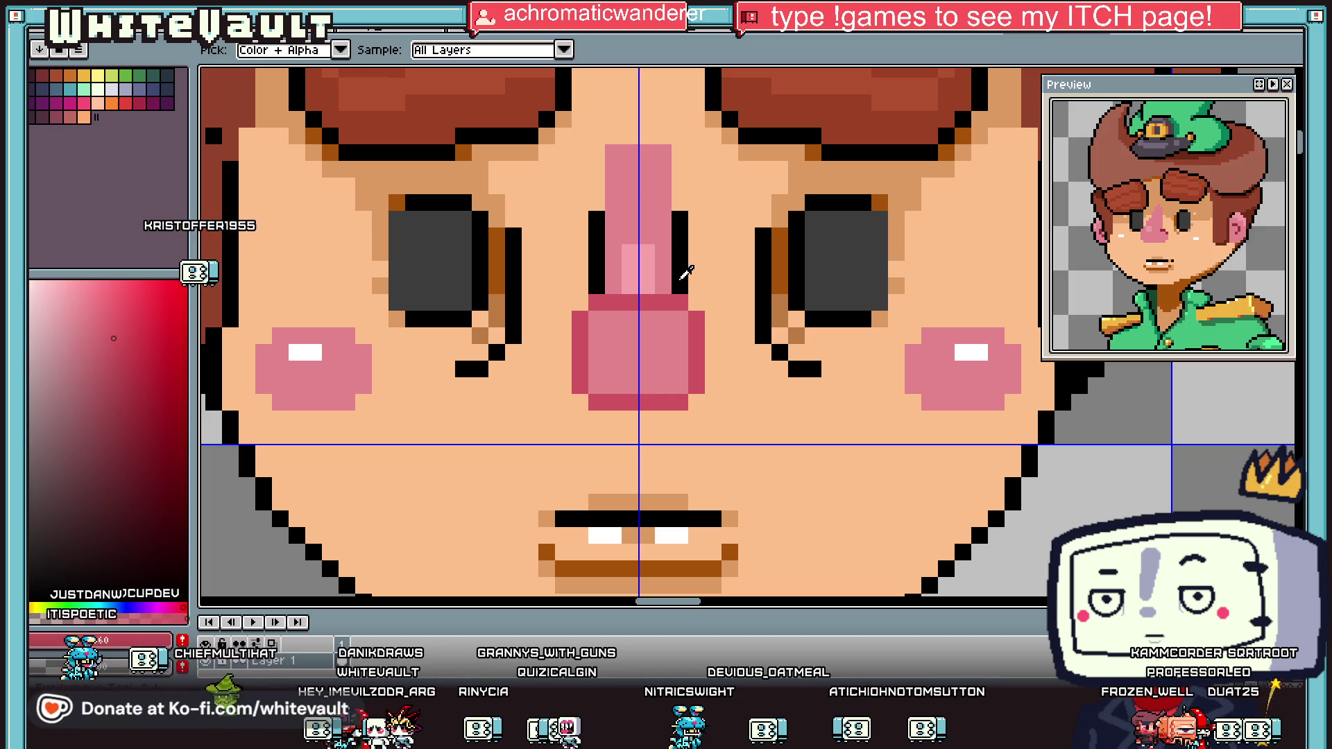
key(b)
drag(713, 351, 714, 388)
click(683, 337)
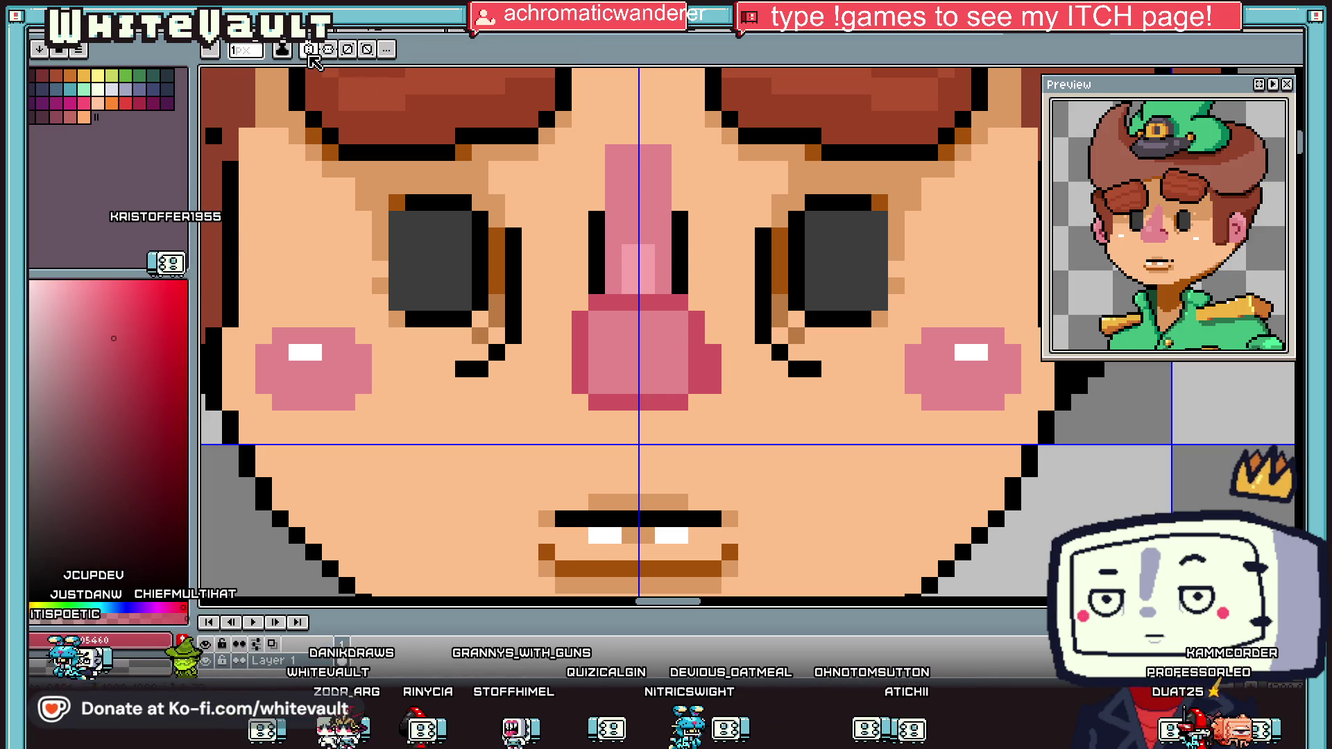
drag(563, 352, 564, 386)
Step: Put brown lip-colour pixels at both lower nose corners and a tan shading row beneath
key(i)
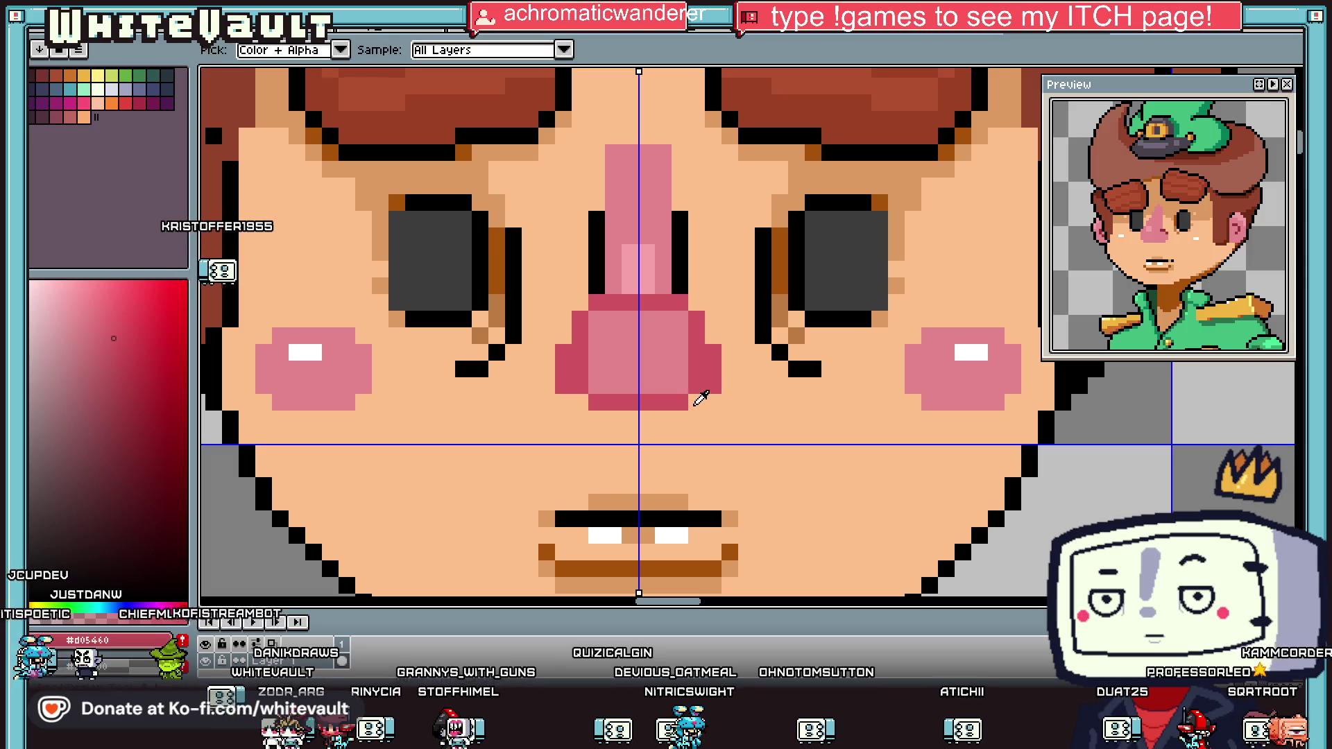
click(730, 550)
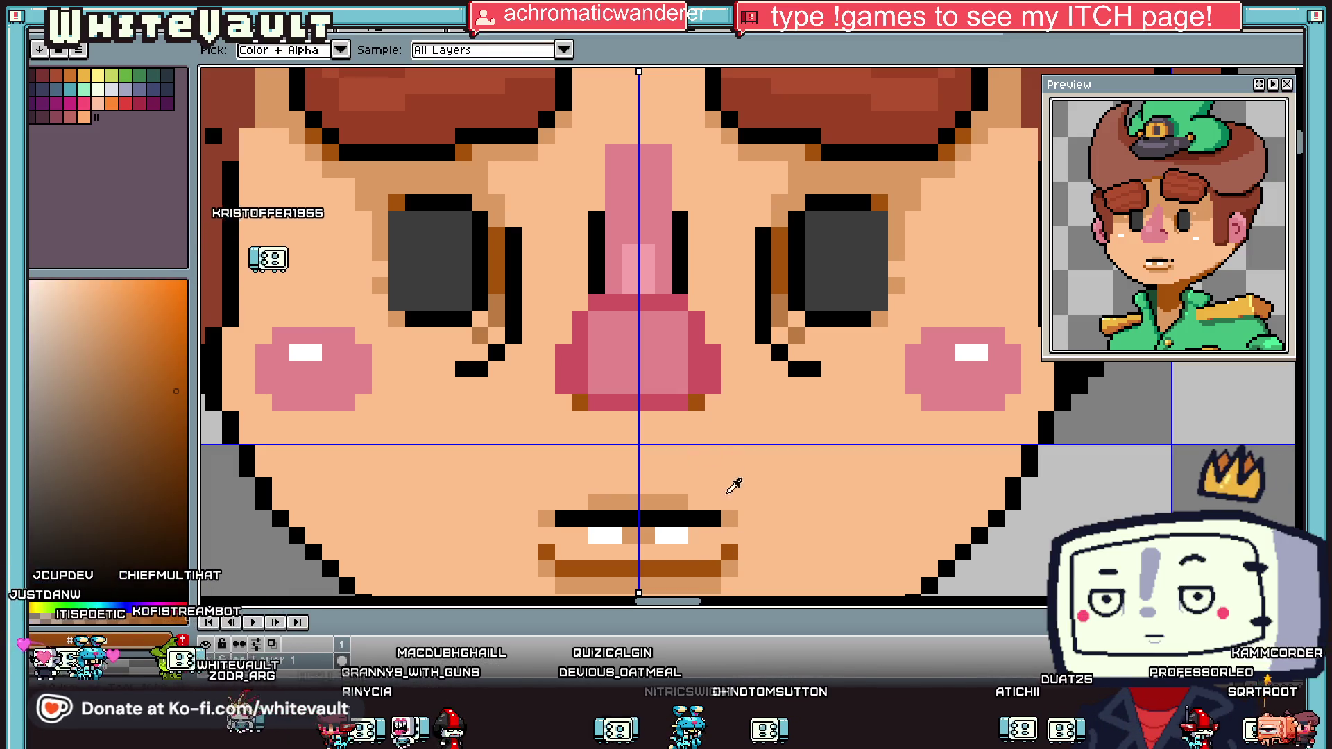
click(696, 402)
click(580, 403)
drag(590, 421, 703, 417)
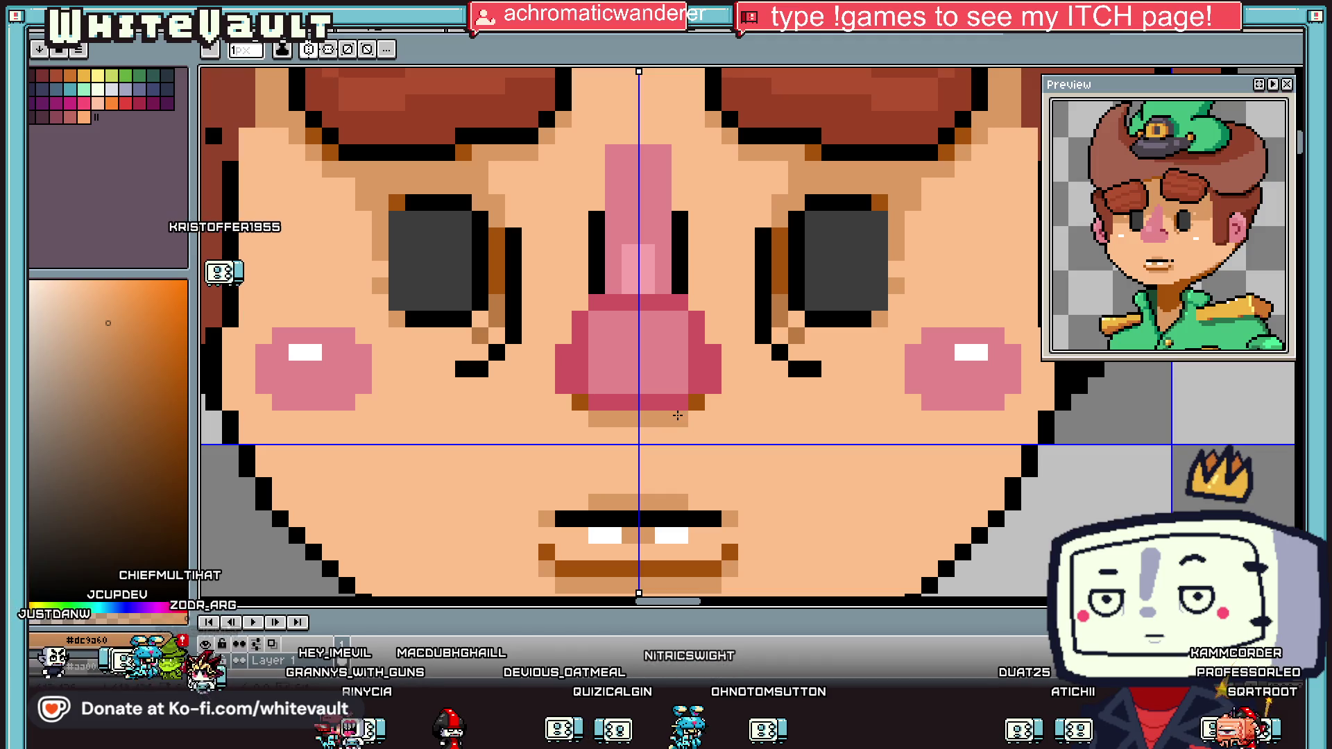
scroll(700, 402, down, 3)
scroll(731, 388, up, 3)
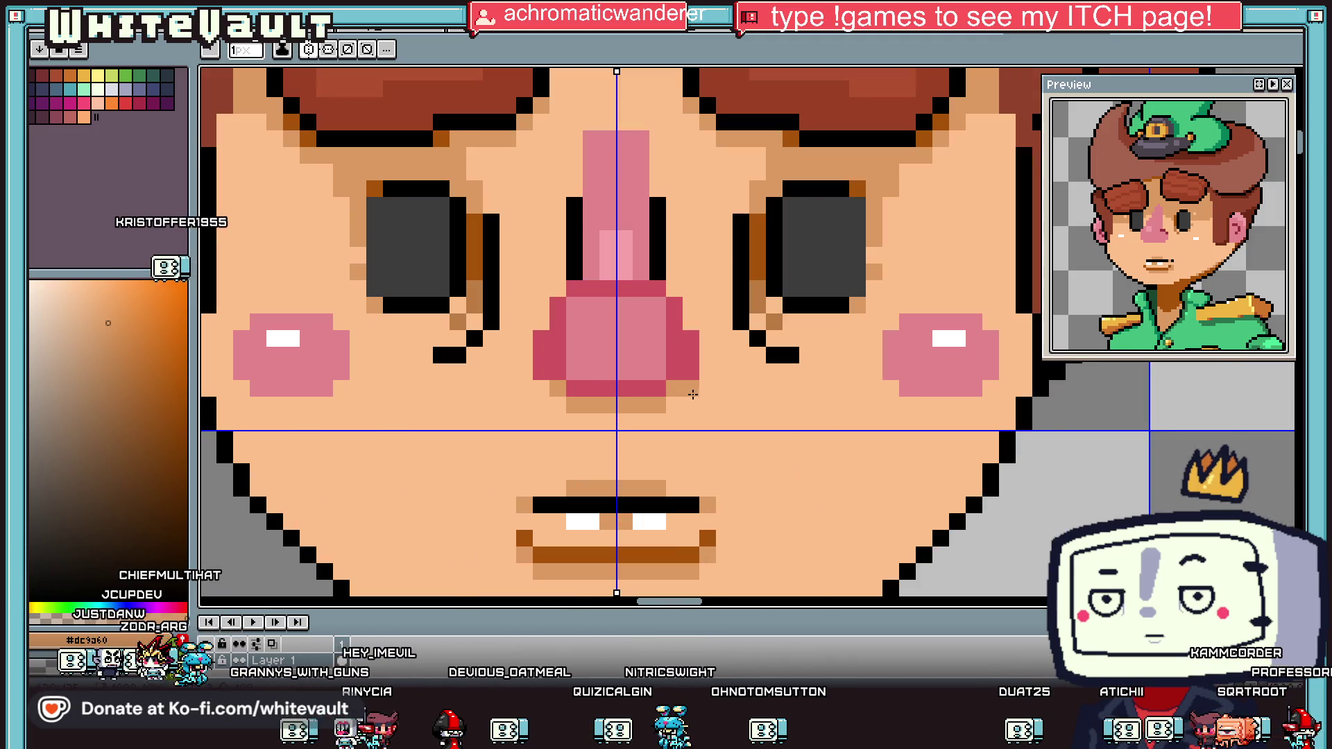
Step: Sample the white cheek highlight, black eye outline, dark grey eye and tan skin colours
alt+click(948, 334)
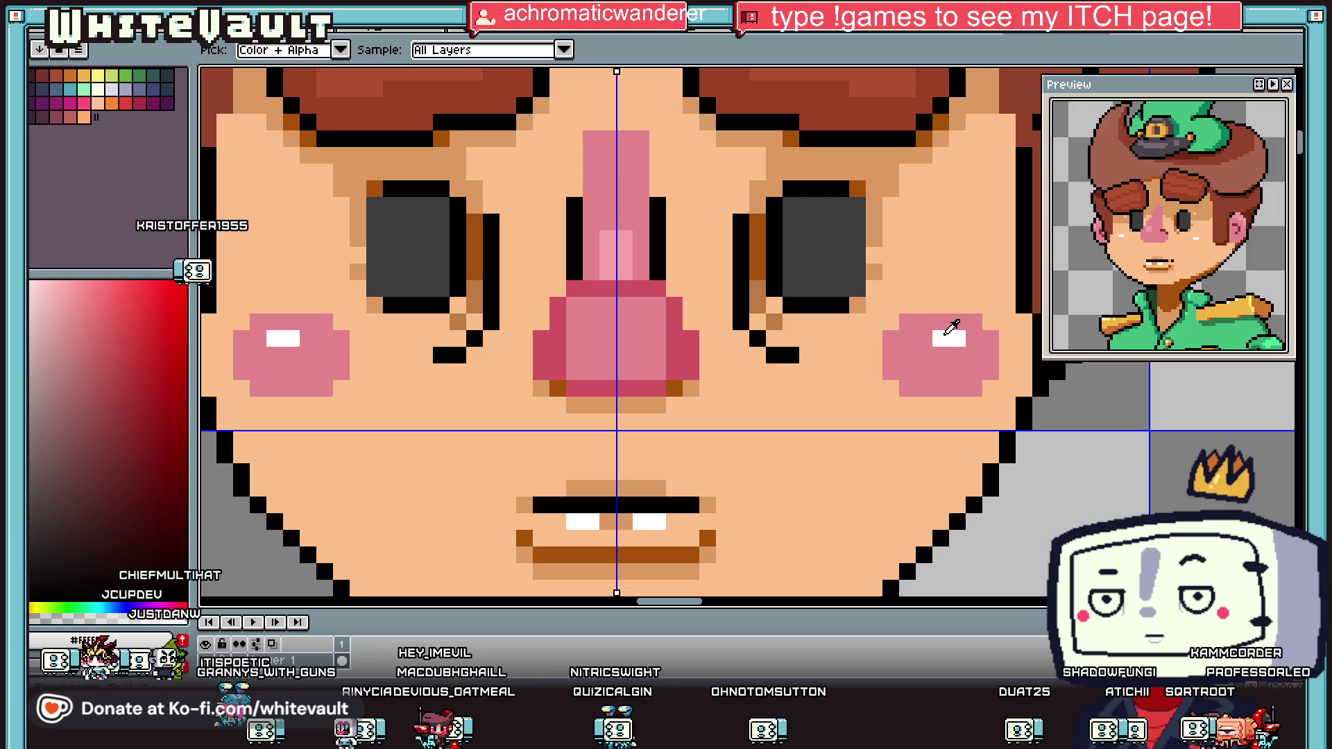
scroll(636, 305, down, 4)
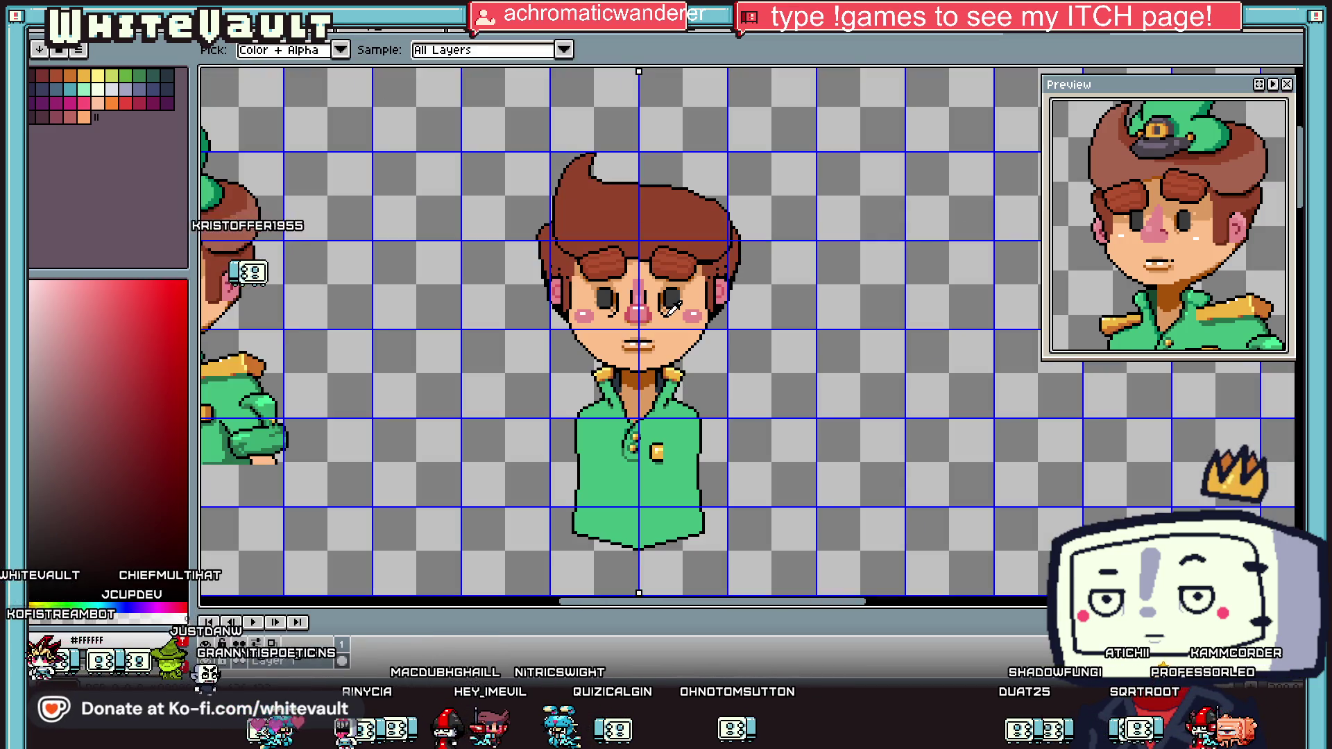
scroll(669, 310, up, 2)
scroll(669, 311, up, 2)
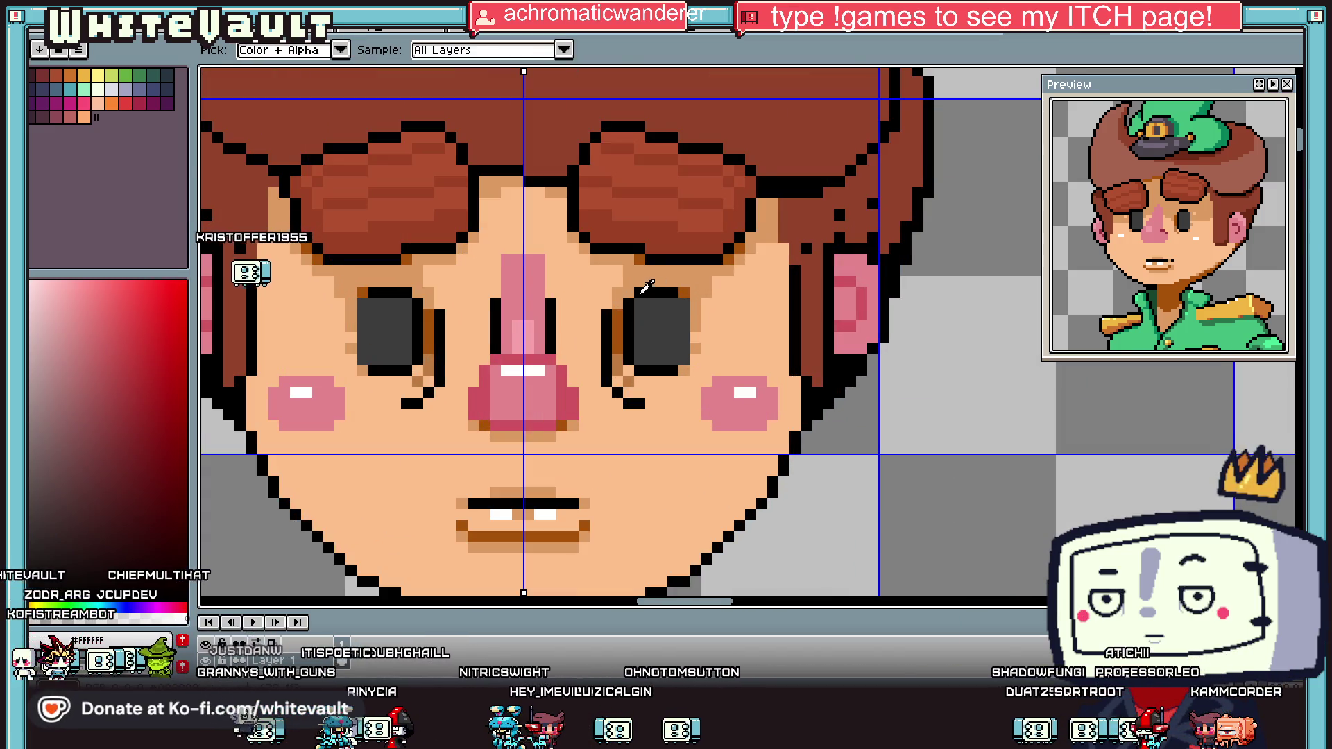
alt+click(649, 293)
alt+click(654, 294)
scroll(677, 313, down, 4)
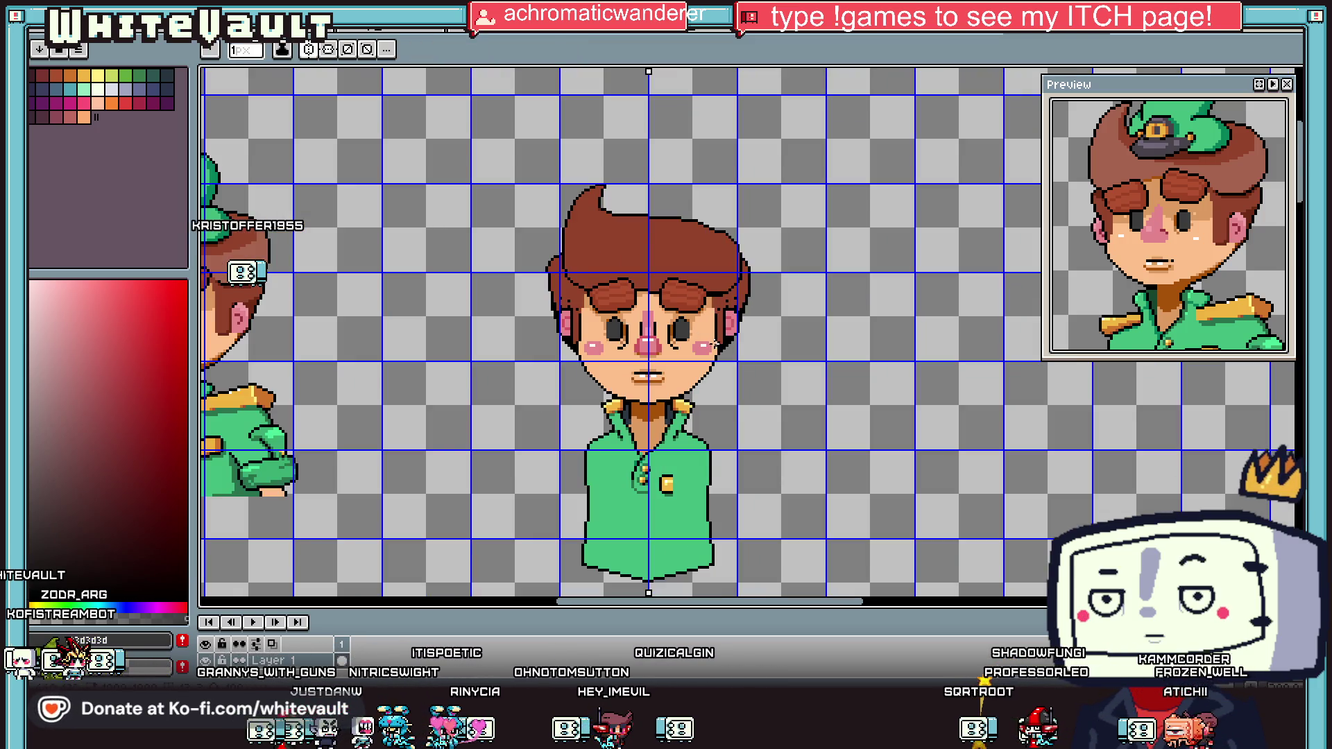
scroll(715, 342, up, 4)
alt+click(727, 342)
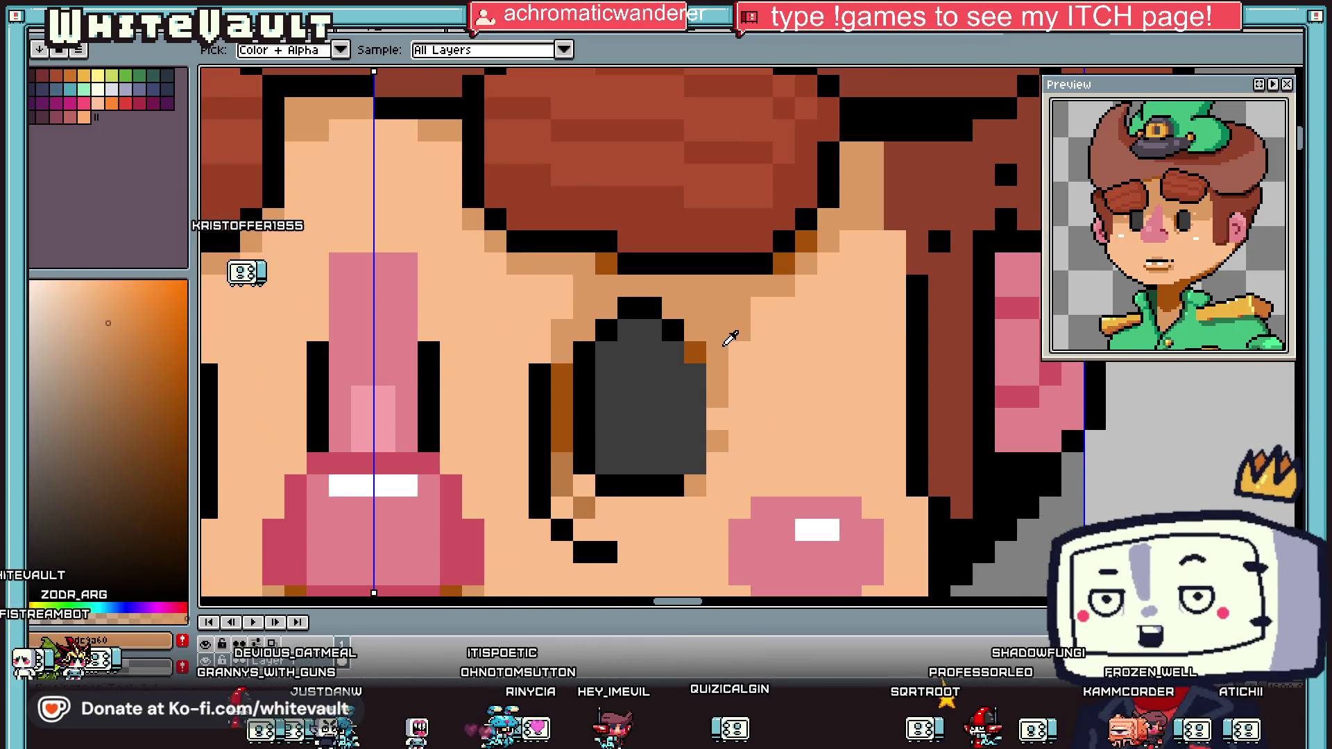
scroll(730, 338, down, 4)
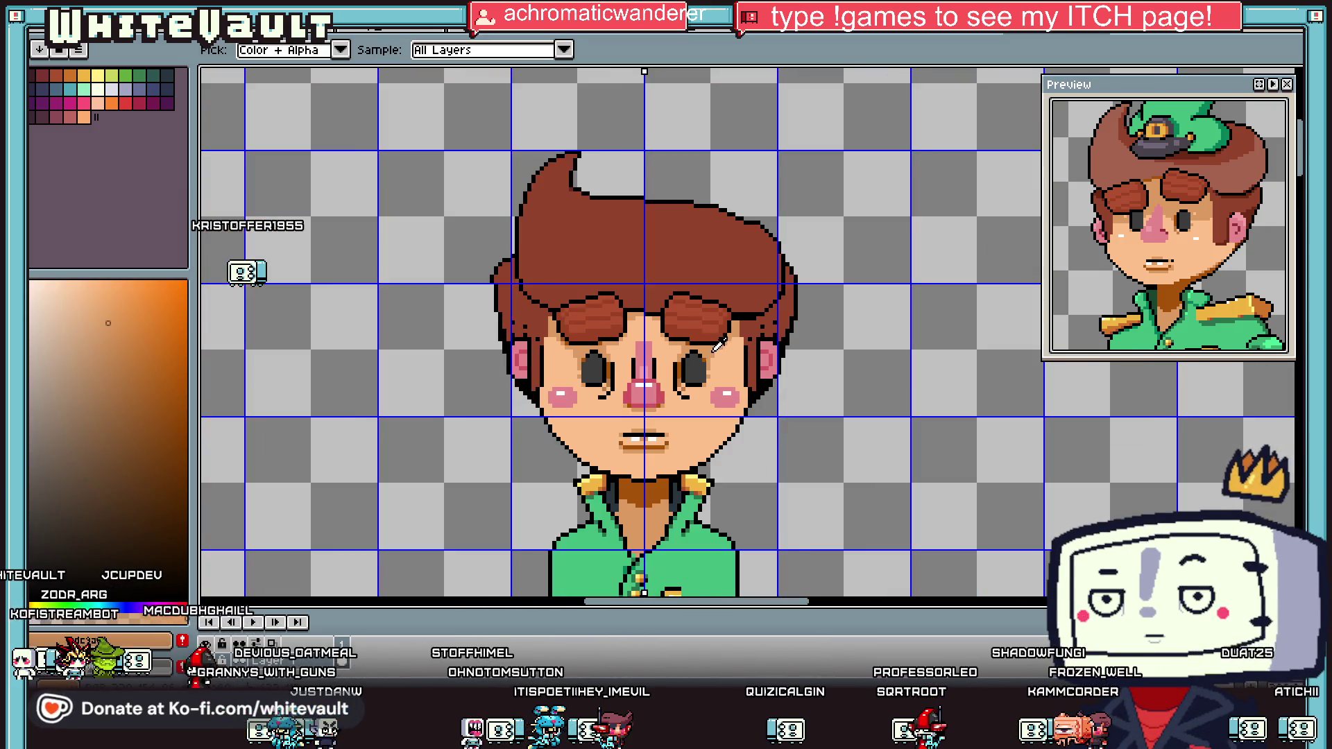
scroll(725, 319, up, 2)
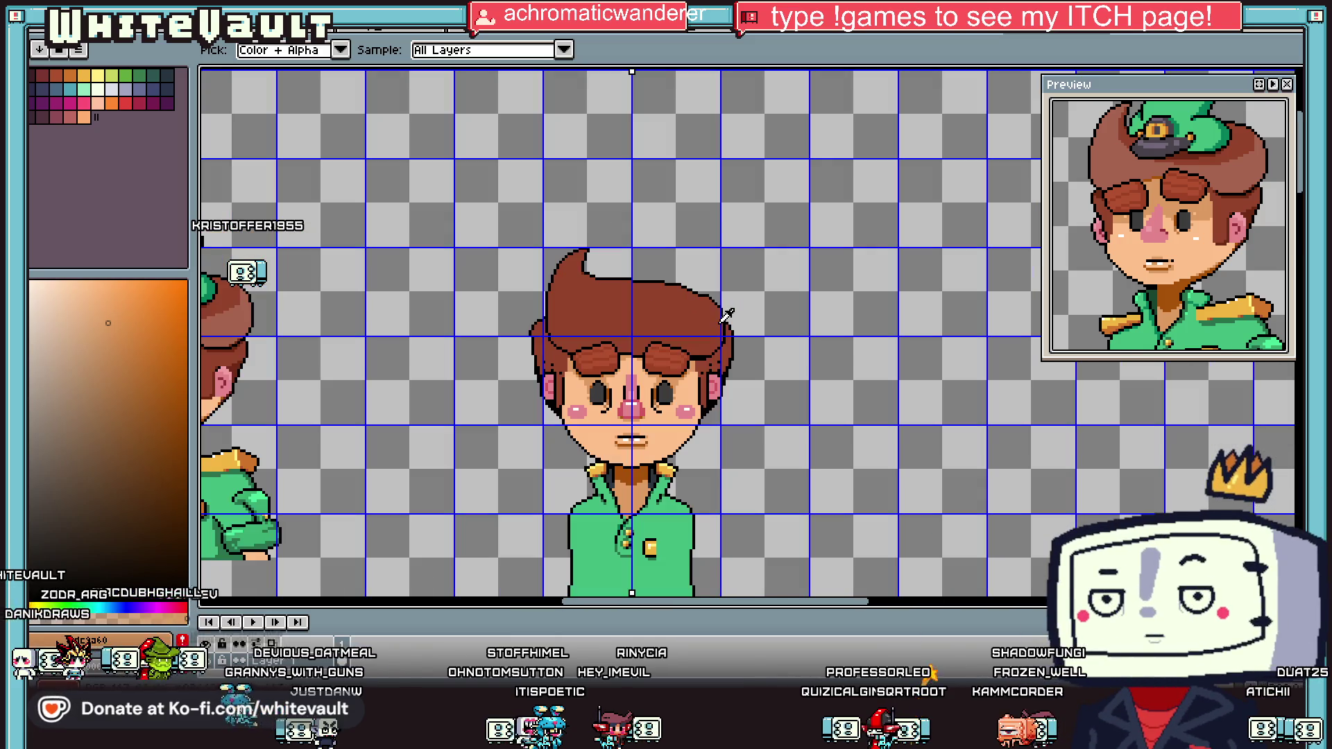
Step: Paint out the hair crown's right-edge black pixels in background grey and redraw the stair-step outline
scroll(691, 288, up, 3)
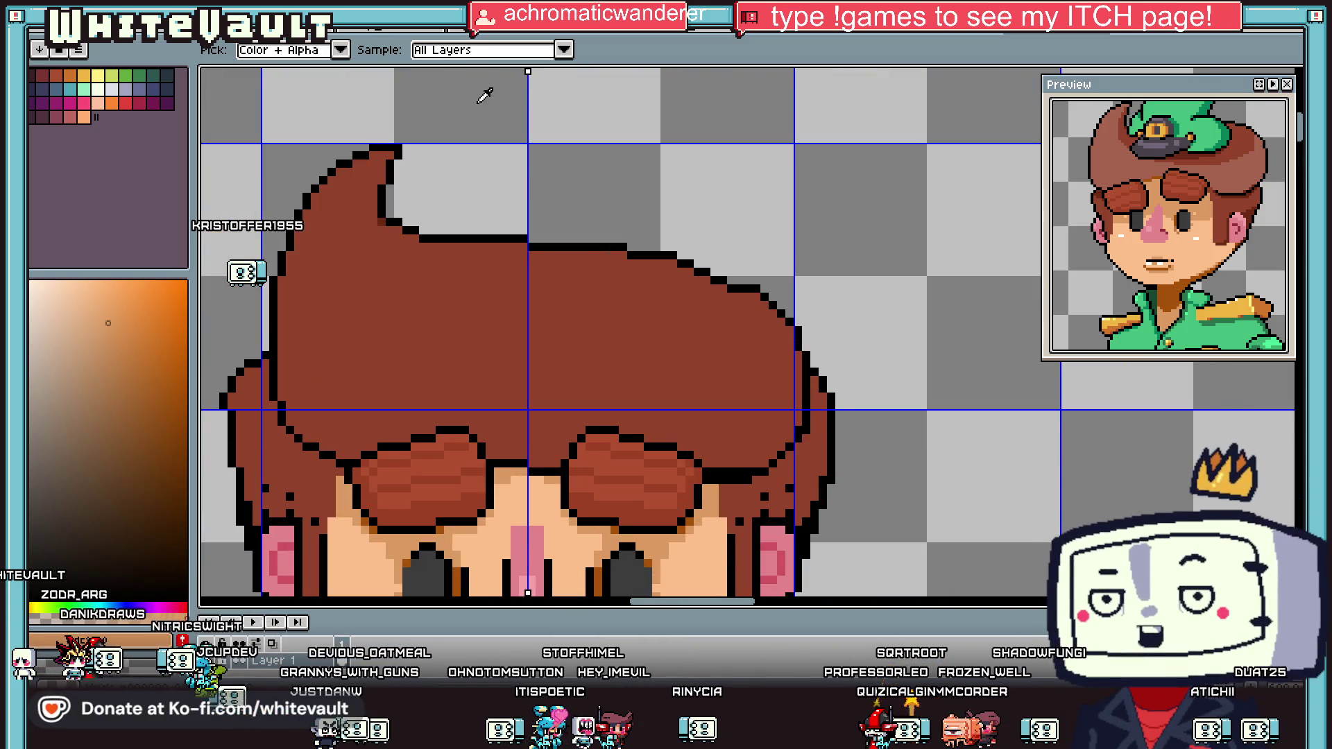
key(alt)
scroll(618, 252, up, 2)
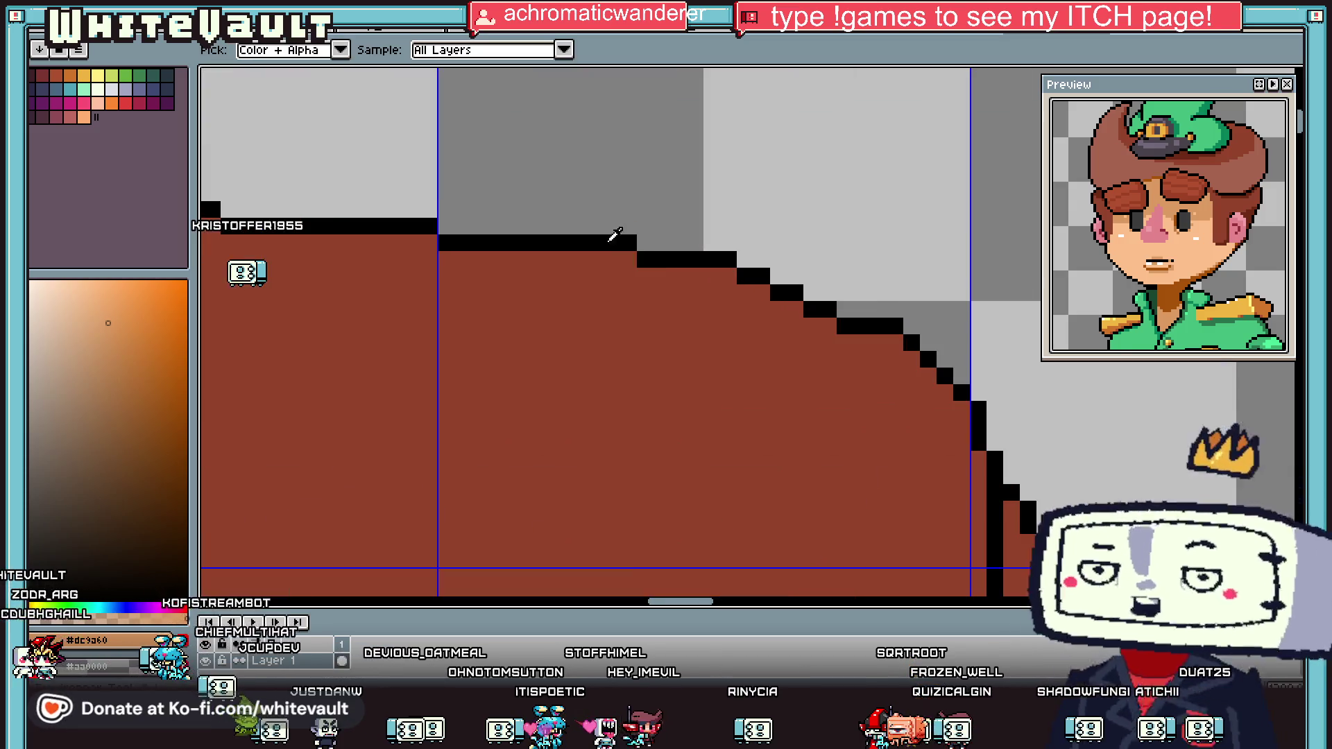
click(793, 273)
mouse_move(895, 326)
mouse_down()
mouse_move(951, 402)
mouse_move(961, 387)
mouse_up()
click(878, 326)
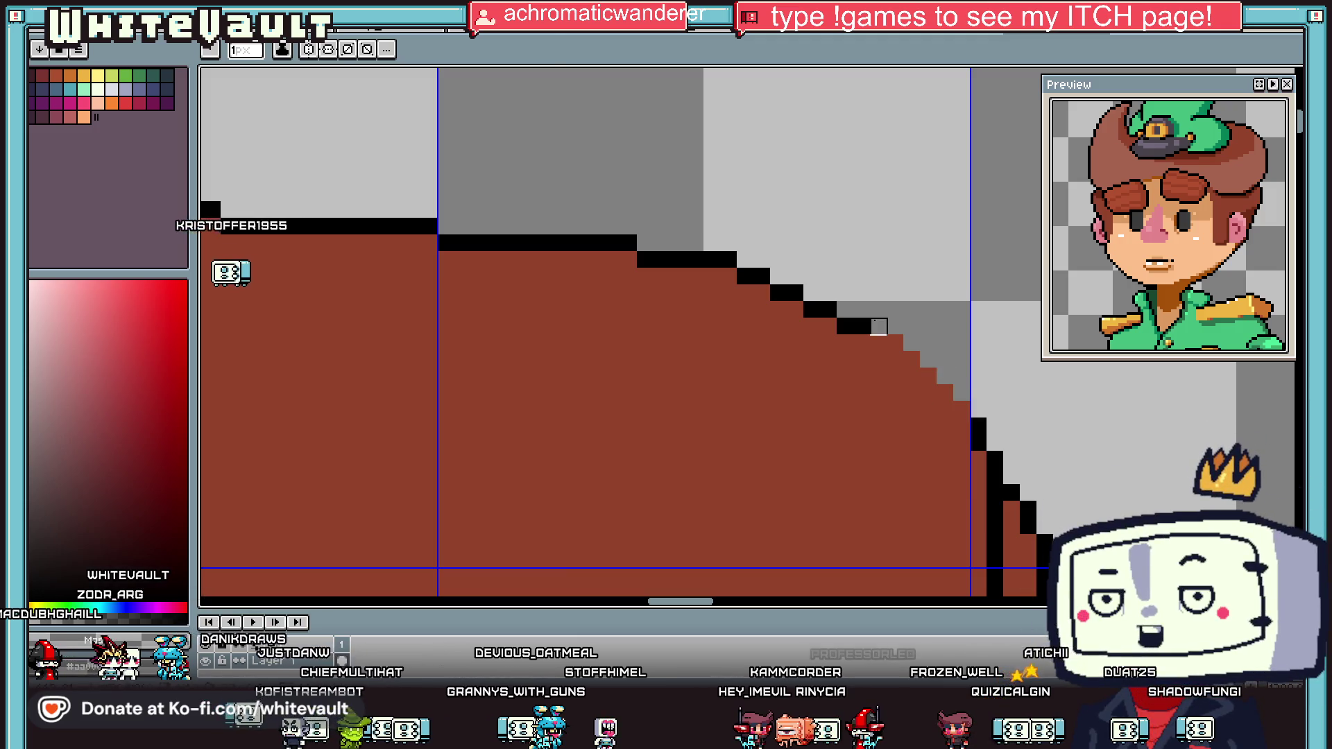
drag(970, 415, 961, 425)
Step: Redraw the outline steps one pixel higher and turn a stray outline pixel hair brown
scroll(978, 426, down, 3)
scroll(1014, 437, up, 3)
key(alt)
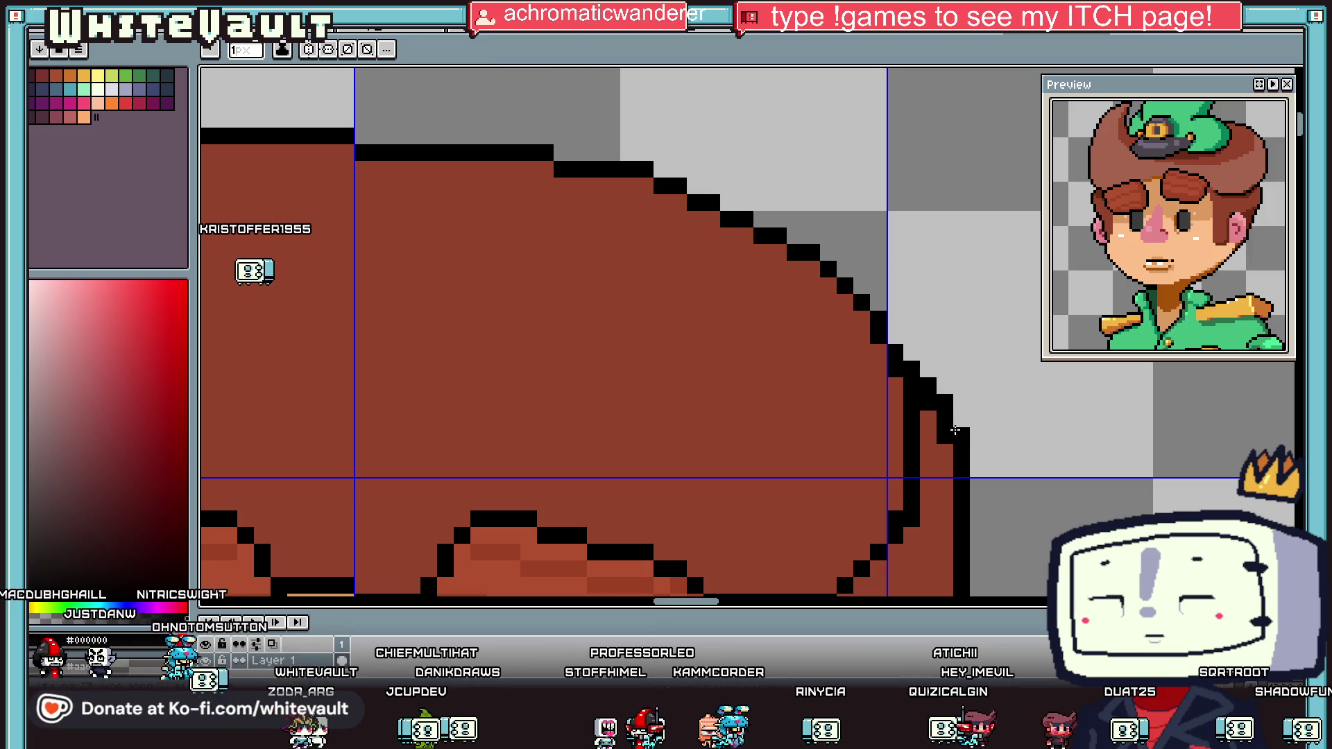
drag(911, 369, 934, 419)
alt+click(941, 449)
click(930, 421)
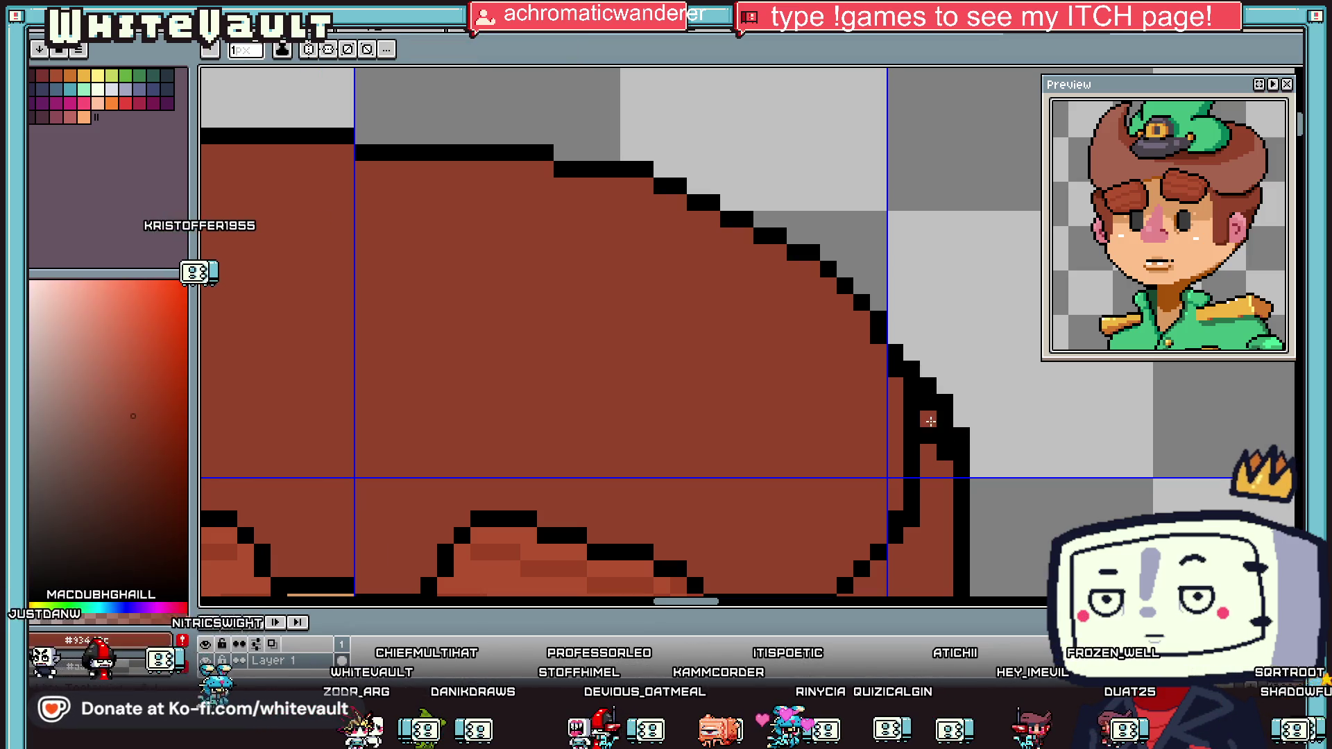
Step: Make a rectangular selection around the top of the boy's hair
scroll(930, 431, down, 5)
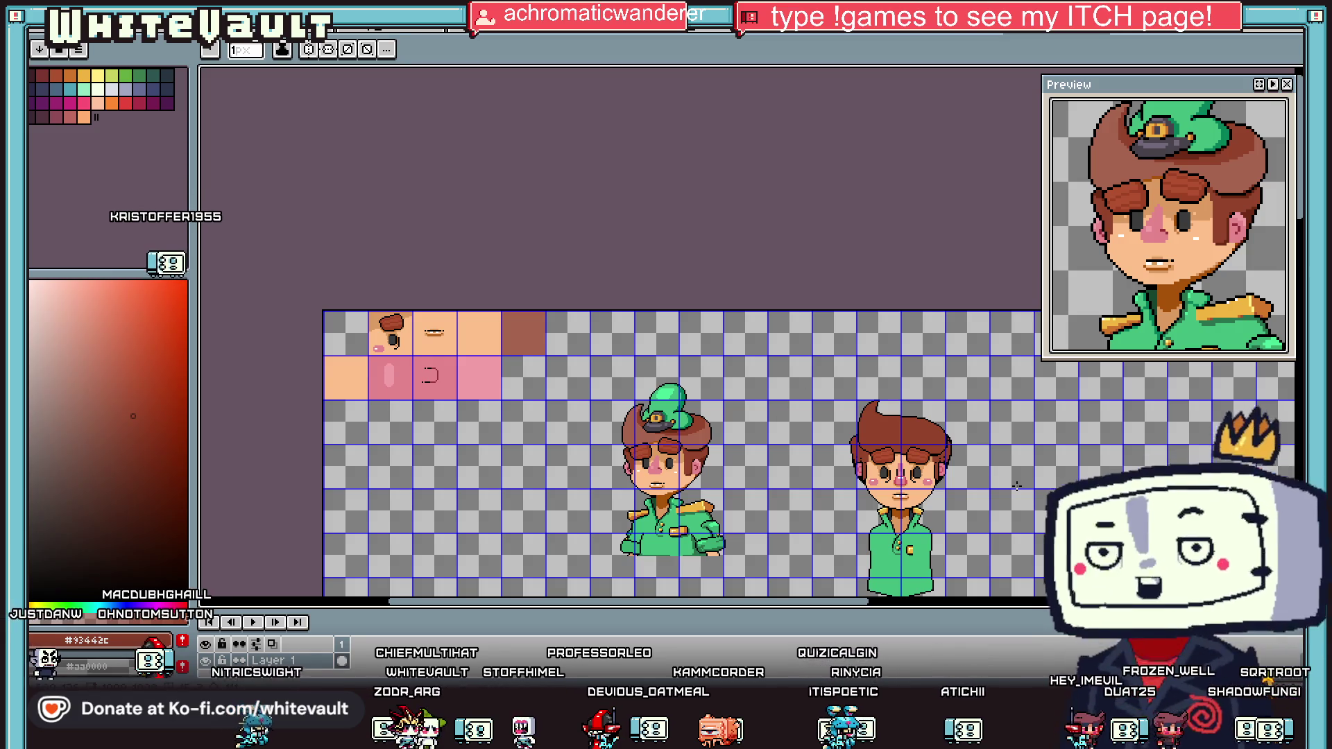
scroll(1015, 524, up, 2)
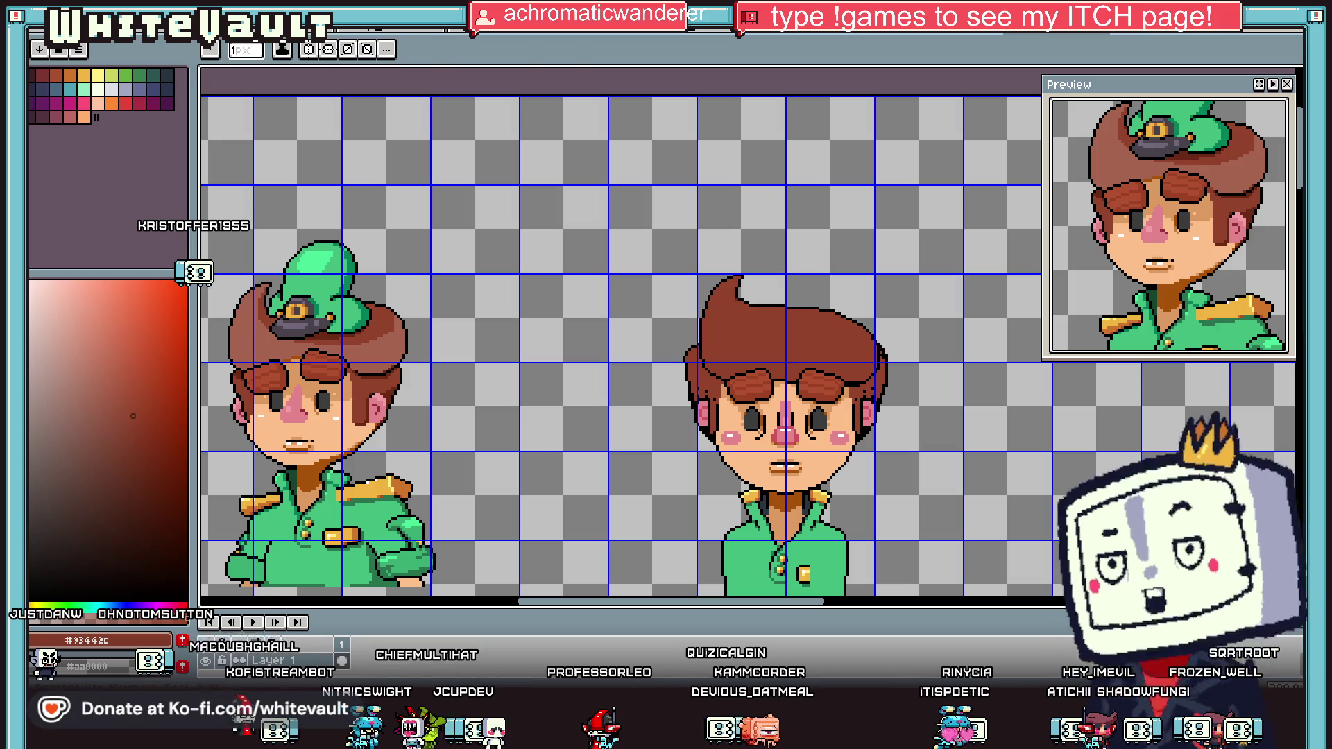
scroll(720, 281, up, 1)
key(m)
mouse_move(599, 209)
mouse_down()
mouse_move(863, 326)
mouse_move(882, 352)
mouse_move(863, 351)
mouse_move(880, 356)
mouse_up()
Step: Raise the selected hair top one pixel and commit the move
key(Up)
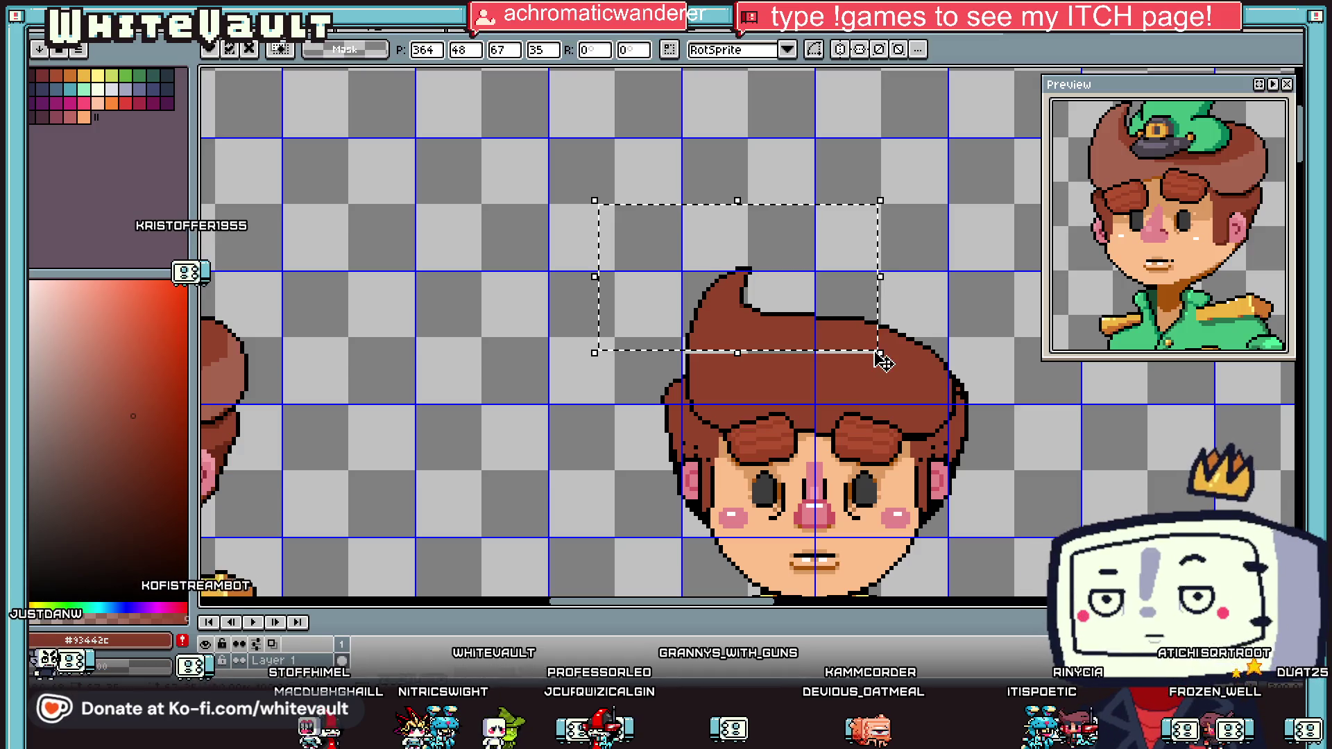
key(Return)
mouse_move(669, 243)
mouse_down()
mouse_move(798, 336)
mouse_move(851, 339)
mouse_up()
key(ctrl+d)
scroll(836, 323, up, 3)
mouse_move(672, 251)
mouse_down()
mouse_move(842, 306)
mouse_move(776, 300)
mouse_move(798, 298)
mouse_up()
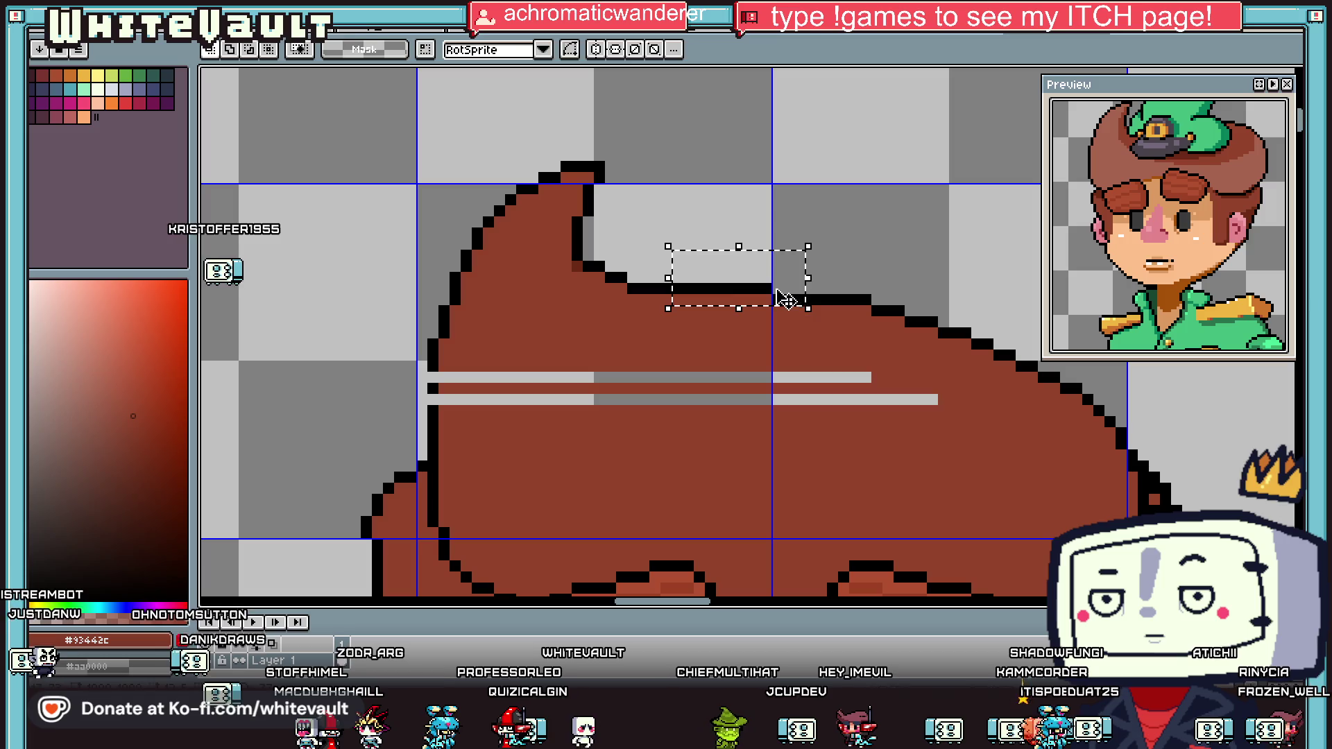
key(ctrl+d)
scroll(818, 302, down, 4)
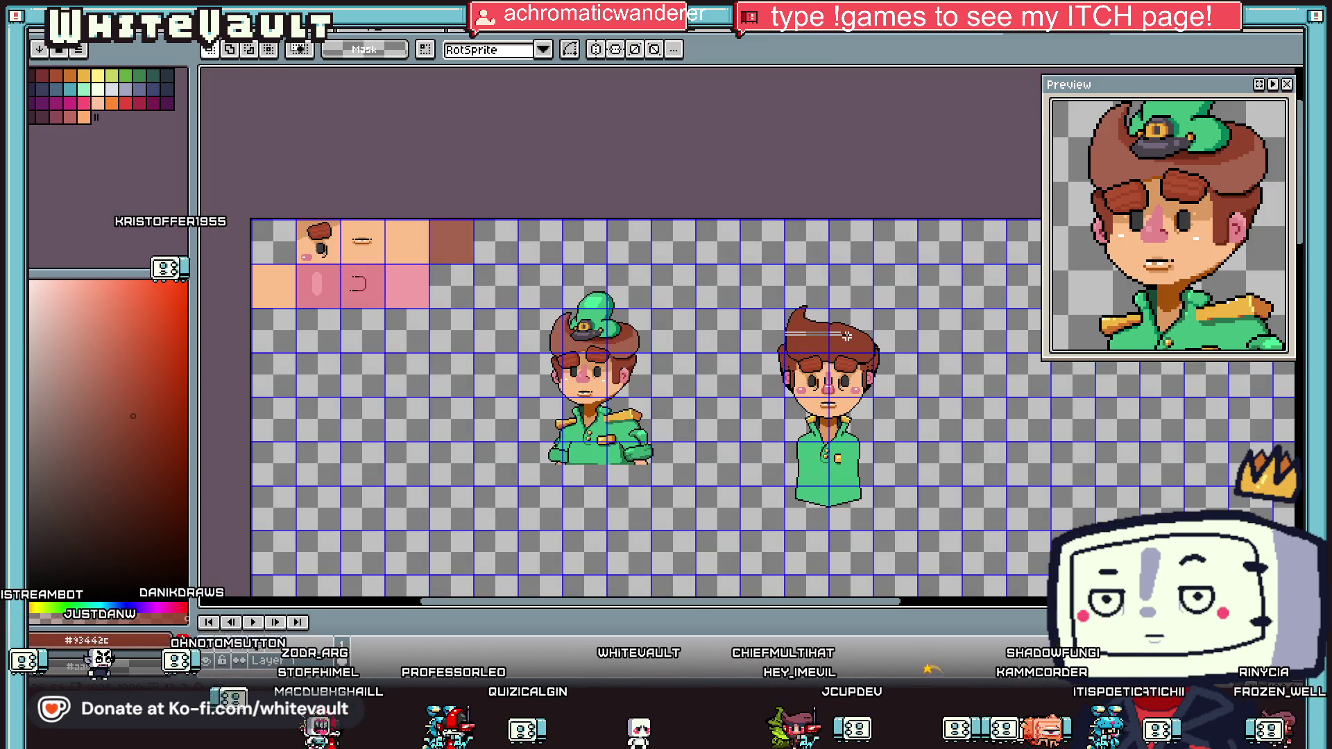
scroll(826, 301, up, 5)
Step: Flatten the raised bump on the hair outline using the grey background, and tidy the outline pixels
key(alt)
alt+click(828, 305)
mouse_move(770, 320)
mouse_down()
mouse_move(872, 320)
mouse_move(764, 301)
mouse_up()
alt+click(884, 285)
mouse_move(893, 337)
mouse_down()
mouse_move(906, 335)
mouse_move(876, 321)
mouse_up()
alt+click(939, 301)
scroll(895, 321, down, 5)
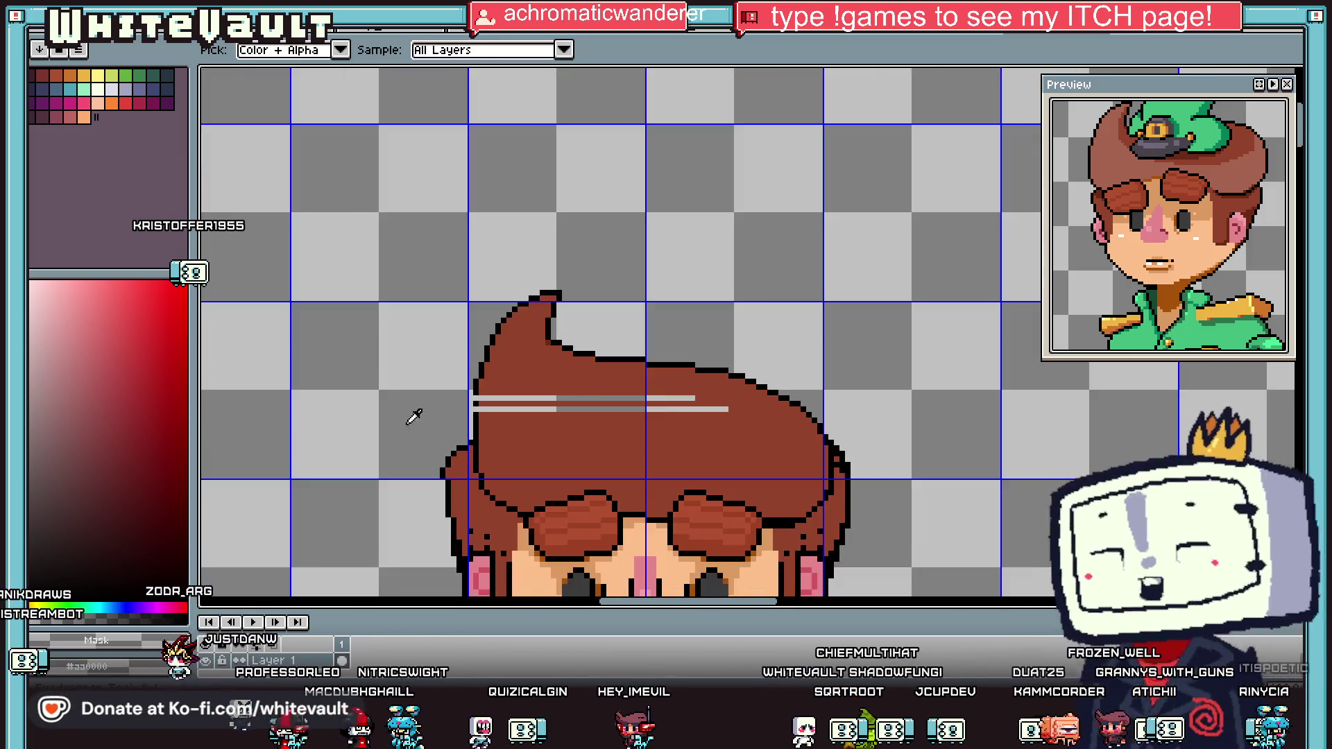
scroll(494, 359, up, 4)
Step: Fill the grey gap stripes in the hair with the sampled hair brown
key(alt)
alt+click(495, 359)
drag(478, 383, 479, 406)
alt+click(512, 396)
key(g)
click(500, 405)
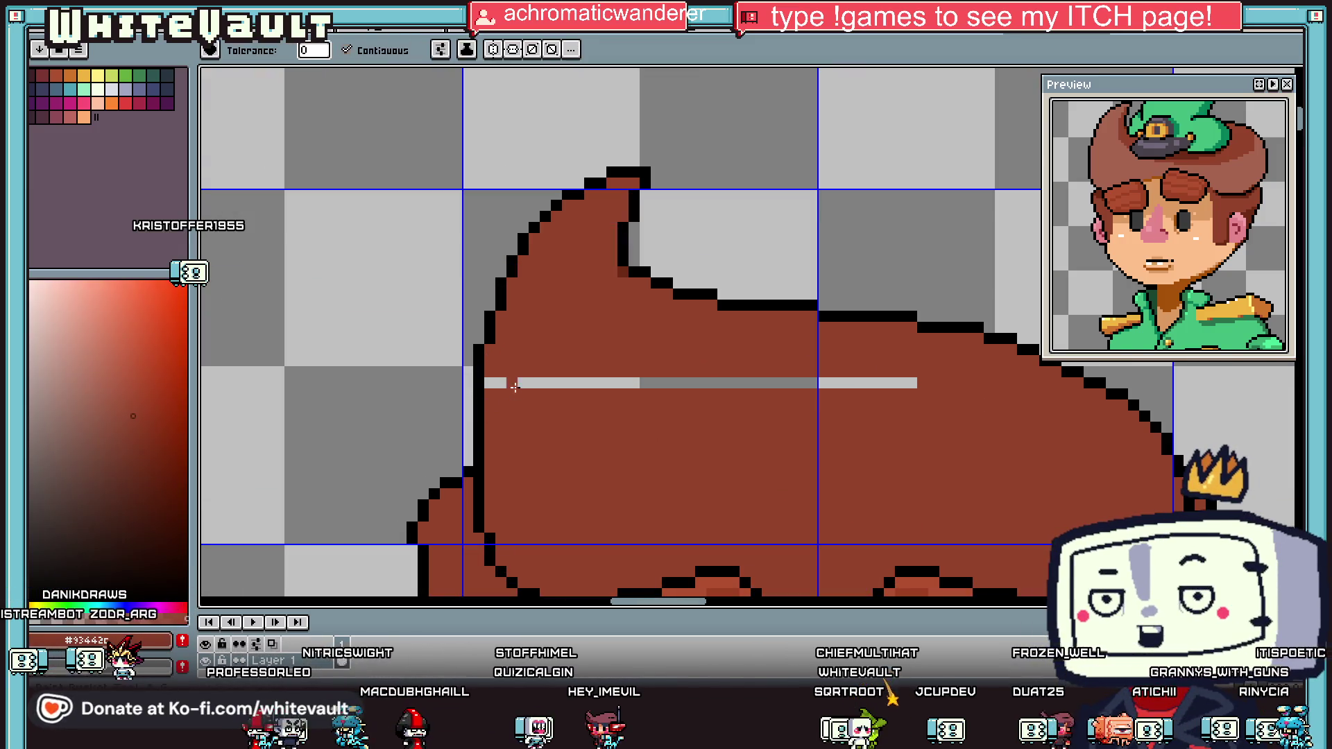
click(500, 383)
scroll(711, 411, down, 3)
scroll(711, 411, down, 3)
scroll(741, 452, up, 3)
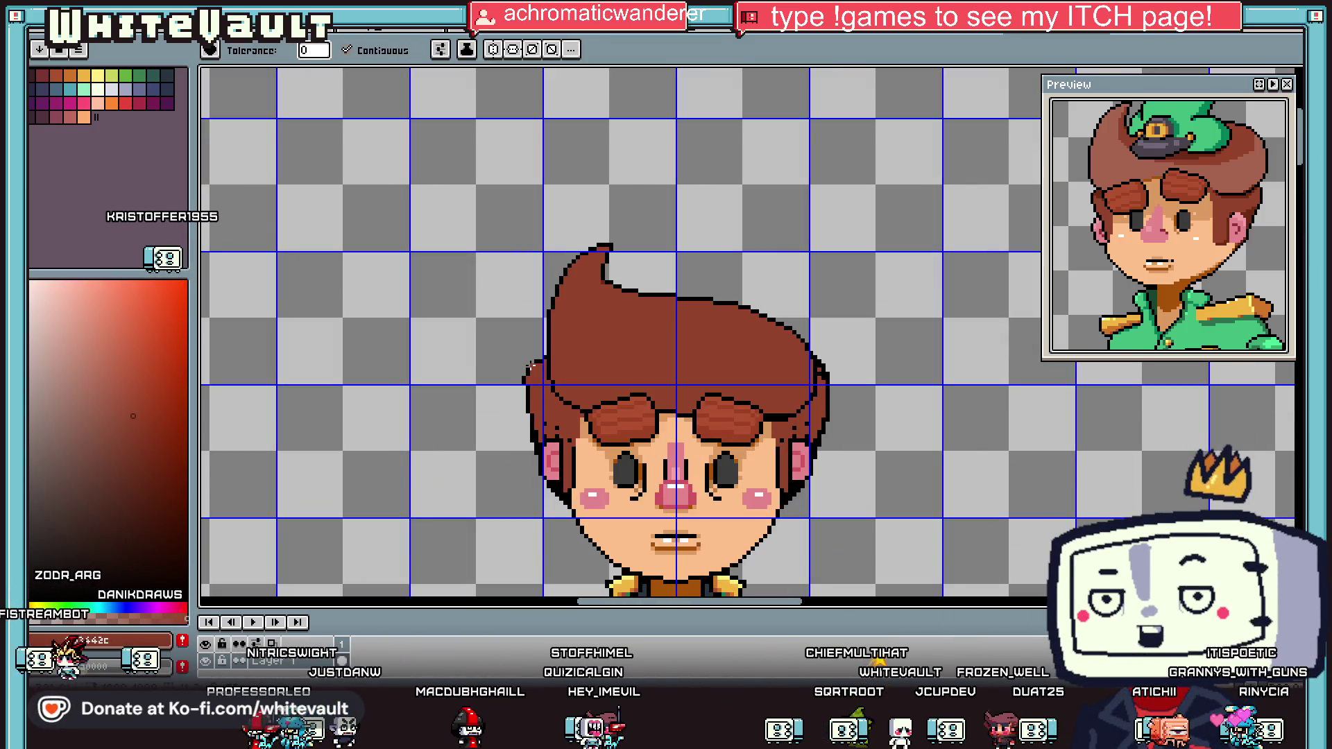
scroll(531, 365, up, 2)
Step: Draw a black diagonal strand line under the curl, extending it across the hair
key(b)
alt+click(553, 301)
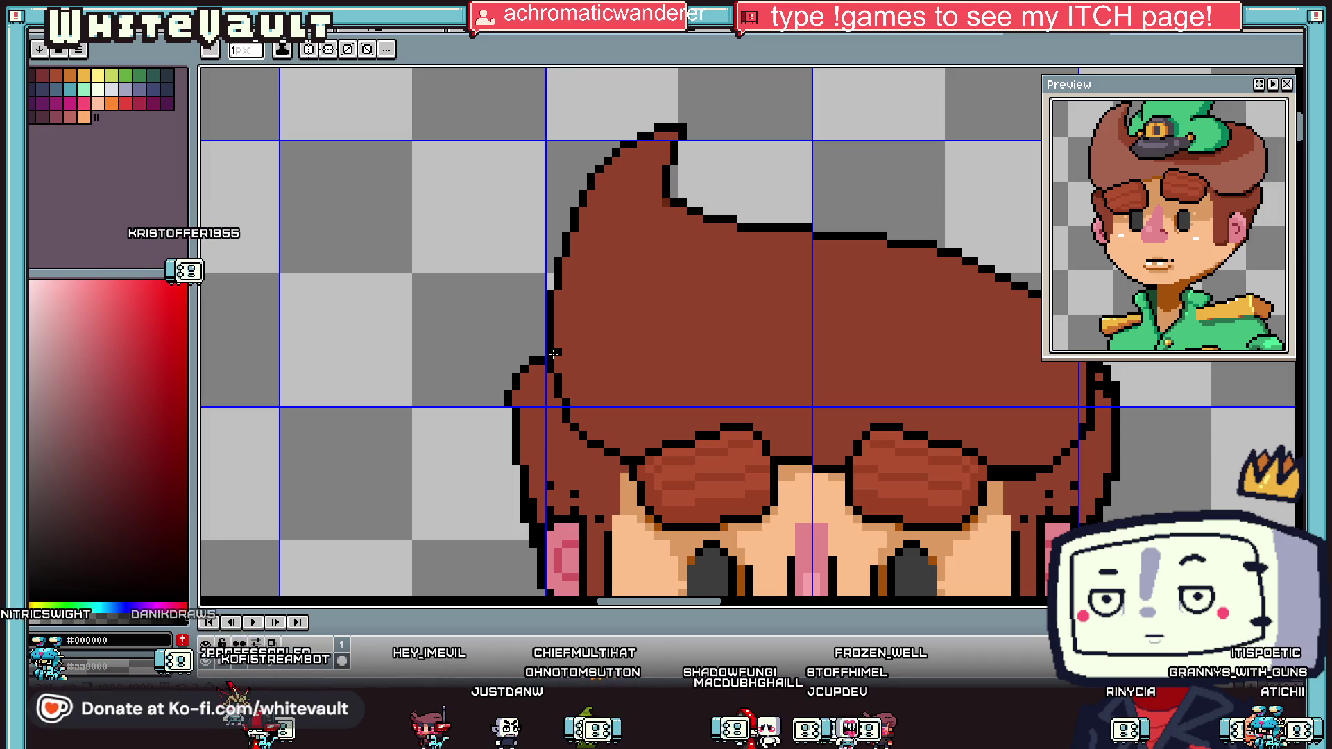
scroll(554, 353, down, 3)
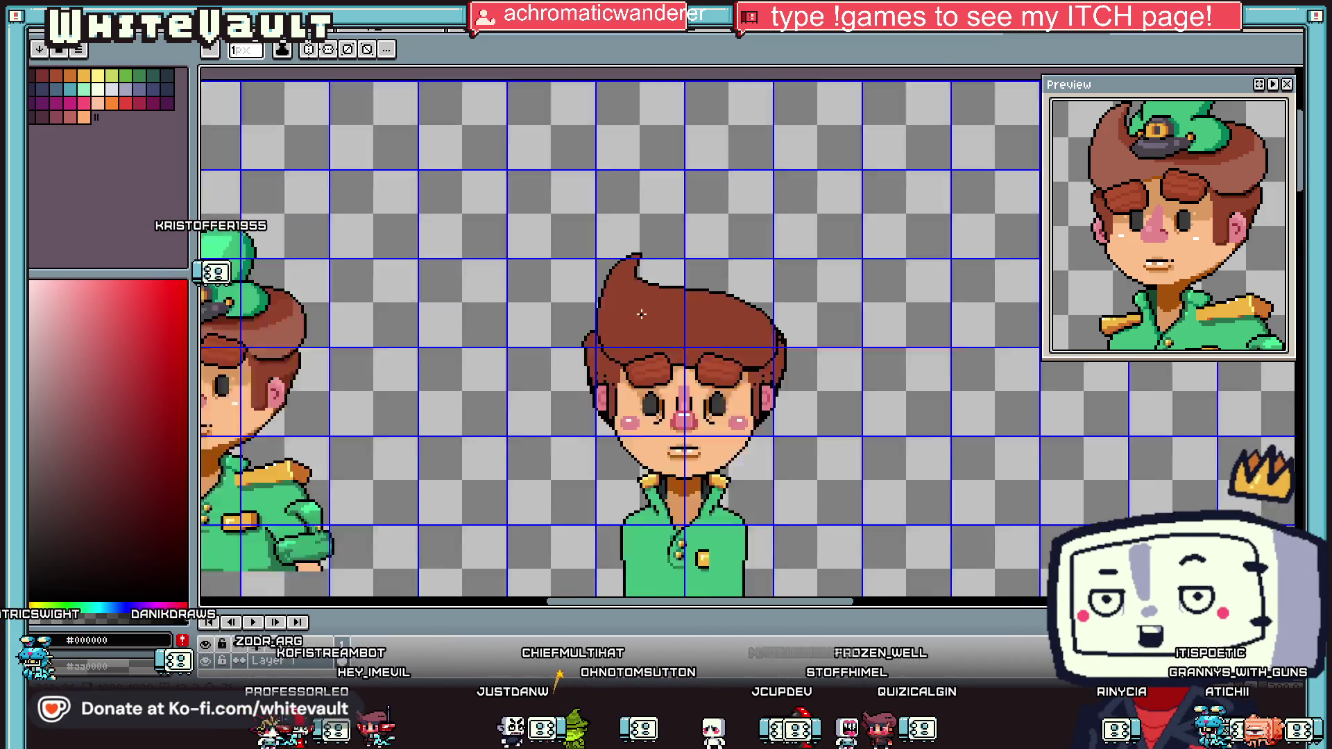
scroll(649, 274, up, 3)
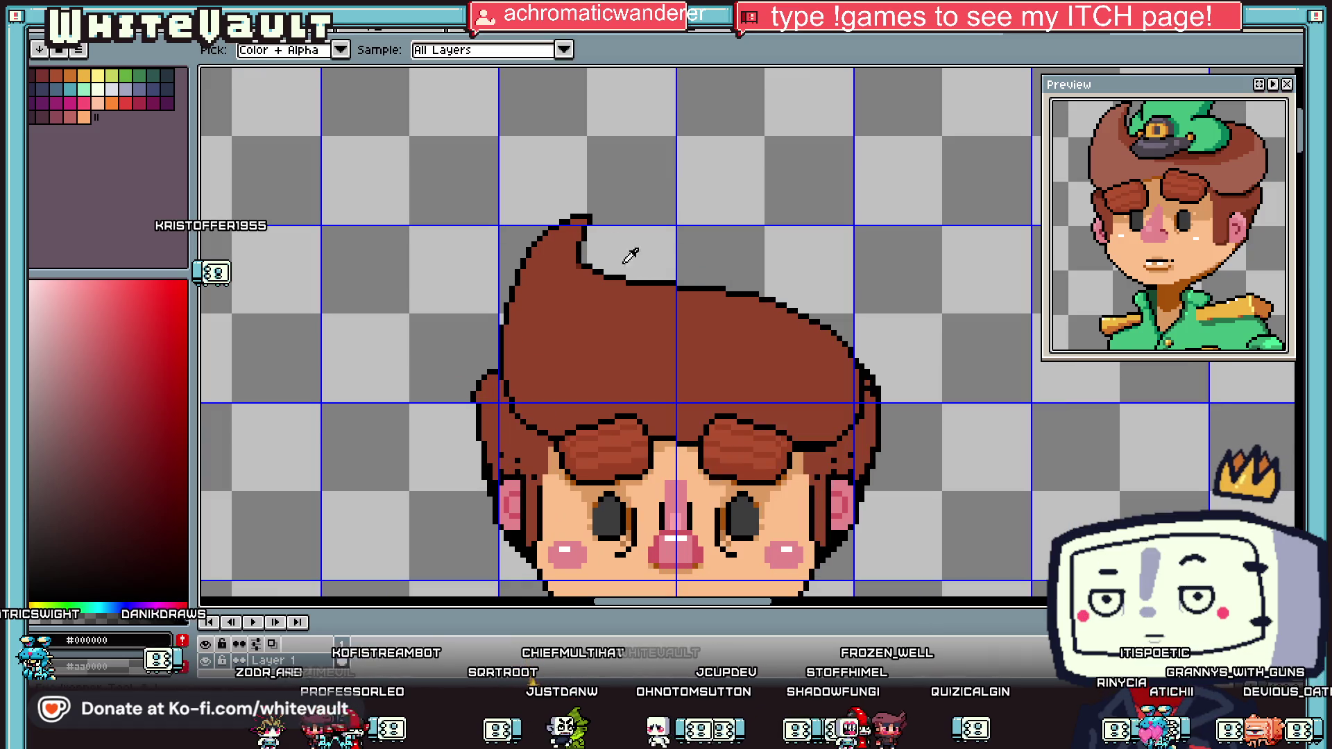
scroll(576, 275, up, 3)
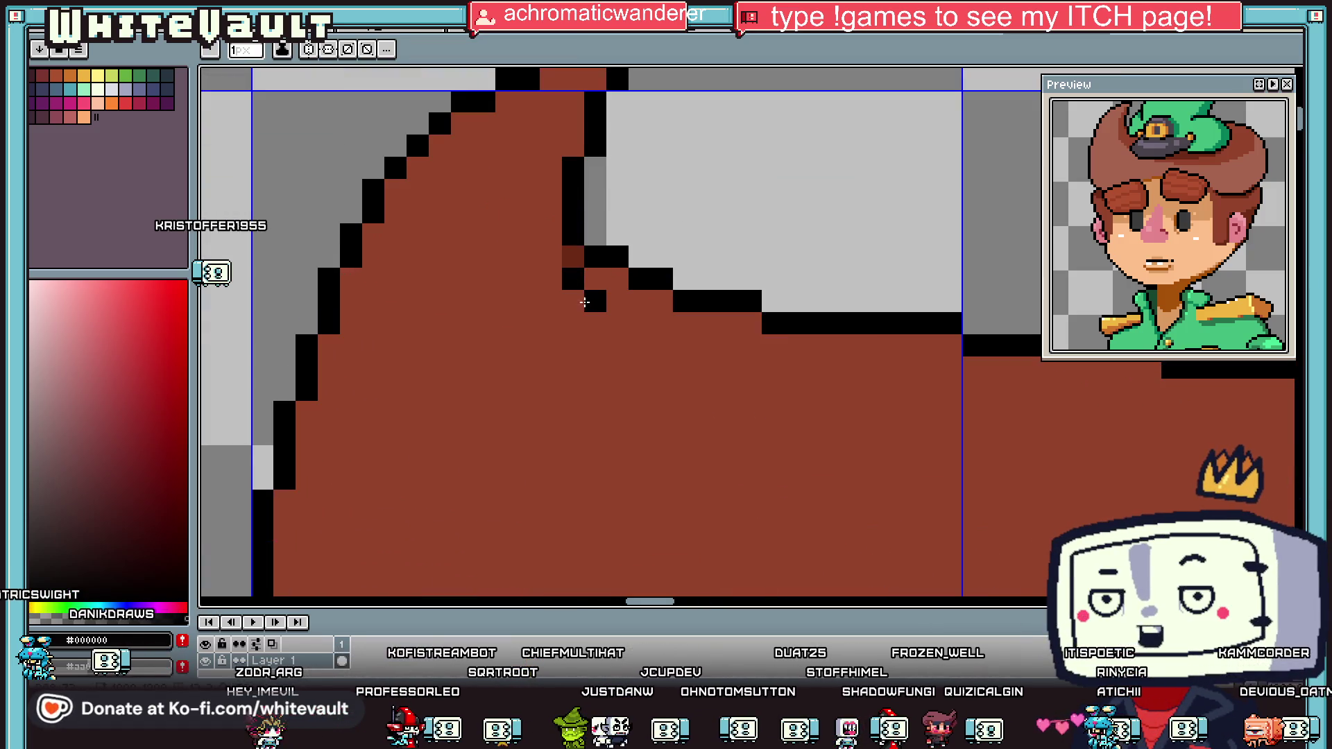
drag(585, 302, 683, 347)
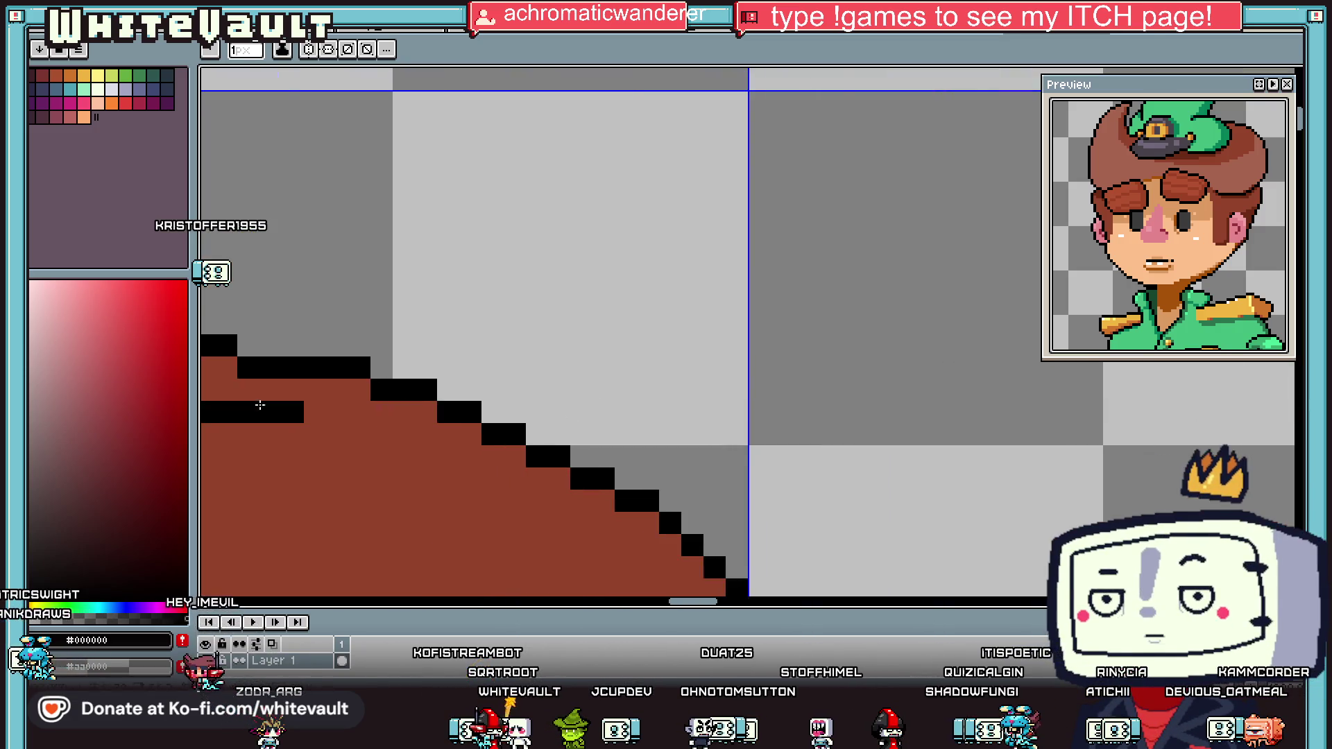
mouse_move(292, 390)
mouse_down()
mouse_move(552, 390)
mouse_move(593, 363)
mouse_up()
Step: Fill the stair segment with hair brown and redraw the black outline along the hair top
key(g)
click(583, 340)
scroll(514, 340, down, 3)
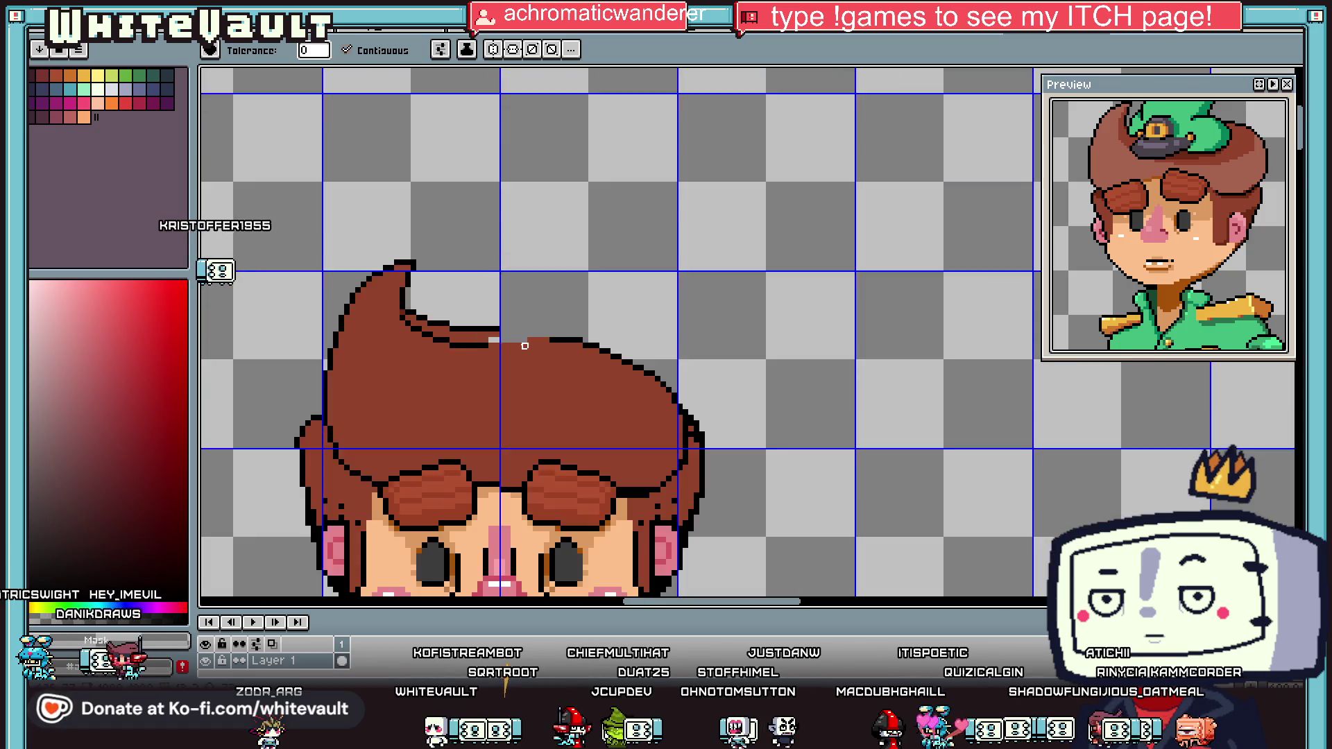
scroll(496, 330, up, 1)
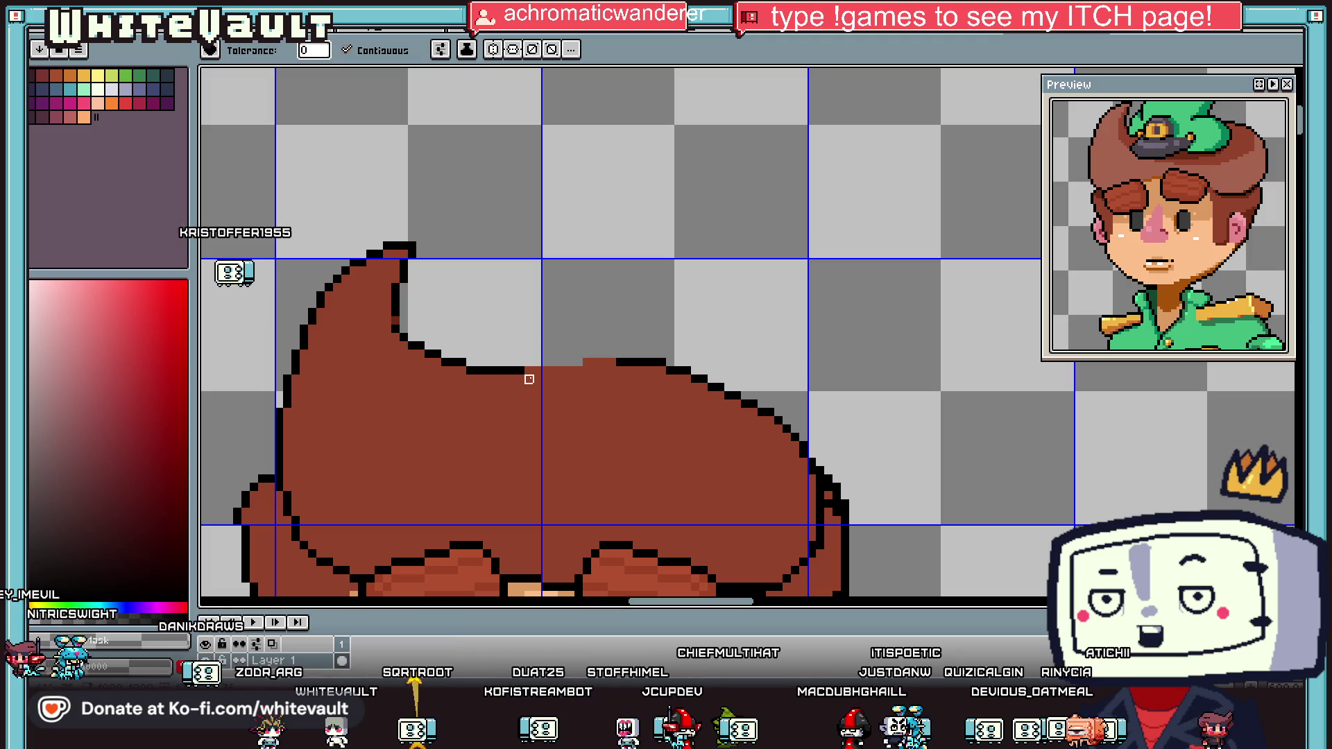
key(b)
click(612, 363)
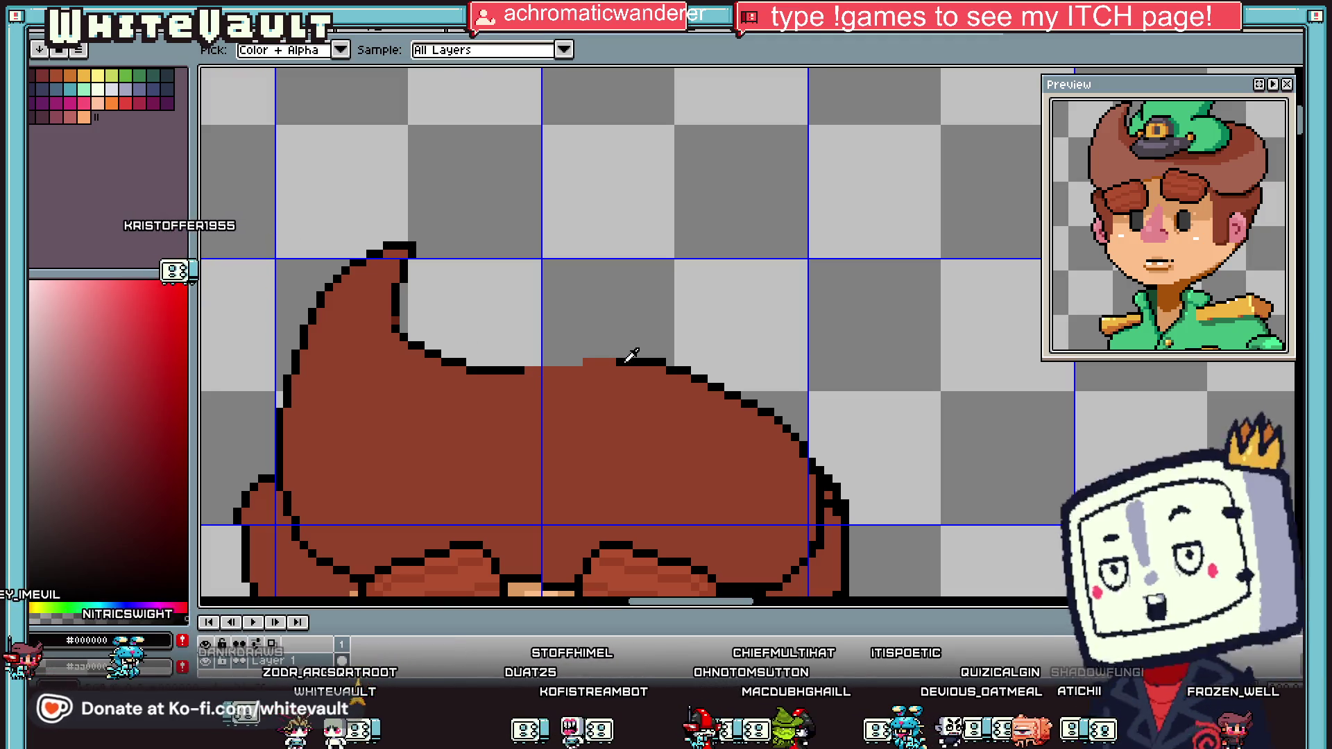
scroll(615, 368, up, 3)
click(630, 354)
mouse_move(564, 354)
mouse_down()
mouse_move(647, 354)
mouse_move(447, 371)
mouse_up()
alt+click(611, 387)
Step: Sample a darker brown from the drawing for the pencil
scroll(645, 375, down, 5)
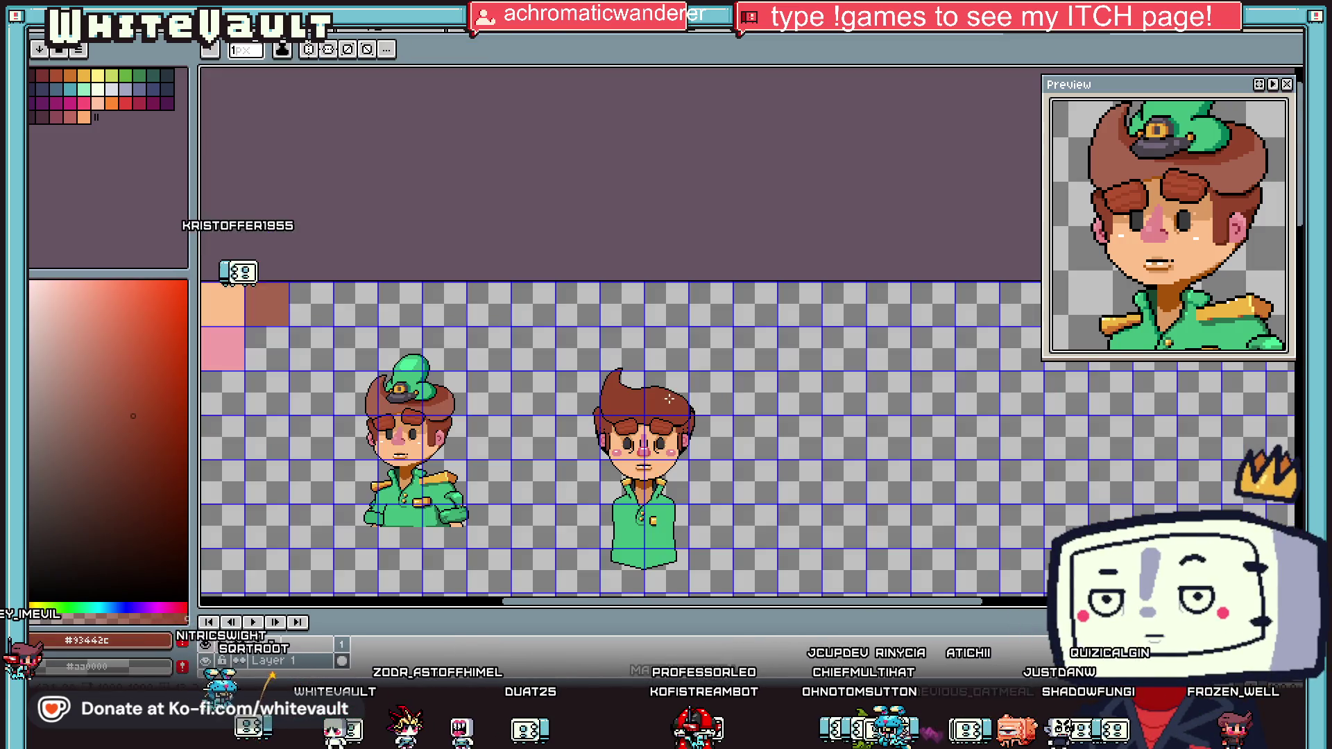
key(i)
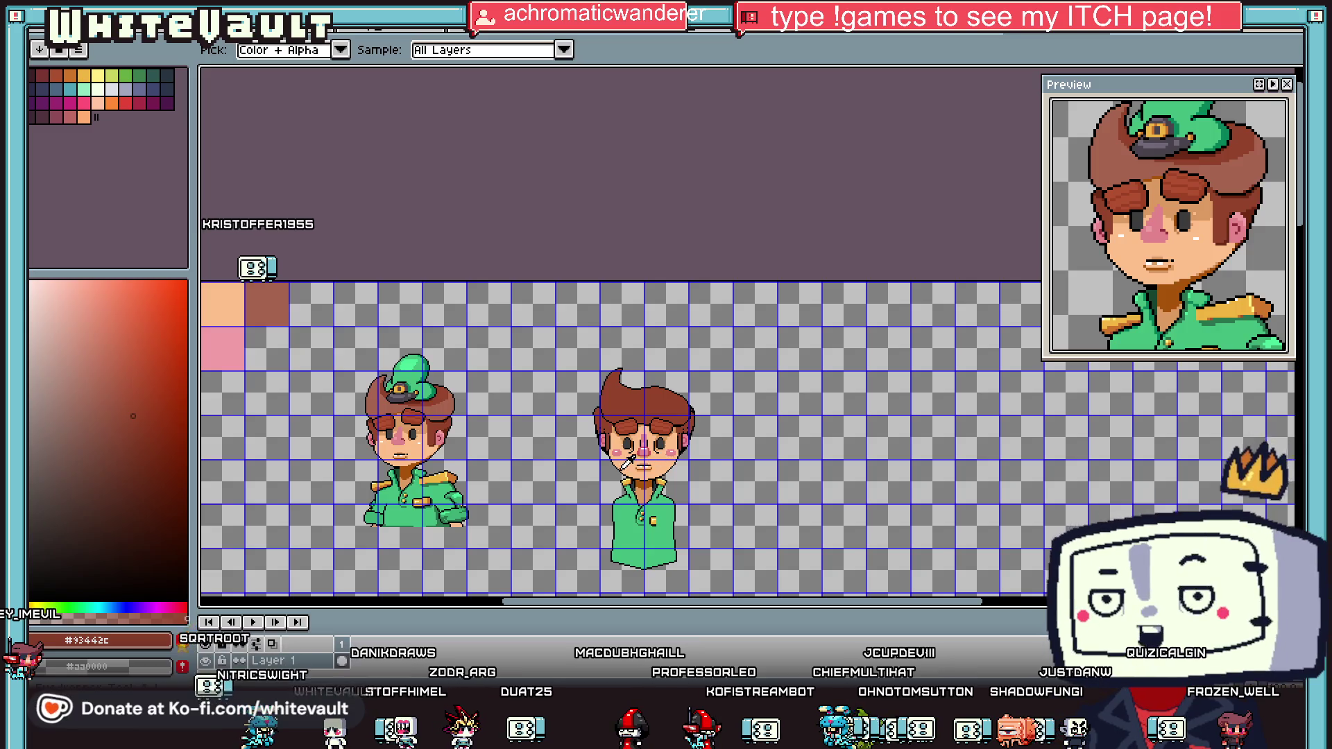
scroll(623, 468, up, 2)
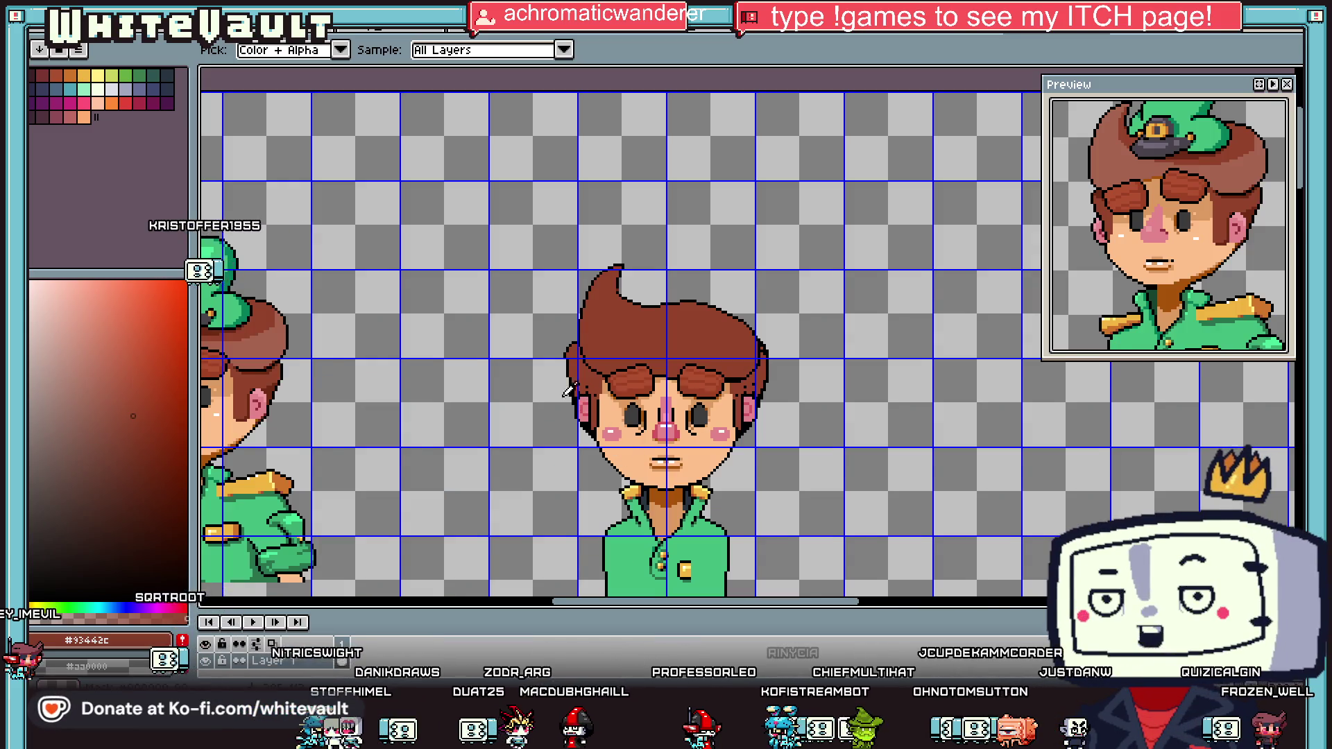
scroll(565, 390, down, 2)
key(g)
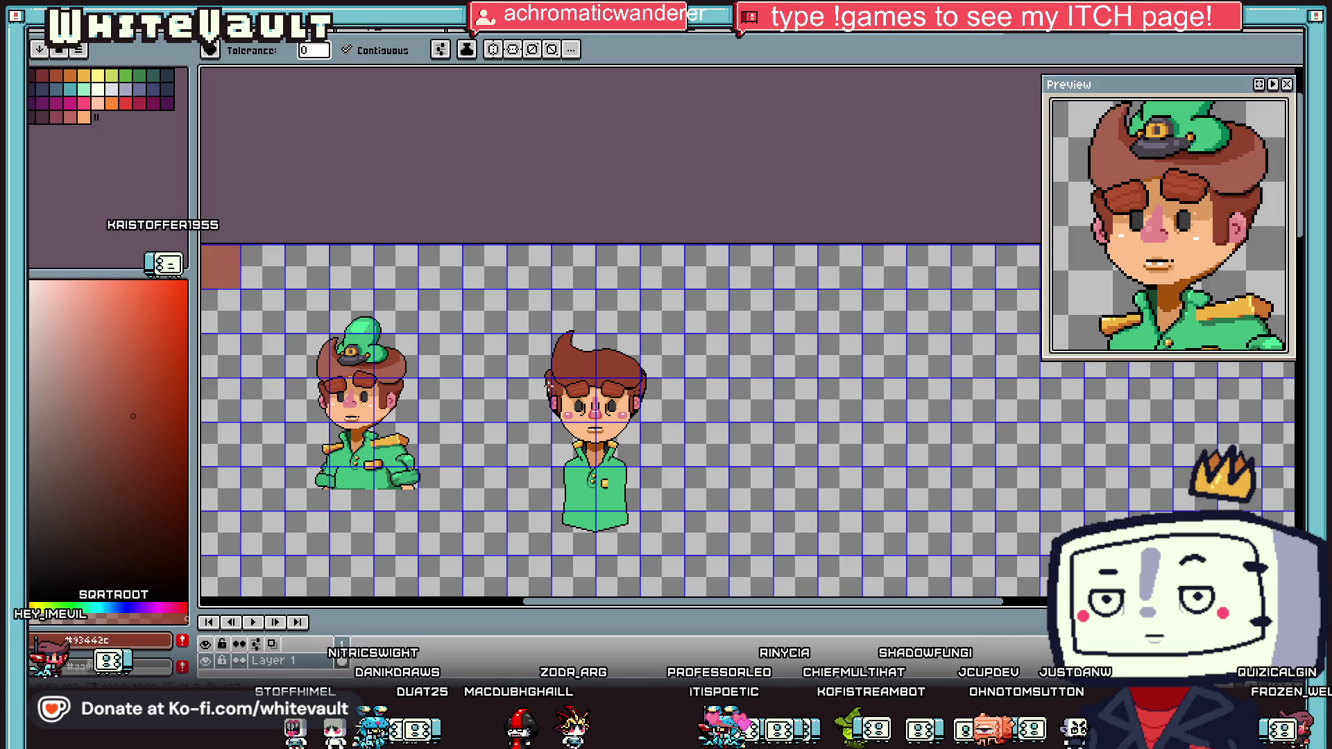
key(i)
scroll(417, 395, up, 1)
click(724, 352)
key(b)
scroll(723, 352, up, 2)
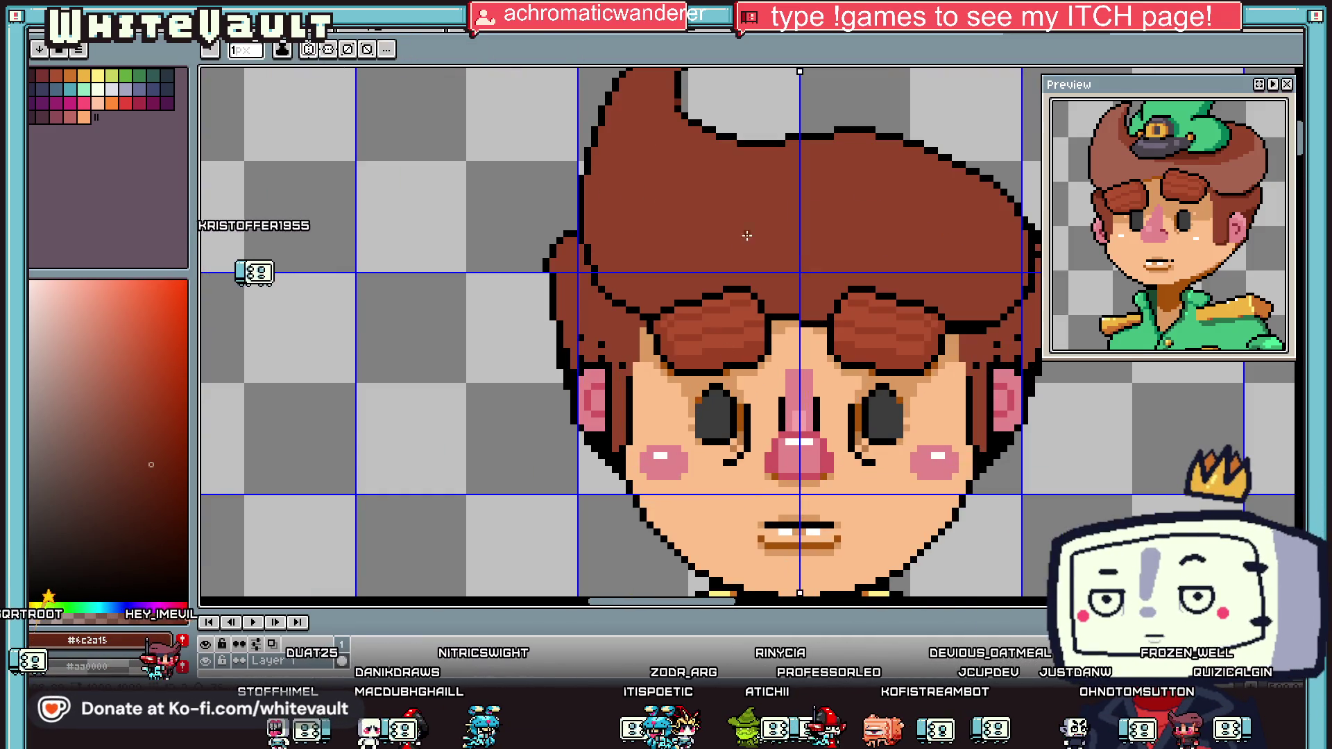
Step: Select the area around the boy's left cheek with a rectangular marquee
scroll(789, 247, down, 1)
scroll(699, 242, up, 4)
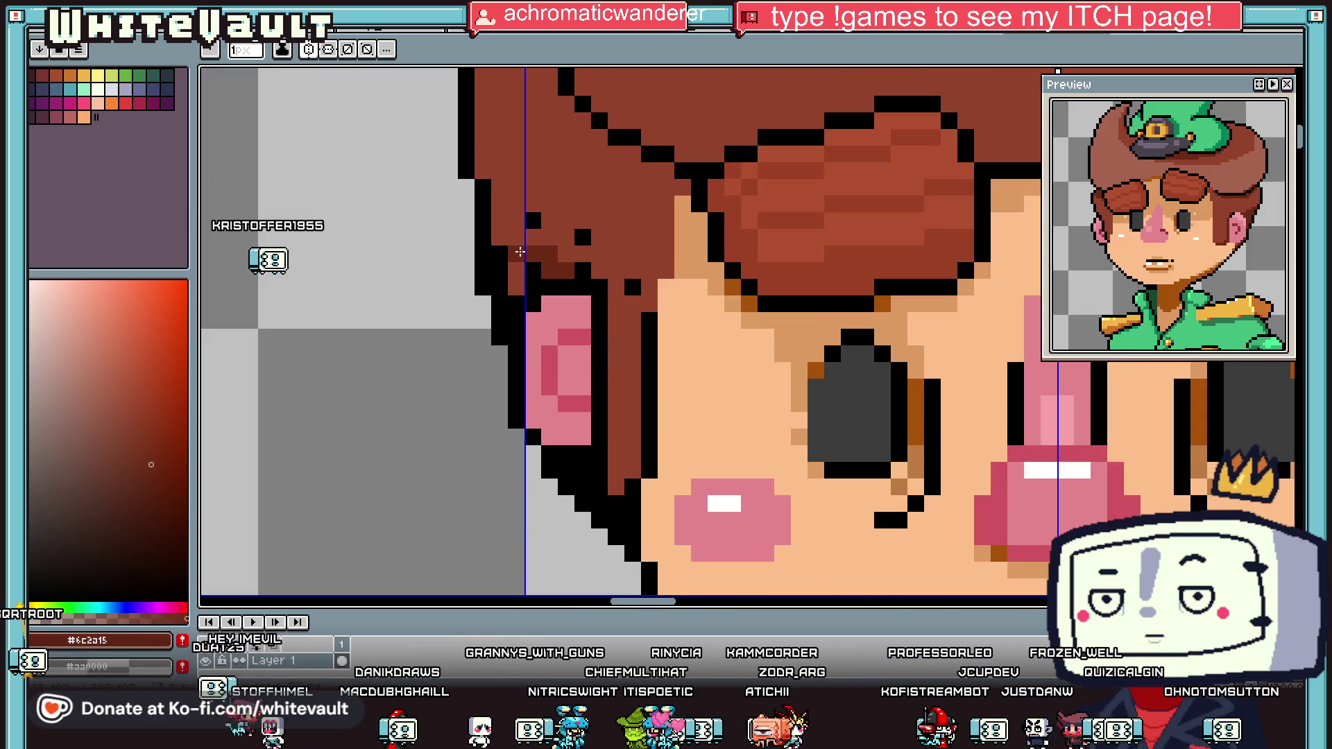
scroll(517, 290, down, 5)
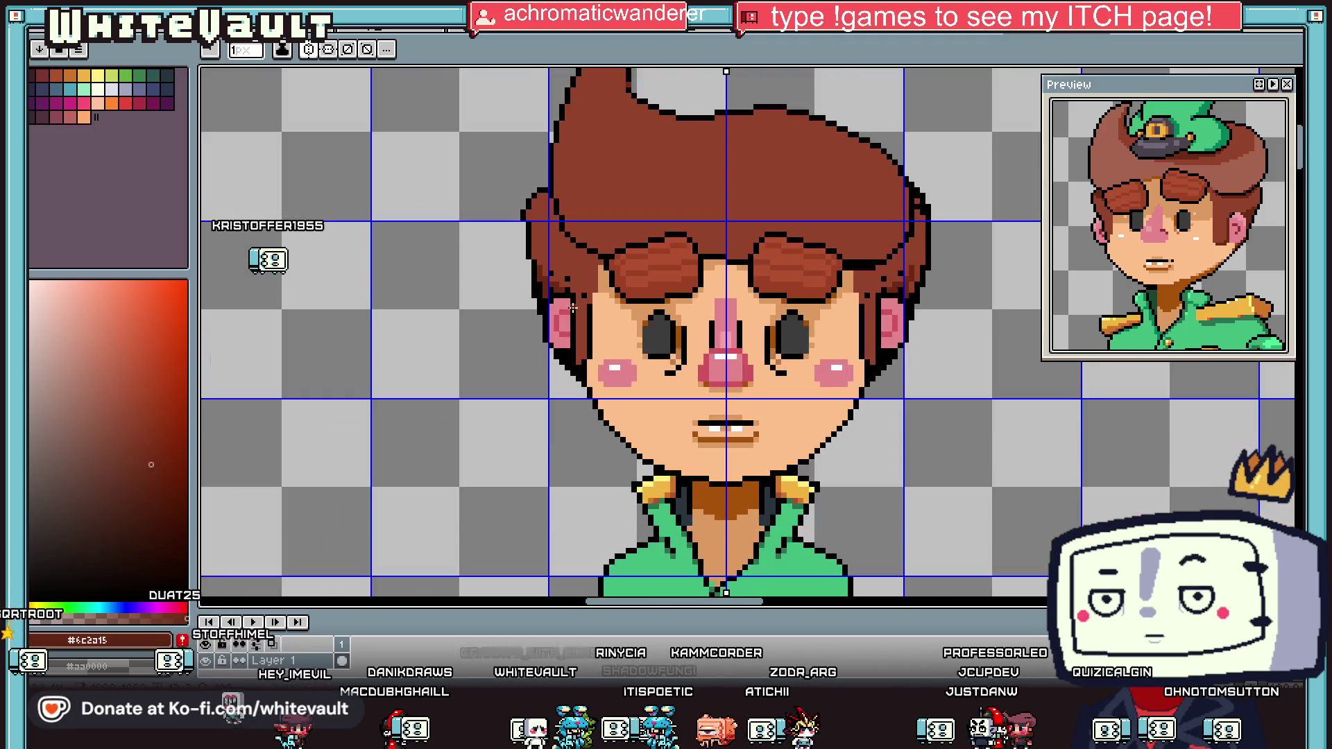
scroll(570, 291, up, 4)
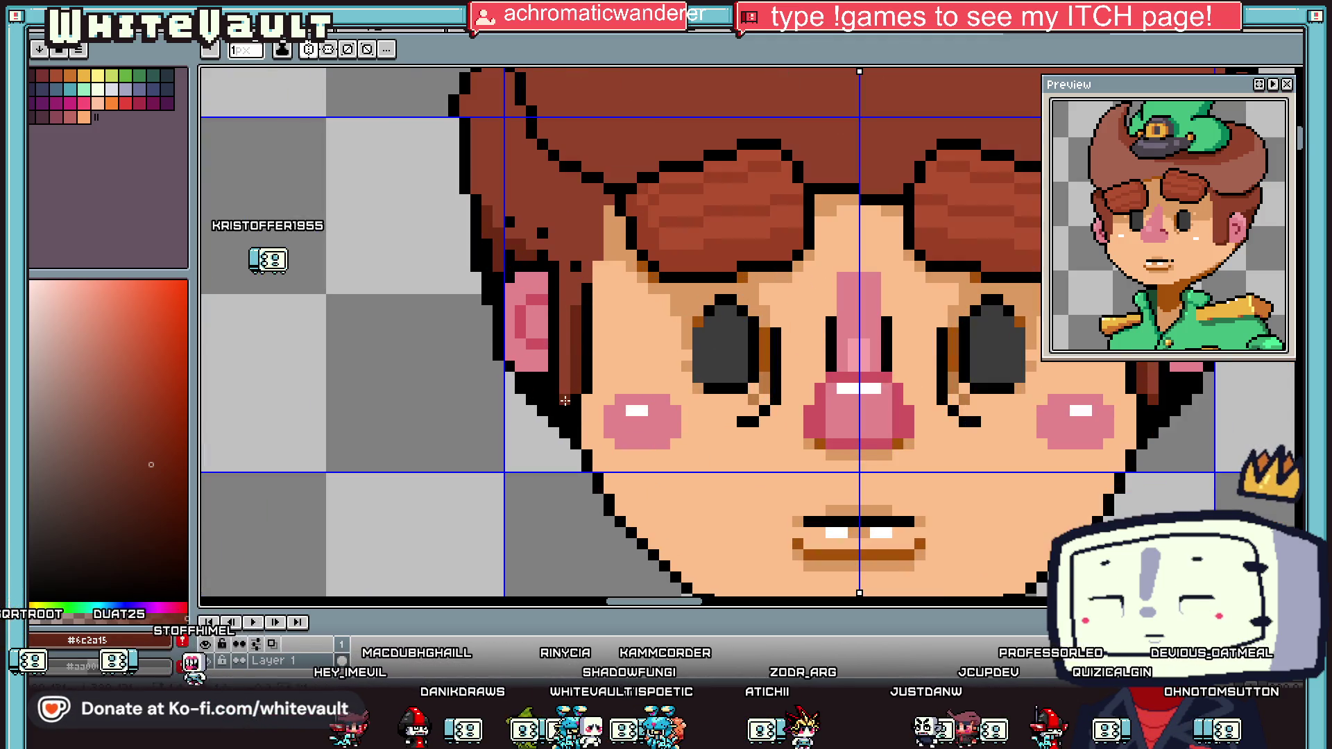
scroll(582, 294, down, 3)
scroll(587, 288, down, 3)
scroll(878, 366, up, 2)
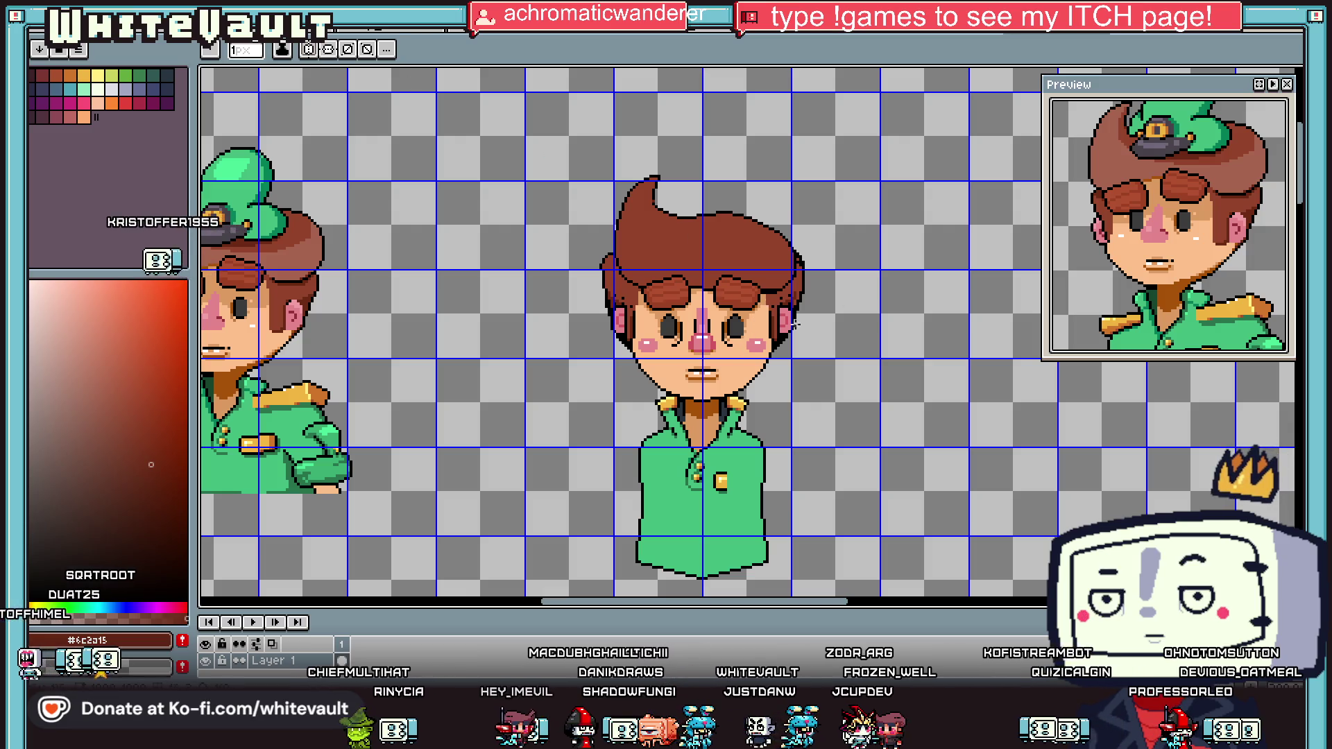
key(m)
scroll(617, 320, up, 1)
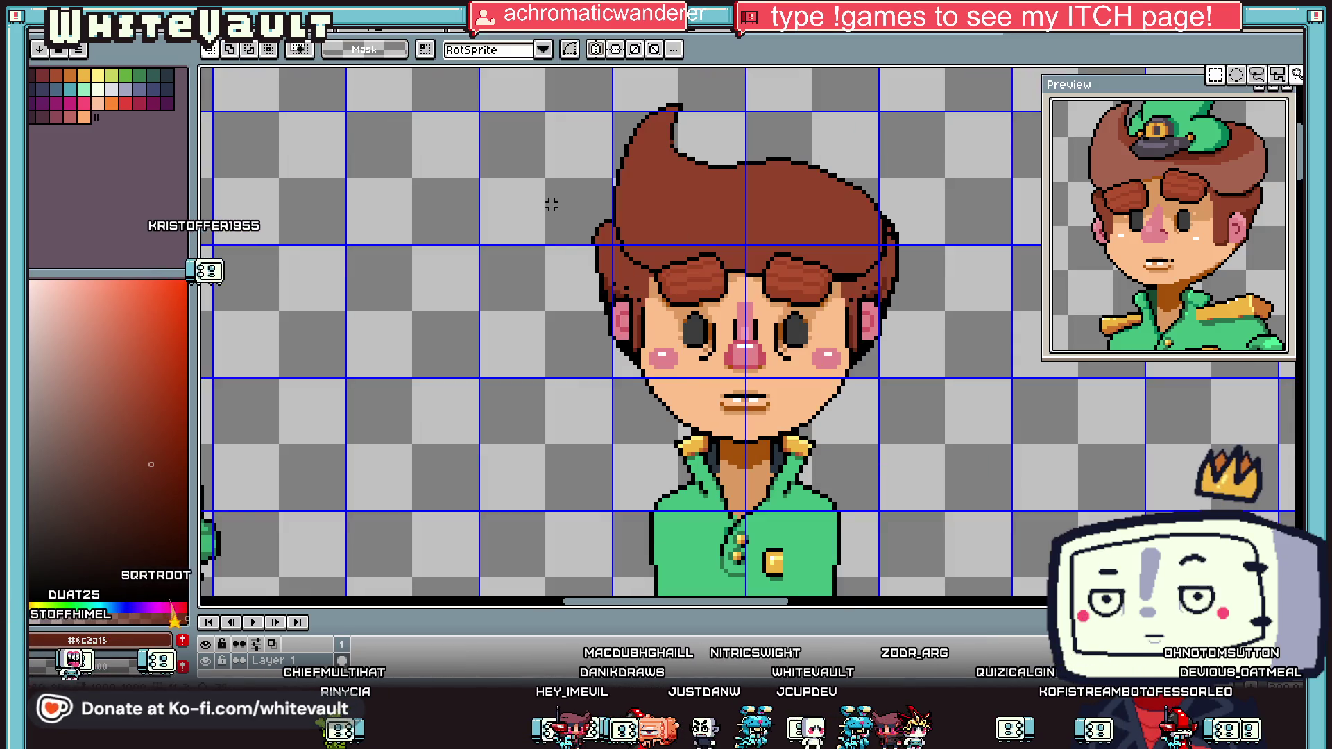
drag(555, 279, 645, 414)
scroll(739, 298, down, 3)
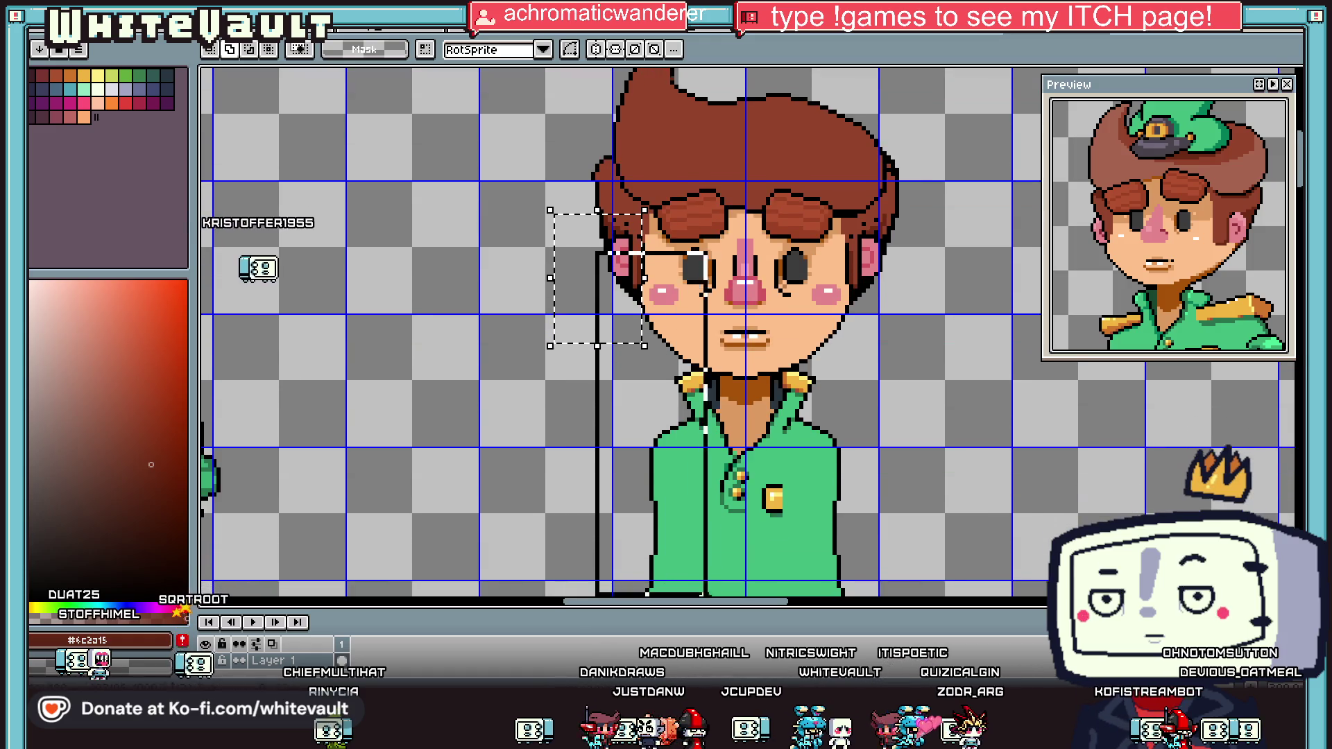
Step: Move the left part of the face right, X 370 to 416, and commit it
drag(740, 298, 740, 305)
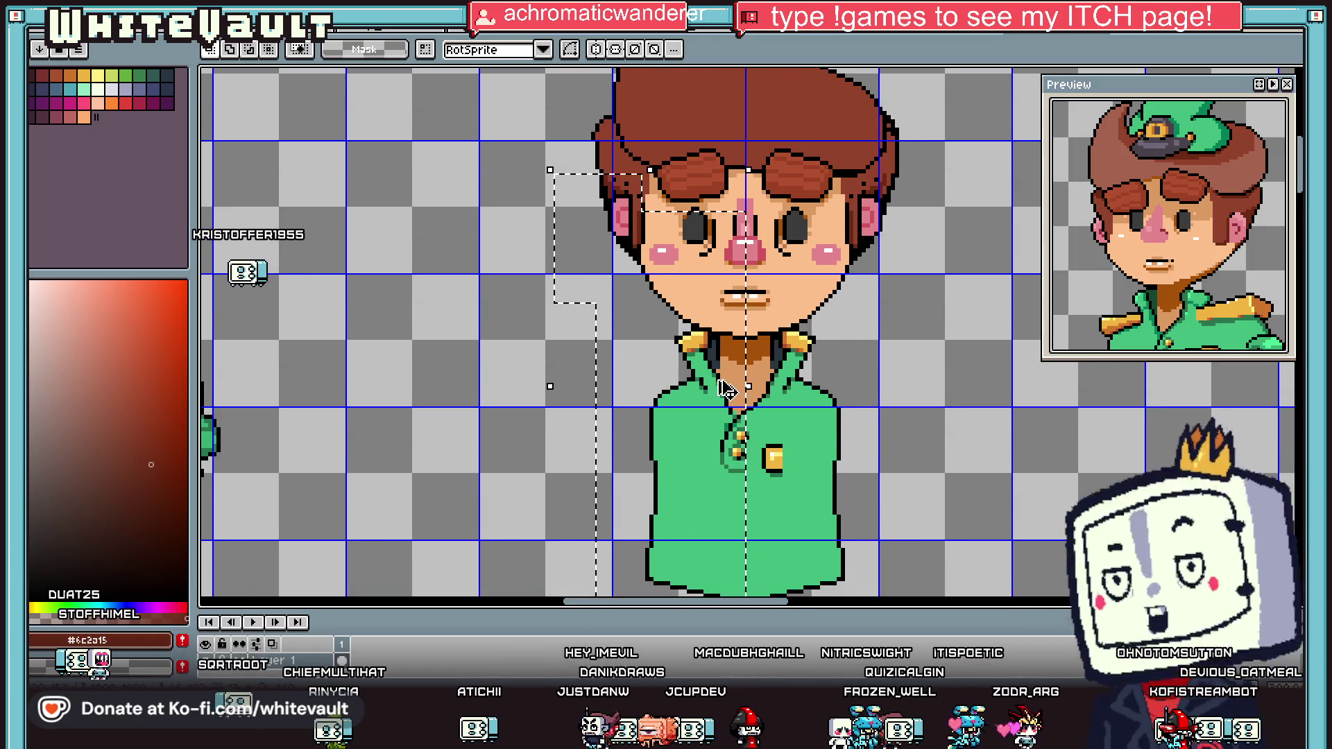
mouse_move(721, 388)
mouse_down()
mouse_move(680, 388)
mouse_move(897, 352)
mouse_up()
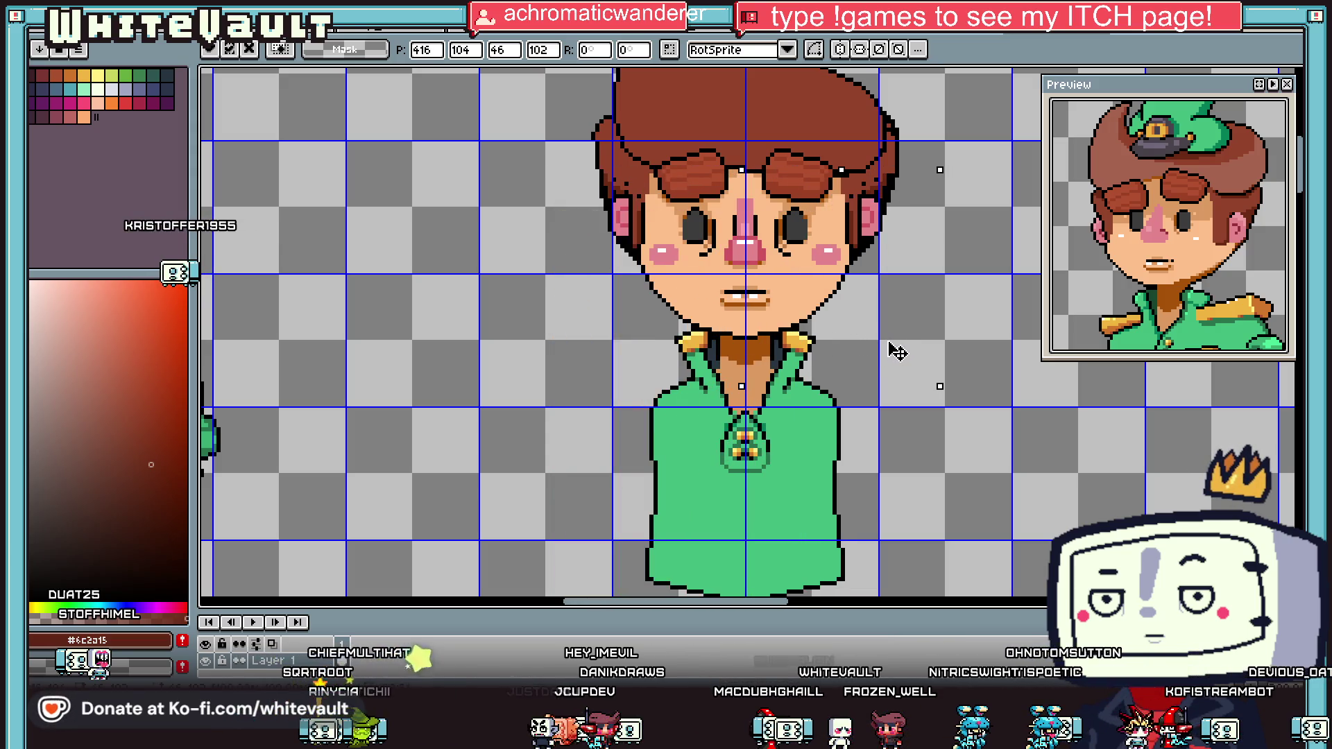
key(Return)
scroll(900, 296, down, 3)
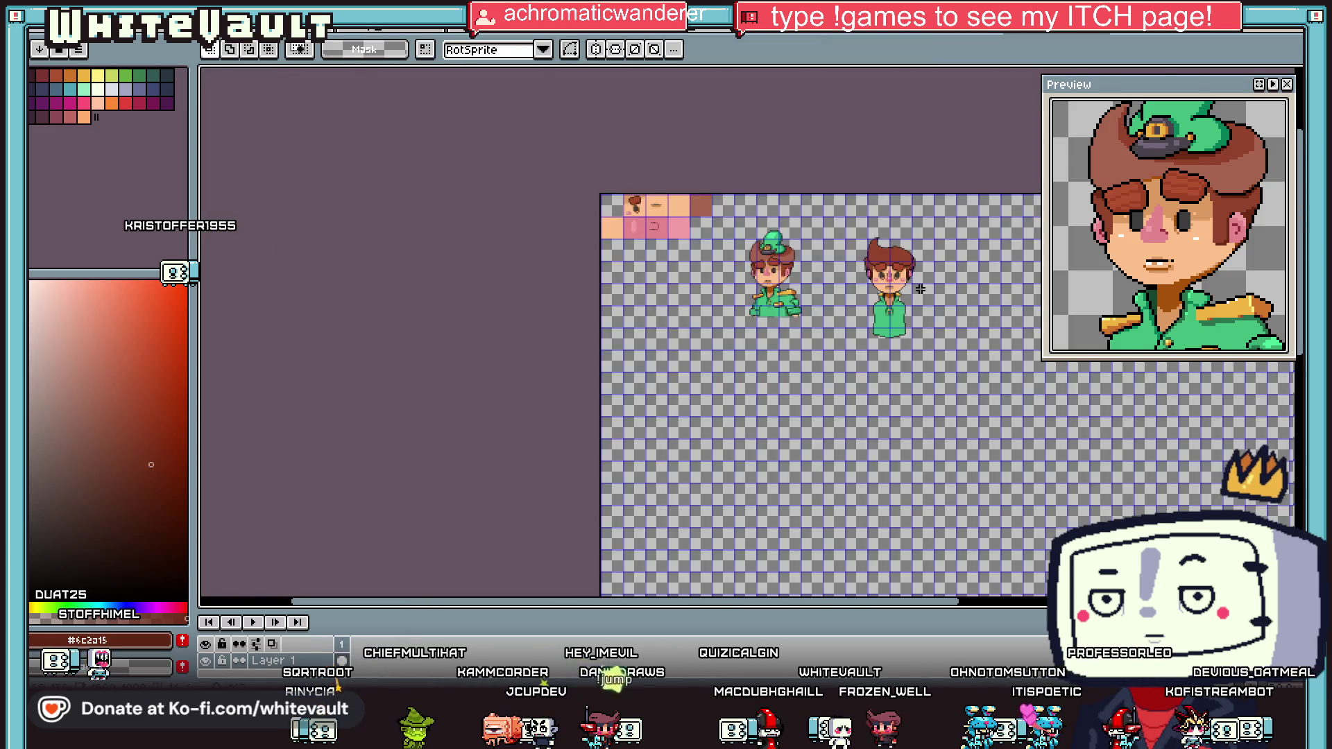
scroll(444, 74, up, 3)
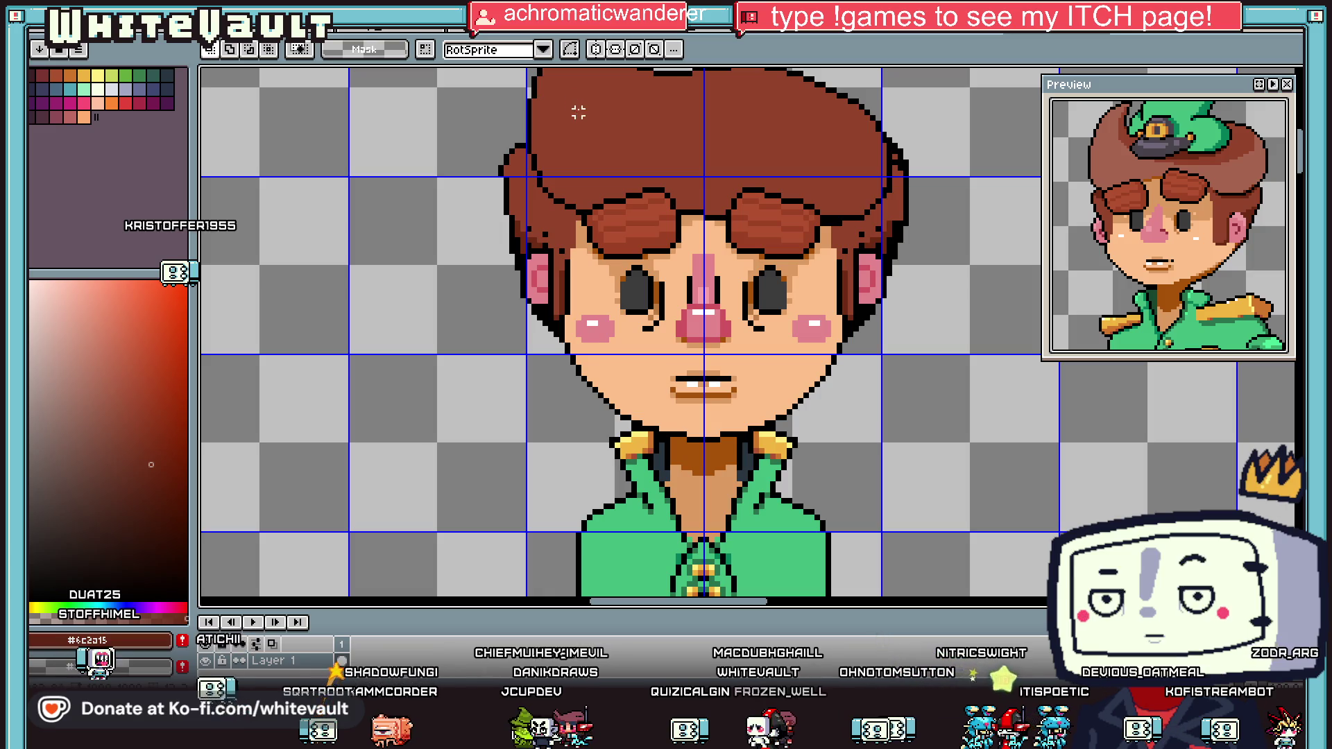
key(b)
scroll(707, 333, down, 3)
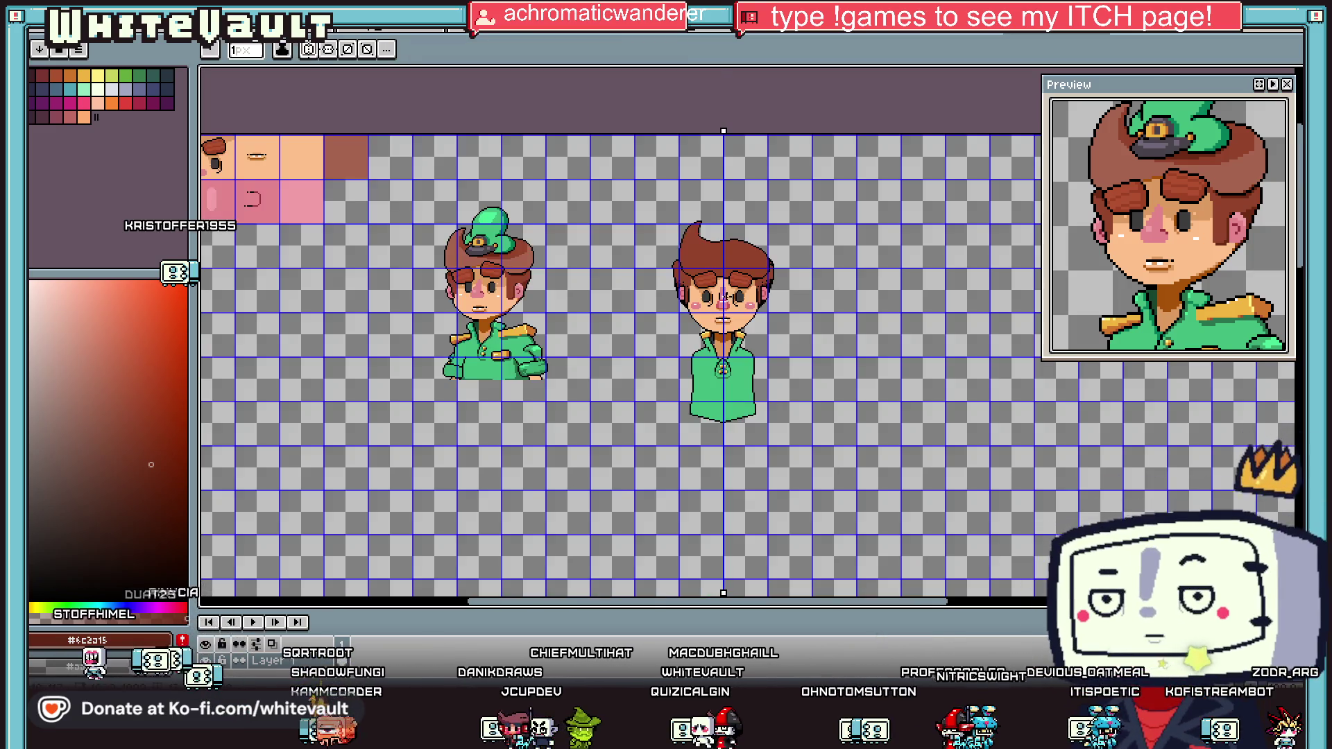
scroll(706, 333, up, 4)
Step: Select the mouth area, then cancel so the mouth returns to its place
key(m)
mouse_move(639, 304)
mouse_down()
mouse_move(772, 375)
mouse_move(759, 357)
mouse_move(694, 583)
mouse_up()
scroll(767, 372, down, 1)
scroll(759, 357, down, 1)
scroll(694, 583, down, 2)
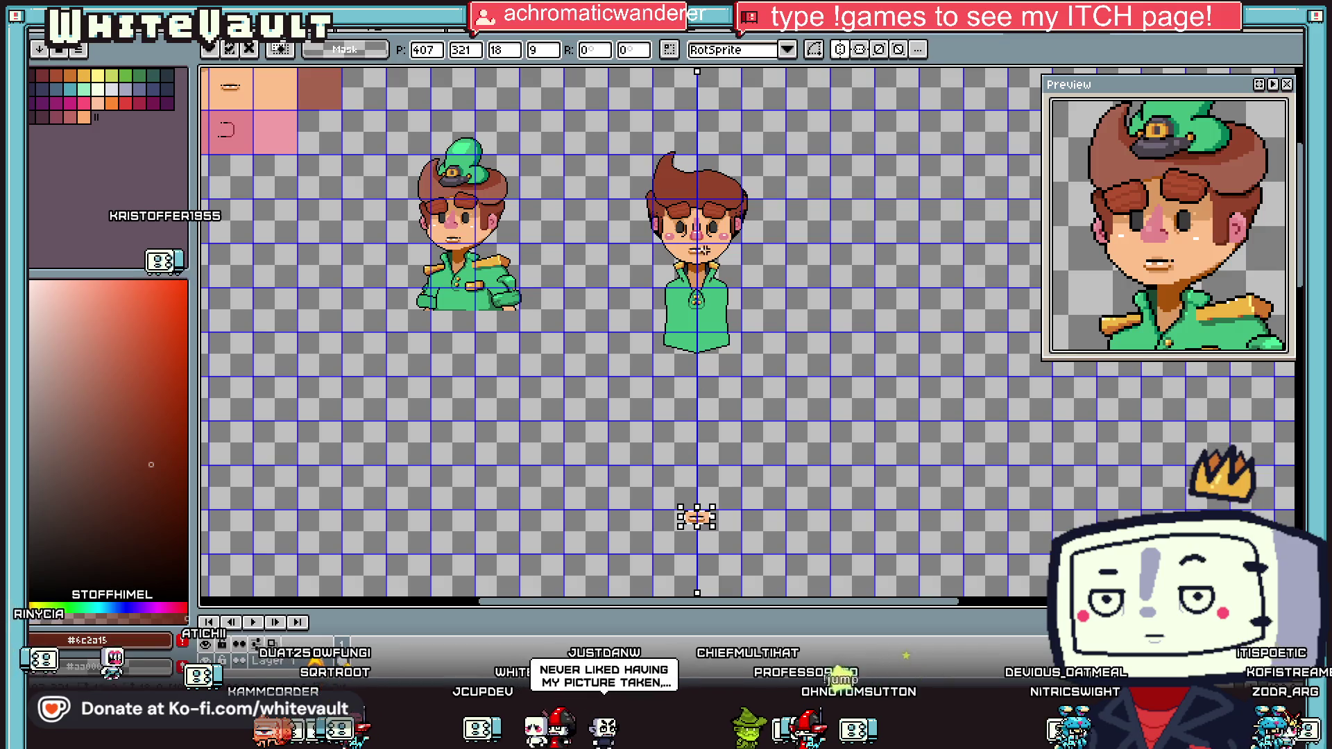
scroll(627, 226, up, 3)
key(Escape)
scroll(626, 226, up, 1)
Step: Outline the mouth in black and cover the tan row inside it with skin colour
key(b)
scroll(652, 256, up, 1)
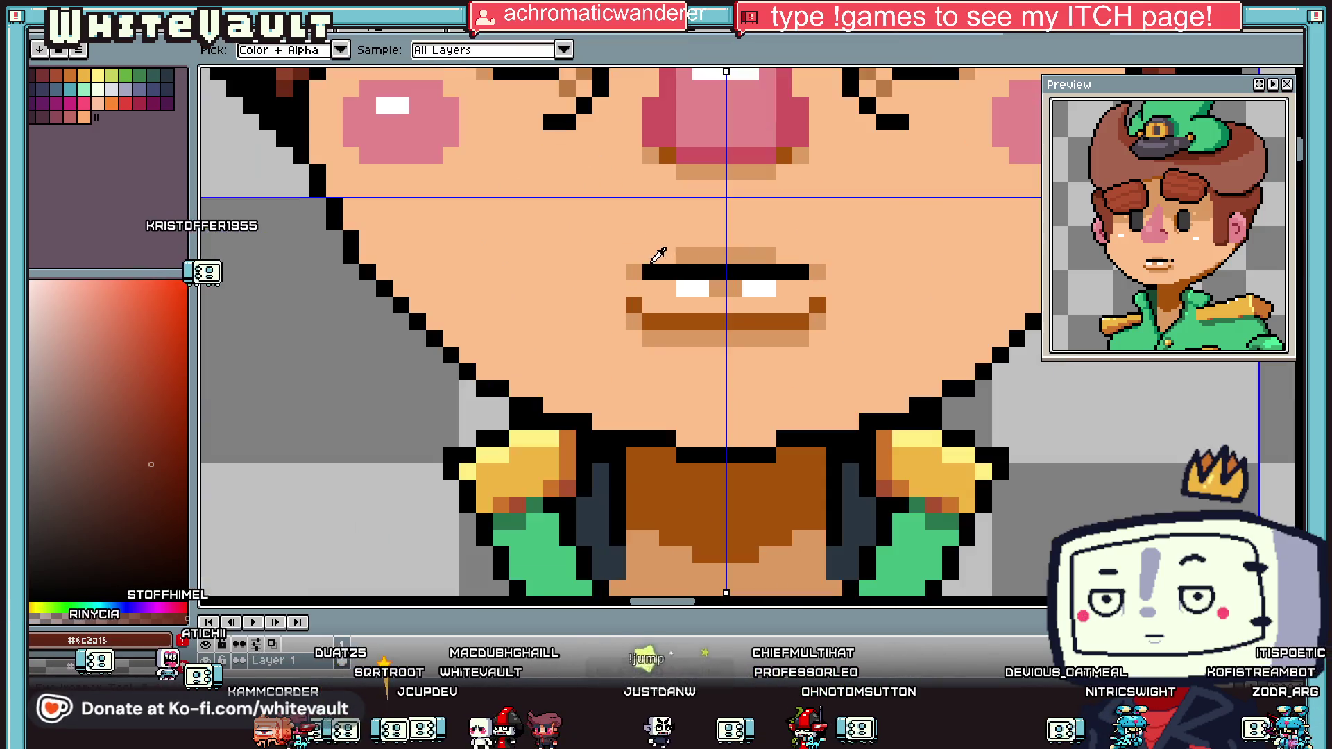
mouse_move(614, 223)
mouse_down()
mouse_move(685, 224)
mouse_move(632, 305)
mouse_move(691, 337)
mouse_move(808, 336)
mouse_up()
scroll(633, 254, up, 1)
key(i)
alt+click(937, 271)
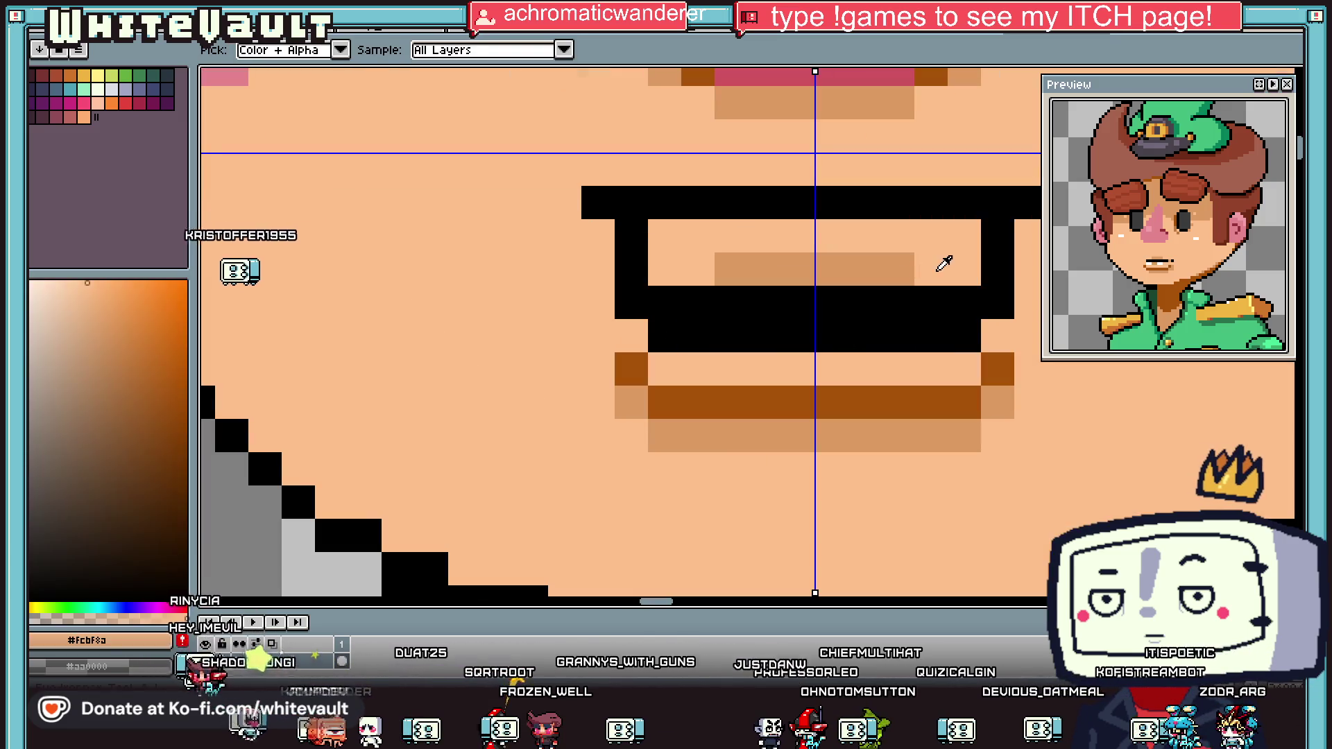
drag(909, 269, 723, 269)
scroll(795, 276, down, 4)
scroll(796, 276, up, 1)
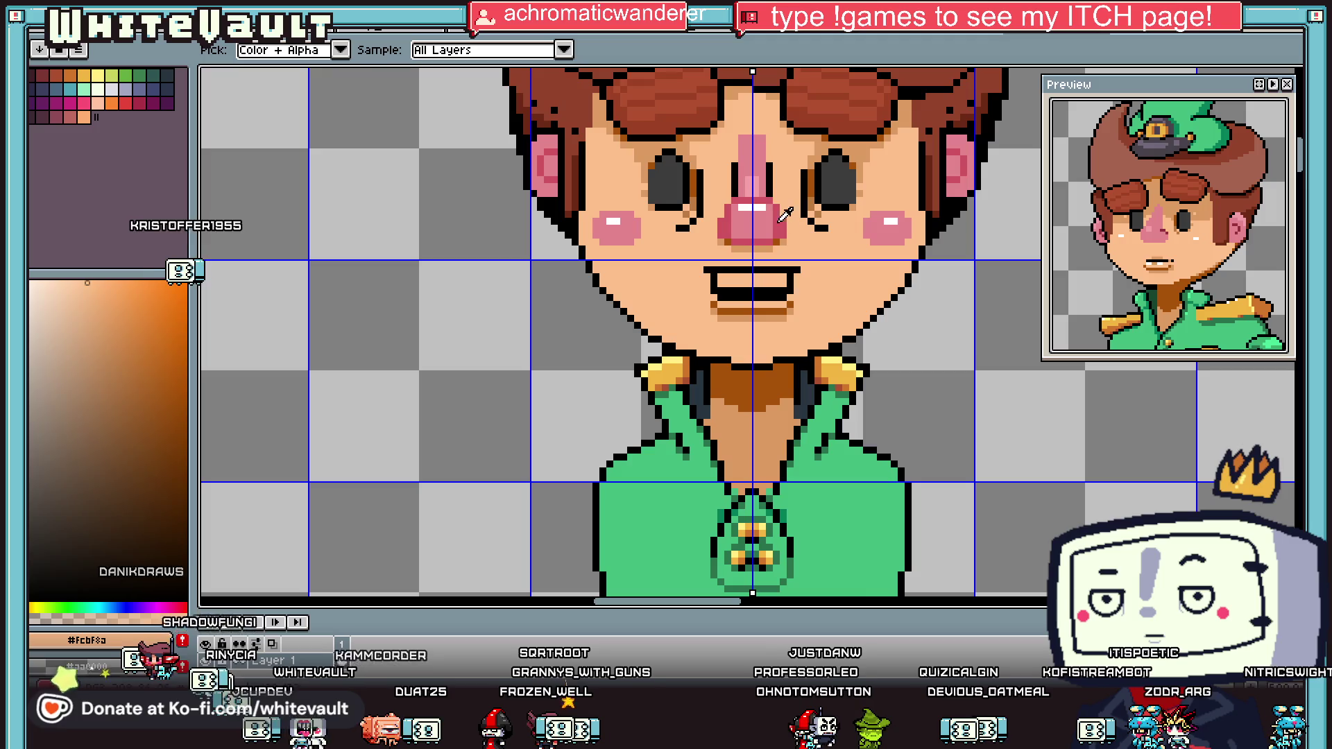
Step: Paint the mouth interior white and choose light lavender shades for the teeth
click(779, 222)
drag(781, 281, 701, 281)
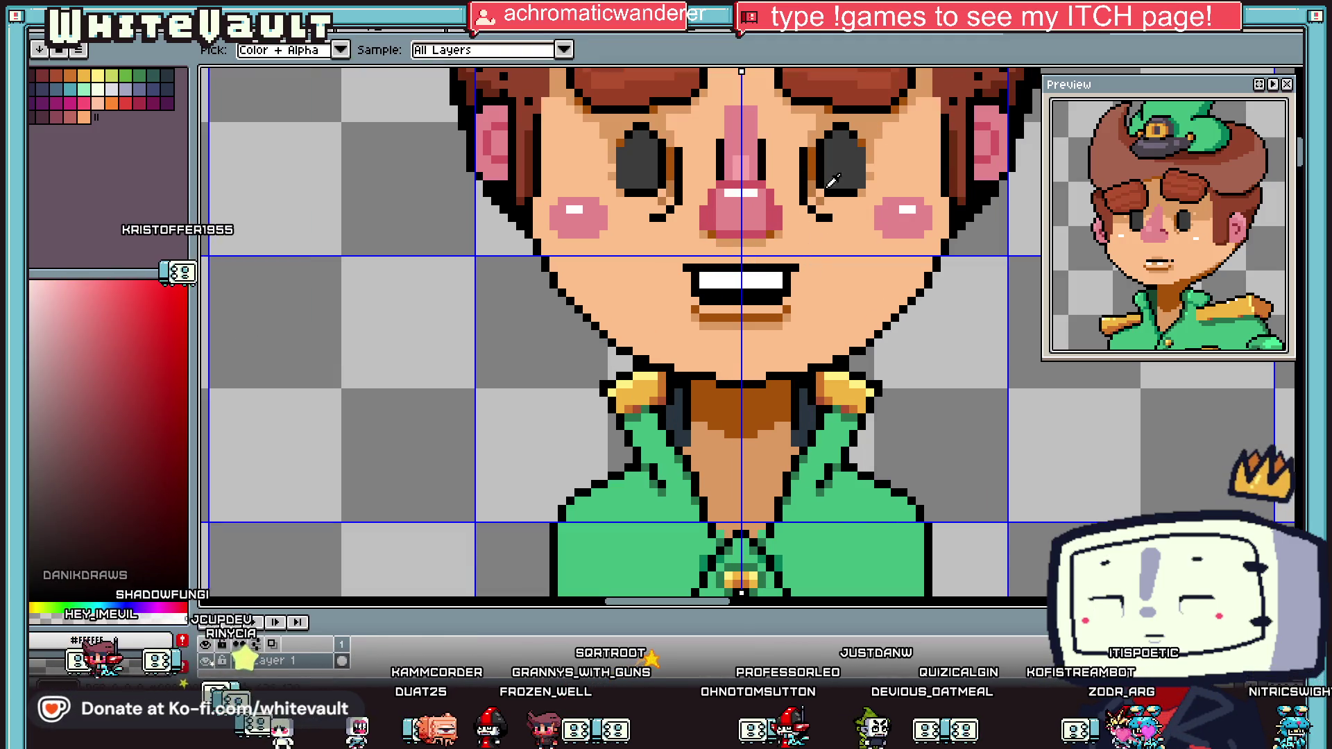
click(117, 88)
key(g)
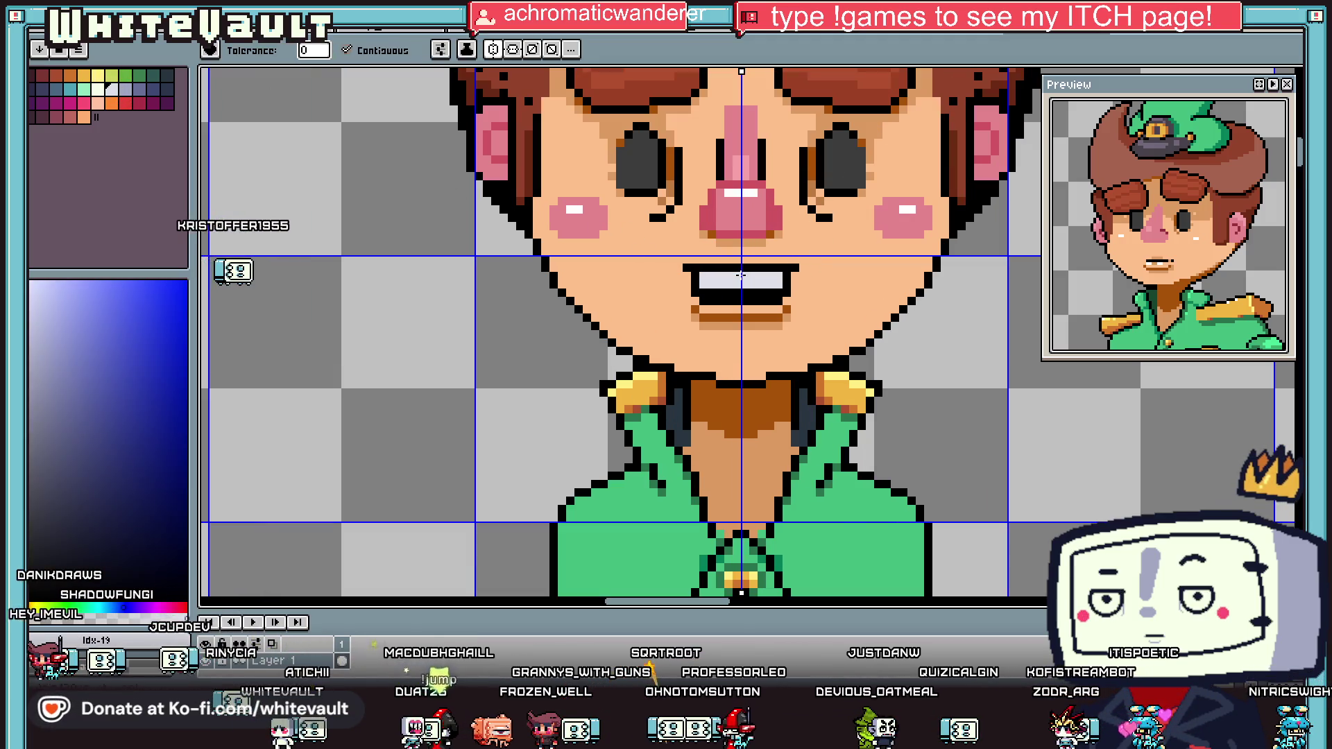
key(i)
click(127, 89)
scroll(855, 284, up, 2)
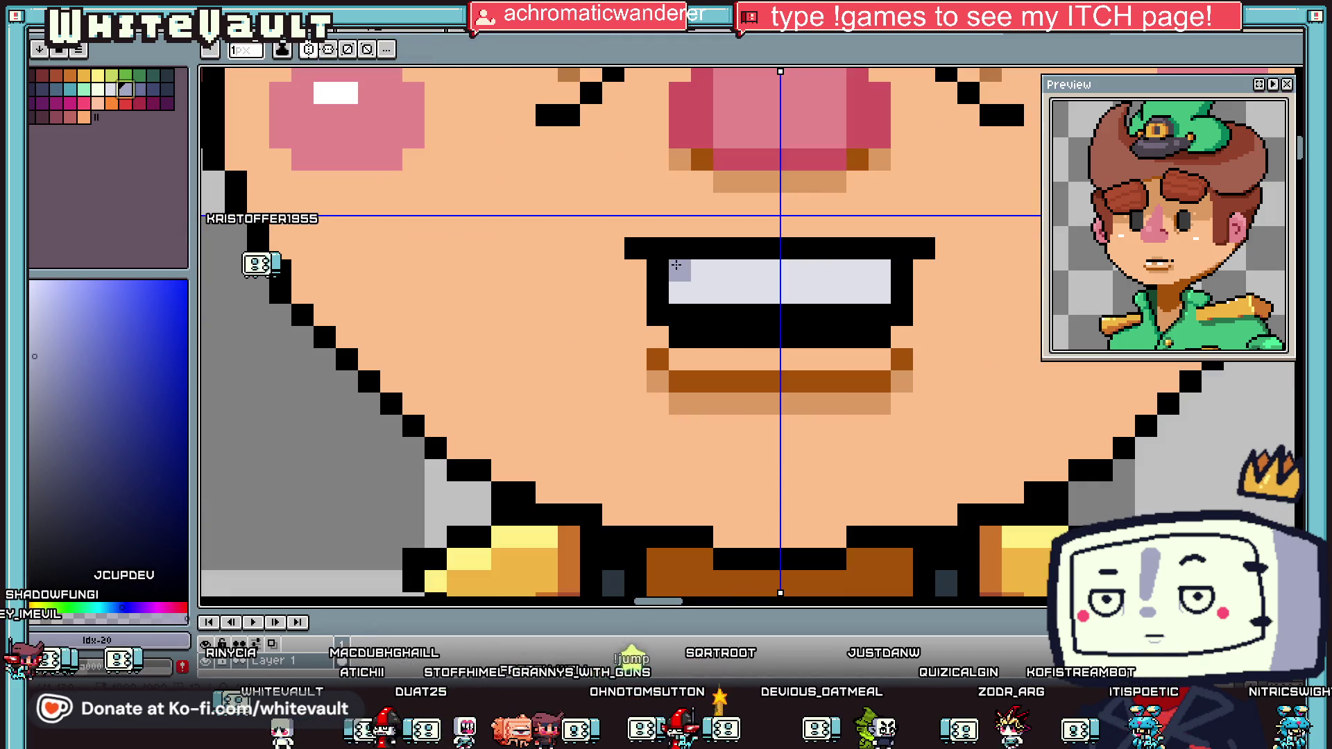
scroll(854, 285, down, 4)
scroll(855, 285, up, 3)
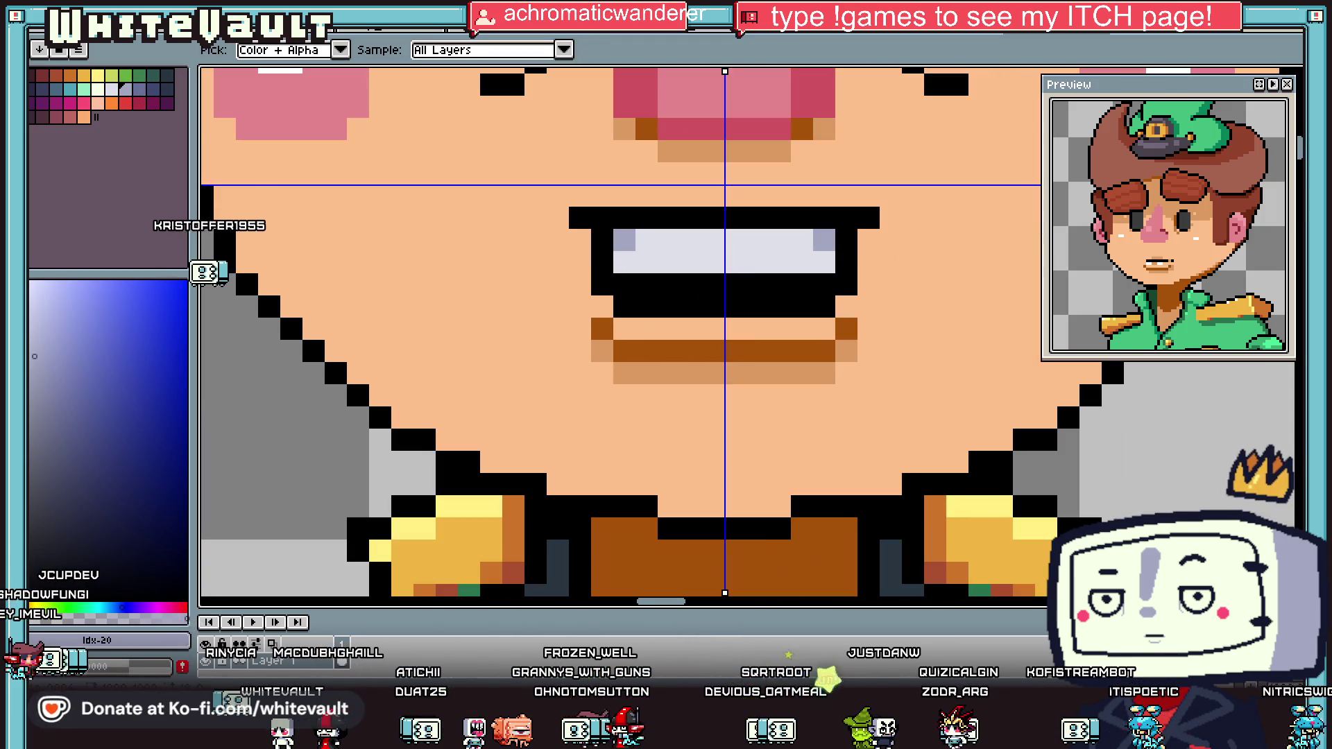
Step: Nudge the lower part of the mouth down one pixel and add grey lower teeth
key(m)
mouse_move(526, 271)
mouse_down()
mouse_move(892, 361)
mouse_move(922, 403)
mouse_up()
key(Down)
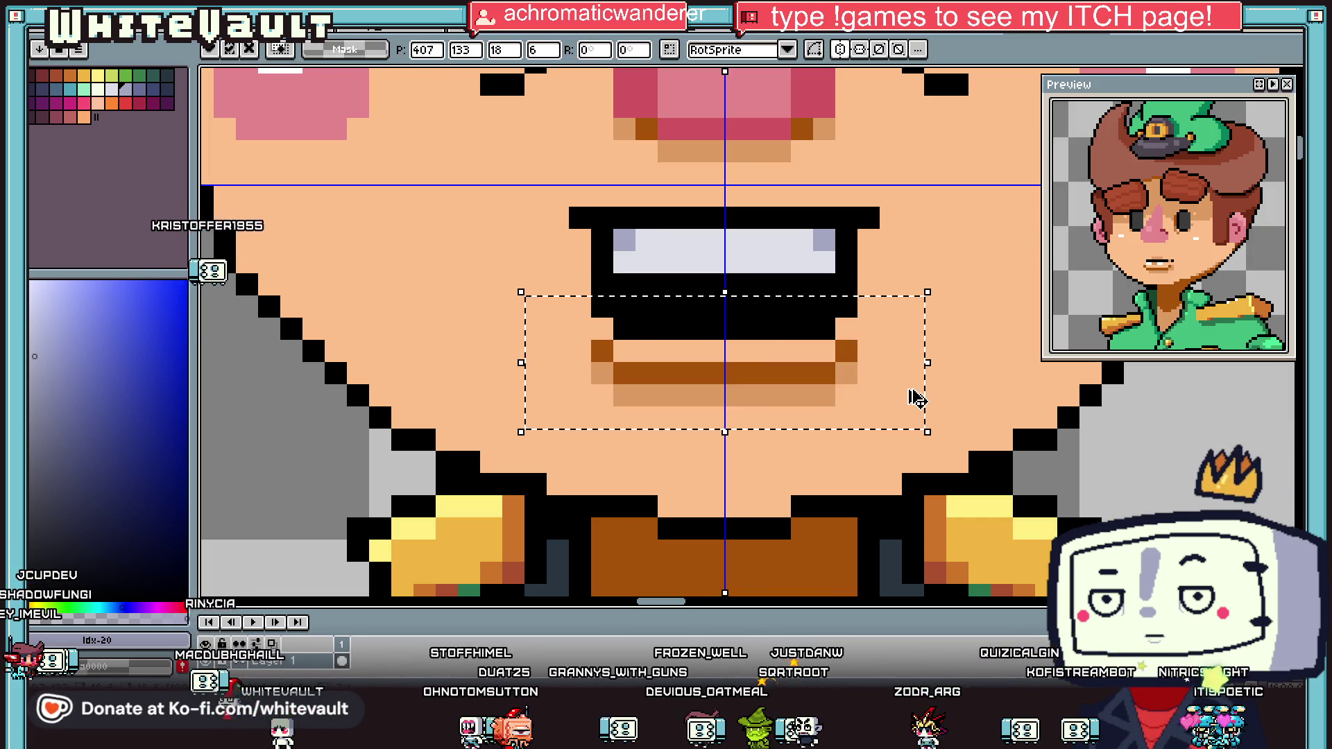
click(915, 395)
scroll(913, 395, down, 3)
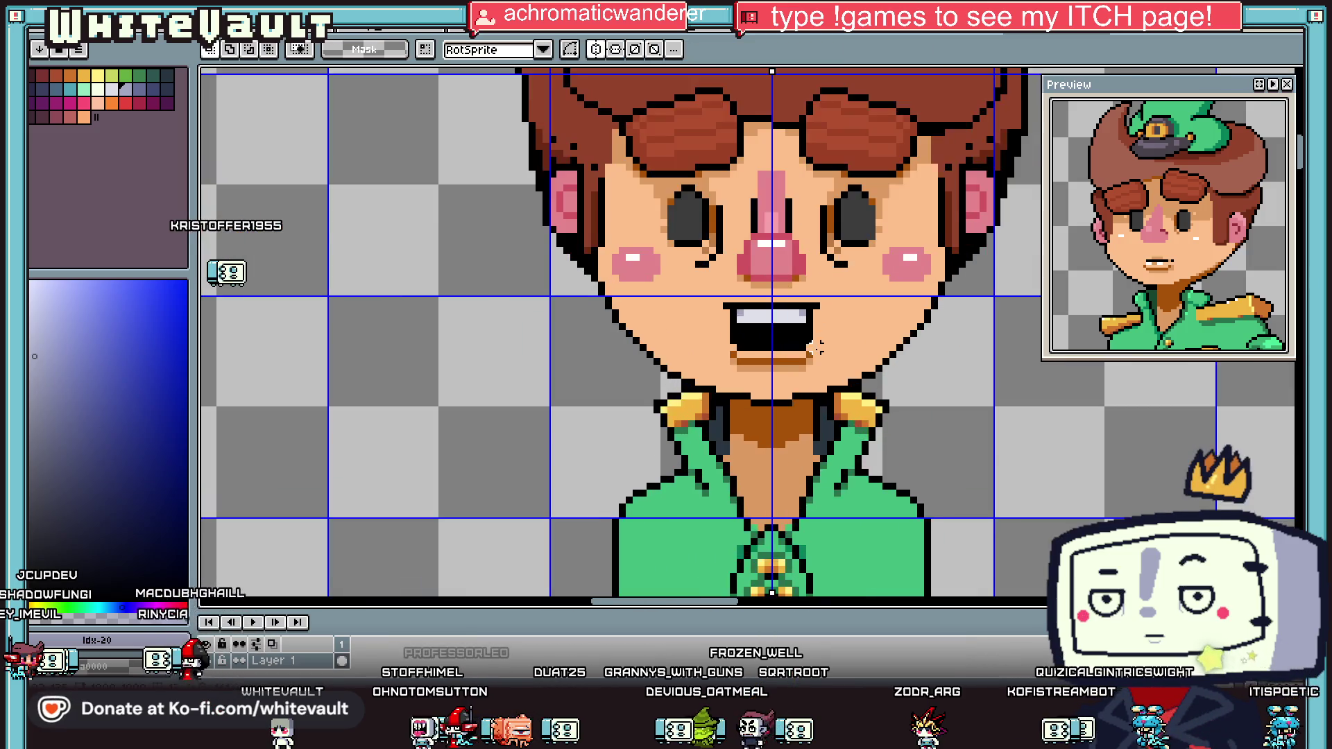
scroll(816, 348, up, 1)
alt+click(795, 305)
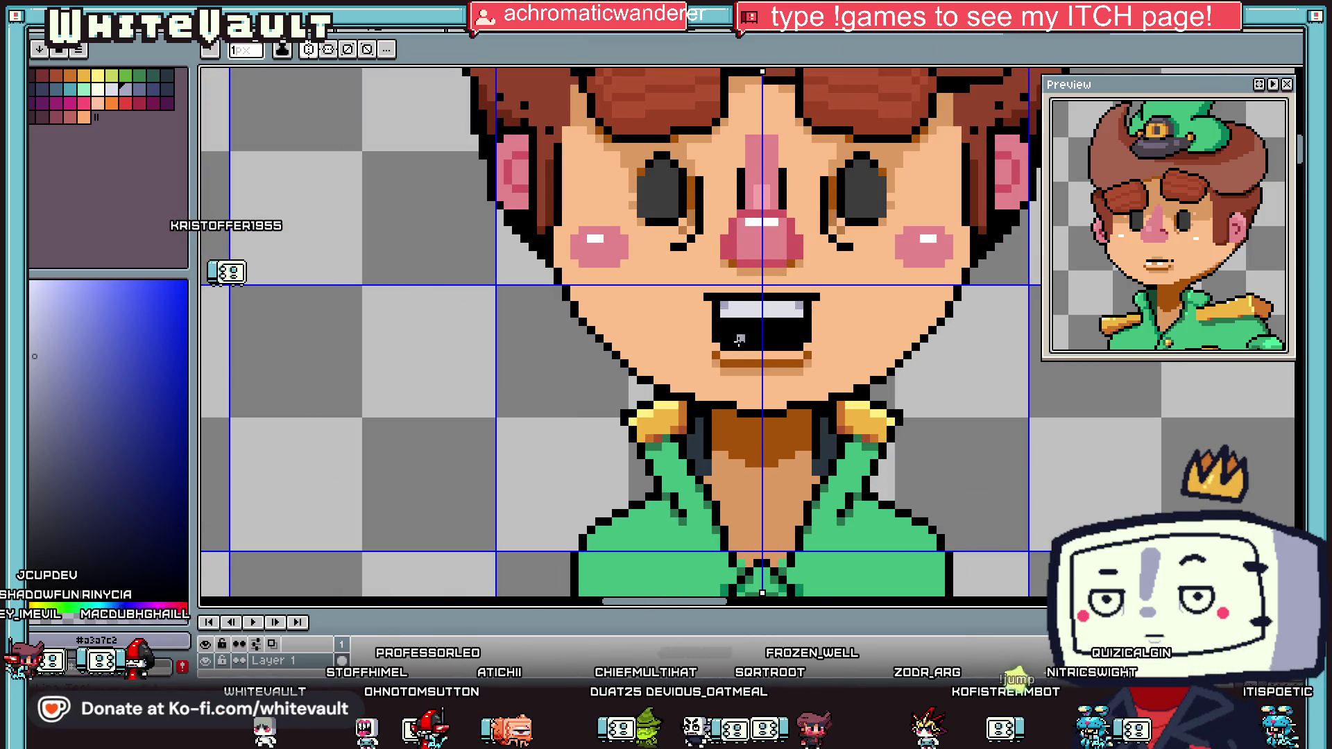
scroll(734, 347, up, 2)
click(743, 337)
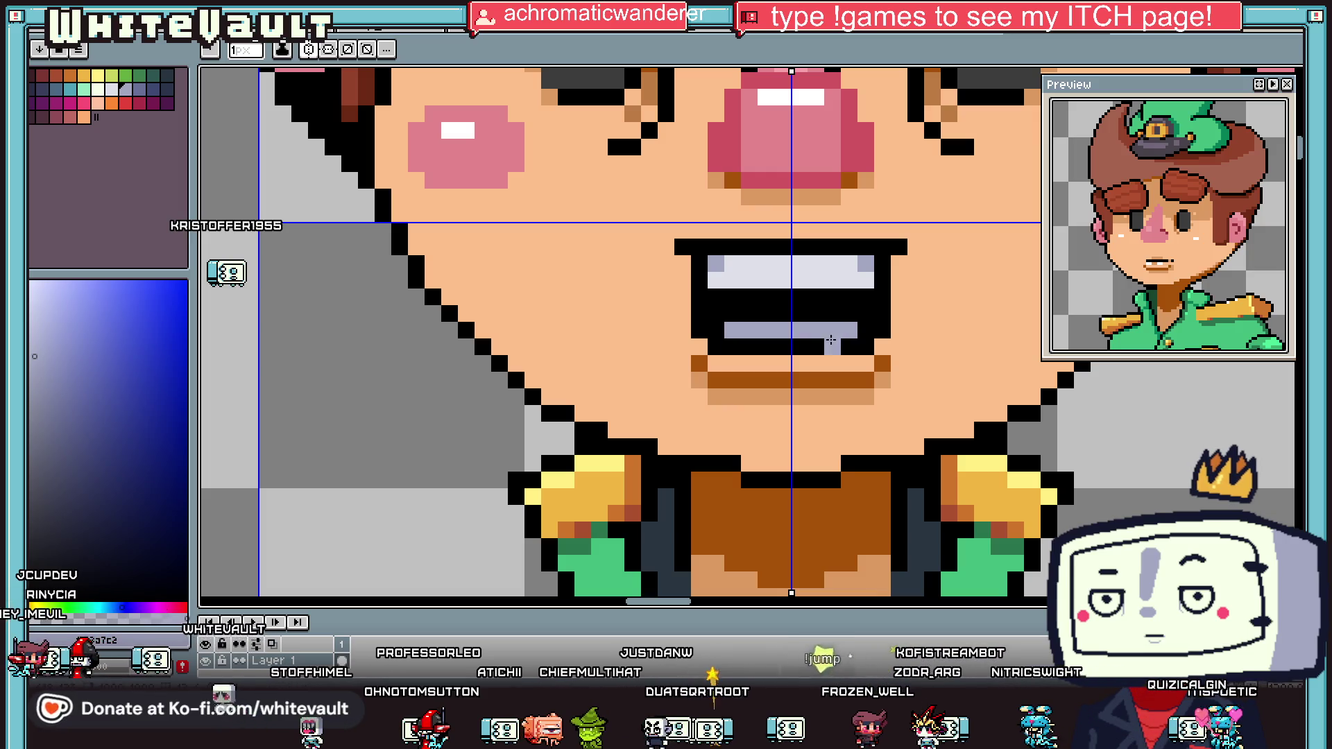
scroll(831, 340, down, 5)
scroll(847, 349, up, 5)
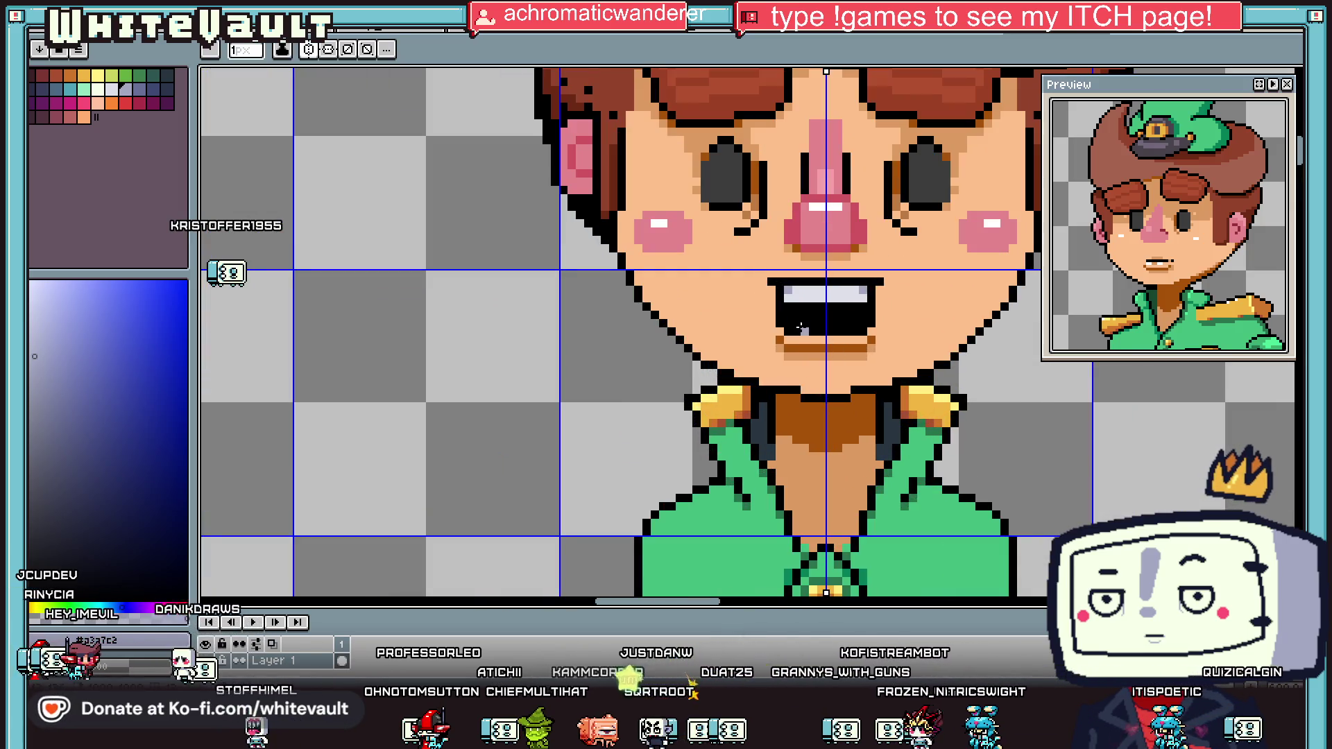
scroll(848, 330, down, 3)
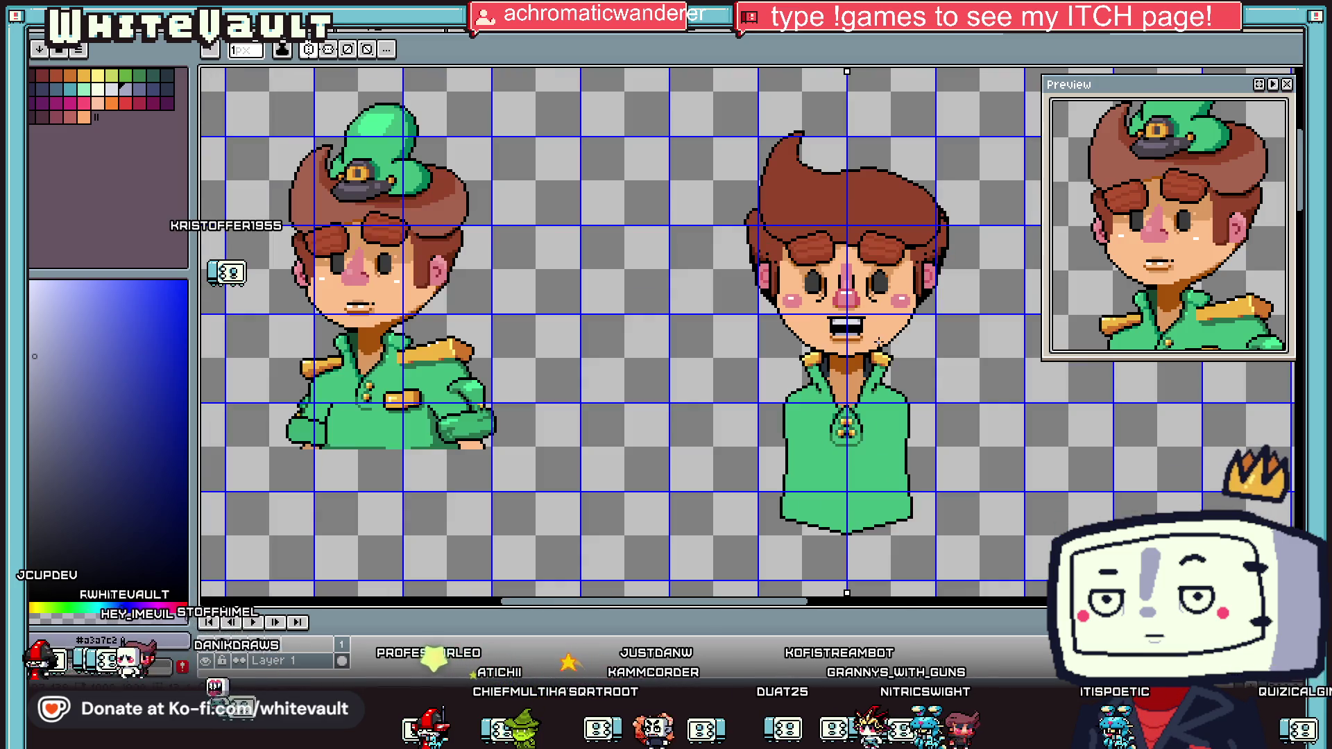
scroll(879, 343, down, 2)
scroll(880, 336, up, 4)
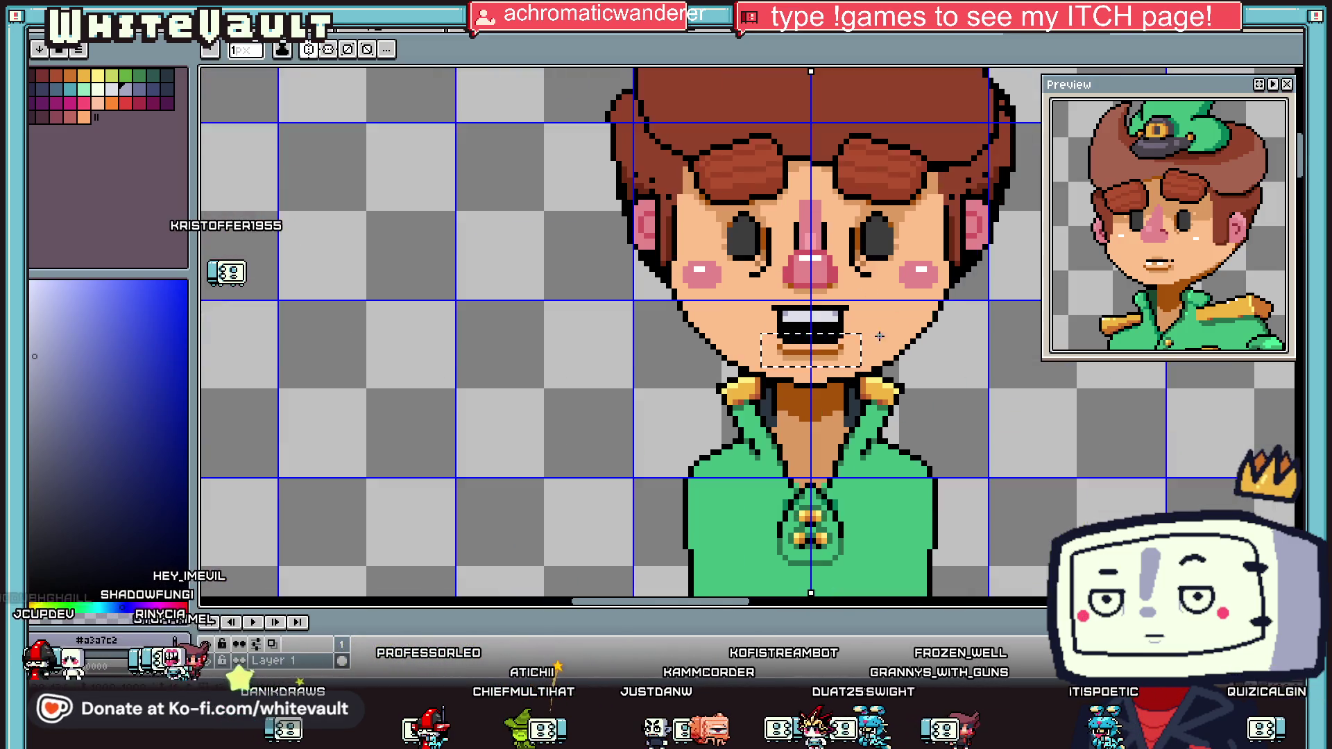
scroll(880, 335, up, 1)
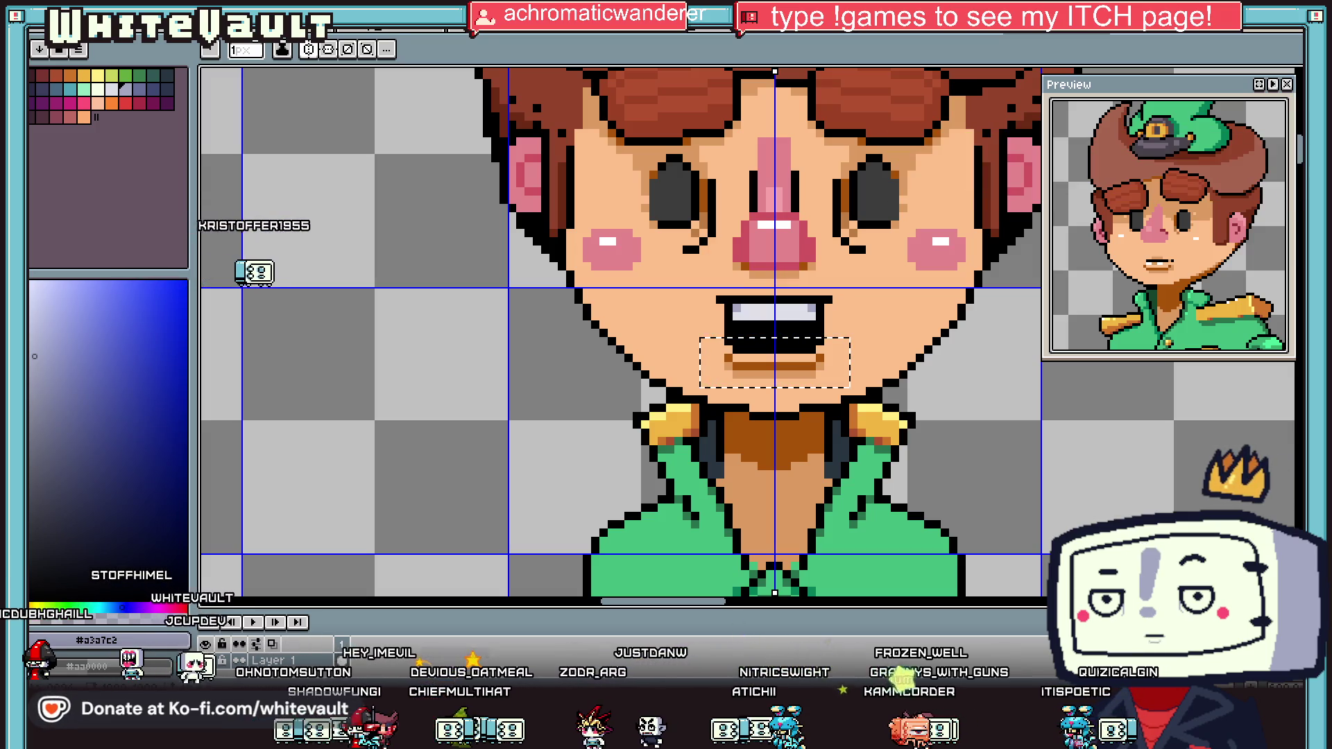
Step: Select the lower lip block and move it down one pixel
key(m)
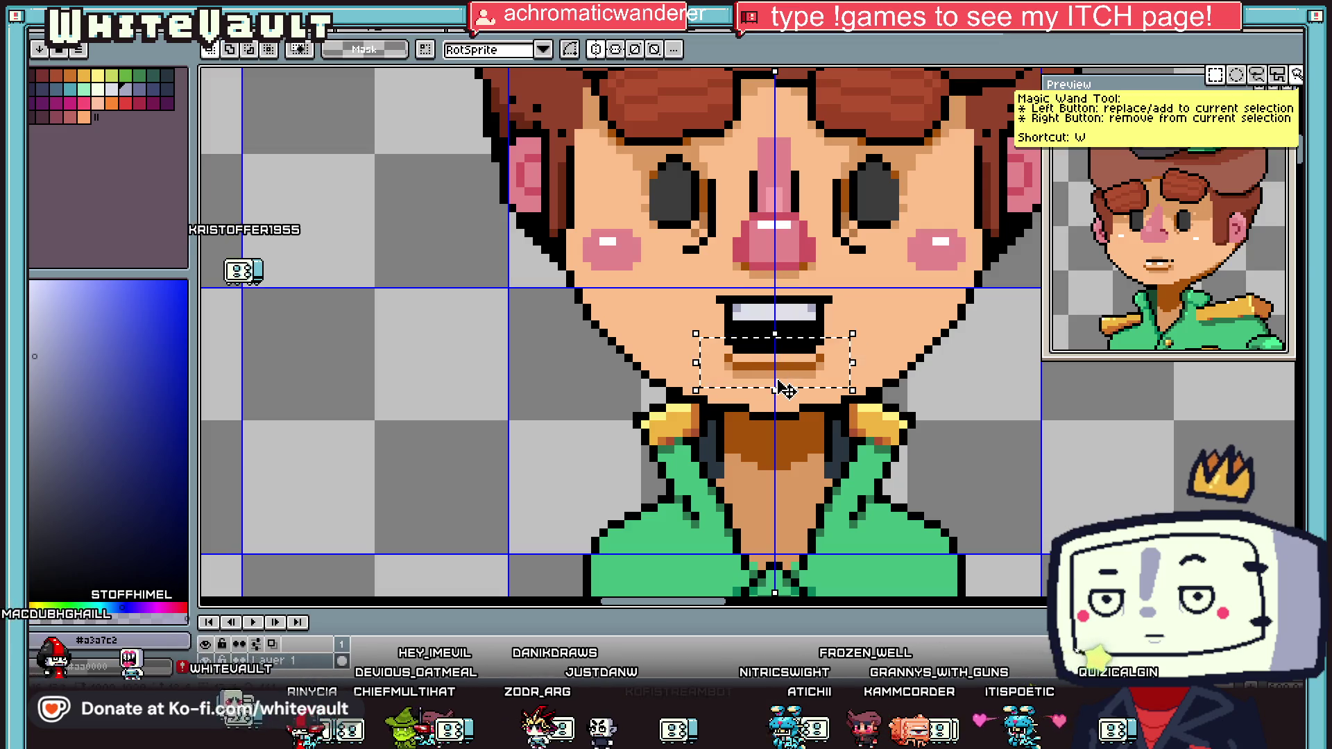
scroll(784, 365, up, 1)
mouse_move(642, 314)
mouse_down()
mouse_move(798, 399)
mouse_move(882, 402)
mouse_up()
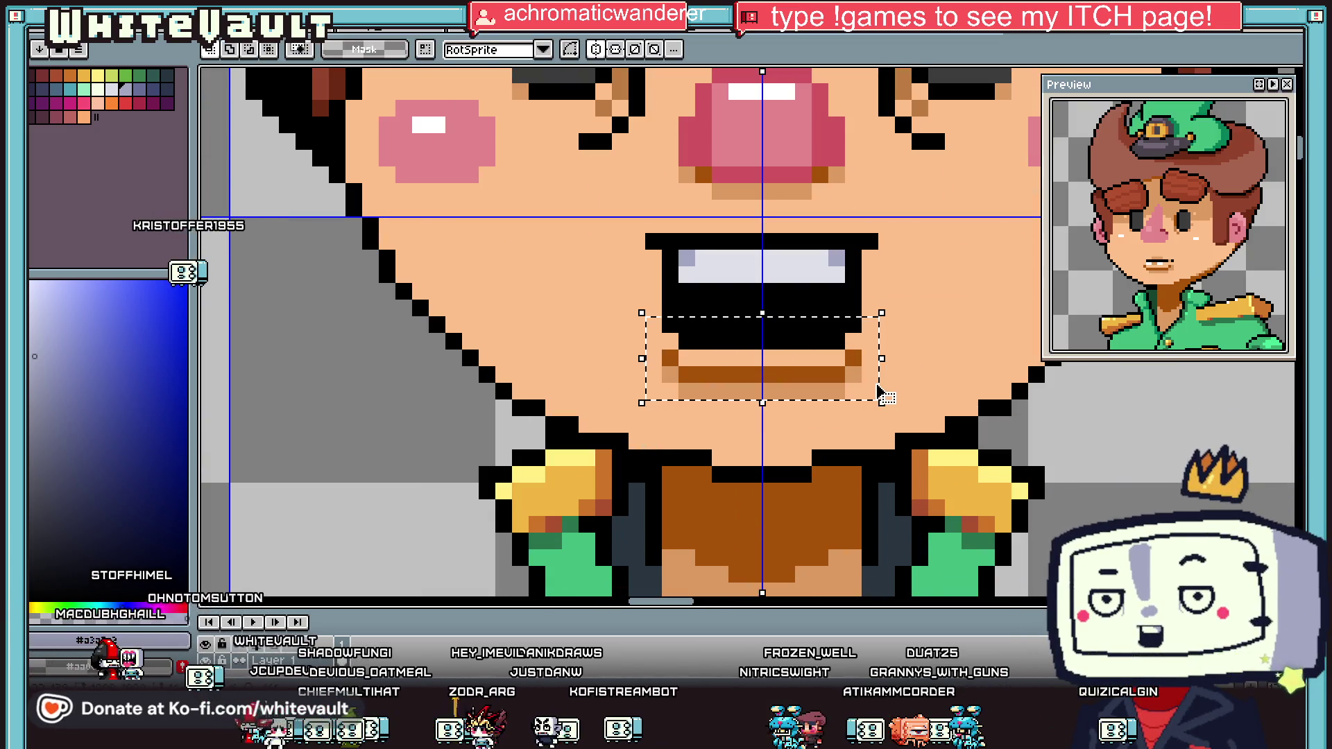
key(Down)
Step: Sample the black mouth outline and the grey teeth colour from the canvas
key(b)
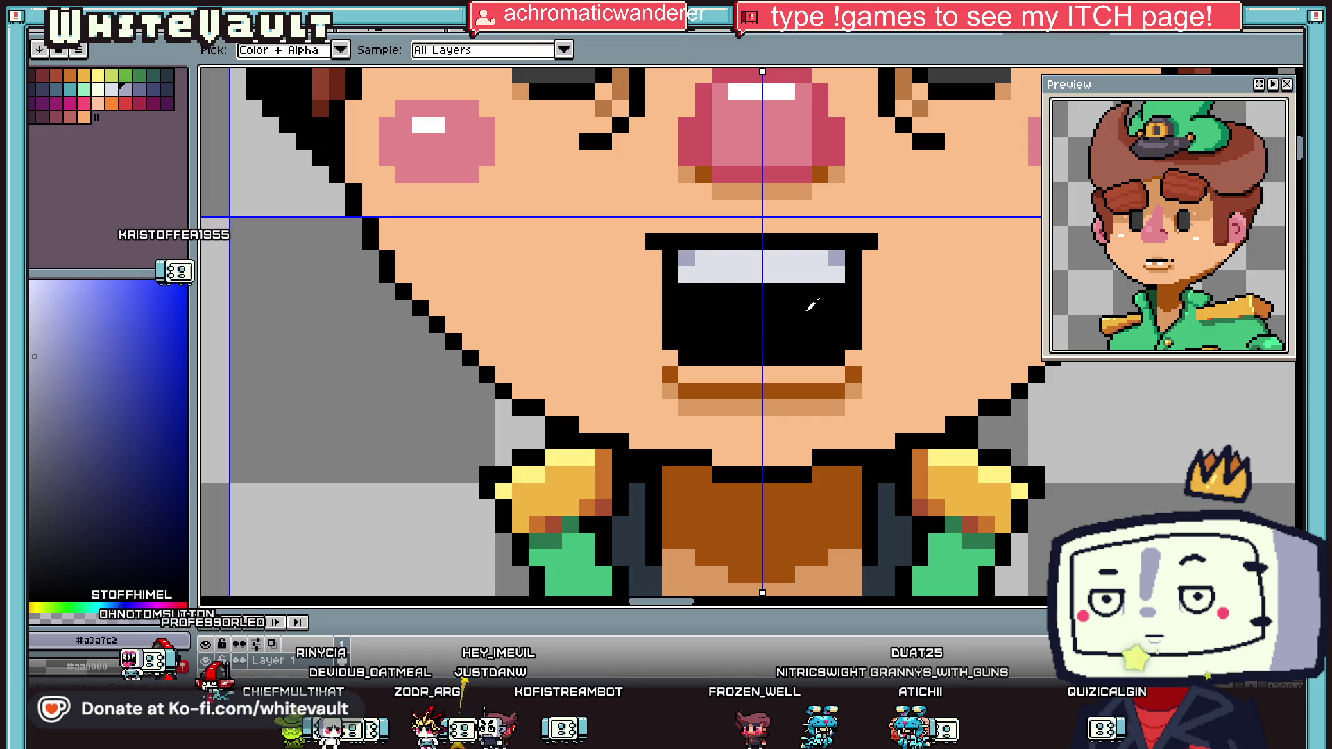
key(b)
key(i)
scroll(798, 361, down, 3)
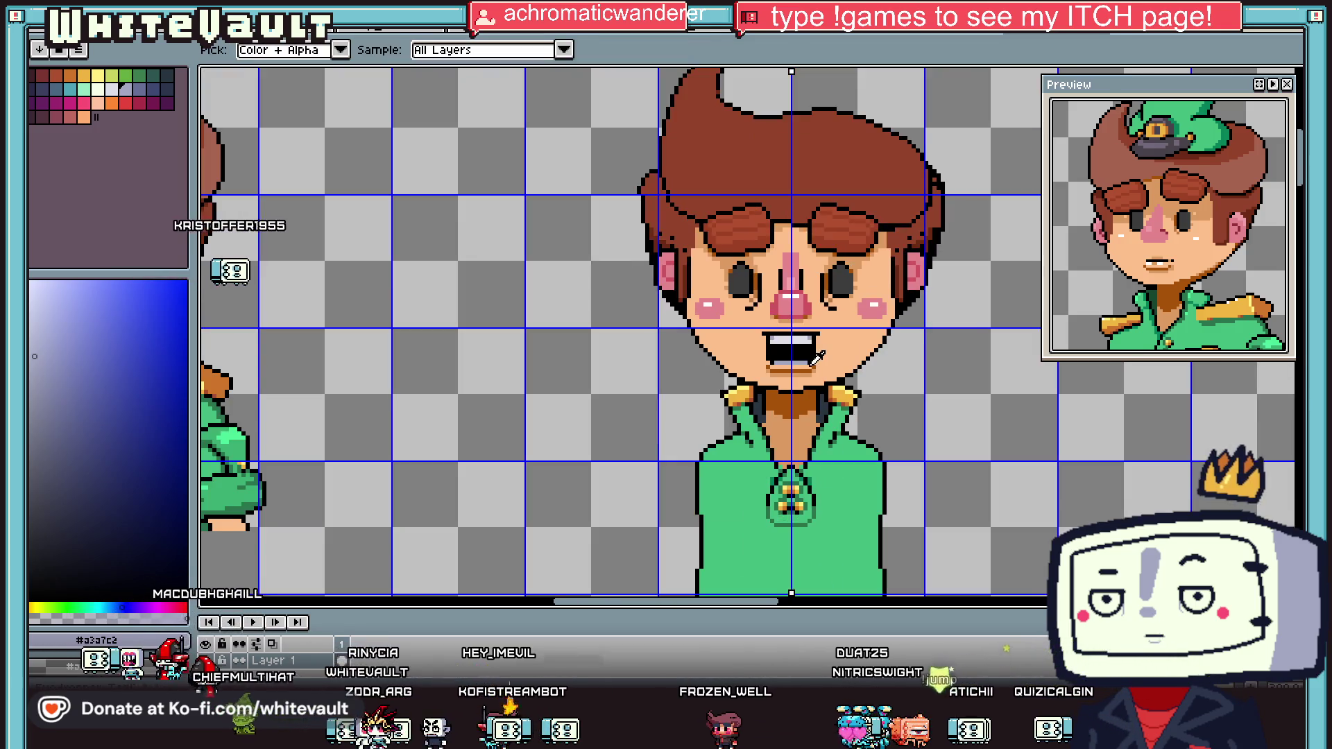
scroll(763, 354, up, 2)
scroll(752, 351, up, 1)
scroll(755, 306, down, 1)
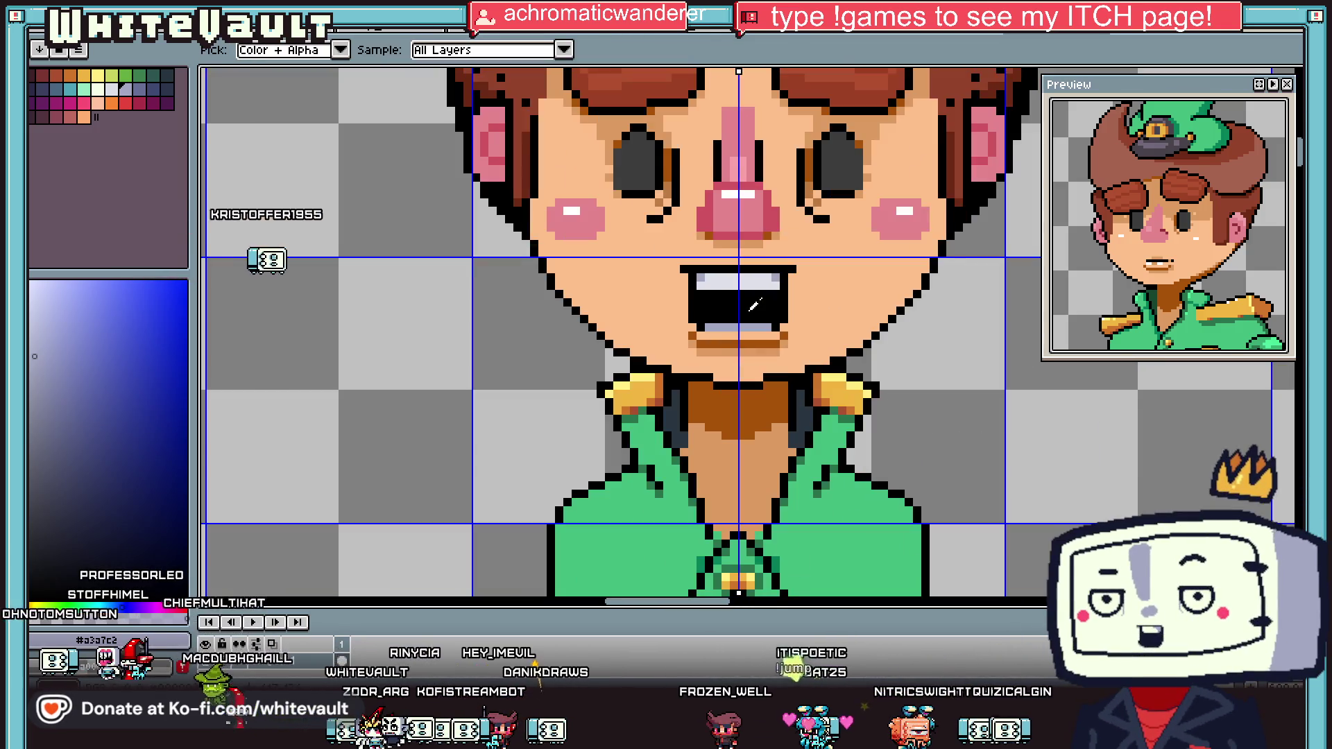
key(b)
key(i)
click(704, 319)
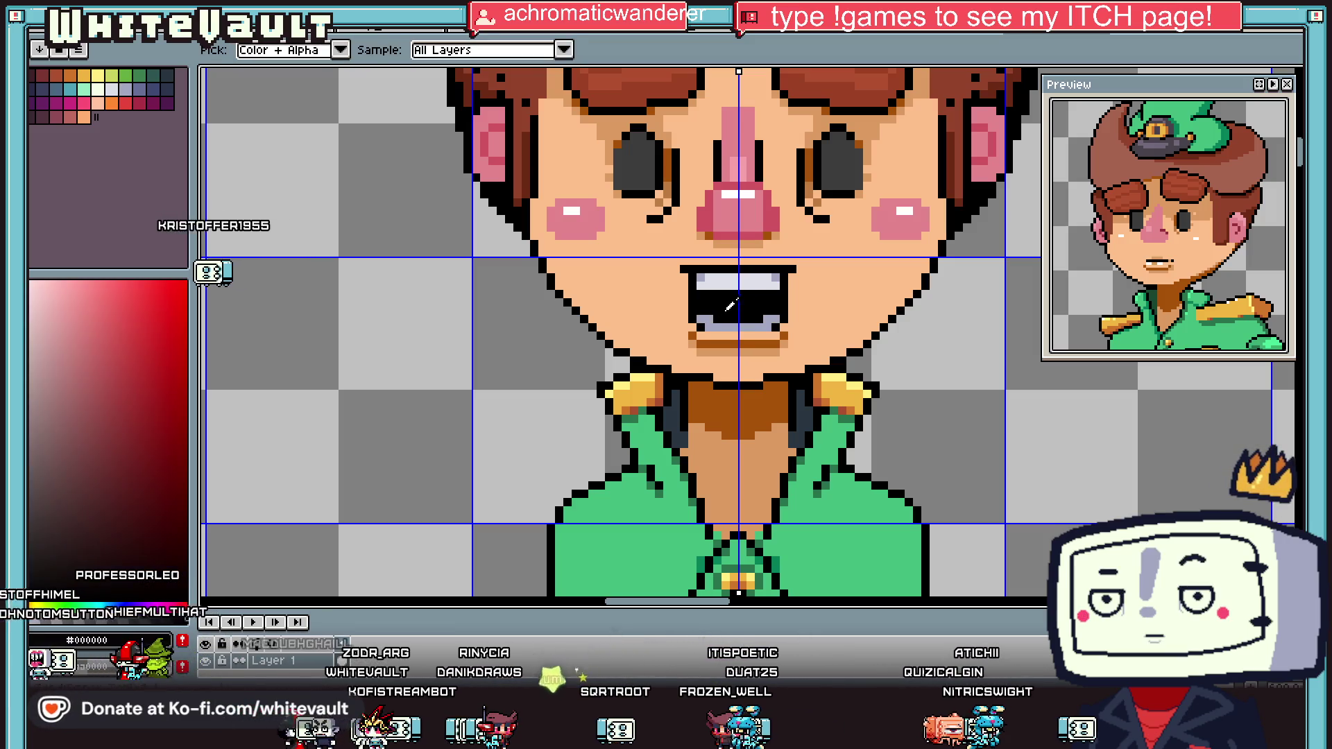
scroll(704, 319, down, 2)
scroll(819, 253, up, 1)
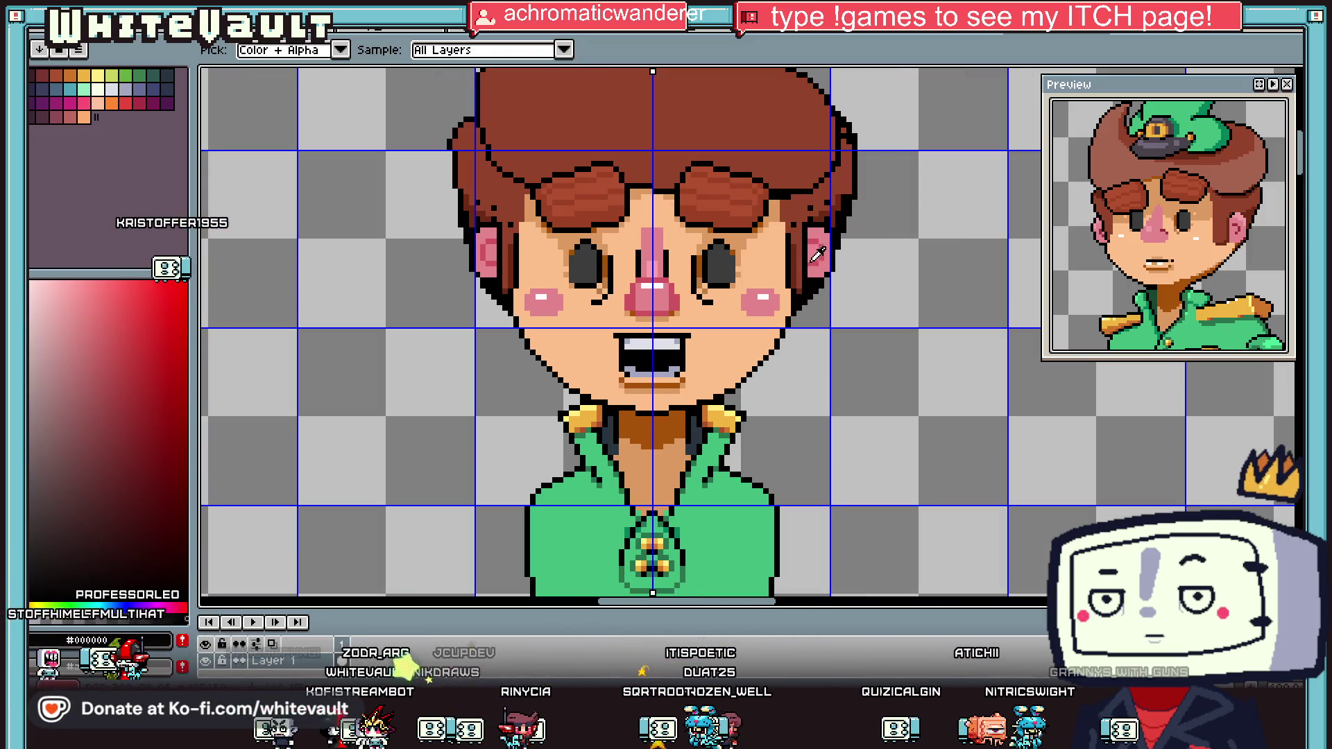
click(645, 360)
Step: Sample the light blue of the teeth and the dark navy mouth outline
key(b)
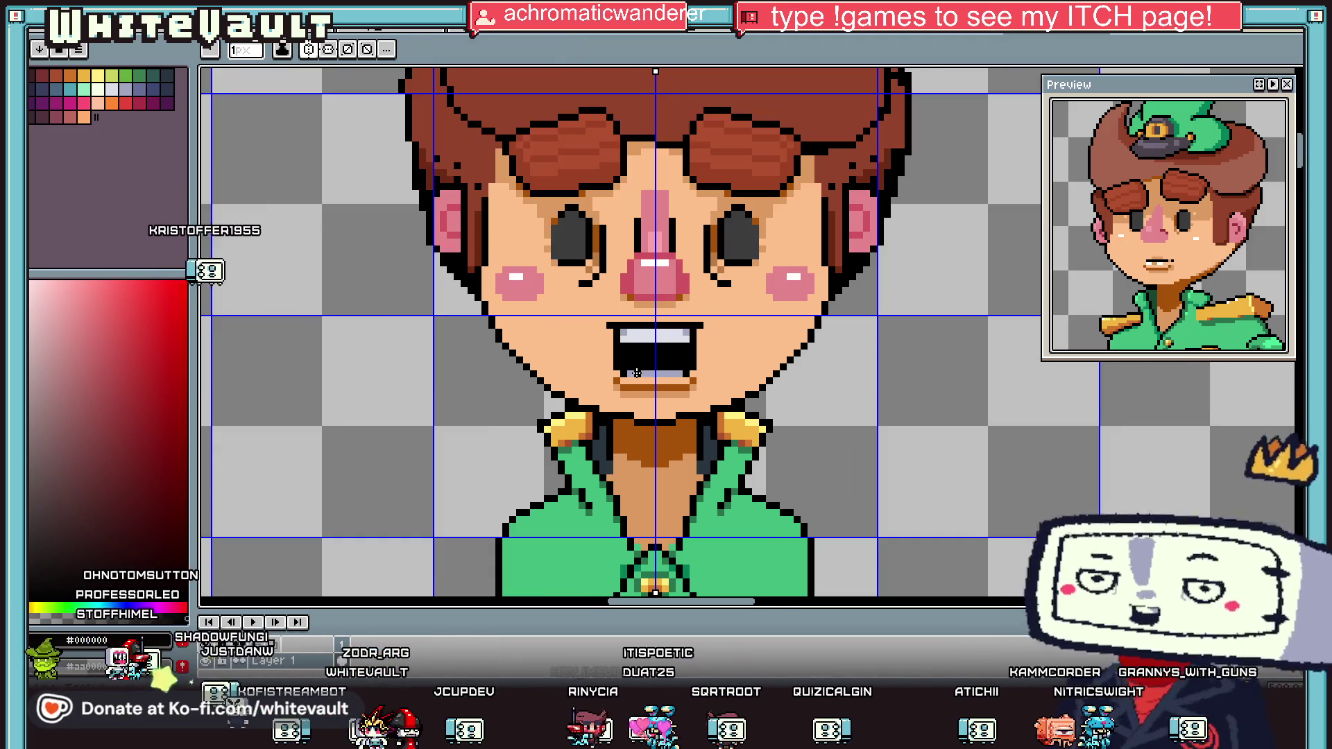
scroll(637, 364, up, 1)
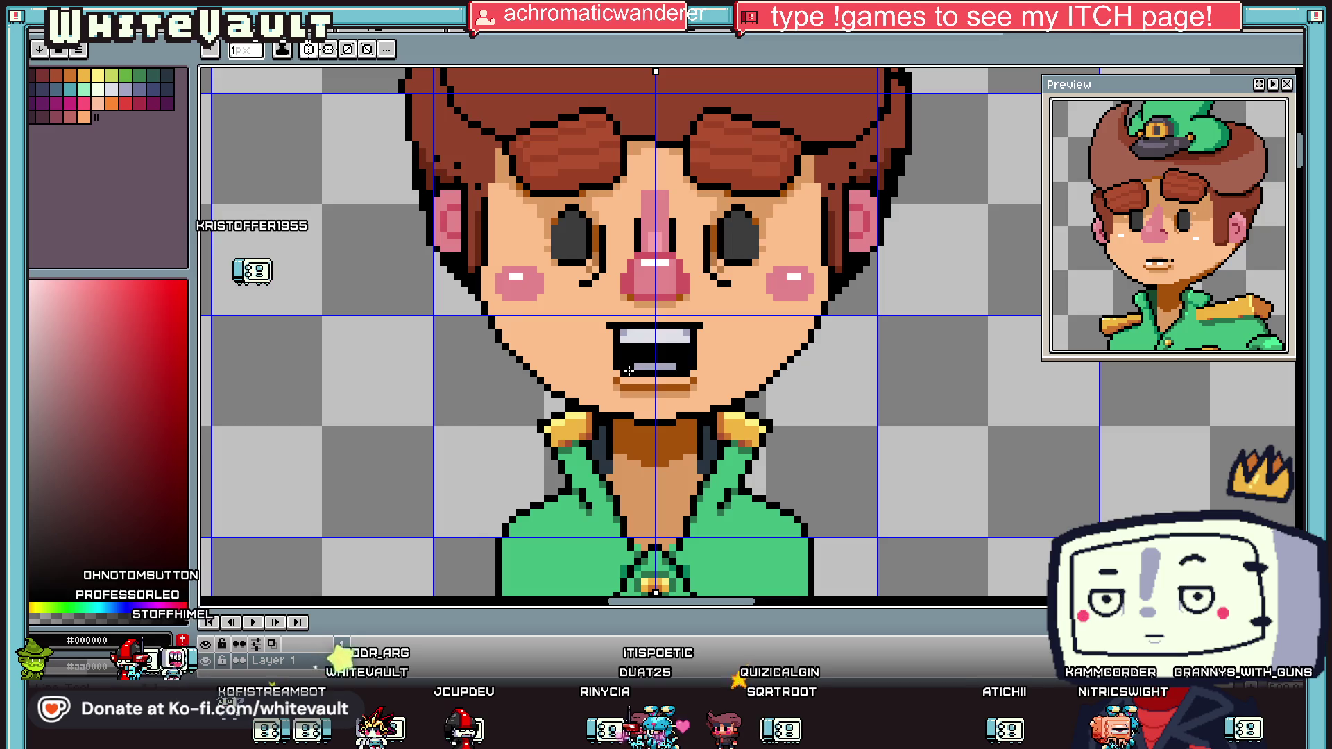
scroll(655, 366, down, 3)
scroll(696, 366, up, 2)
key(i)
scroll(666, 364, up, 1)
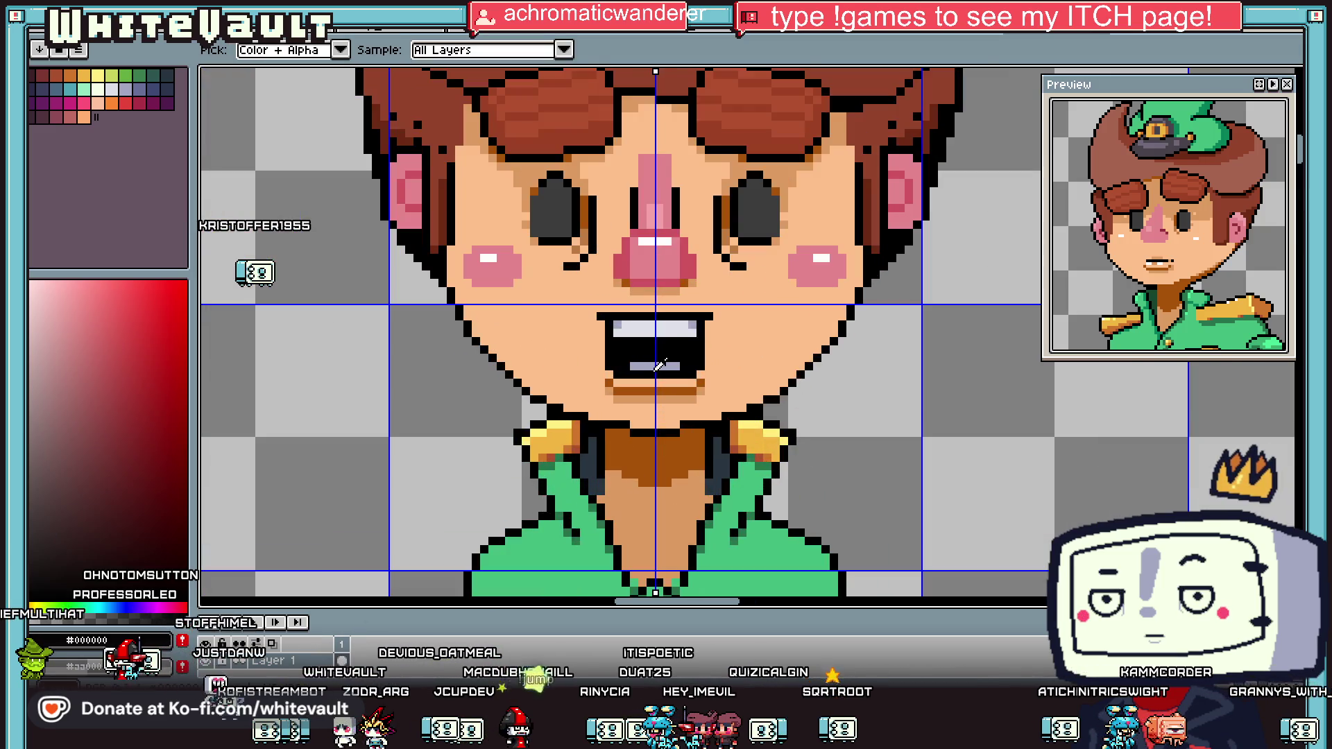
click(656, 362)
click(601, 362)
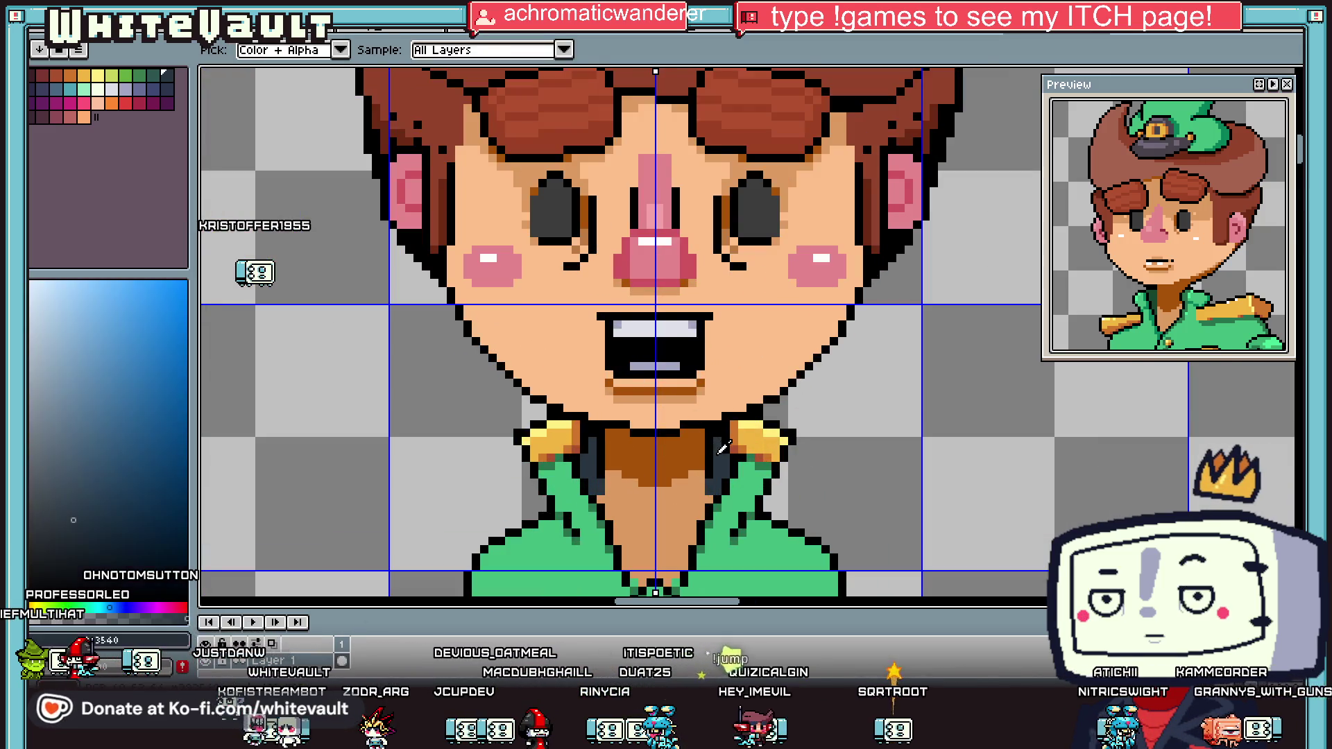
key(b)
Step: Add mirrored brown and tan dimple pixels at both corners of the open mouth
scroll(665, 364, down, 3)
scroll(683, 370, up, 3)
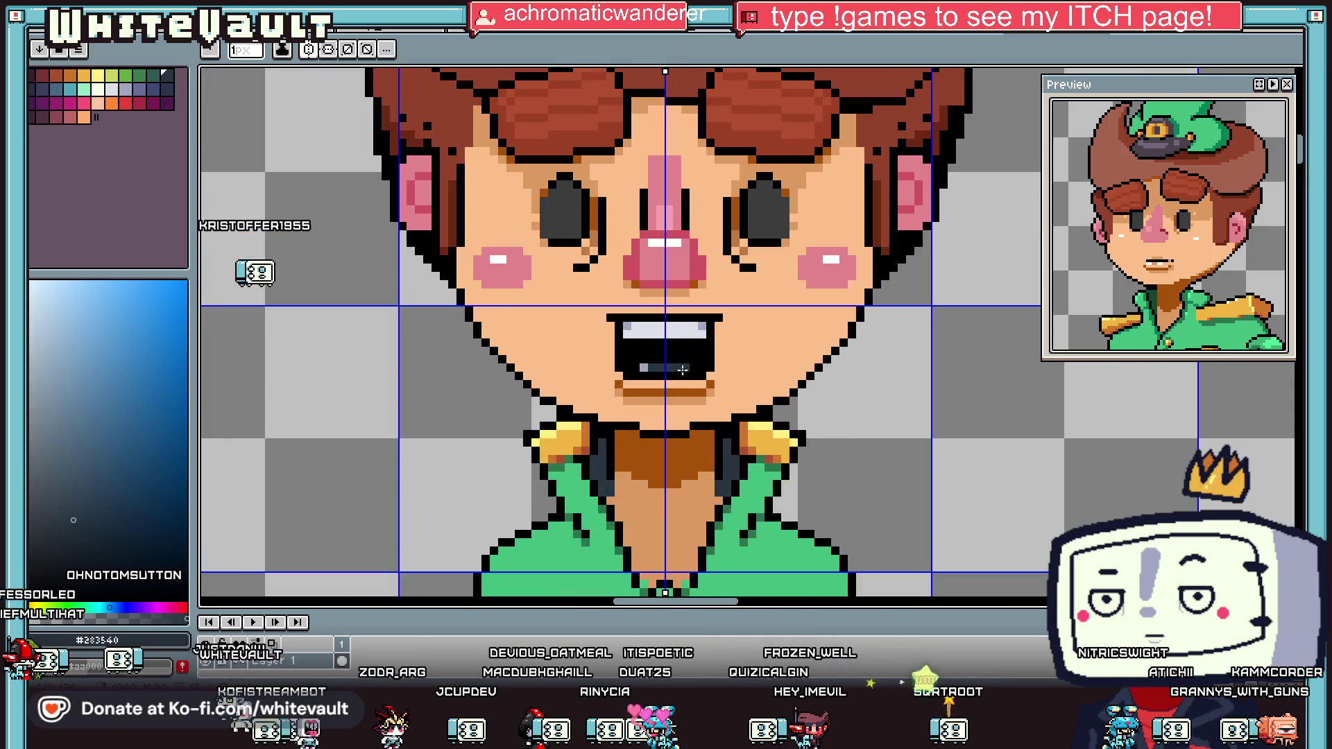
scroll(644, 366, down, 3)
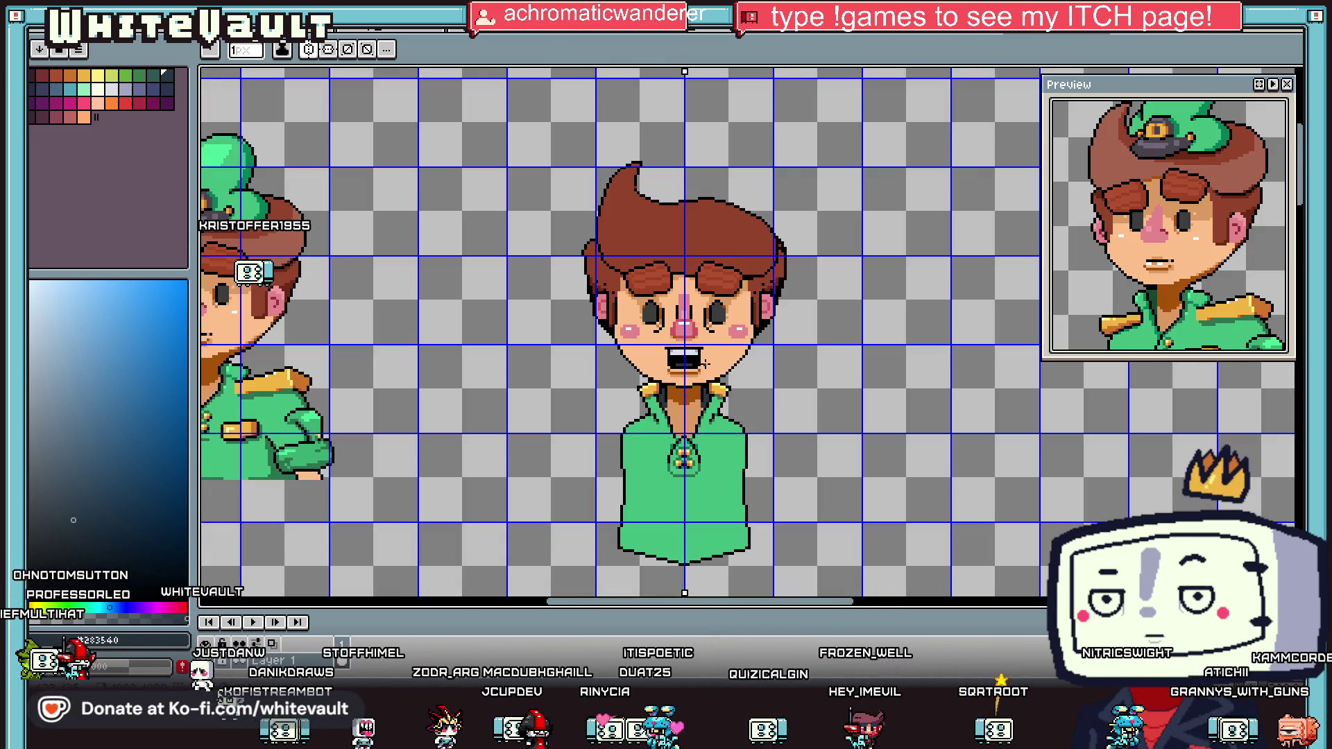
key(i)
scroll(708, 357, up, 2)
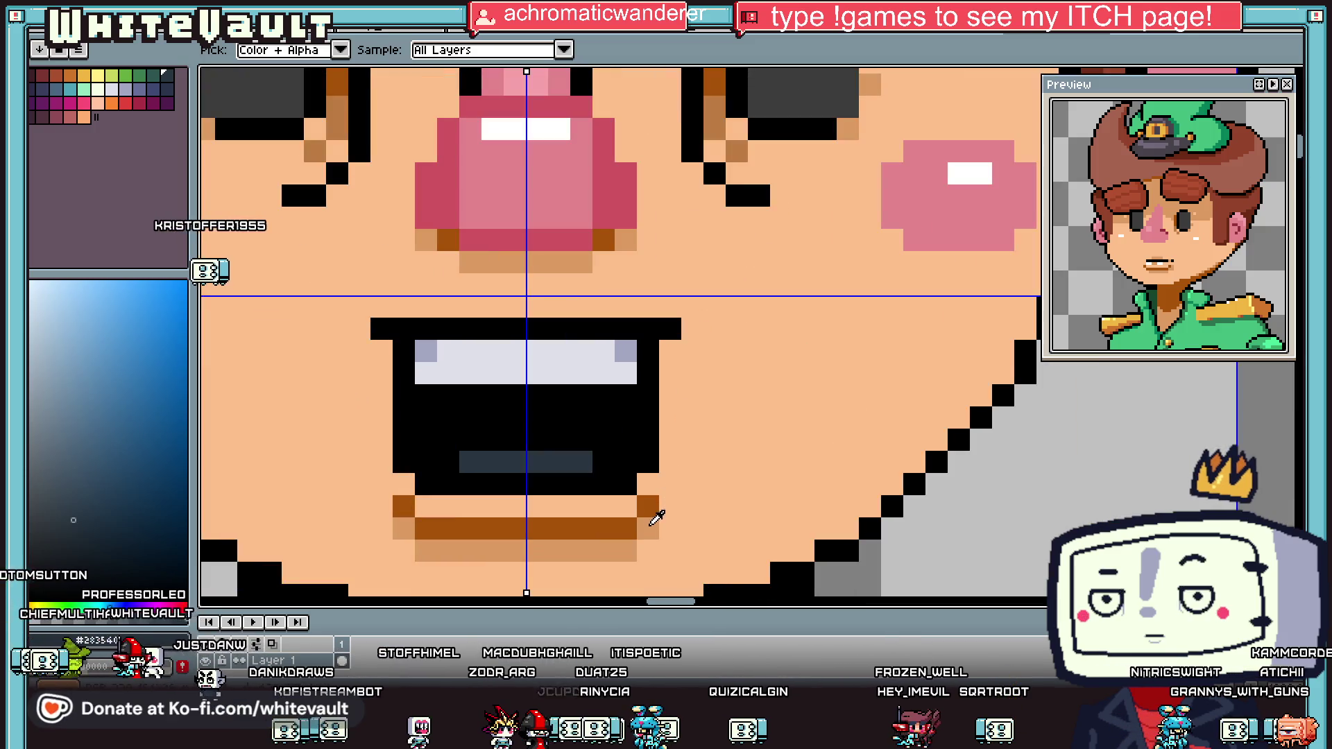
click(657, 517)
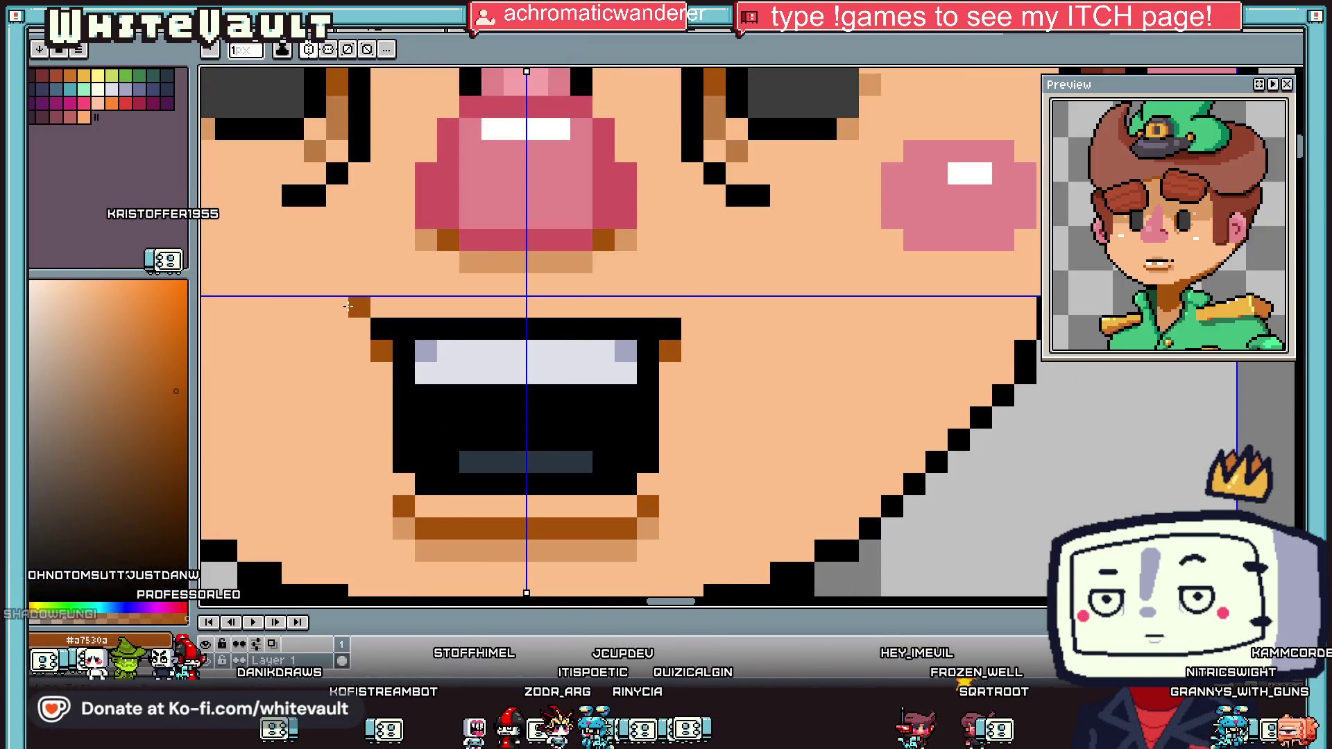
click(349, 306)
scroll(349, 306, down, 3)
scroll(620, 324, up, 3)
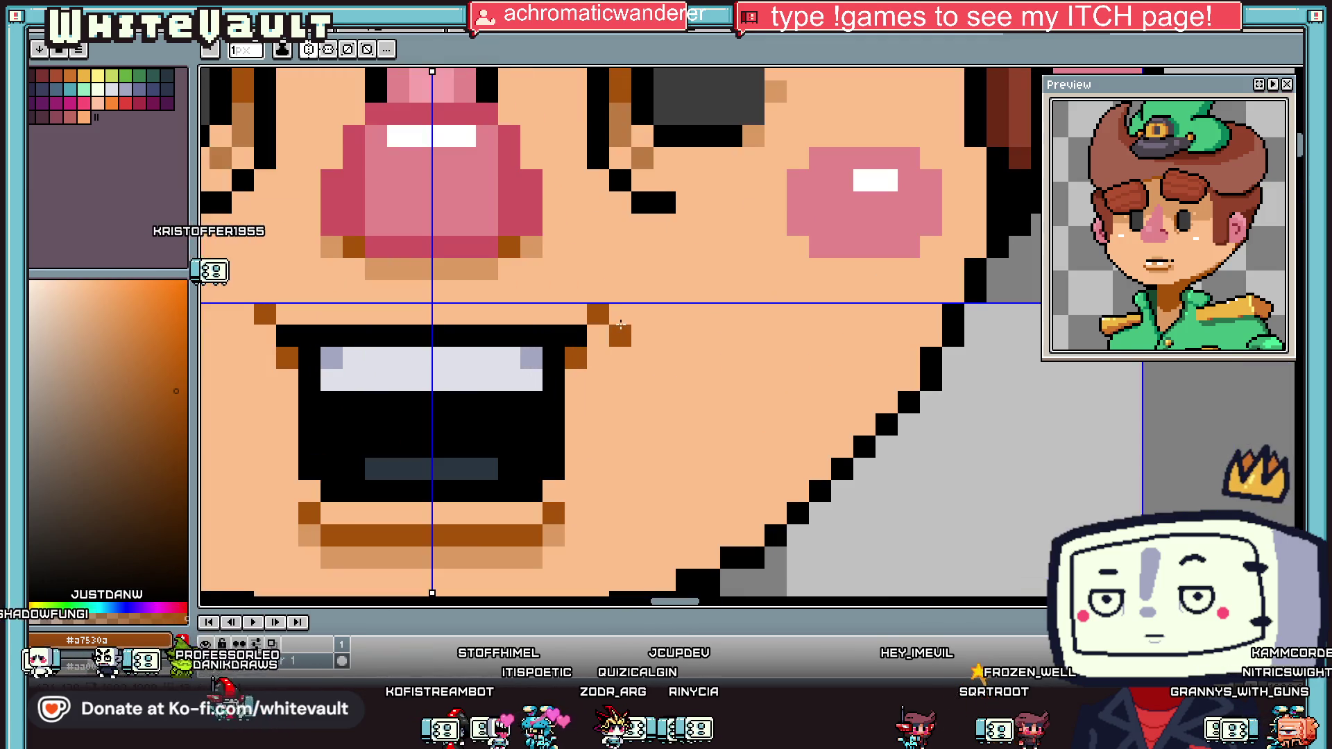
click(633, 310)
alt+click(630, 317)
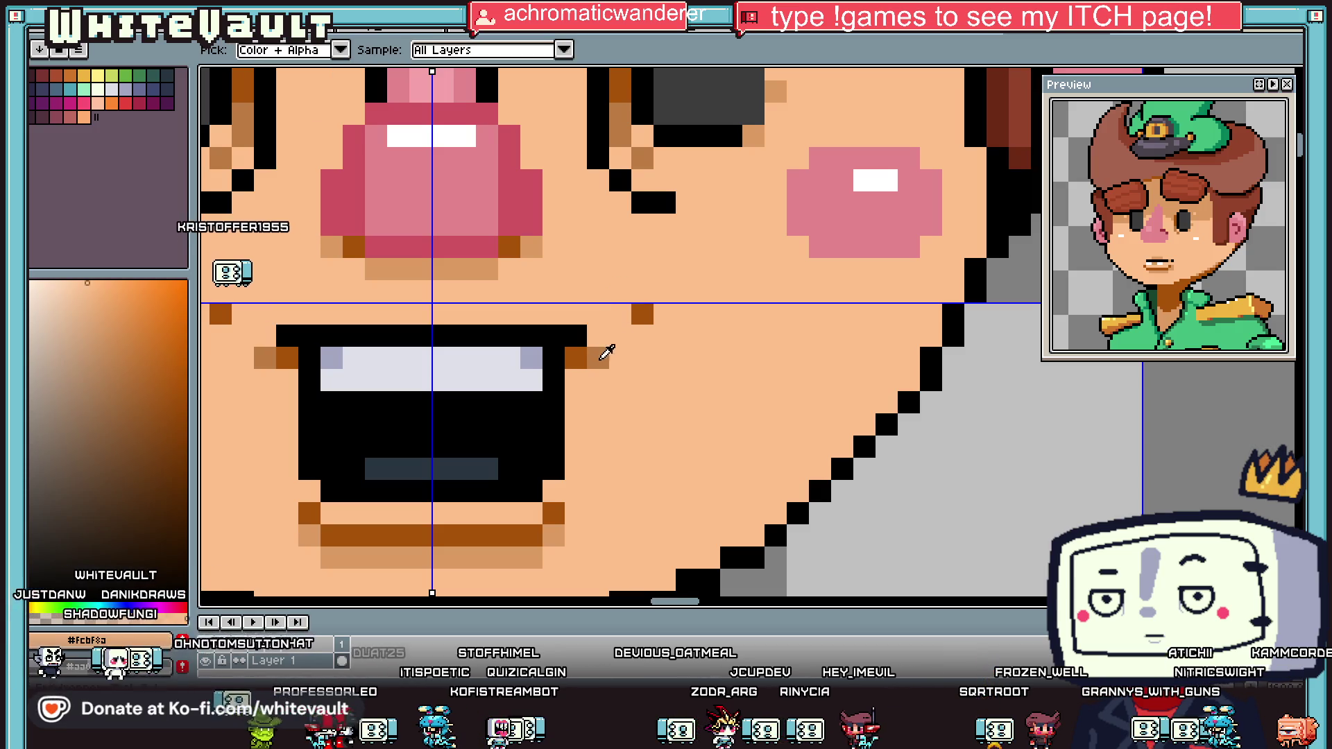
click(624, 336)
Step: Move the right pupil's bottom row up one pixel, touching up with black and skin
scroll(655, 347, down, 3)
scroll(655, 347, down, 2)
scroll(660, 336, up, 5)
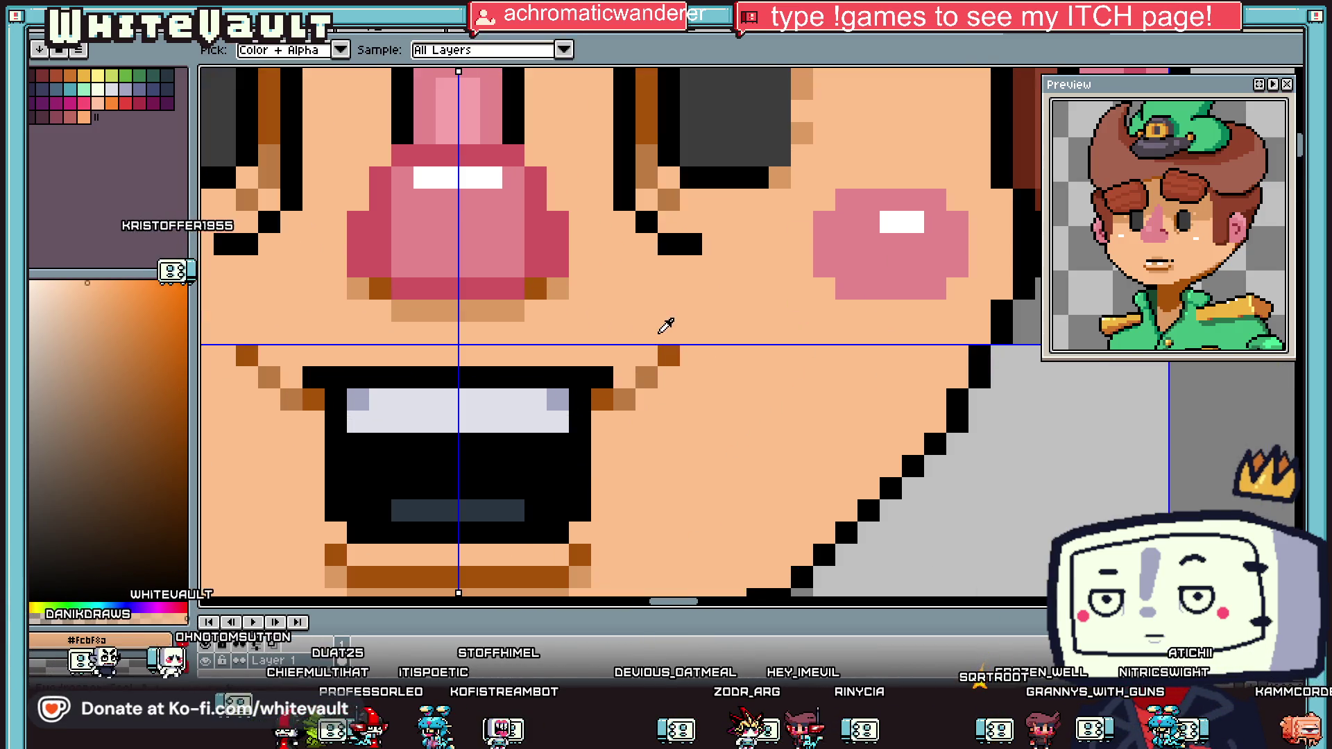
alt+click(660, 352)
scroll(696, 354, down, 3)
scroll(696, 353, down, 1)
scroll(677, 350, up, 2)
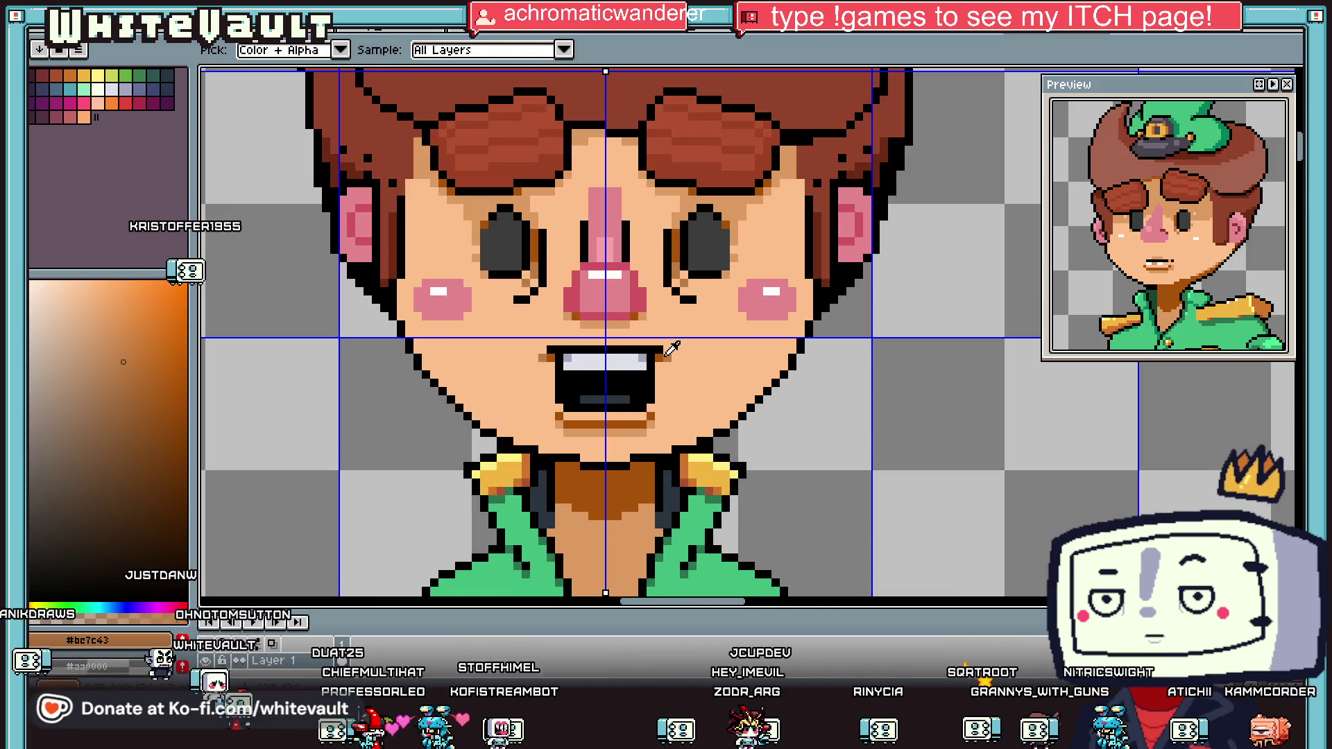
scroll(668, 355, down, 3)
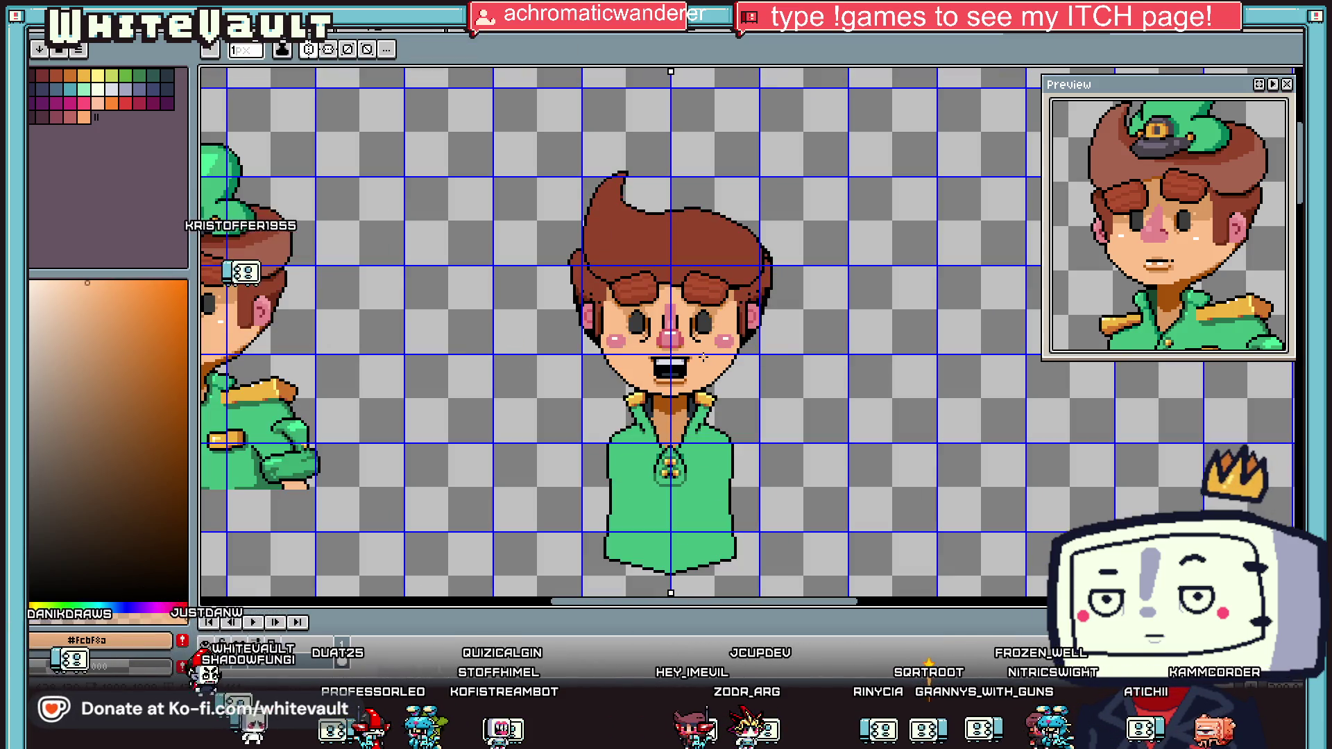
scroll(709, 320, up, 2)
scroll(709, 319, up, 2)
alt+click(703, 318)
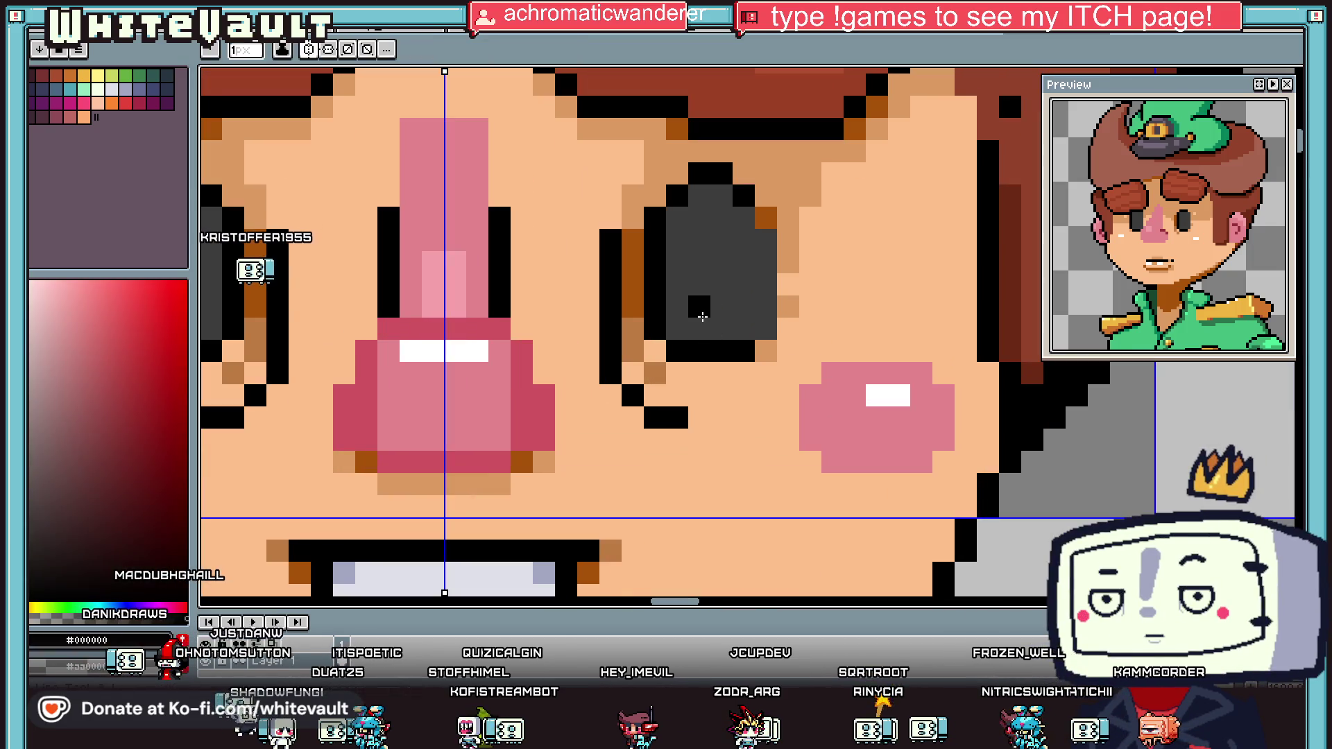
mouse_move(744, 331)
mouse_down()
mouse_move(673, 328)
mouse_move(737, 353)
mouse_up()
alt+click(707, 375)
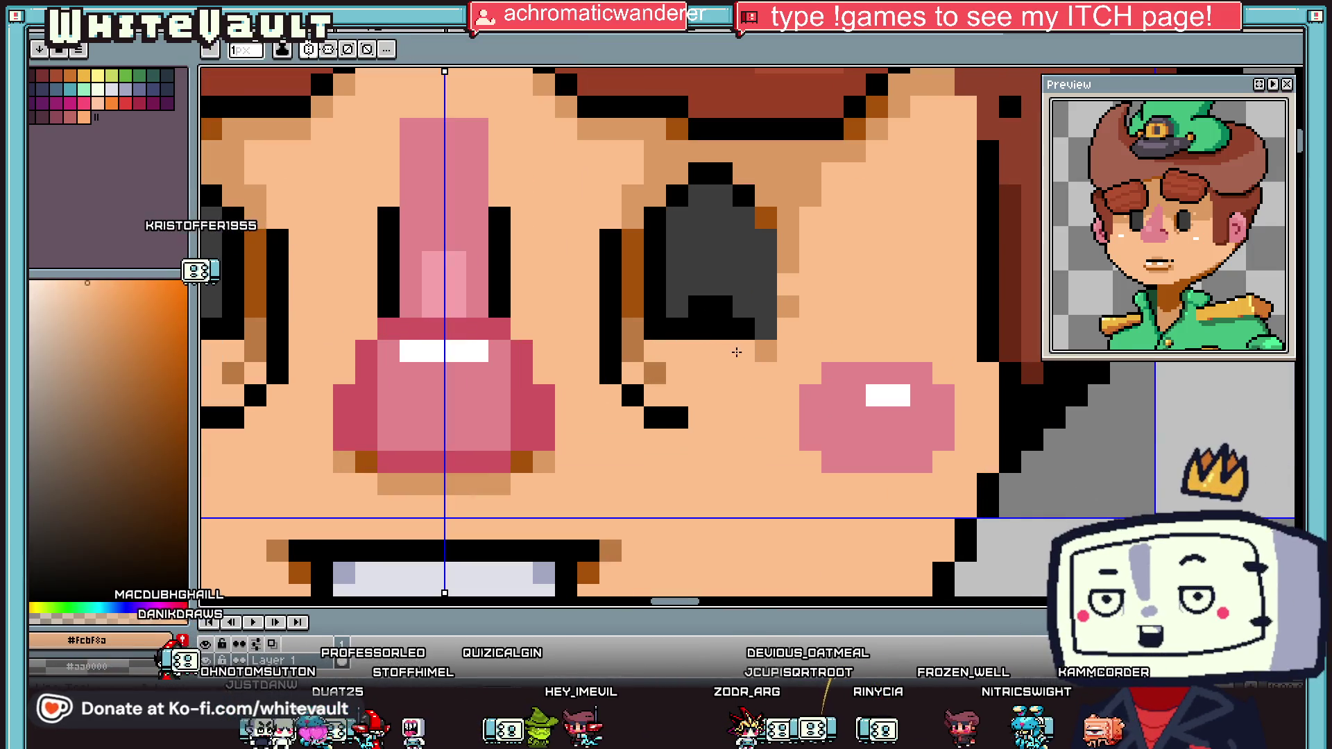
scroll(714, 333, down, 4)
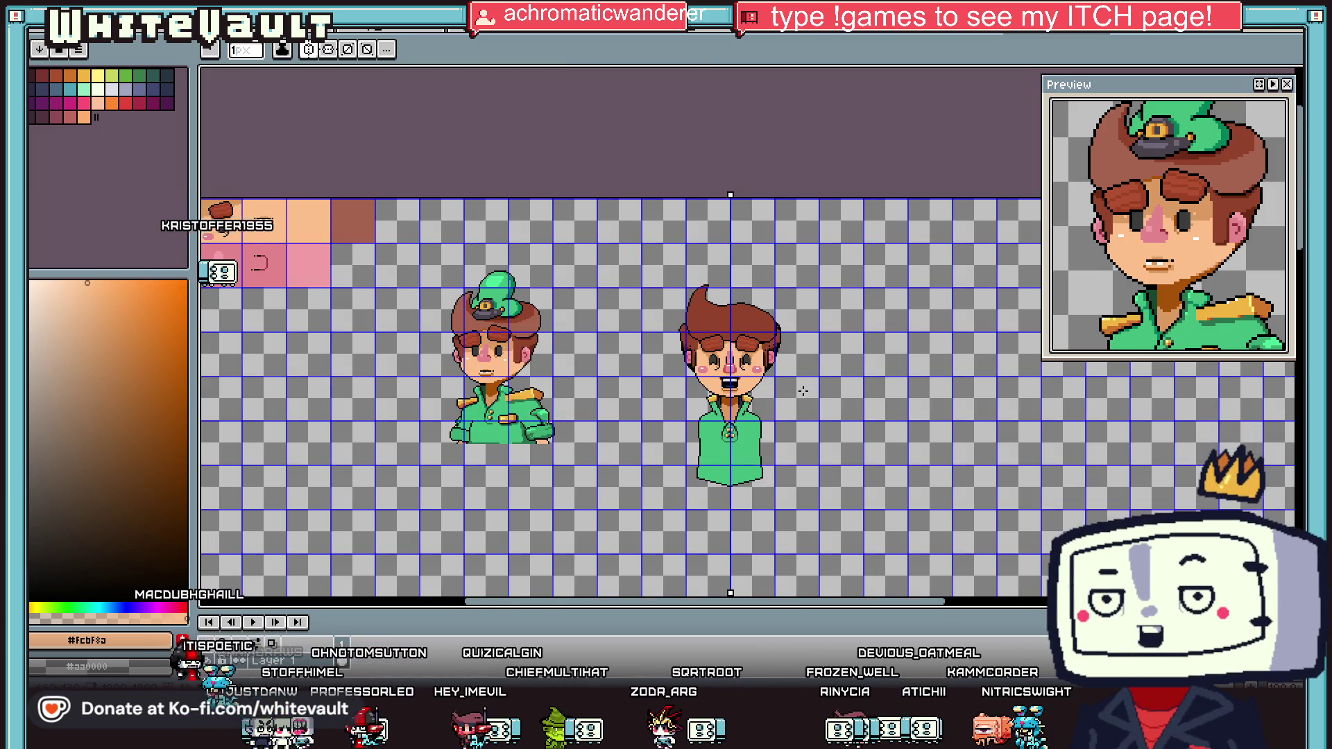
Step: Paint wide mirrored epaulettes across both shoulders in the shoulder-pad yellow
key(v)
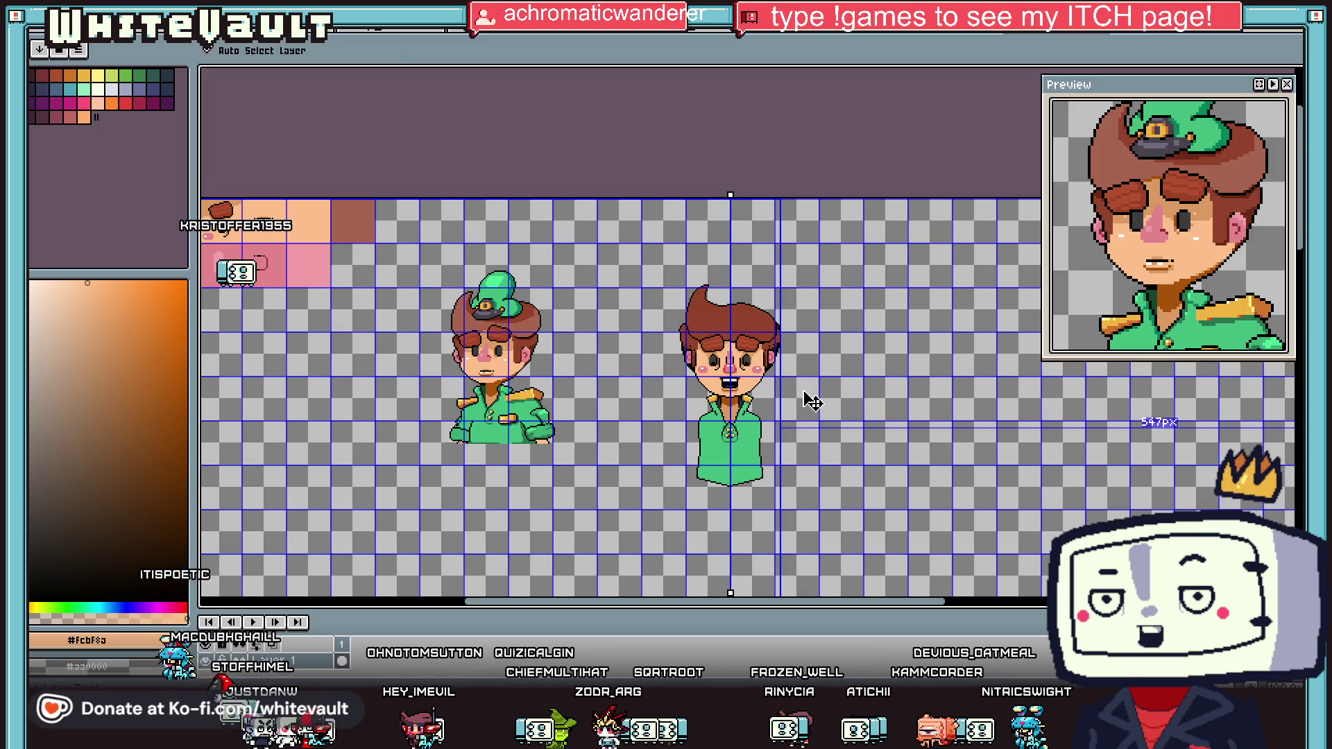
key(b)
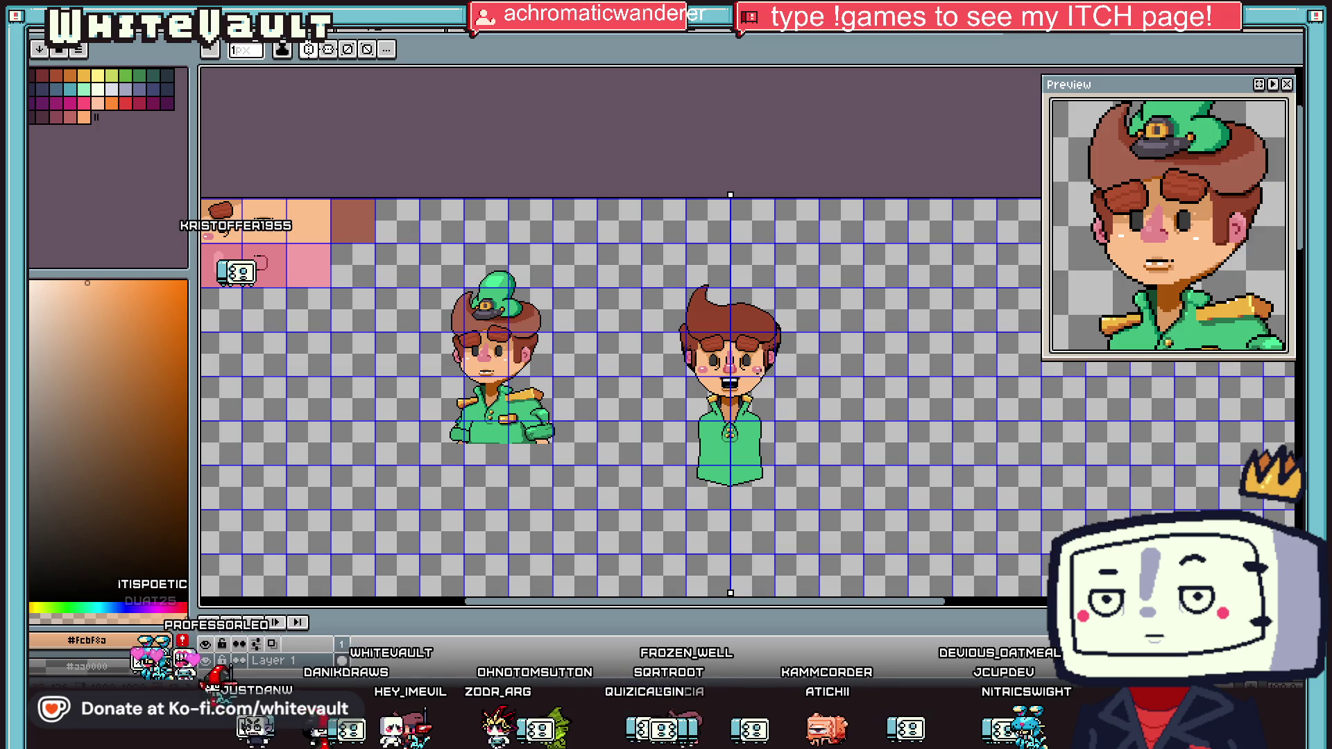
scroll(791, 426, up, 1)
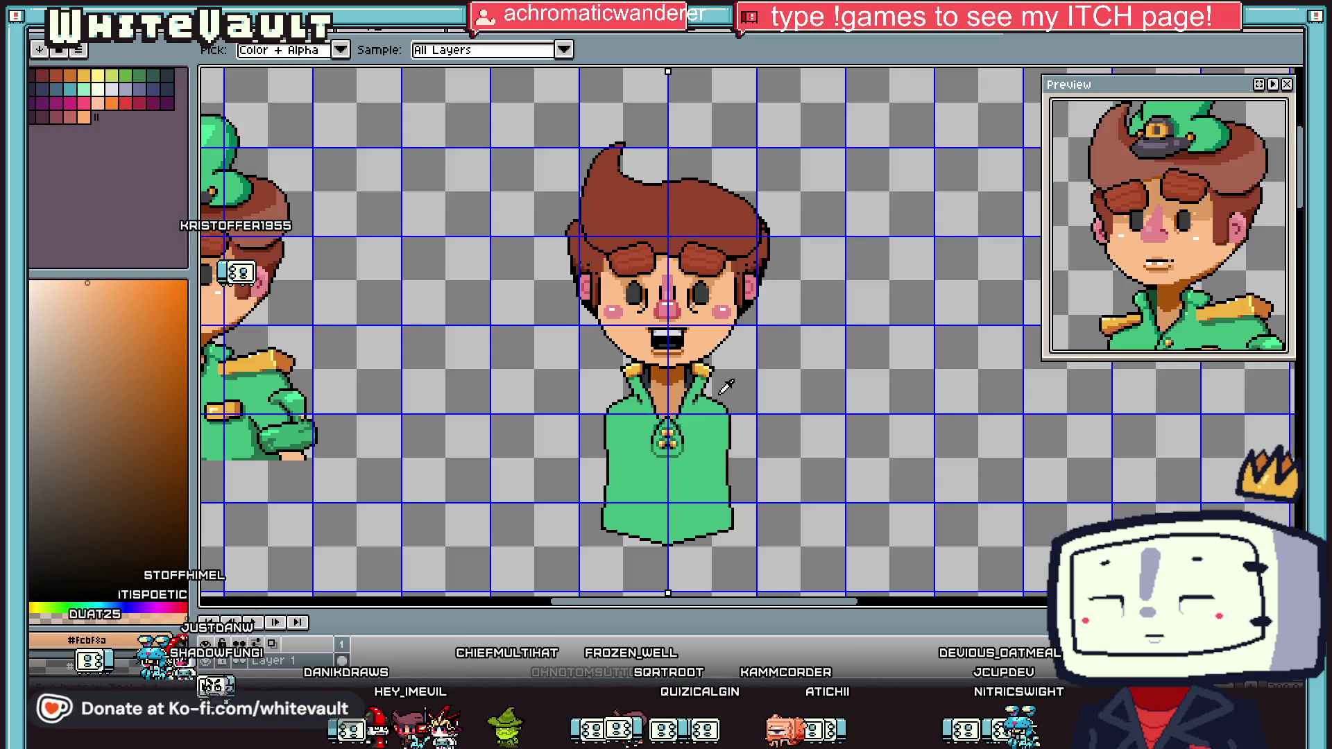
scroll(726, 385, up, 1)
alt+click(688, 333)
mouse_move(688, 405)
mouse_down()
mouse_move(806, 391)
mouse_move(696, 413)
mouse_up()
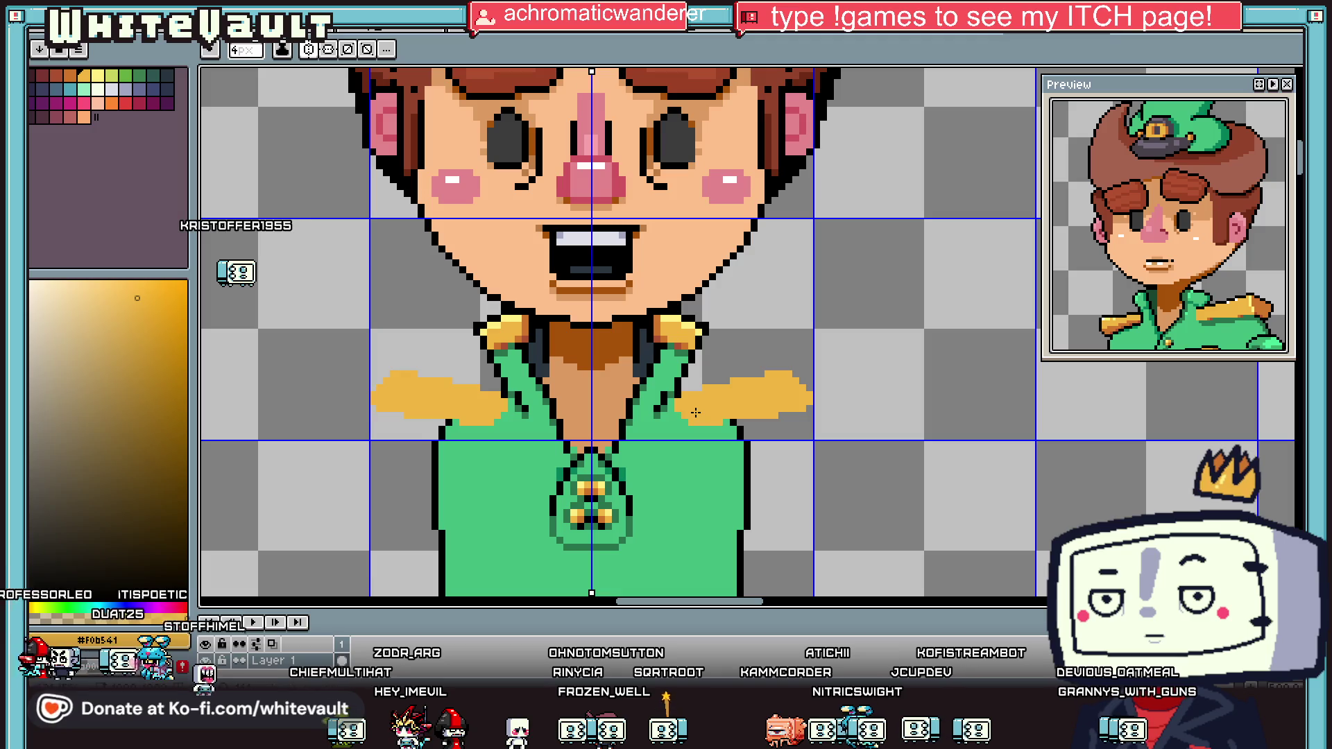
Step: Outline the epaulettes in black, shrinking the brush to 1 pixel for the top edge
alt+click(677, 388)
drag(670, 395, 687, 401)
key(minus)
key(minus)
key(minus)
mouse_move(705, 382)
mouse_down()
mouse_move(782, 368)
mouse_move(847, 417)
mouse_up()
scroll(783, 368, up, 1)
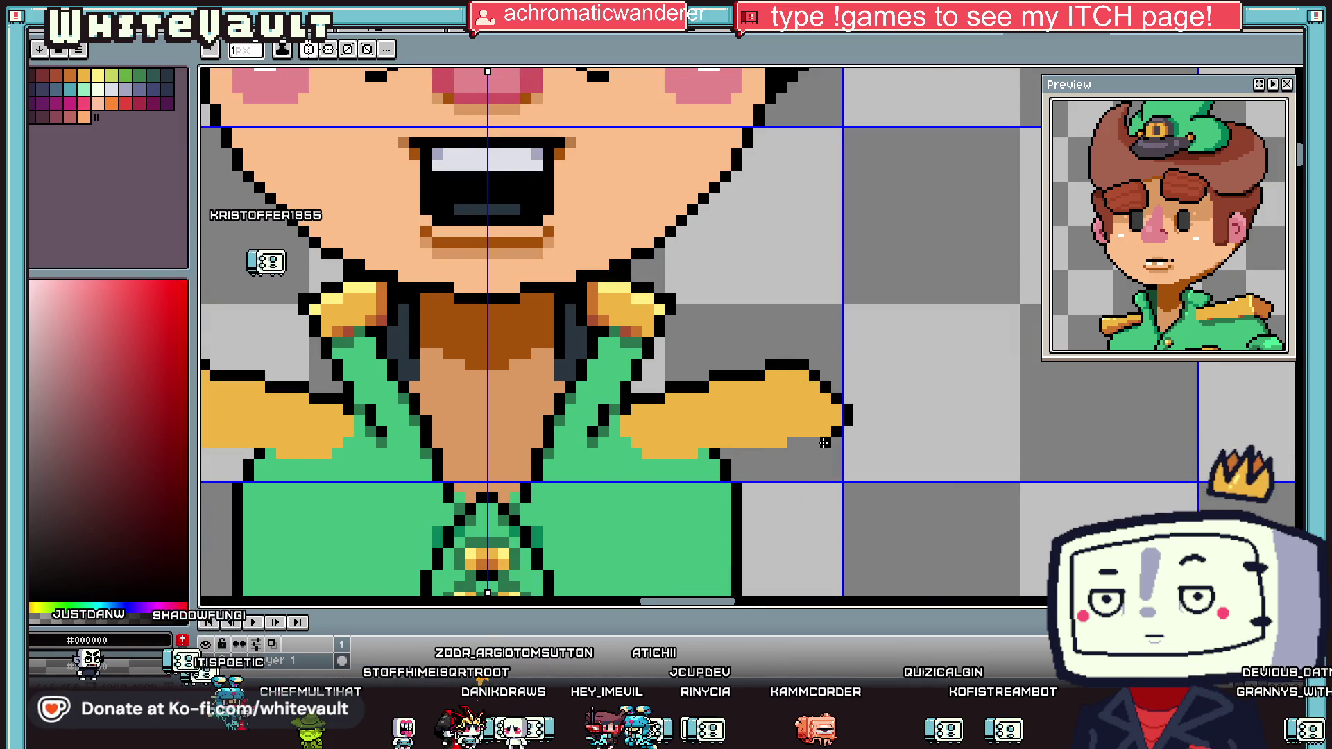
scroll(750, 443, down, 3)
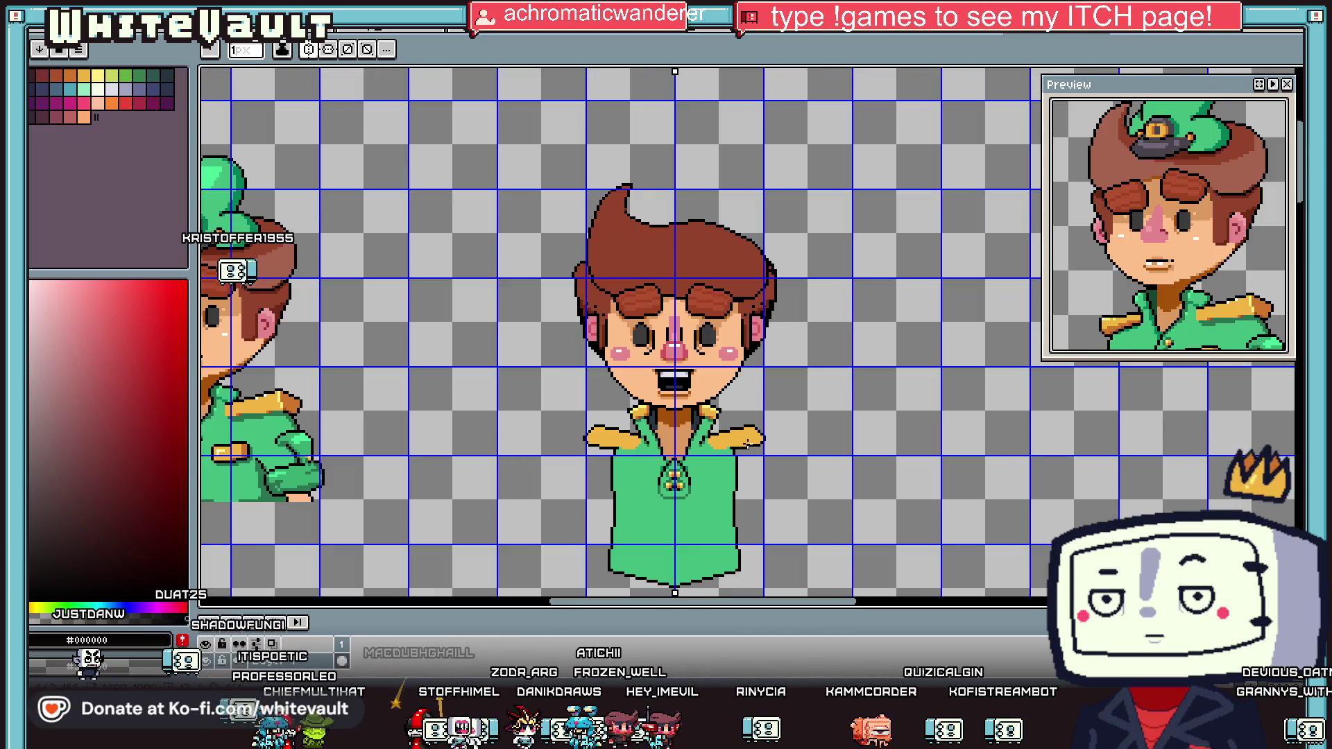
scroll(750, 443, up, 1)
Step: Shade the epaulettes orange with a line along them and a fill of their lower half
key(i)
click(667, 368)
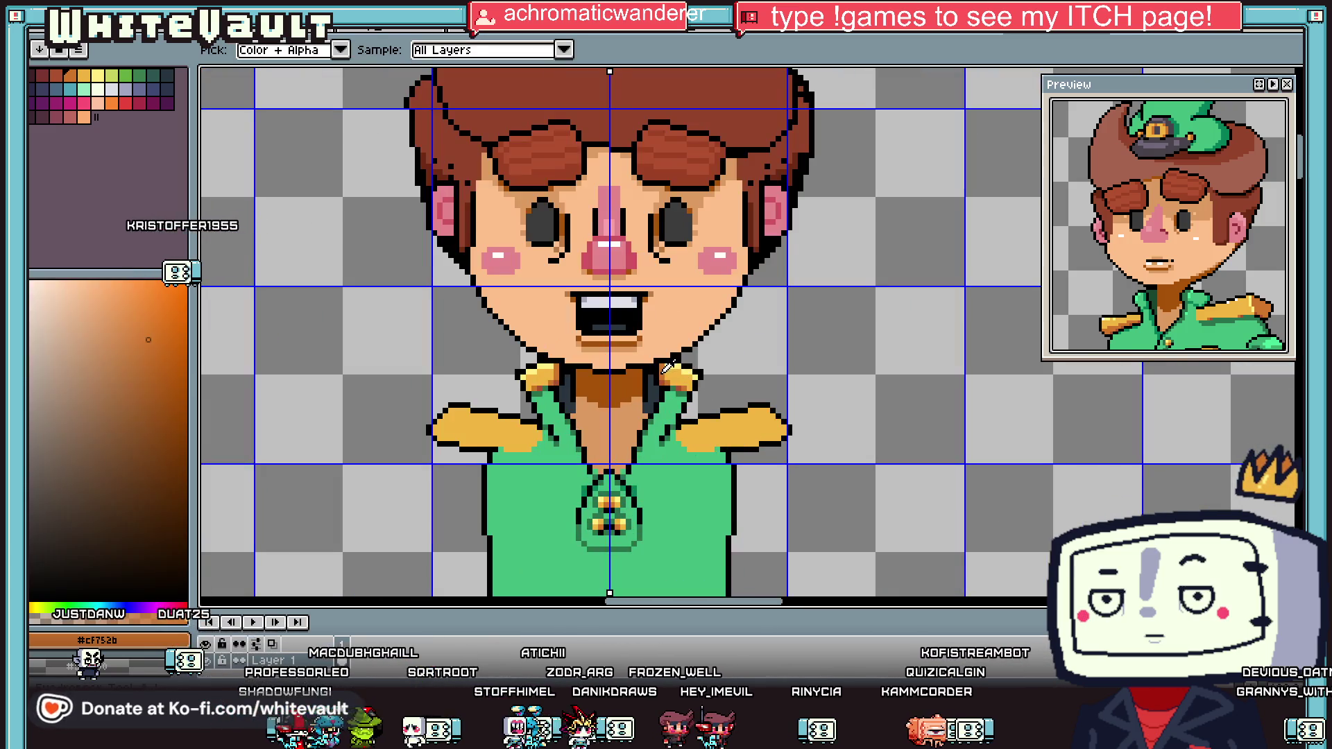
key(b)
scroll(795, 409, up, 1)
drag(833, 411, 772, 419)
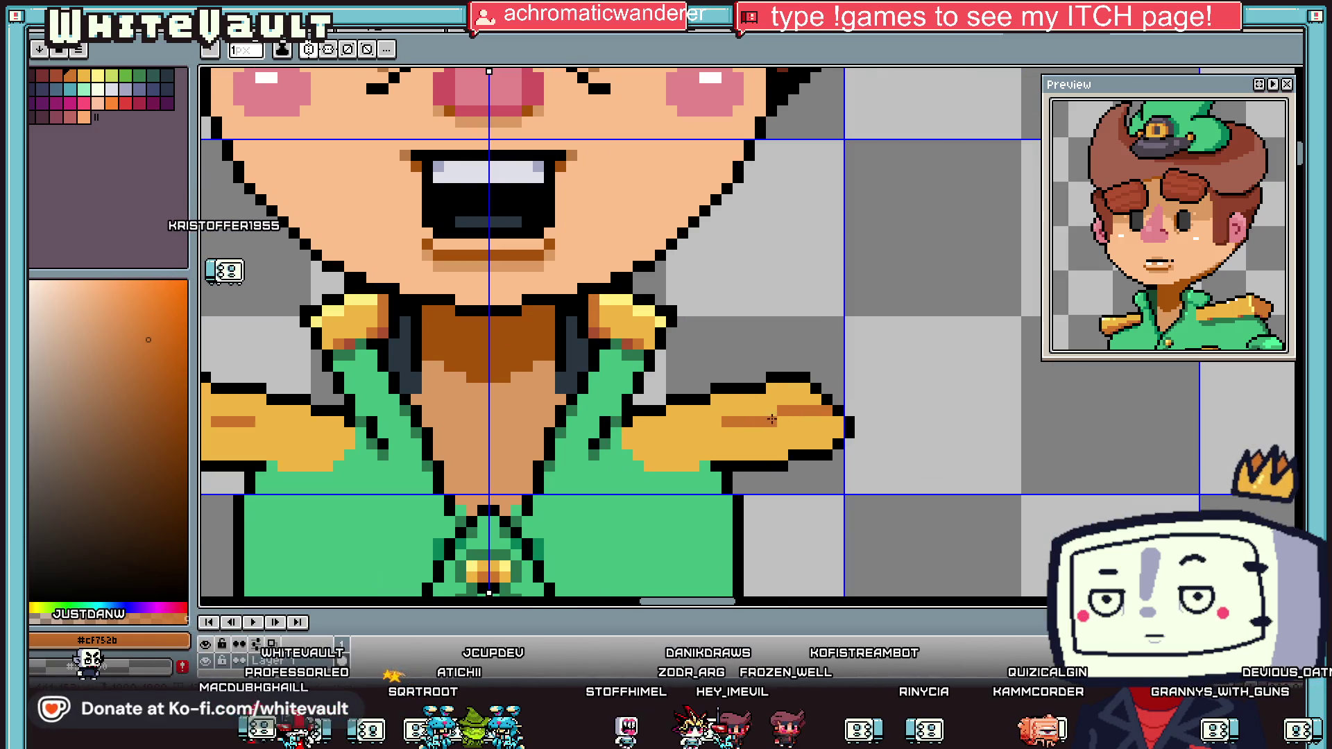
key(g)
click(641, 447)
scroll(641, 448, down, 2)
Step: Pick a dark brown from the drawing for deeper epaulette shading
key(i)
scroll(637, 368, up, 1)
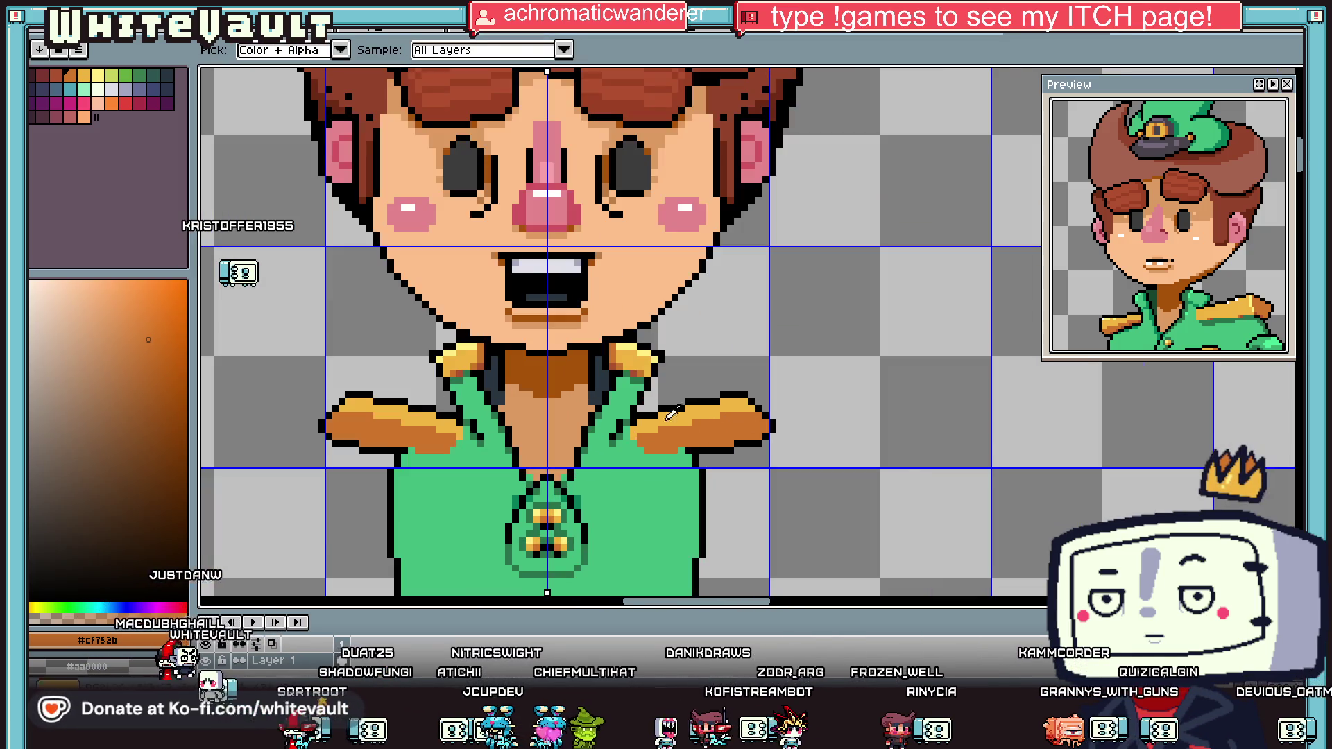
click(635, 372)
key(b)
scroll(675, 454, up, 3)
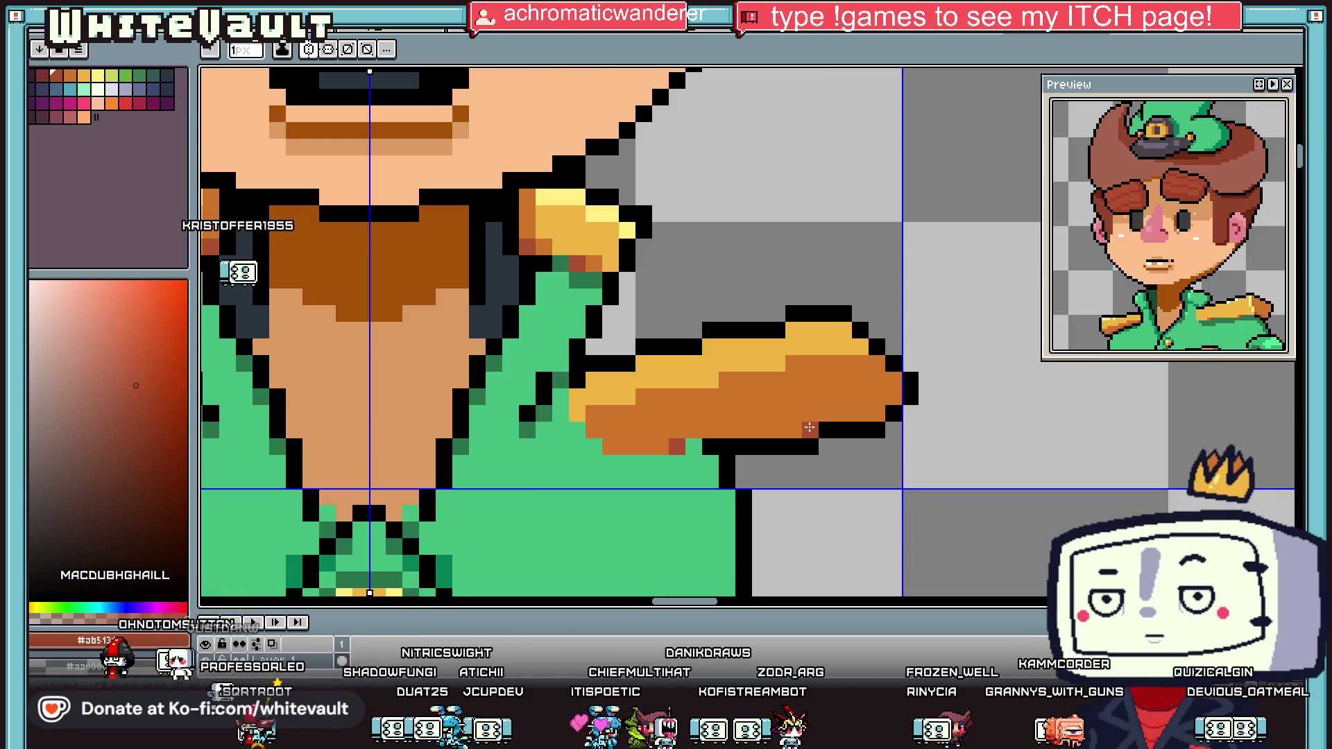
scroll(809, 427, down, 4)
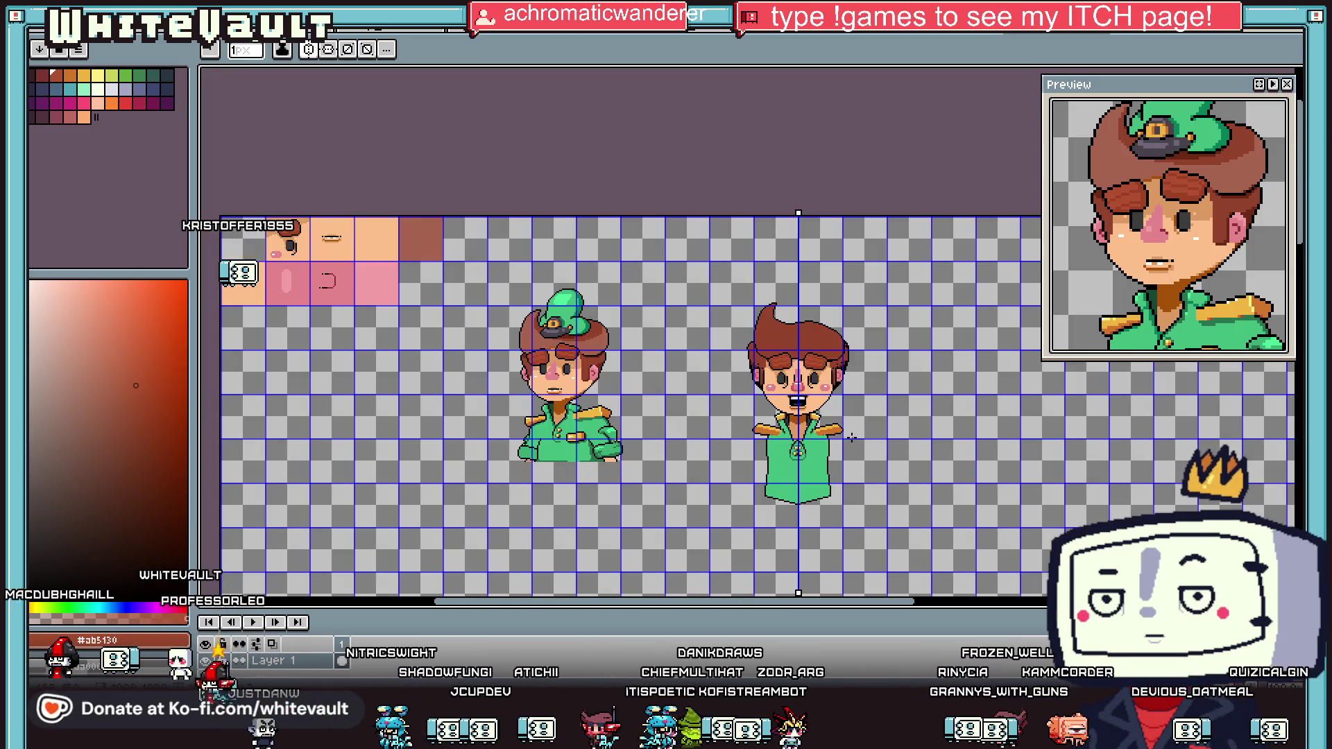
key(i)
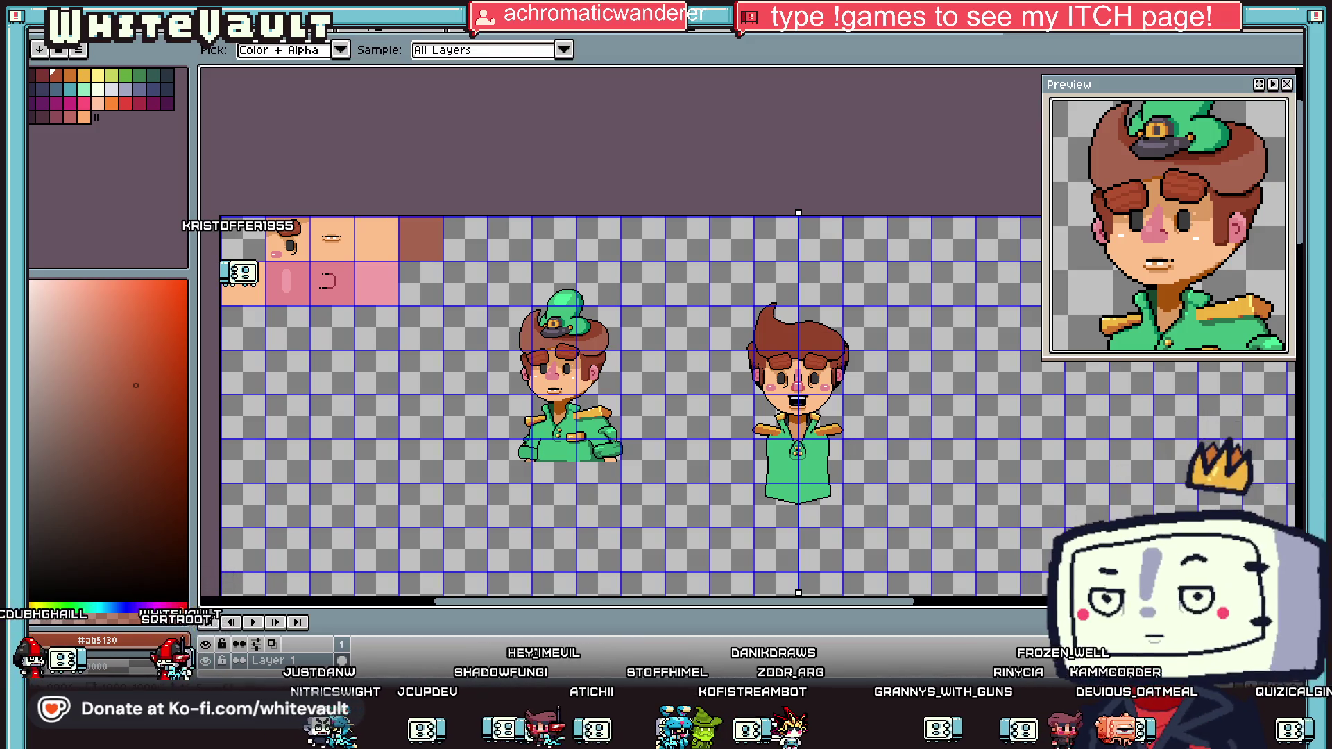